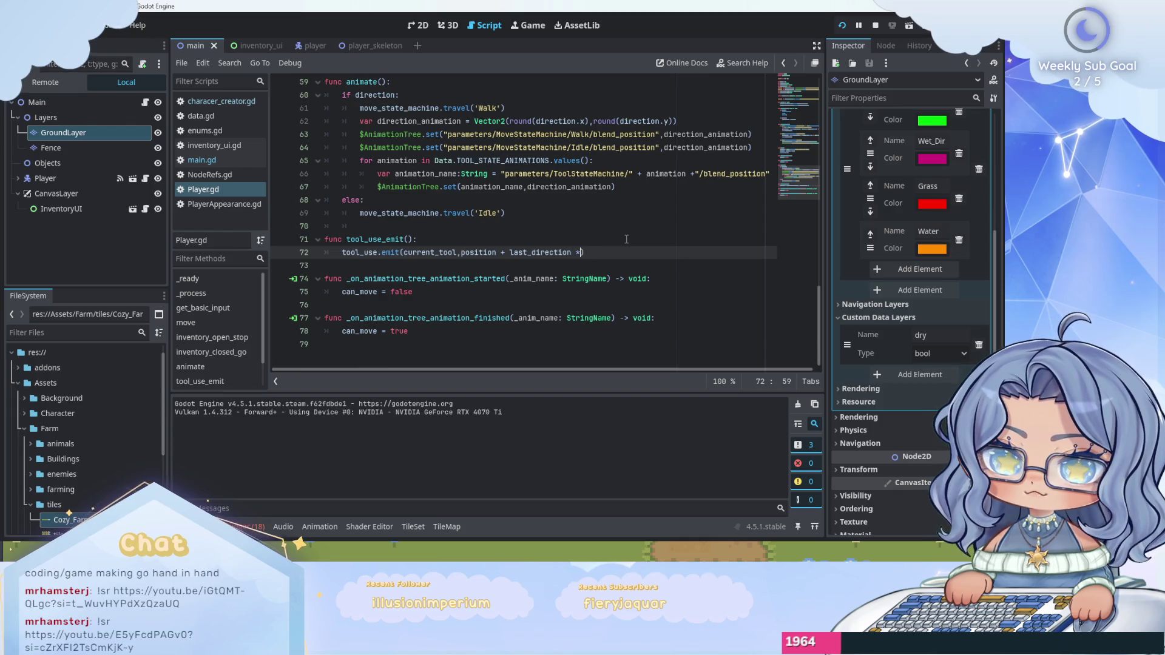
Delete the stray '*' after last_direction on line 72 of Player.gd and run the game.
key(BackSpace)
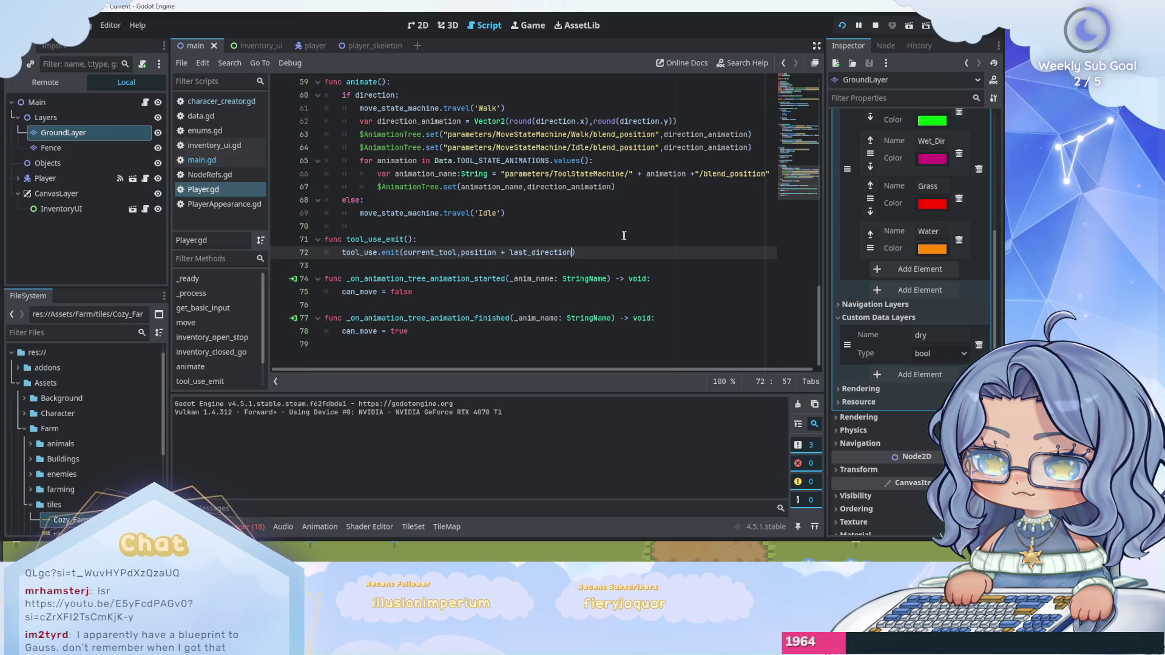
key(F5)
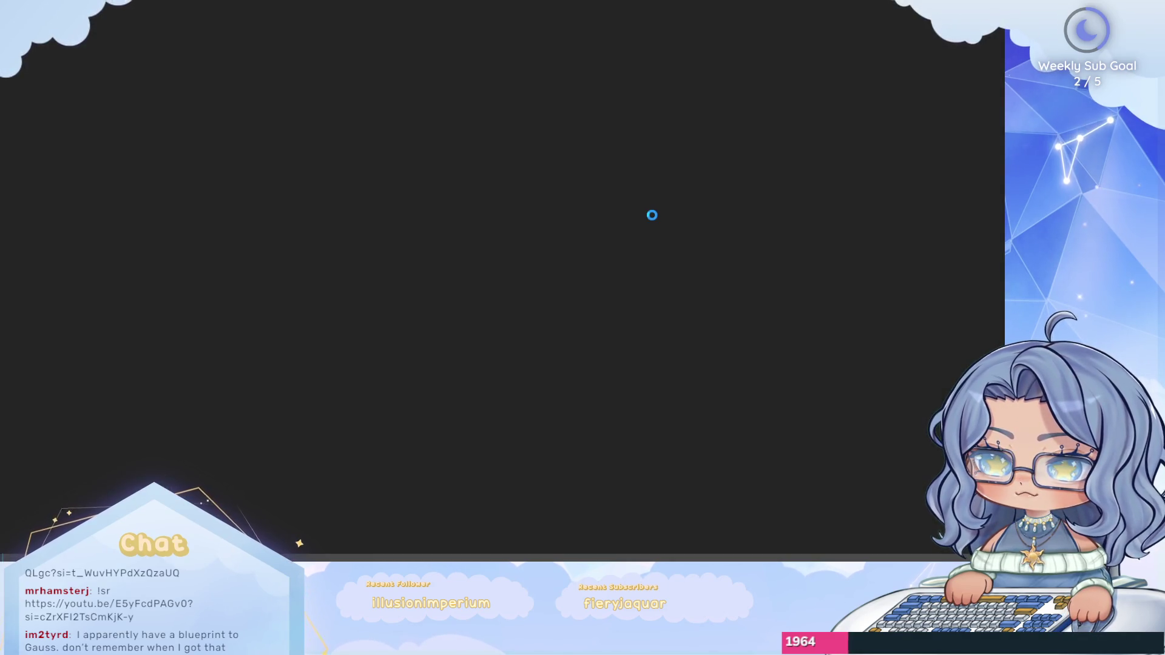
Walk the player up and left, tilling three dirt tiles on the patch.
key(Up)
key(Right)
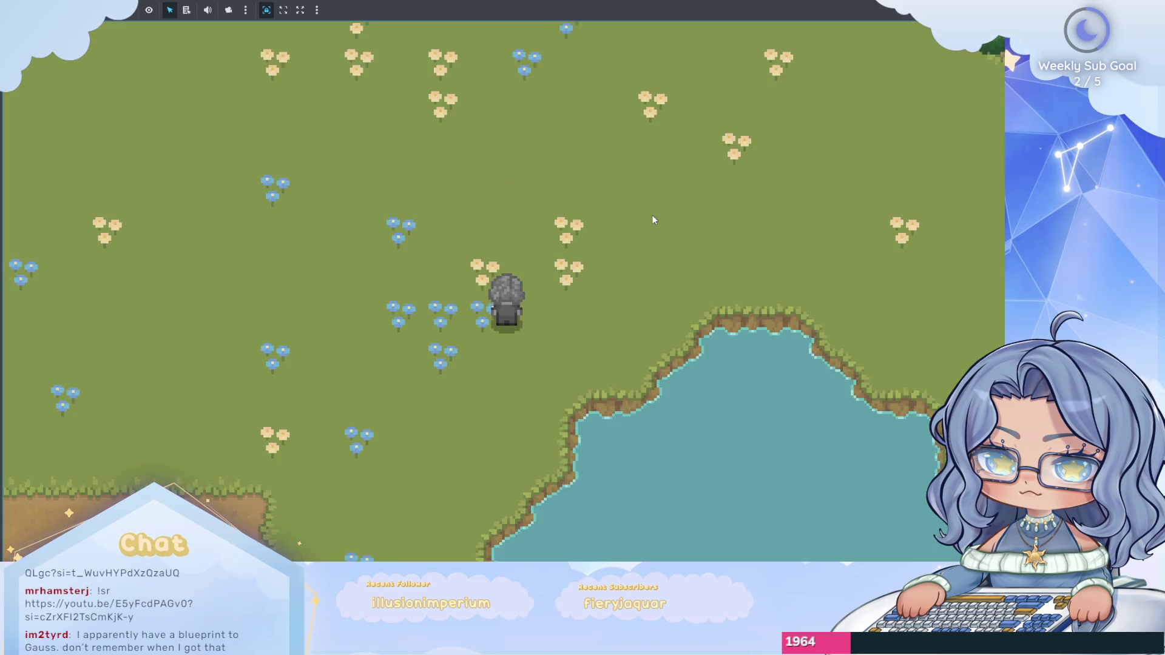
key(Up)
key(Up)
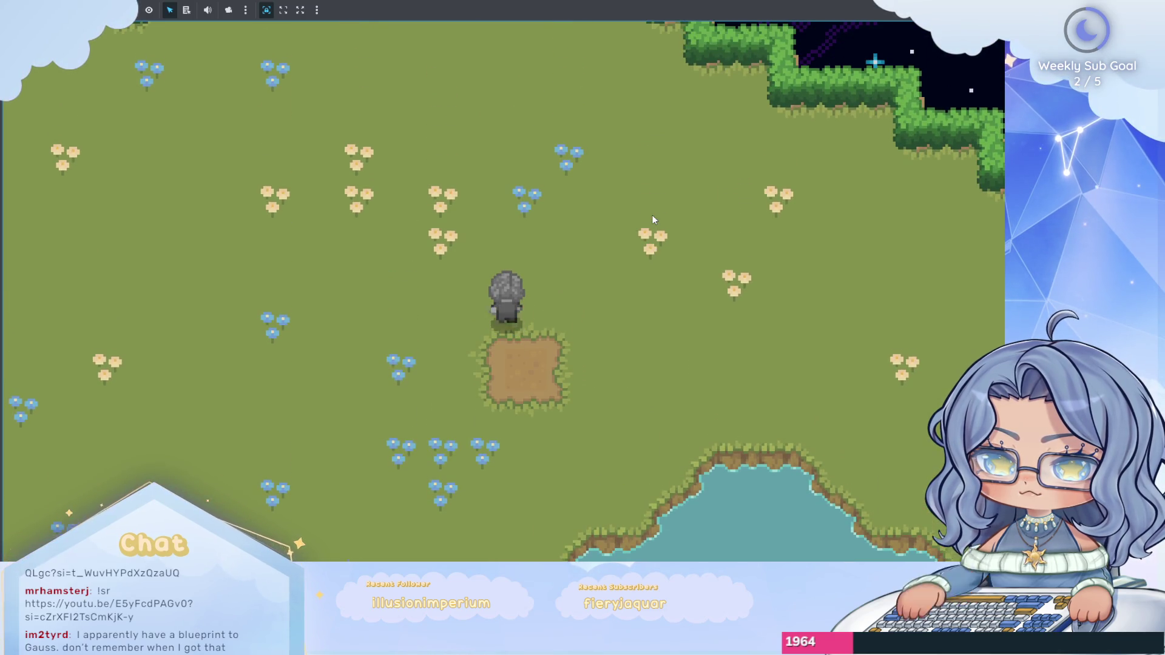
key(Left)
click(652, 217)
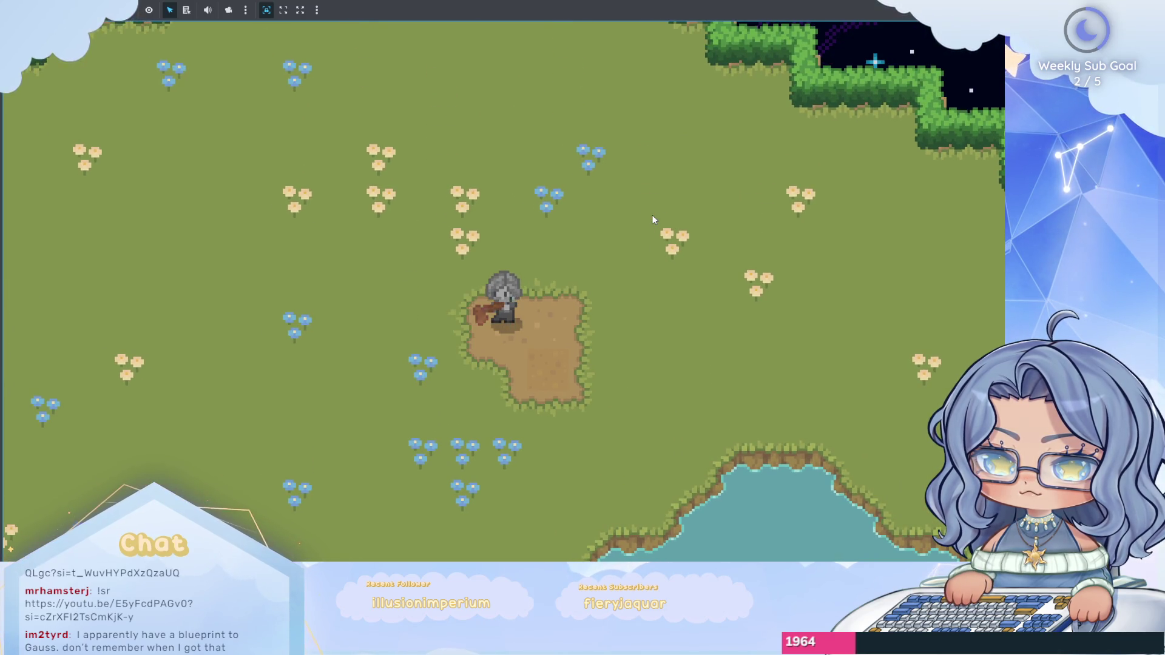
key(Left)
click(652, 215)
key(Down)
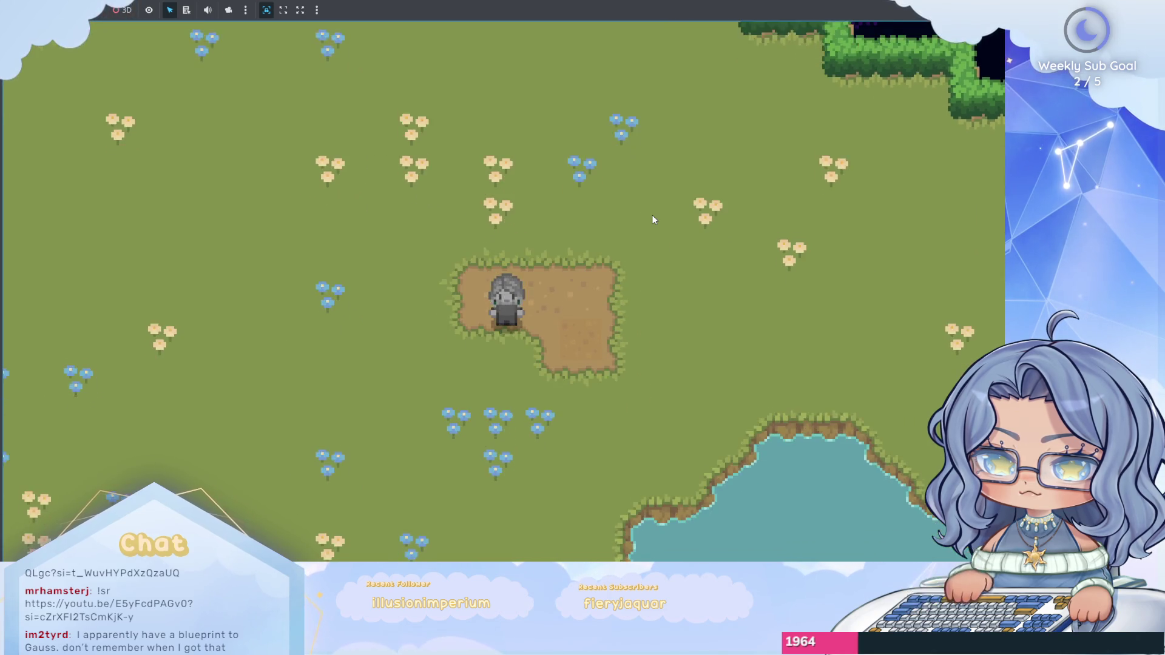
click(652, 215)
Walk the player around and across the dirt patch beside the pond.
key(Left)
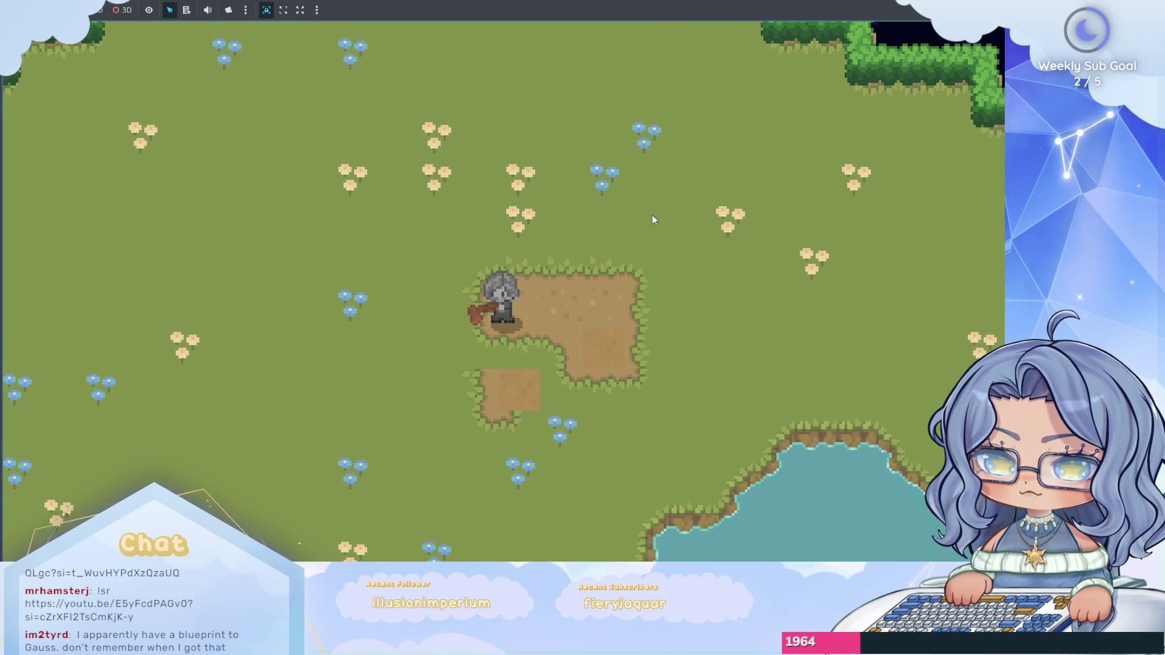
key(Down)
key(Right)
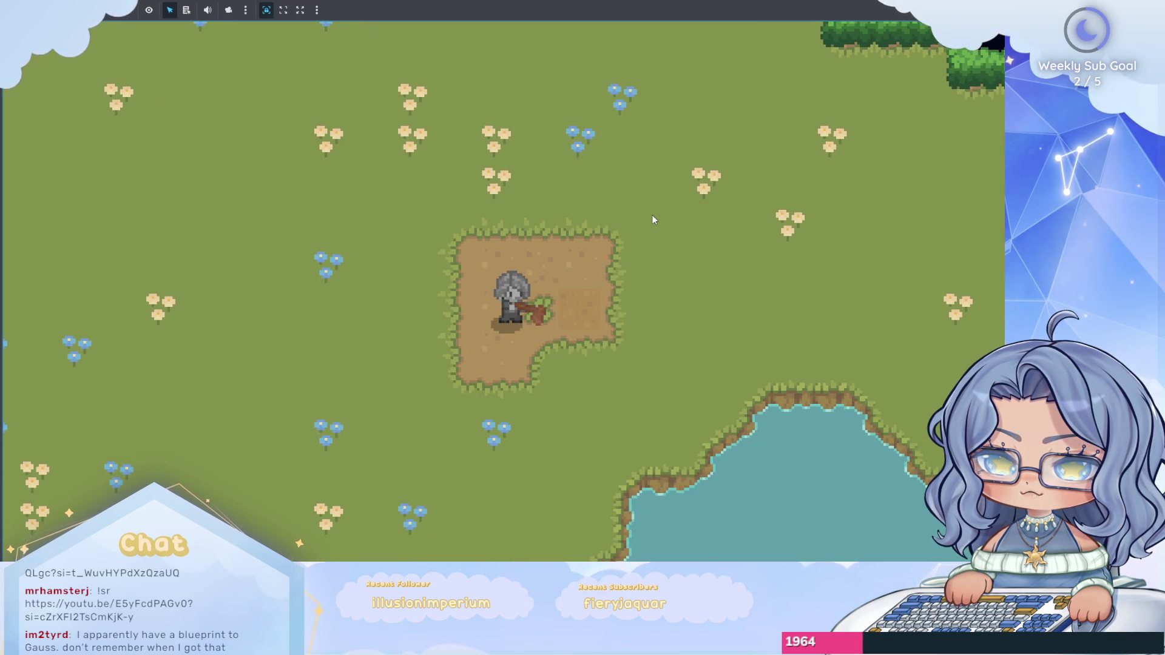
key(Up)
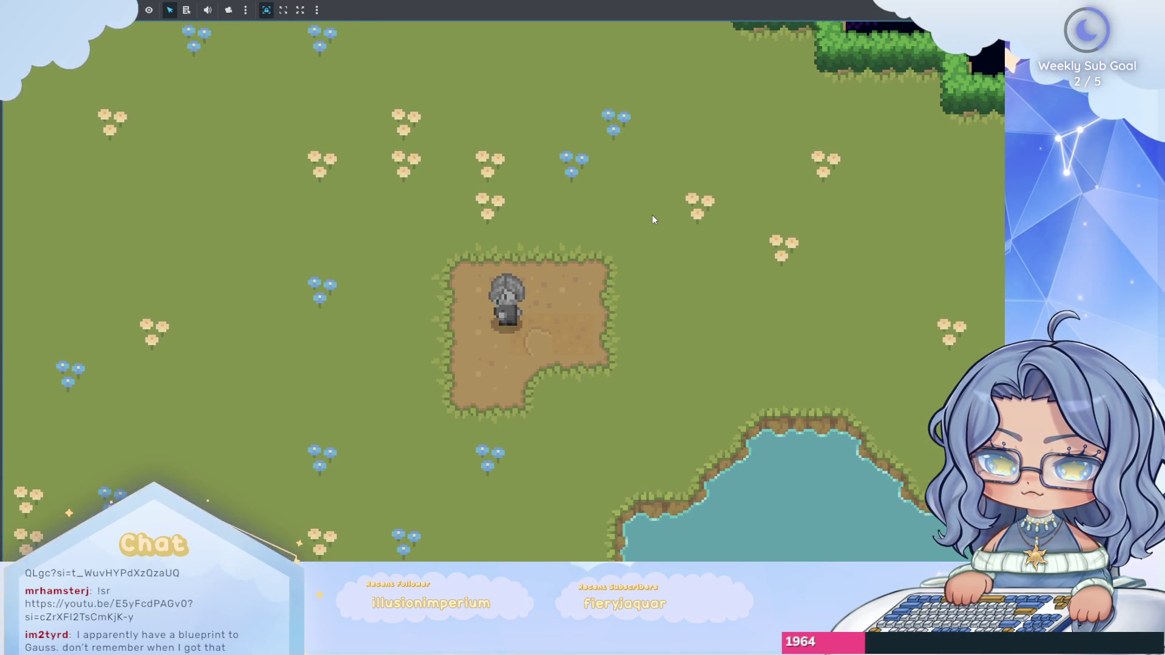
key(Down)
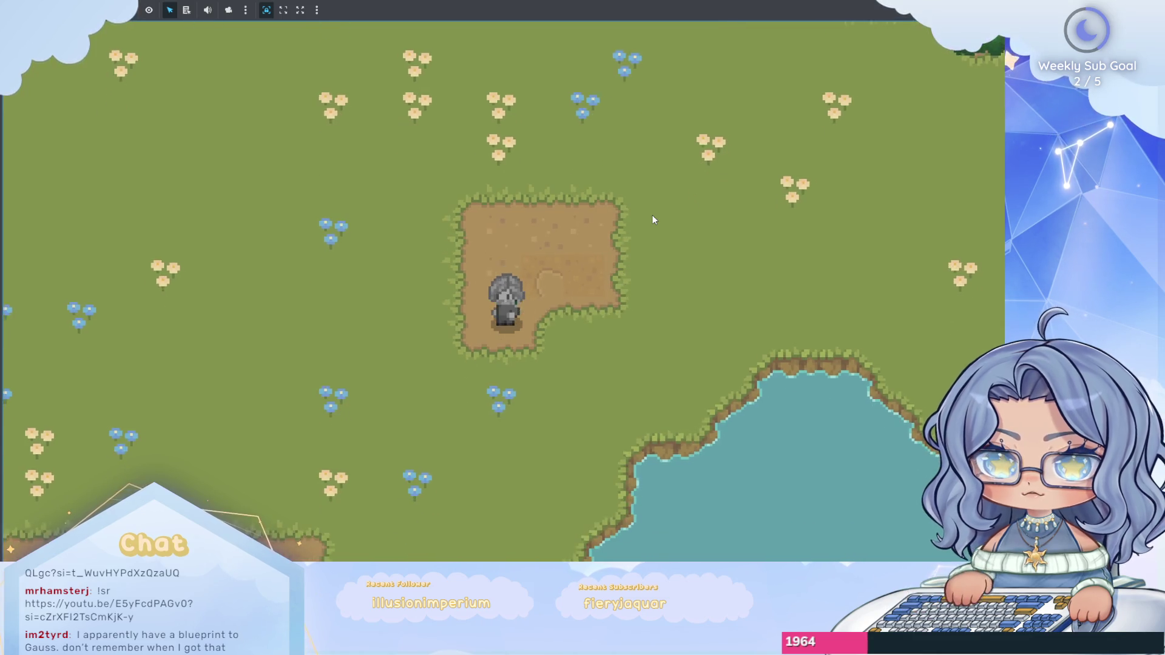
key(Right)
key(Right)
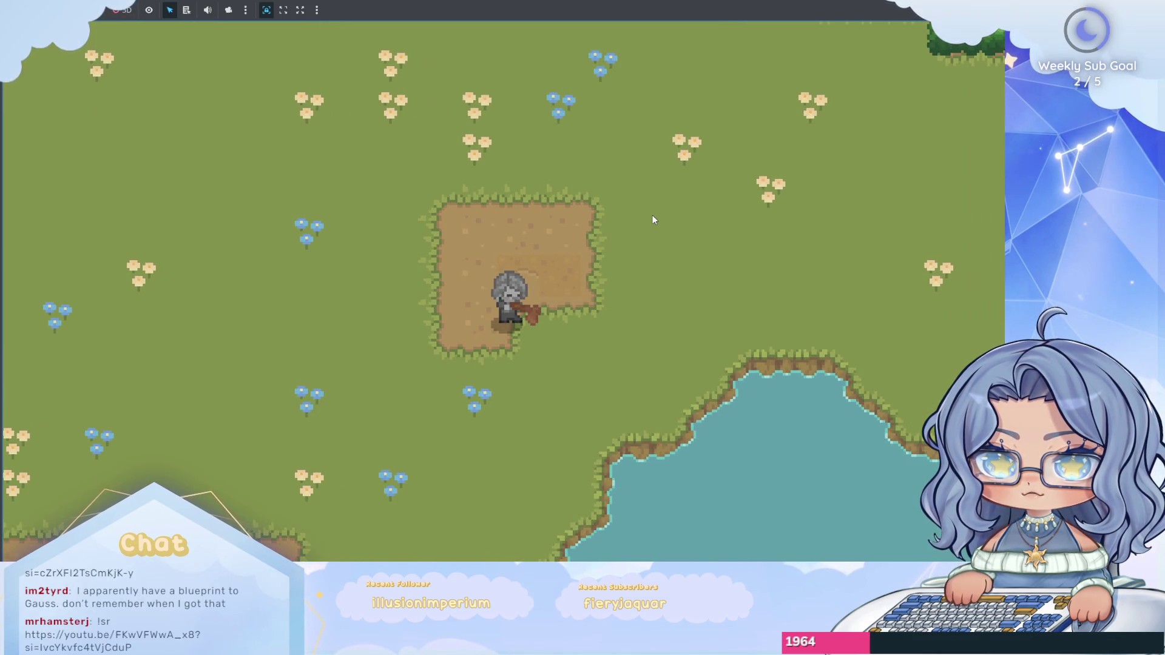
key(Right)
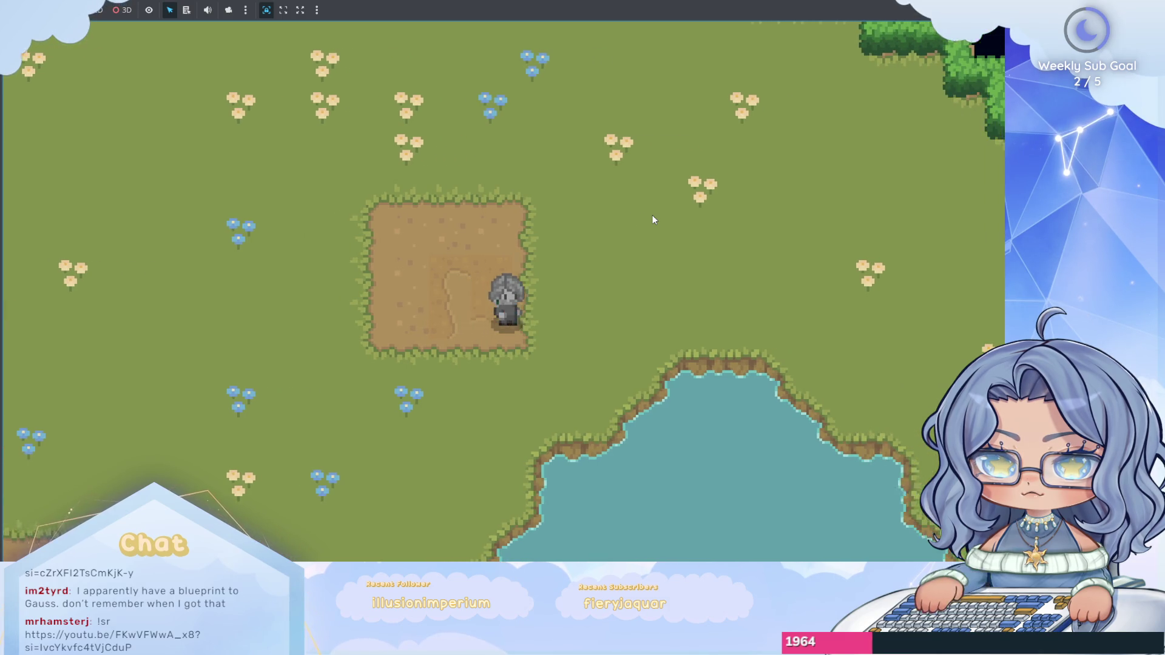
key(Left)
key(Right)
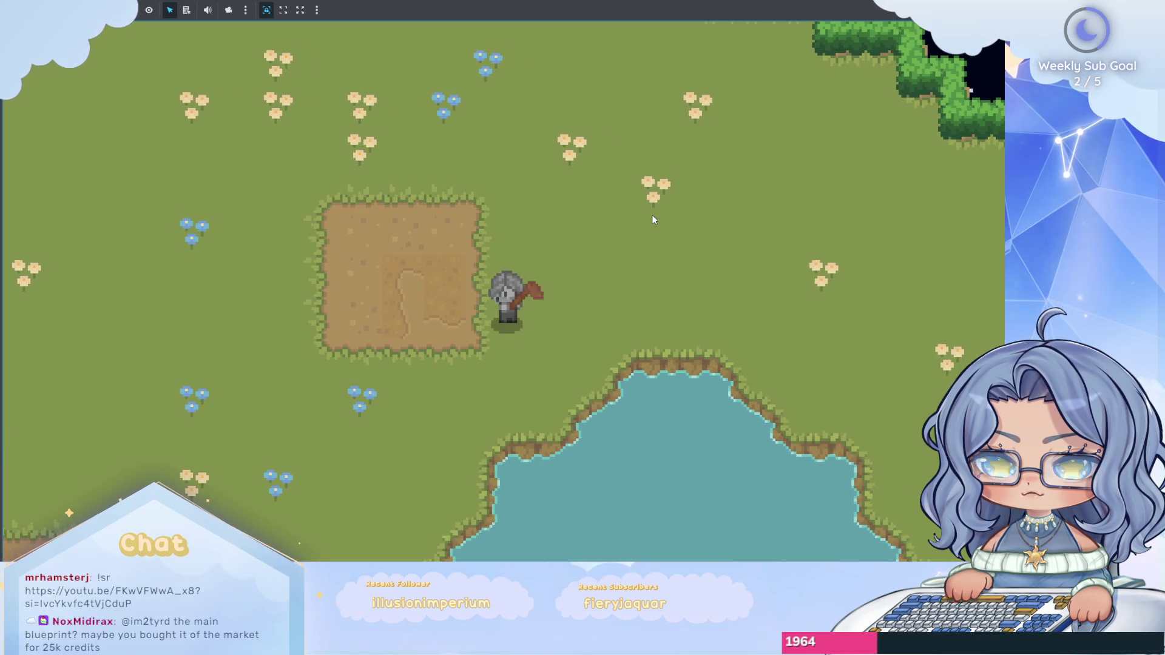
Till tiles right and below-left of the patch, walk left, and stop the game.
key(Right)
key(Down)
key(Left)
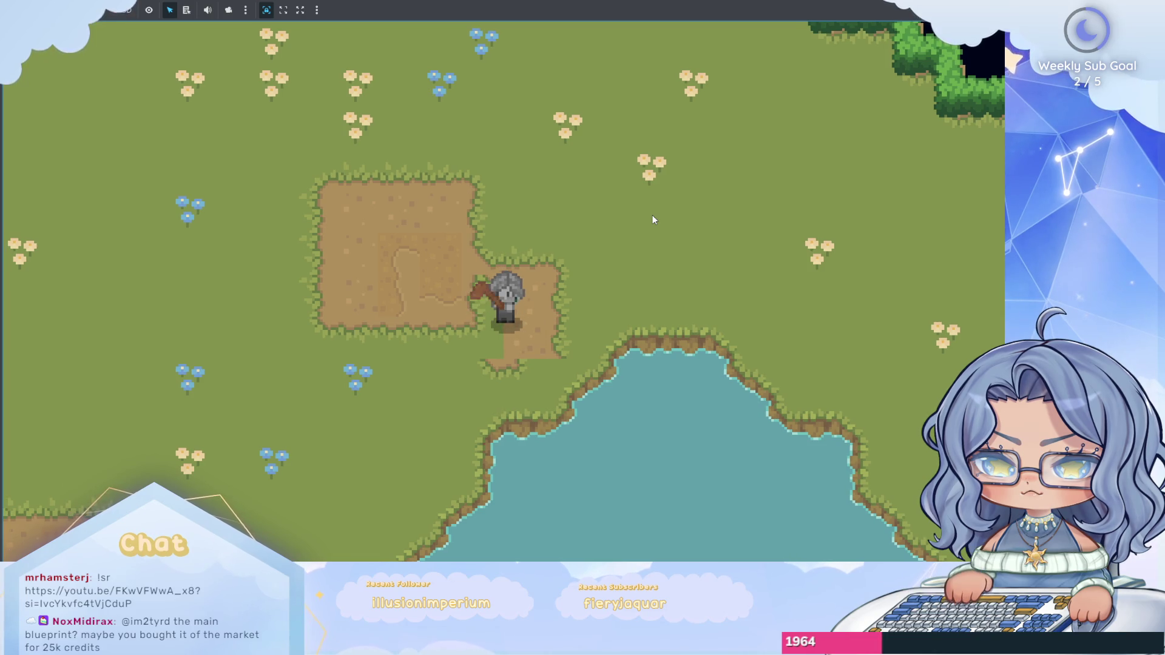
key(Left)
key(Up)
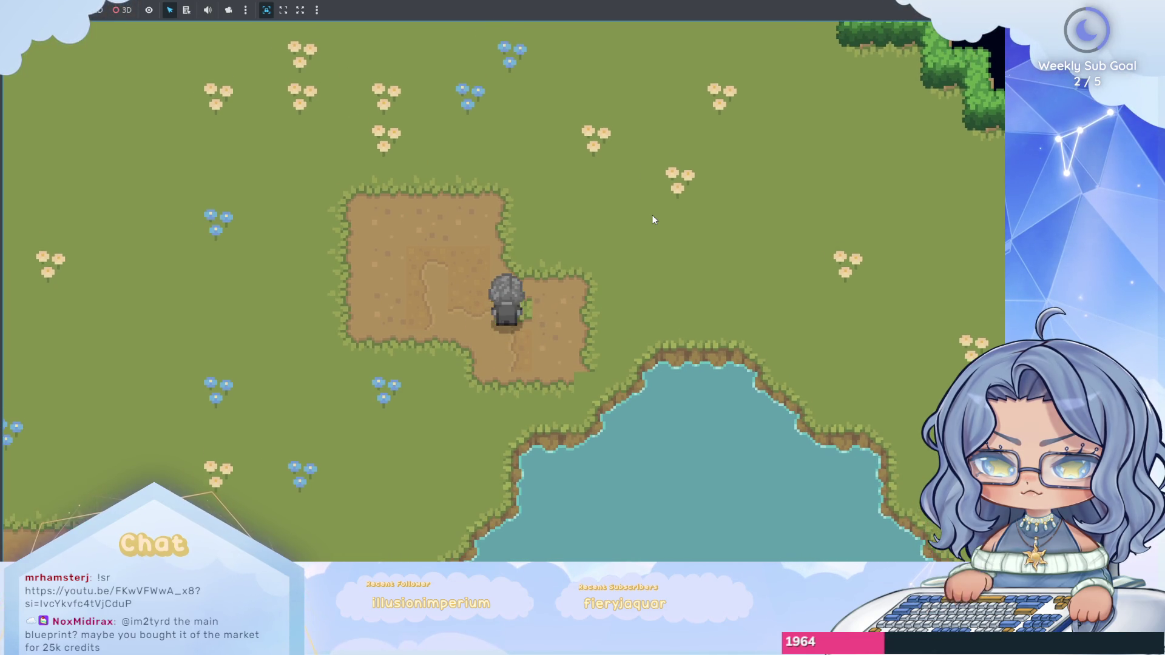
key(Left)
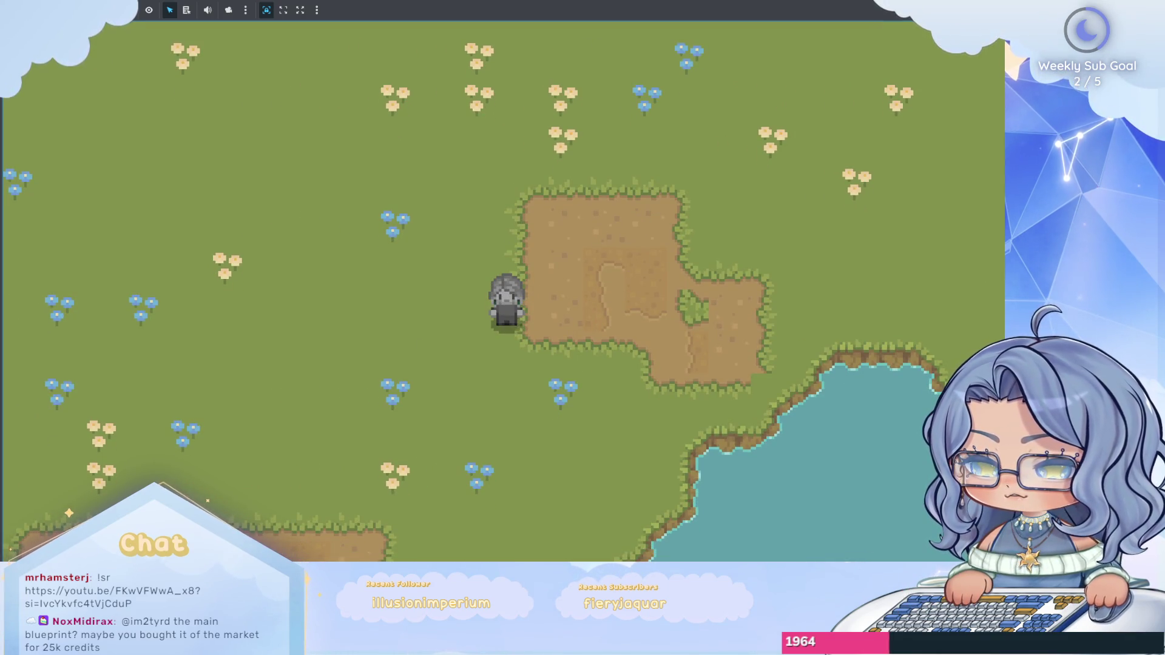
key(F8)
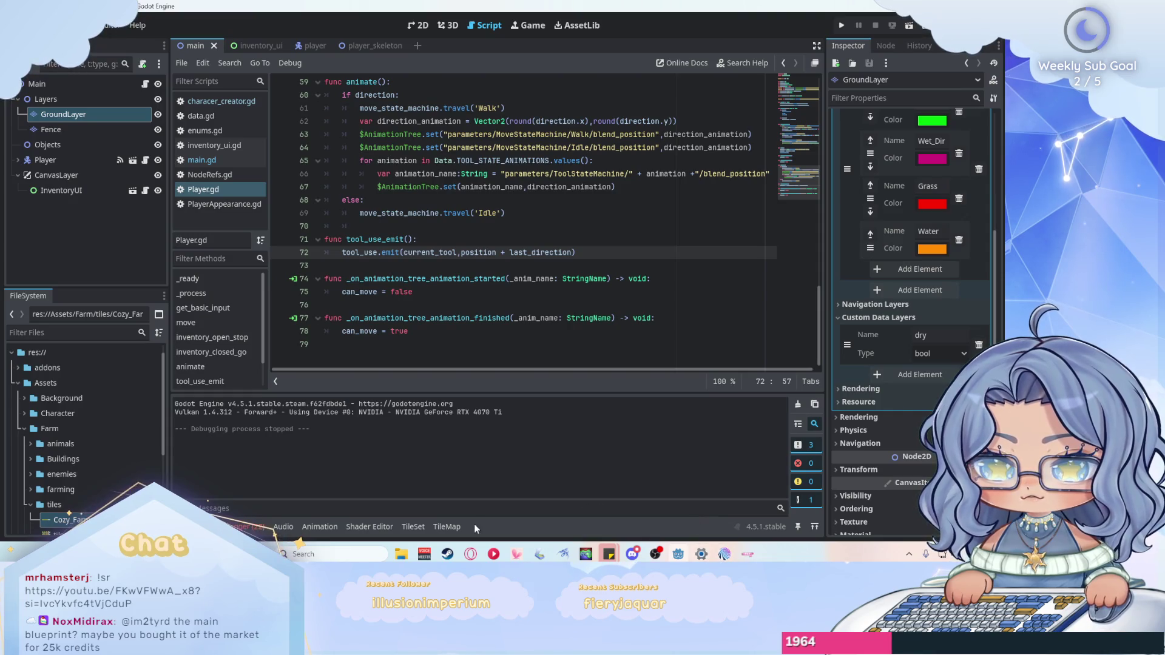
Open the TileSet editor on the 2D map and set Paint Properties to Terrains.
click(423, 527)
click(416, 24)
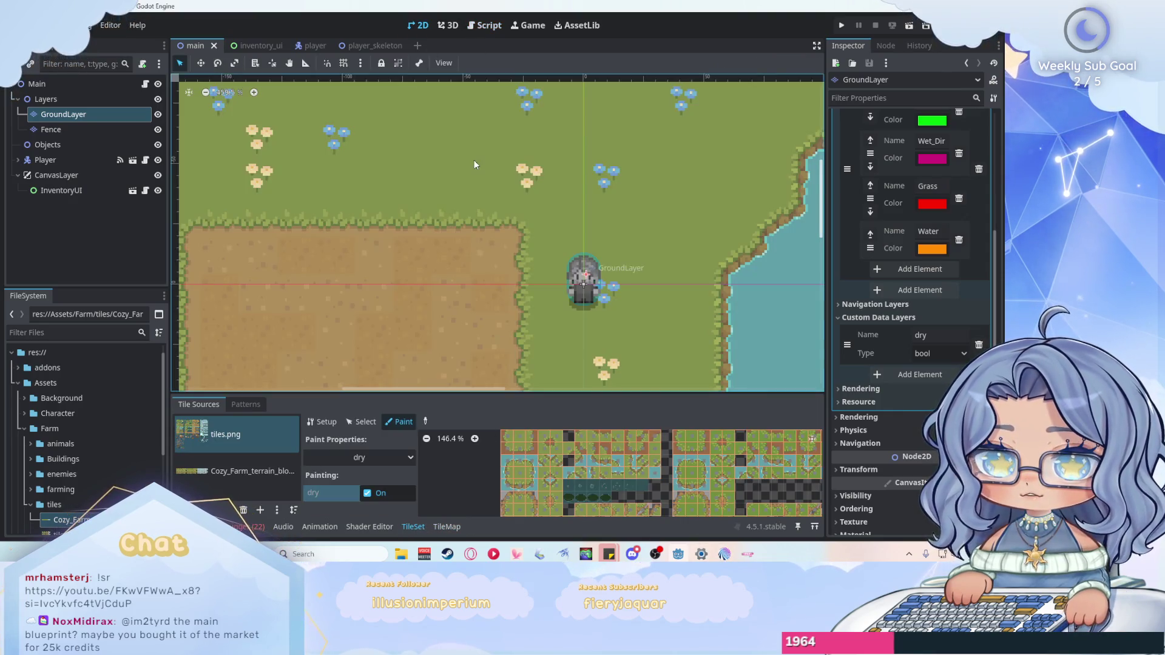
scroll(464, 242, down, 3)
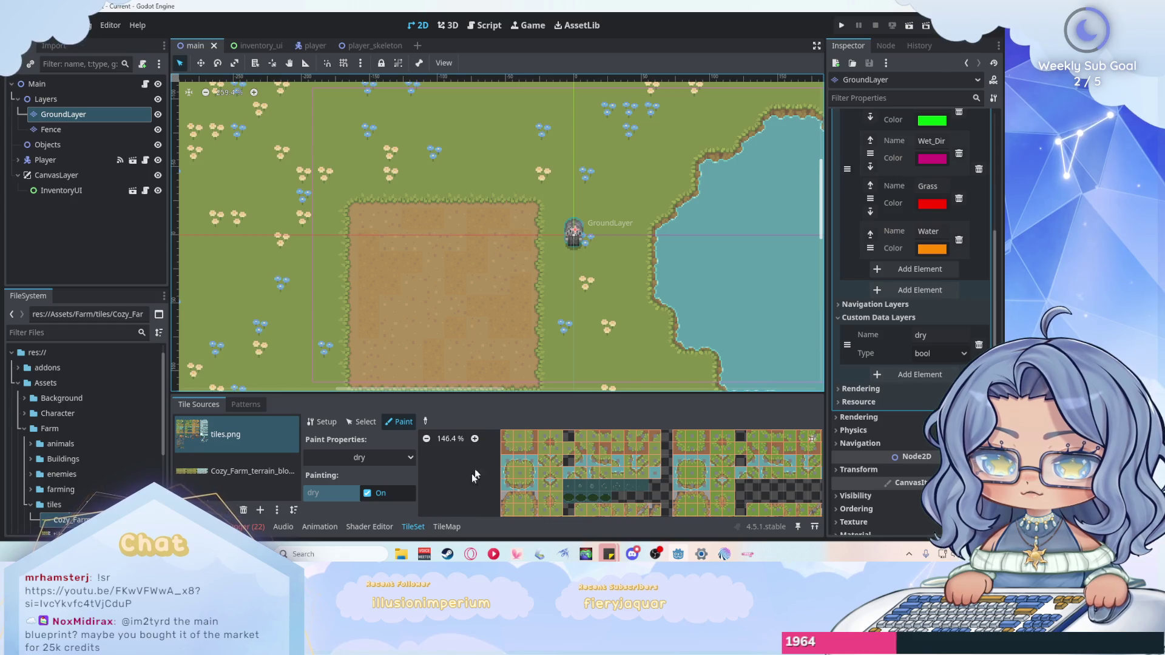
scroll(471, 473, down, 3)
scroll(544, 475, down, 5)
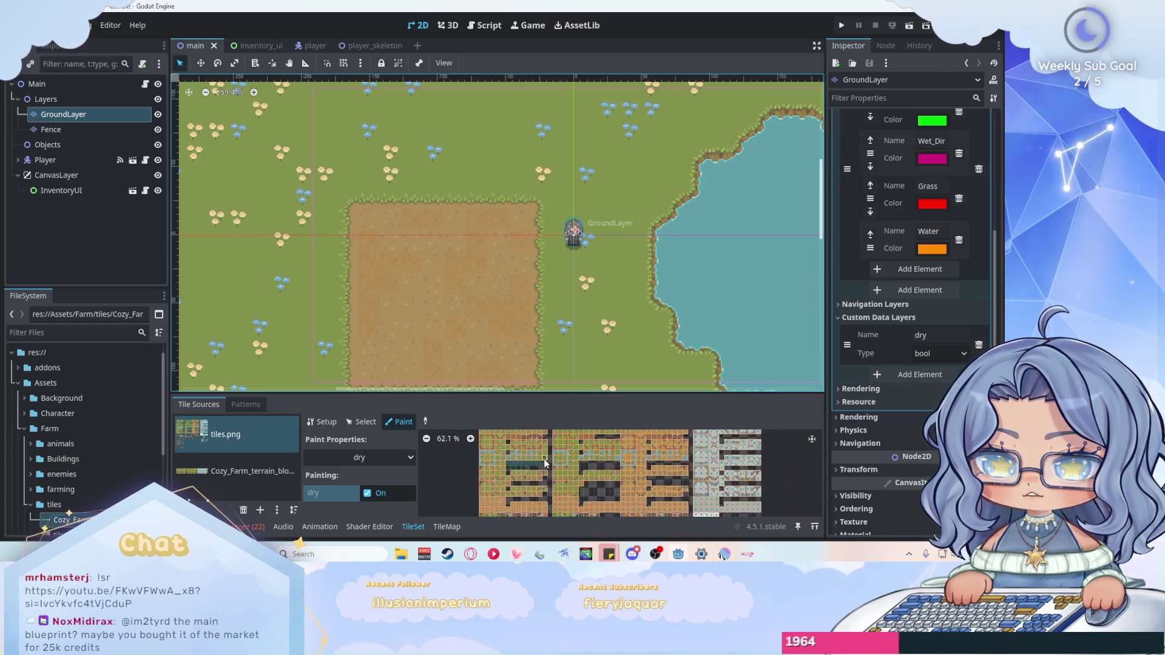
scroll(517, 447, down, 3)
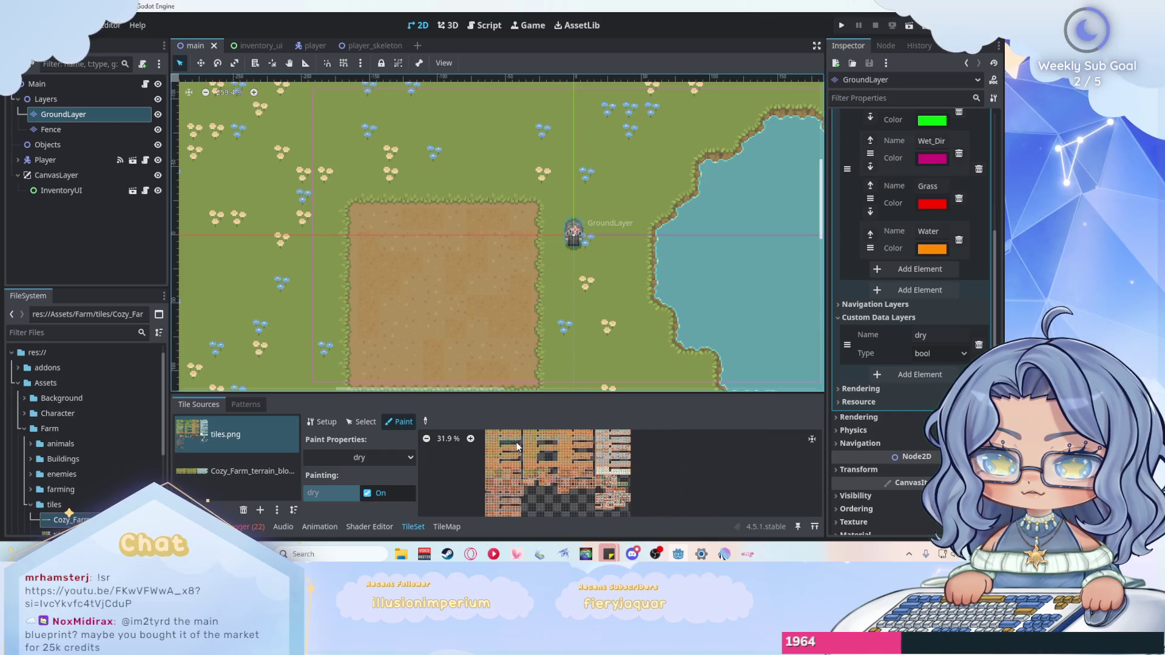
click(390, 456)
click(384, 449)
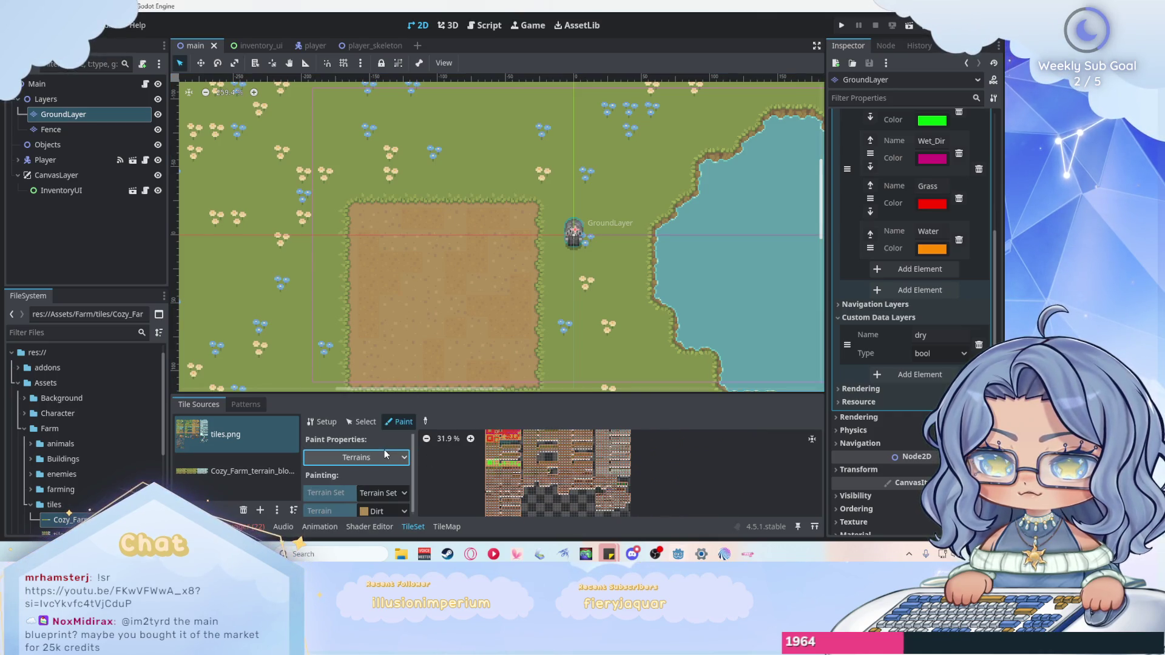
Switch to the TileMap panel, then hide the bottom panel to enlarge the map.
scroll(557, 475, up, 8)
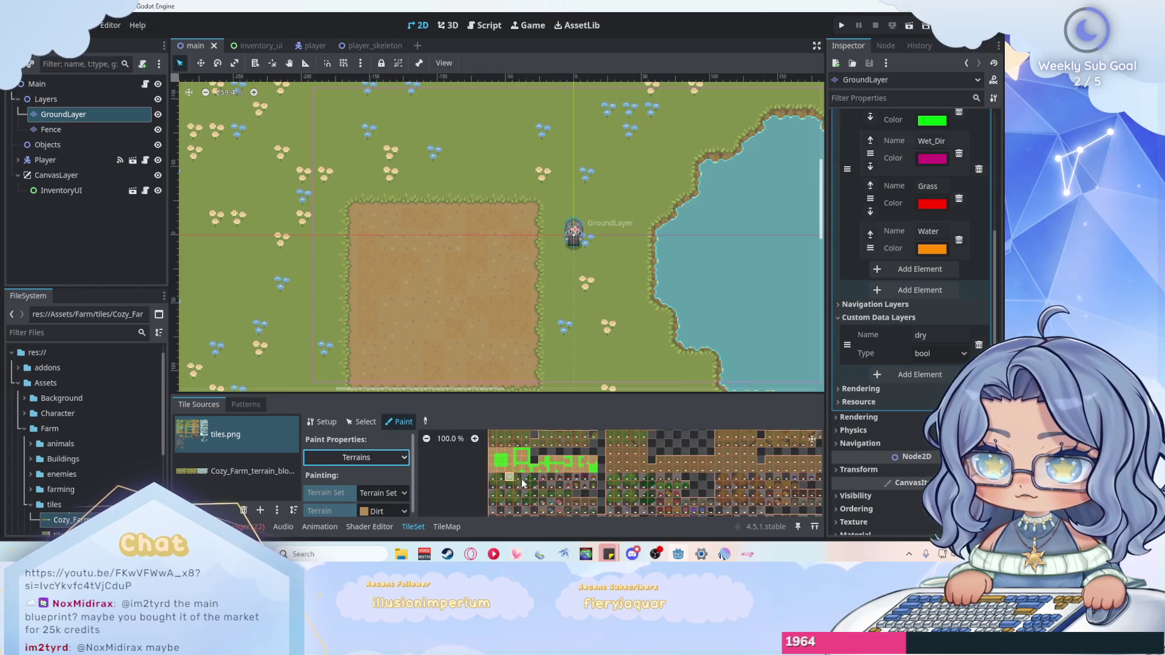
scroll(513, 441, up, 4)
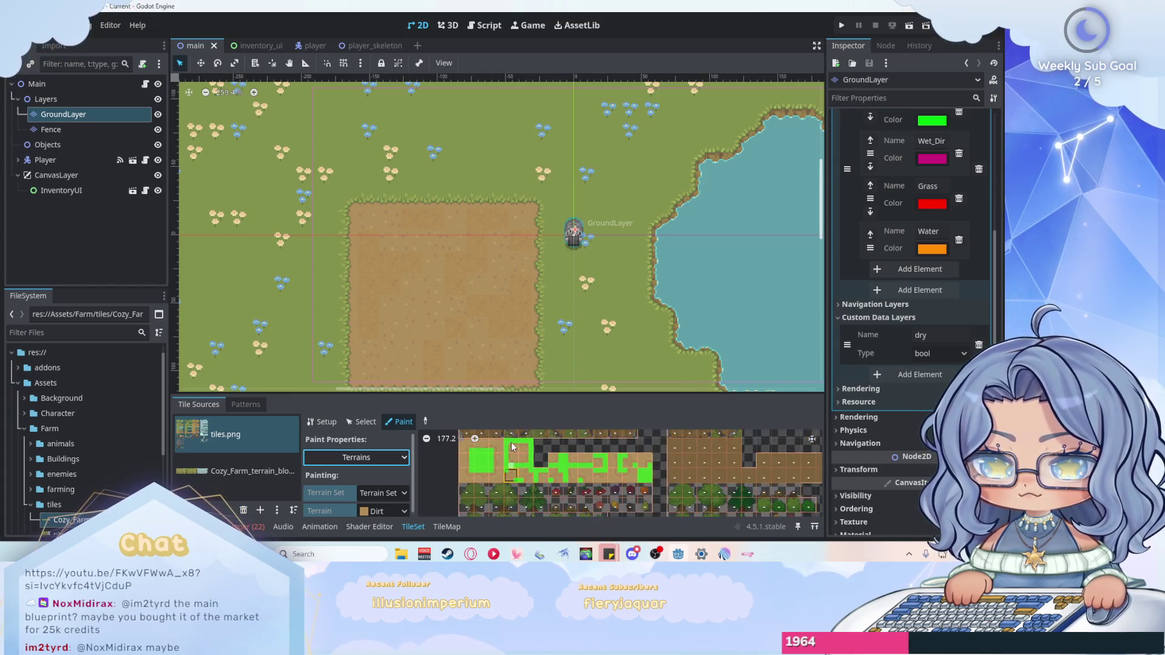
scroll(512, 449, up, 3)
scroll(522, 462, down, 3)
scroll(534, 474, up, 3)
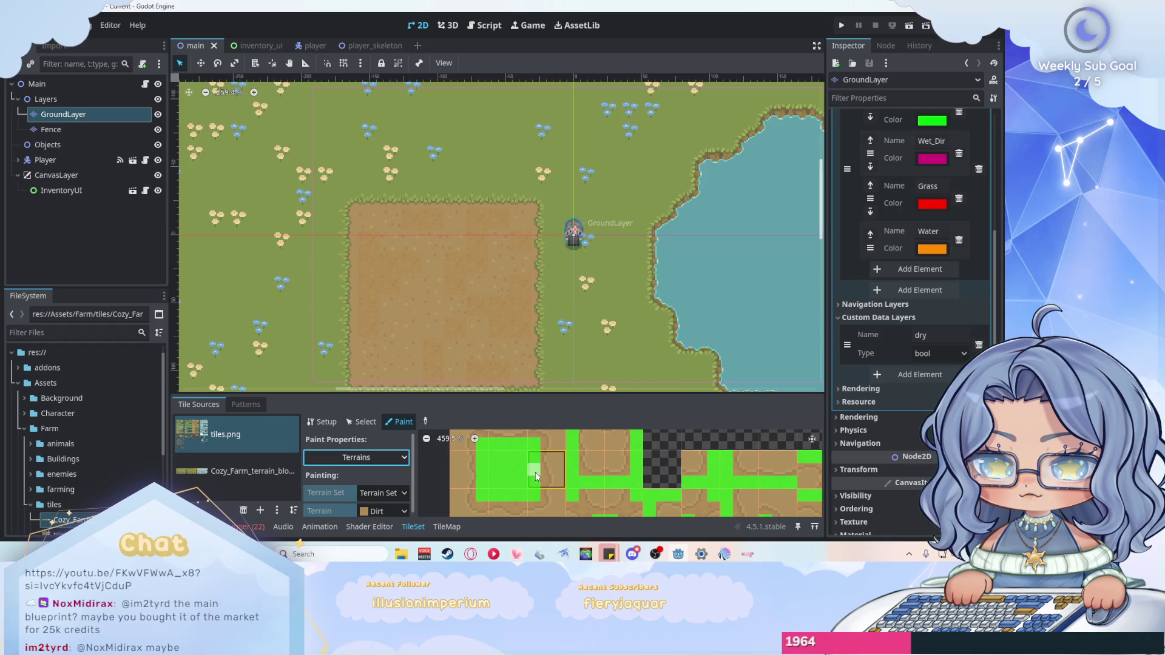
scroll(537, 477, down, 1)
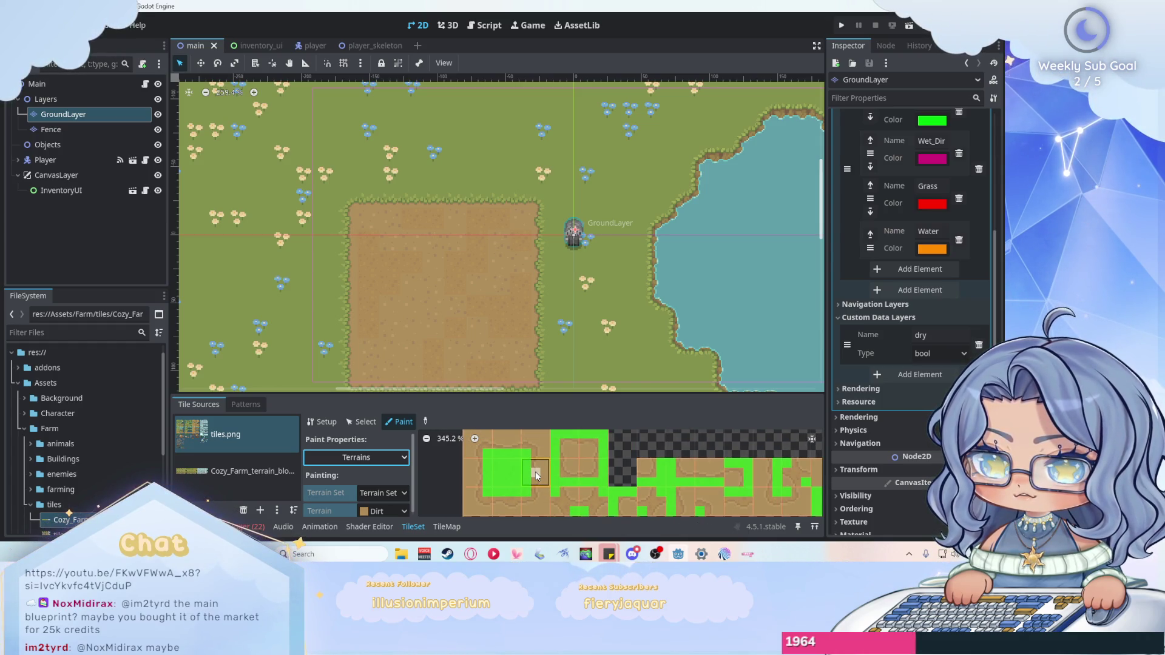
scroll(537, 476, down, 1)
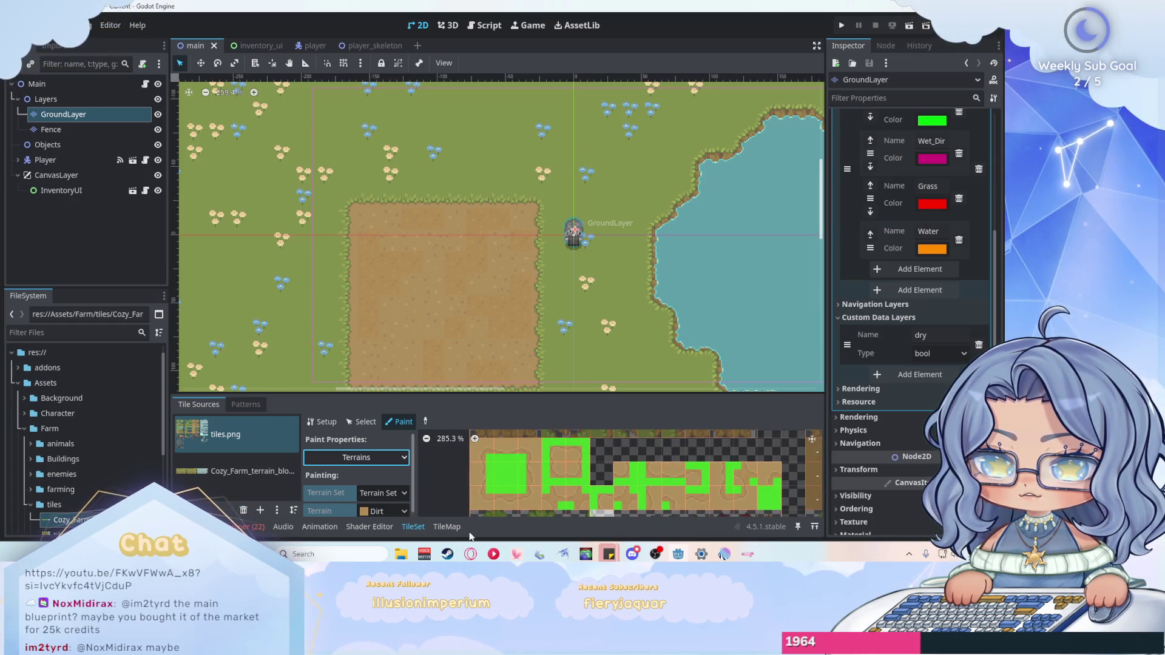
click(447, 527)
click(447, 526)
Clear the debugger's error list and show the TileMap terrains Dirt, Wet_Dirt and Grass.
click(248, 528)
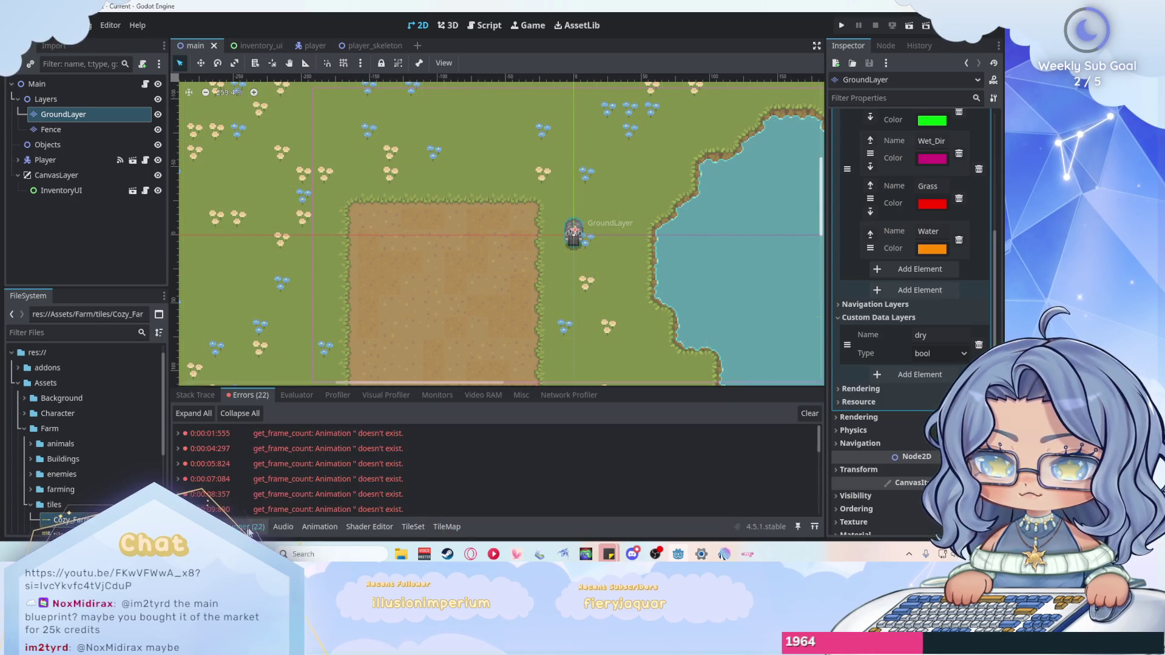
click(807, 412)
click(412, 527)
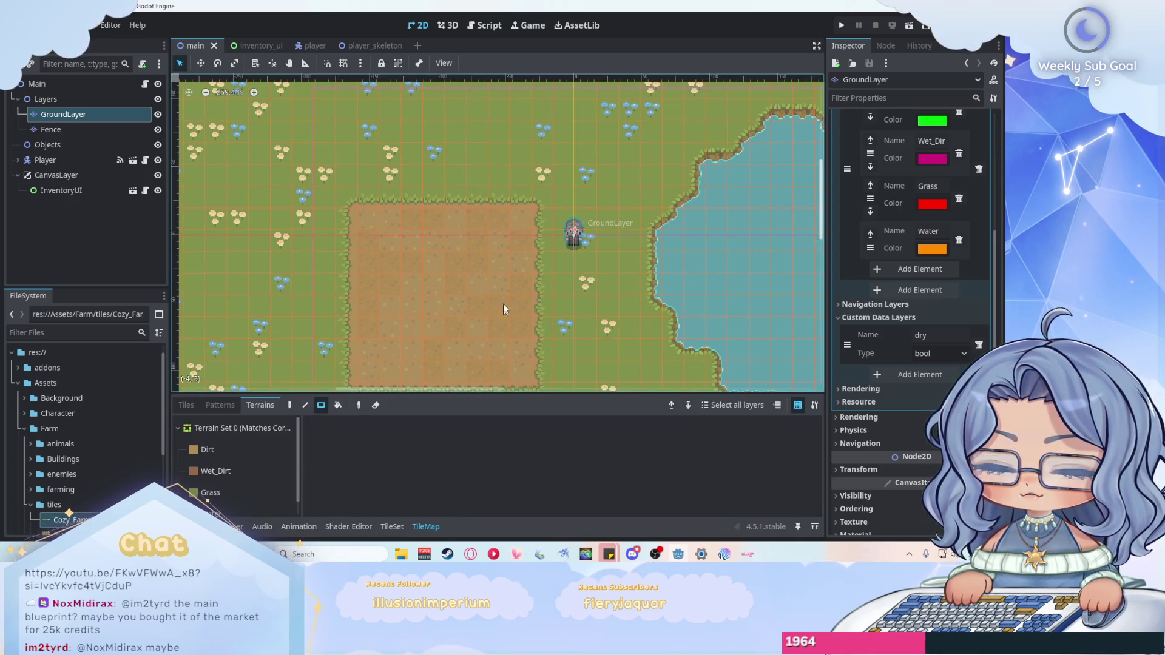
scroll(506, 307, down, 2)
scroll(505, 300, up, 3)
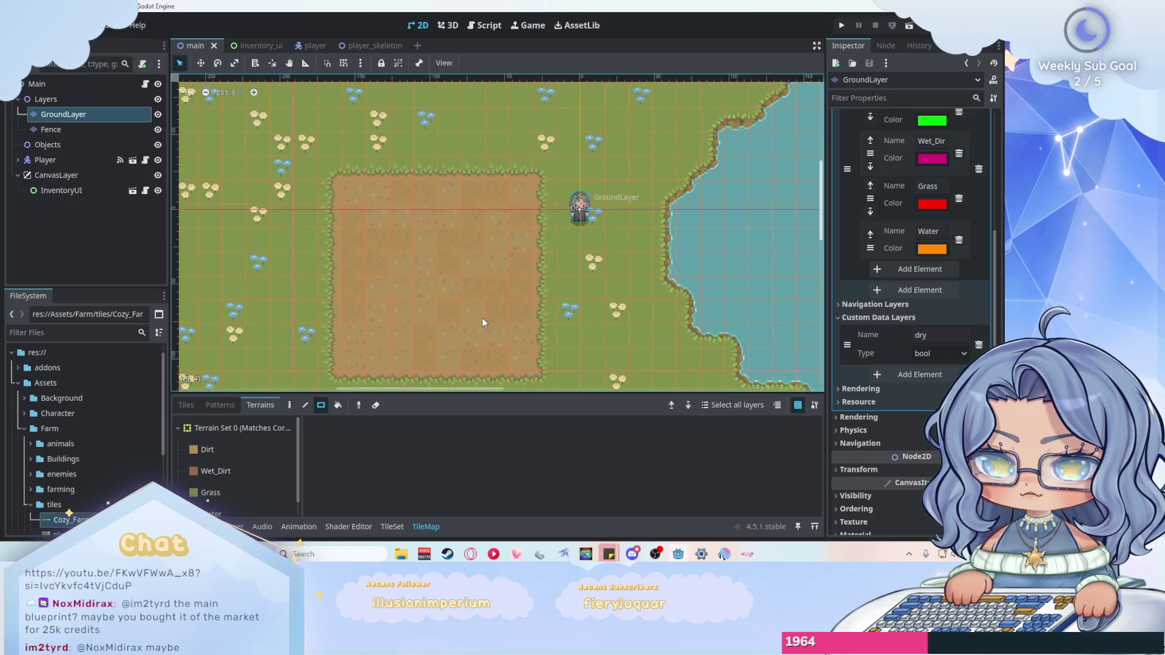
scroll(485, 373, up, 1)
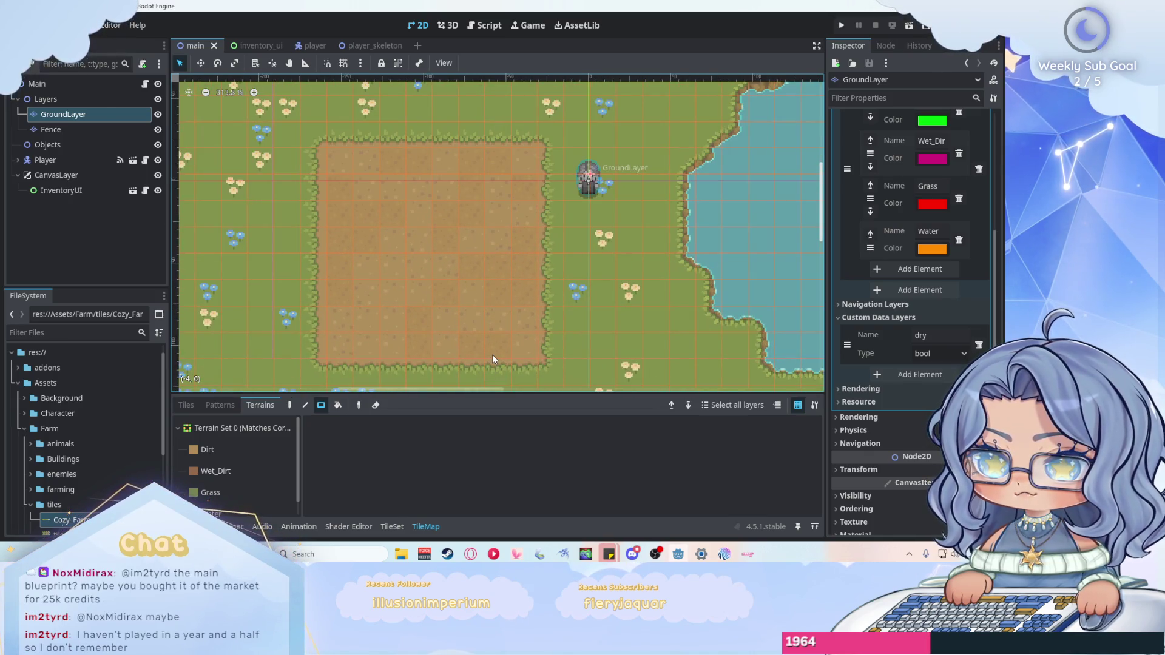
Run the game, walk into the meadow, and till tiles beside and left of the character.
click(841, 25)
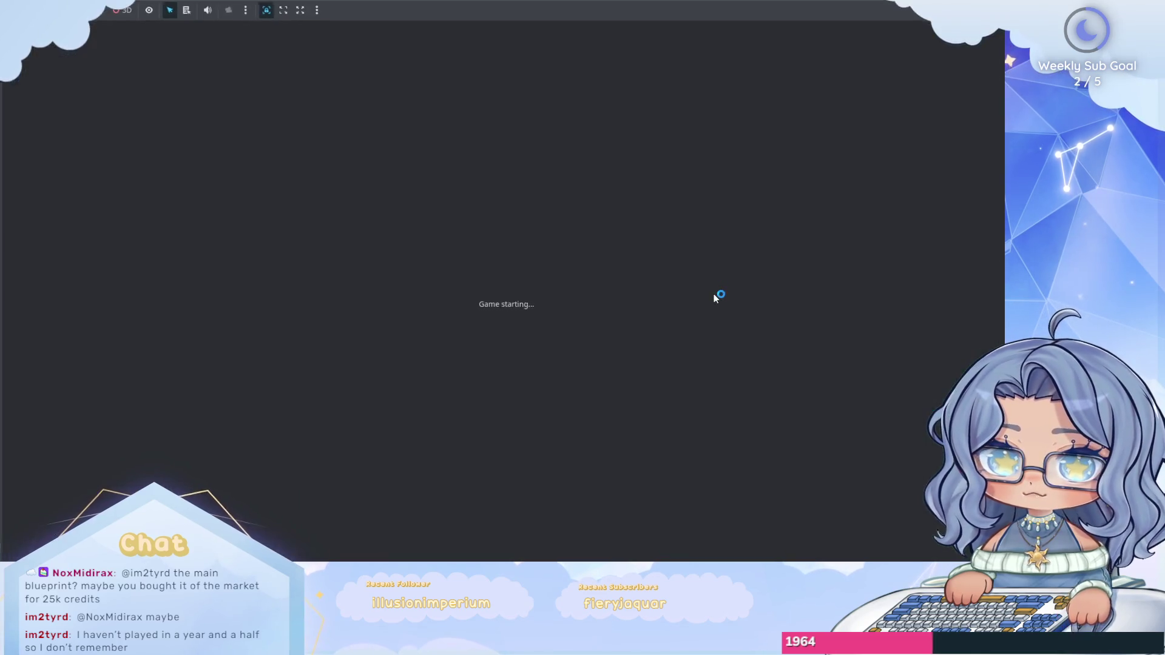
key(Up)
key(Left)
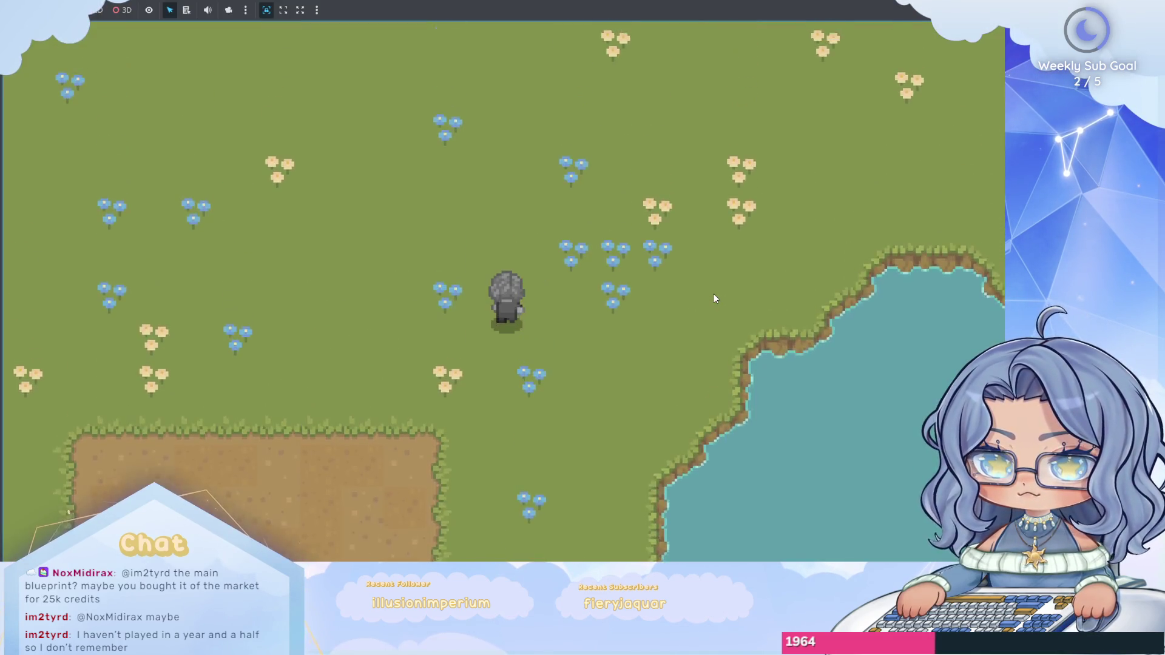
key(Left)
key(Down)
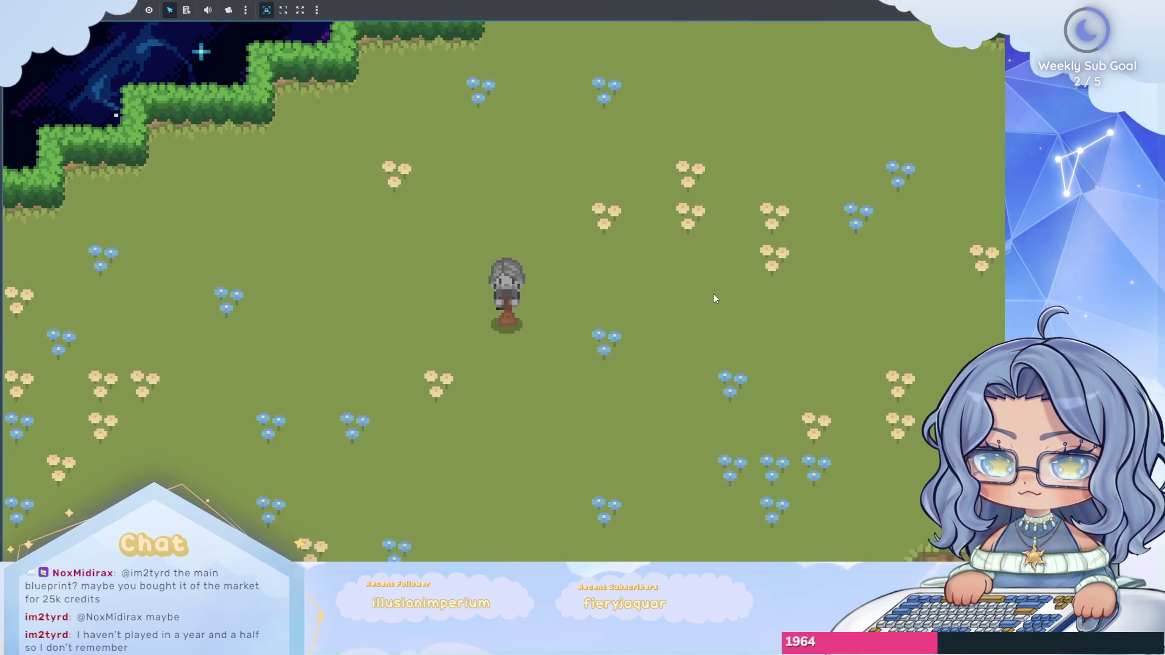
click(713, 298)
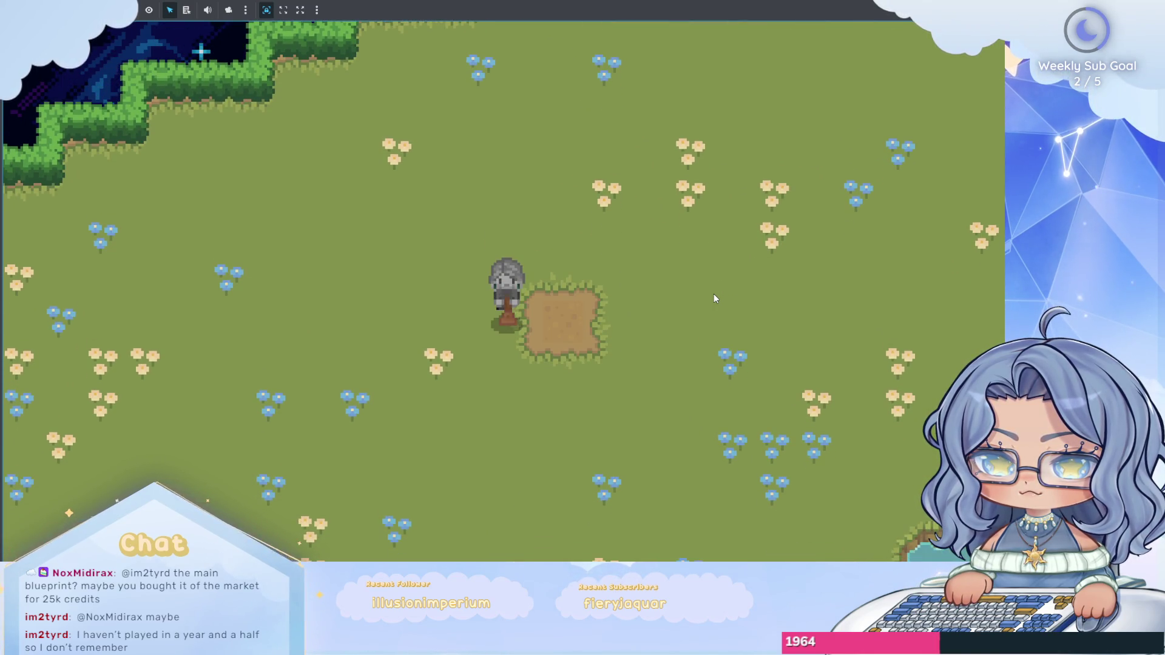
key(Left)
click(713, 295)
Till the patch's left, top and notch tiles, walk onto it, and stop the game.
key(Left)
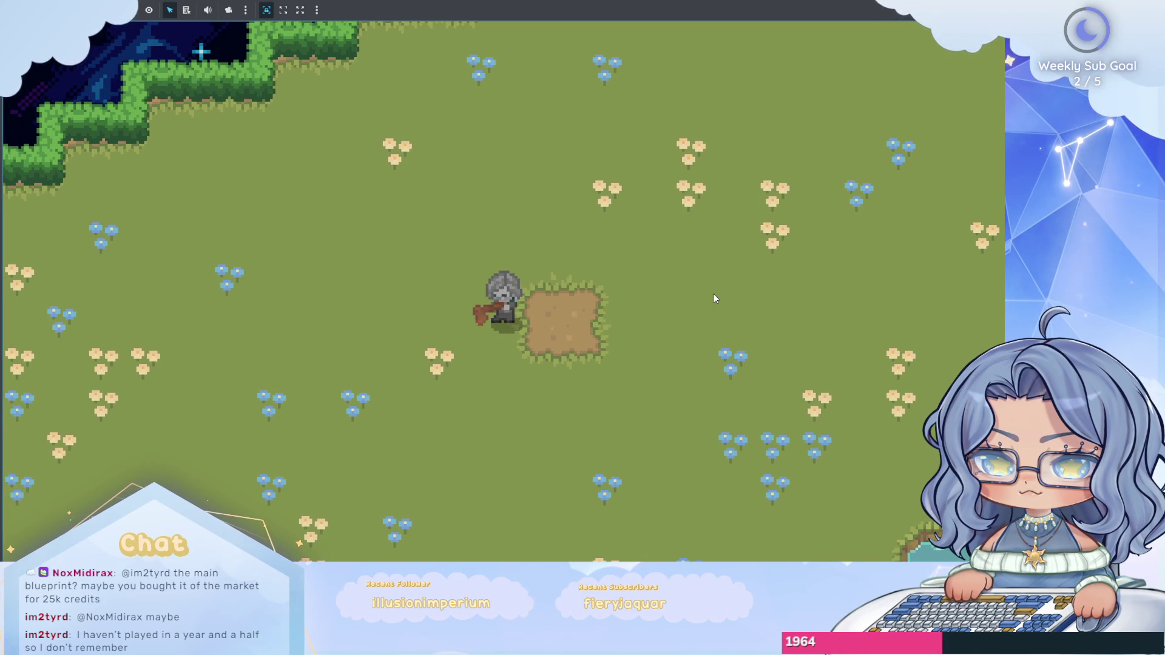
key(Left)
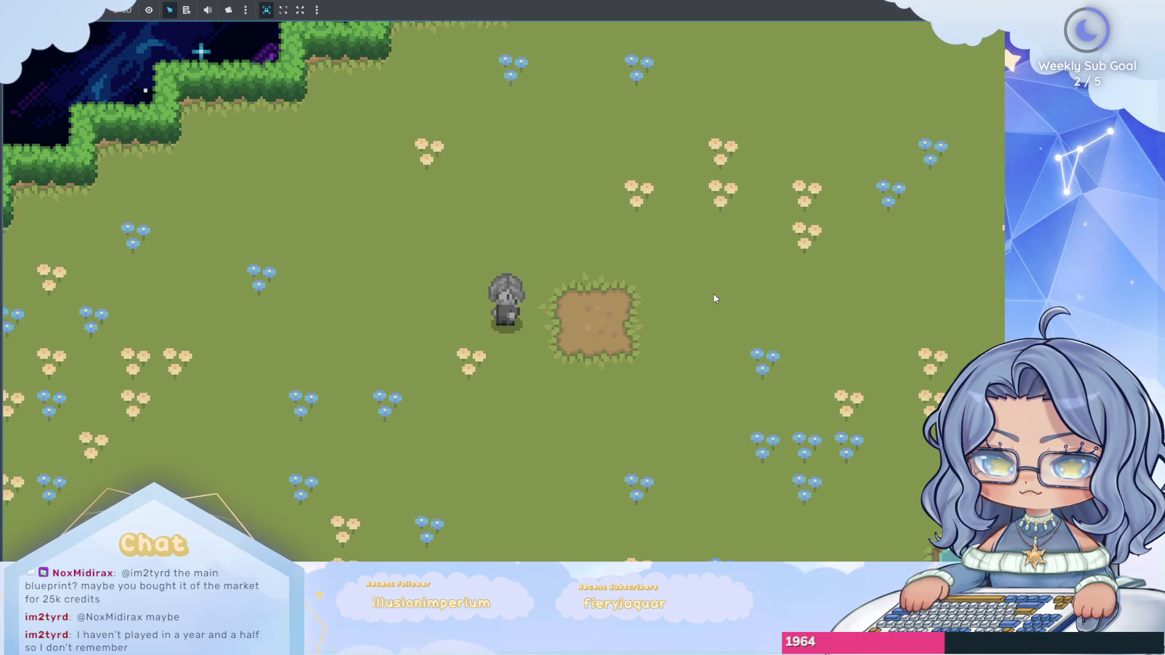
click(714, 298)
key(Up)
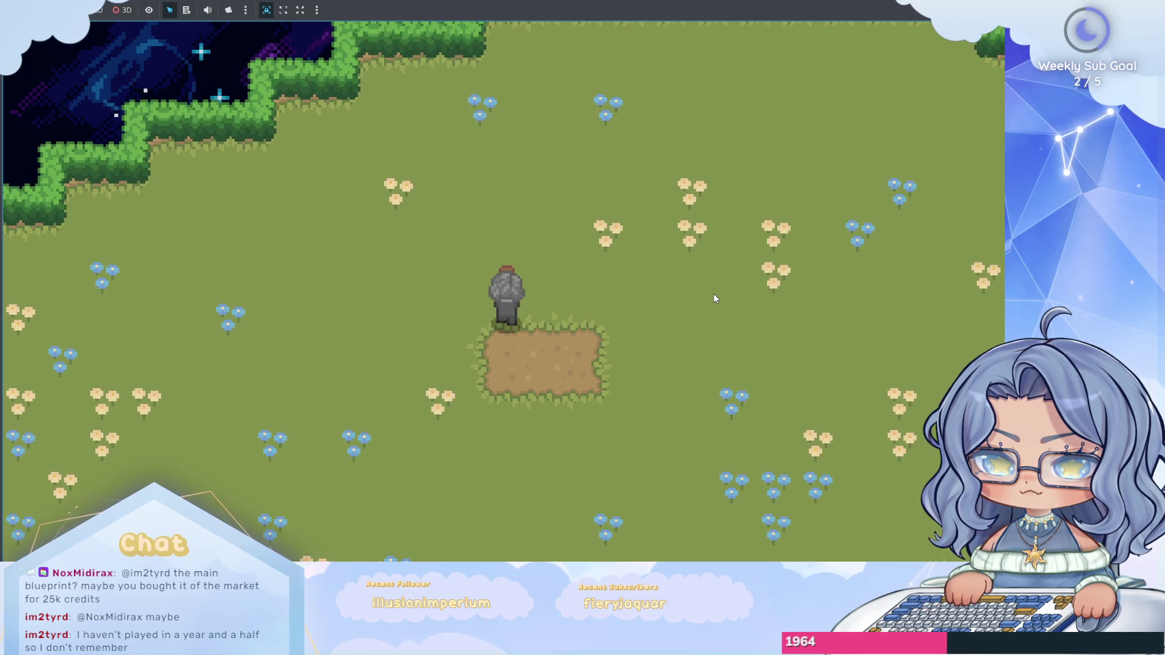
click(714, 298)
click(714, 294)
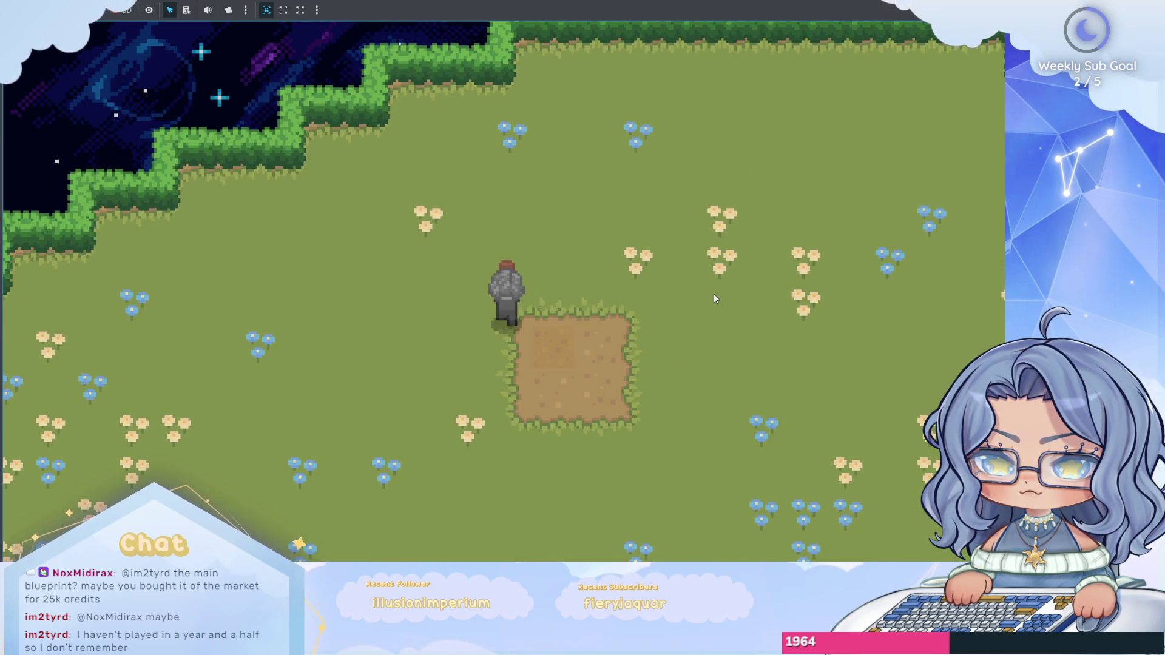
key(Right)
key(Down)
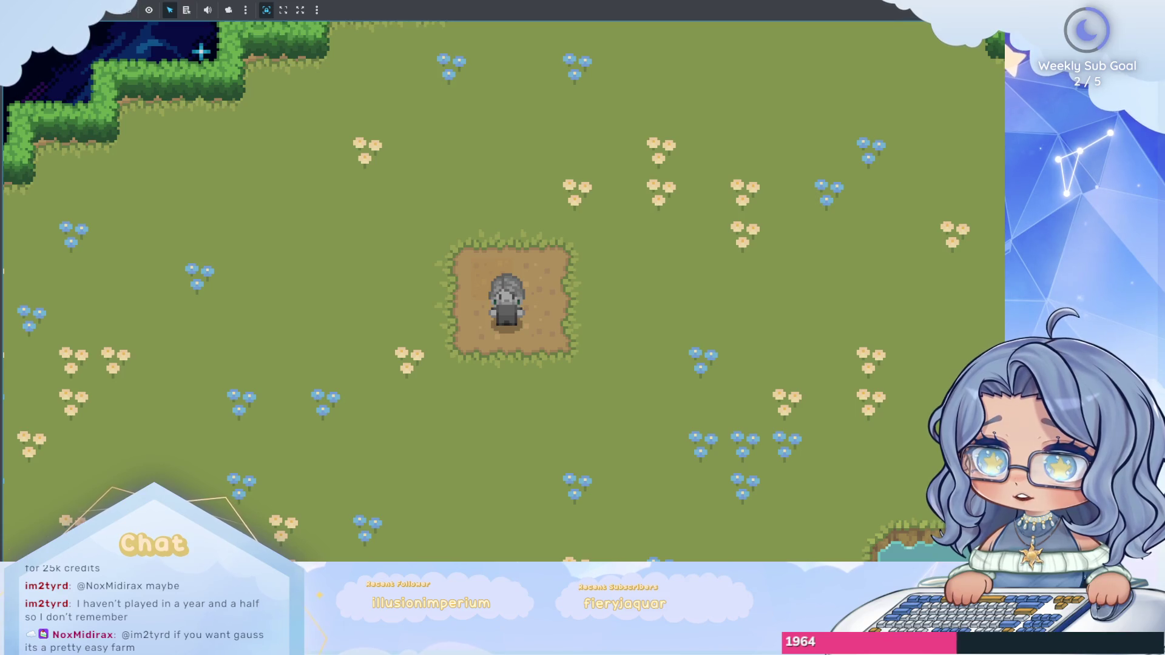
key(F8)
Switch to the player scene and select the Player root node.
click(301, 45)
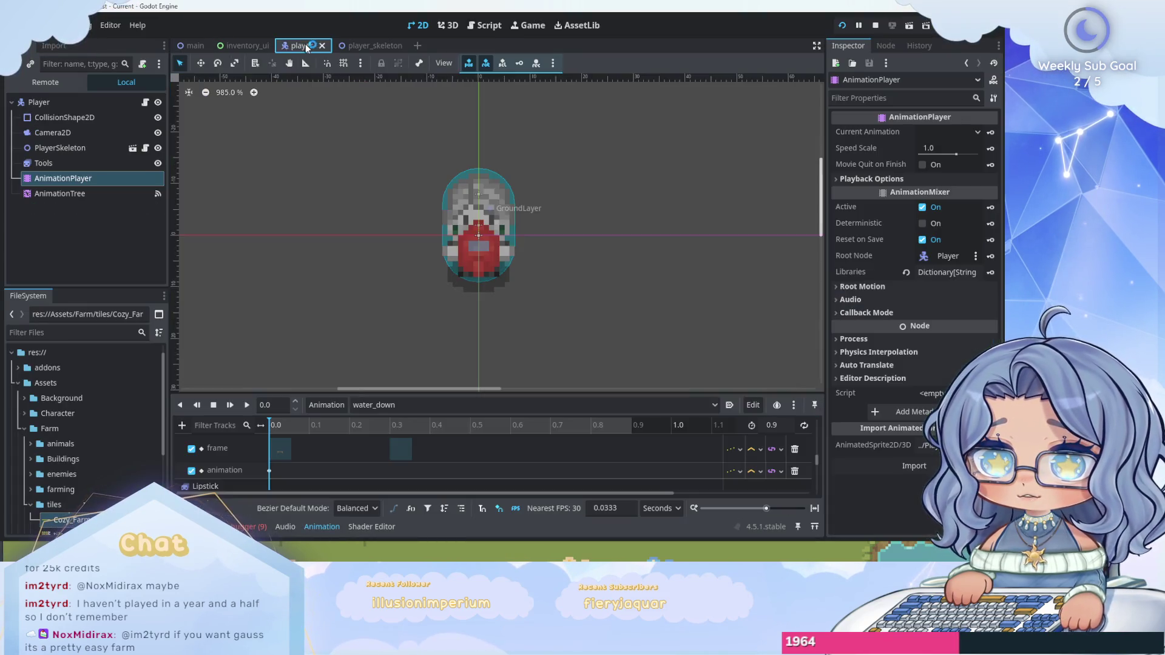
scroll(515, 213, up, 2)
click(39, 102)
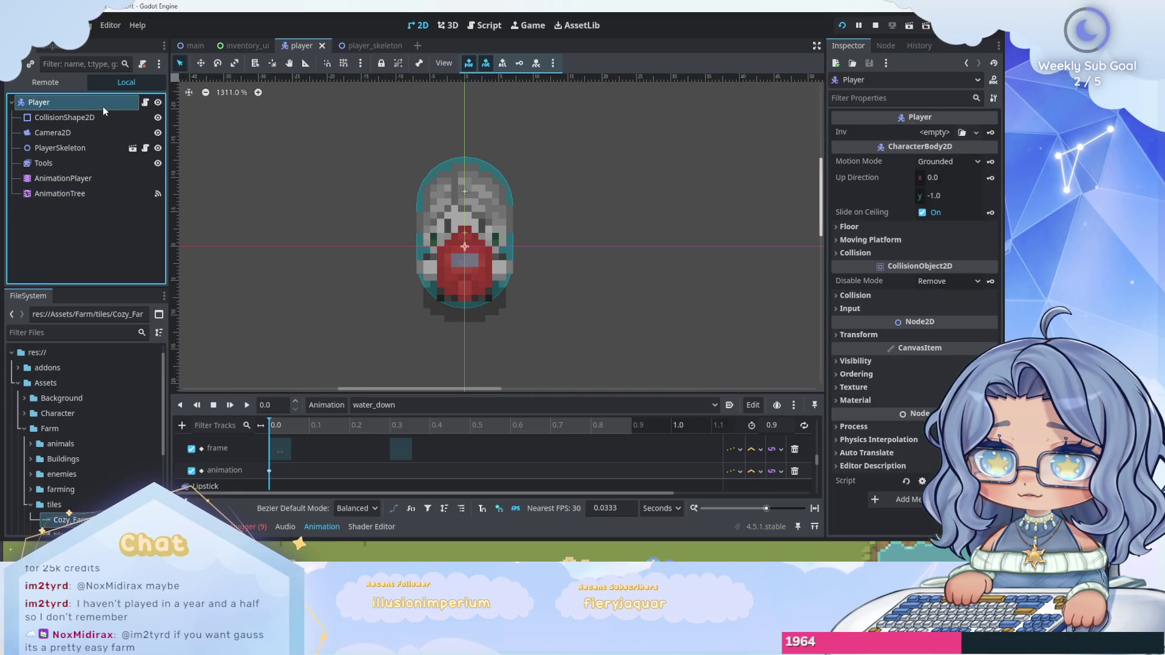
scroll(493, 193, up, 1)
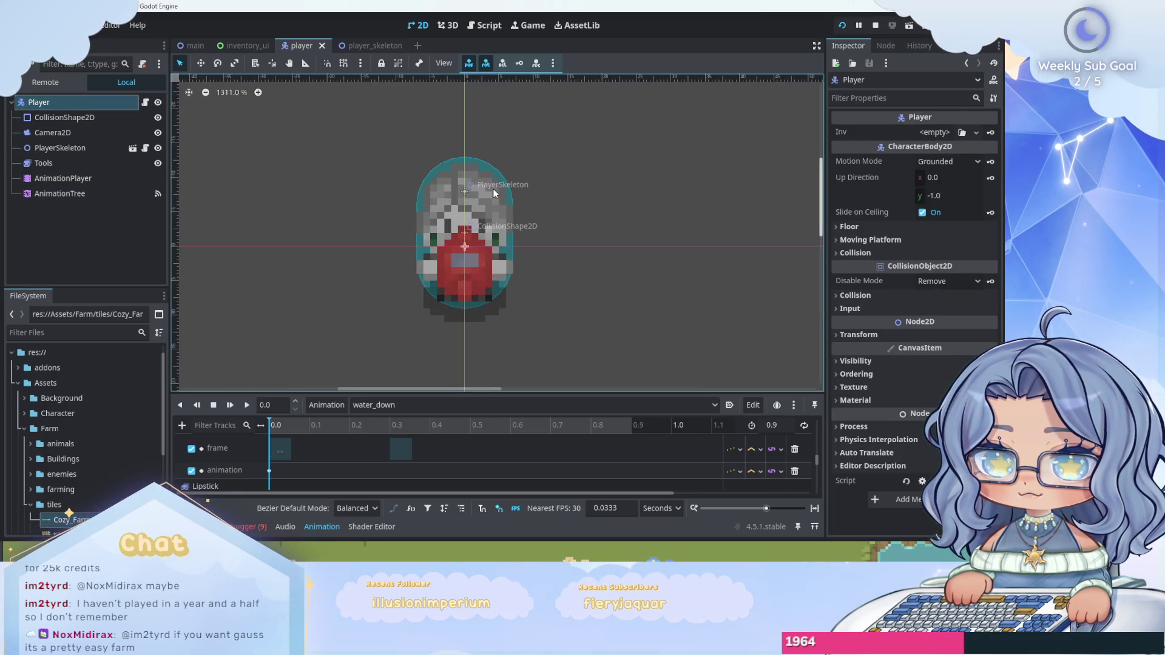
scroll(493, 193, down, 3)
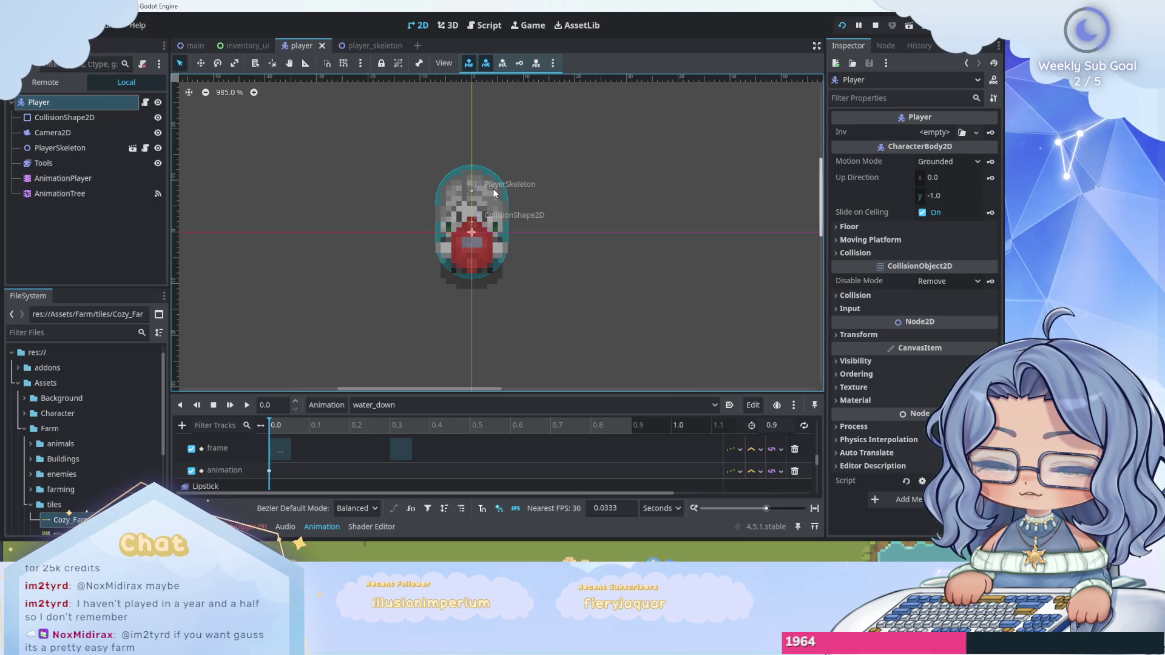
scroll(494, 193, up, 4)
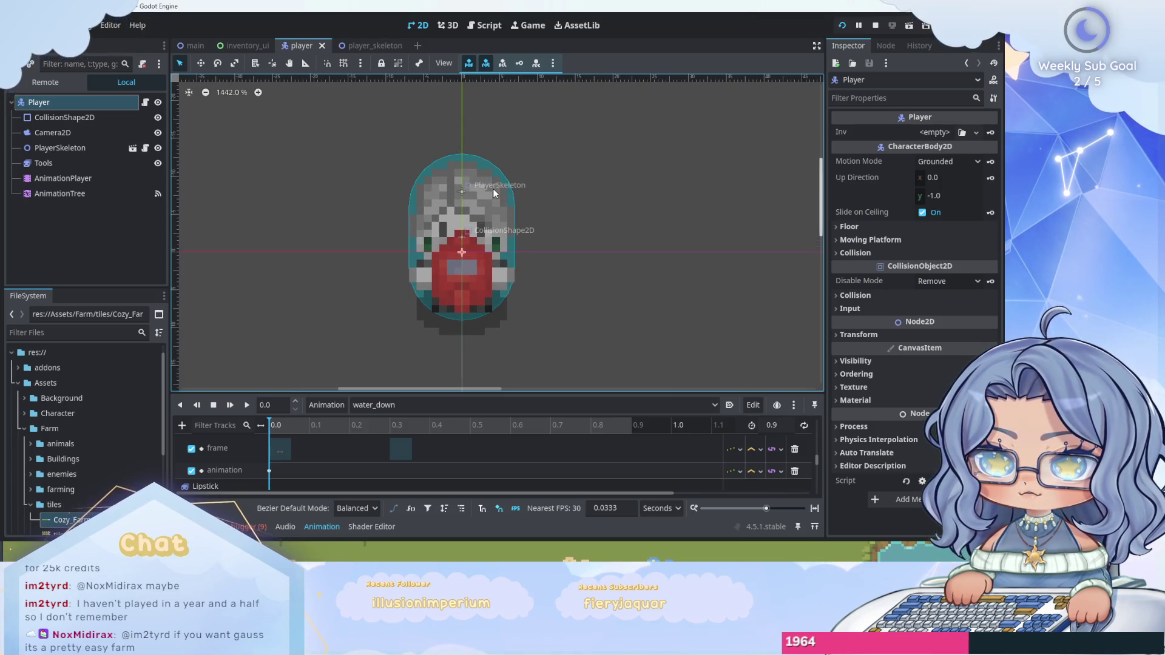
Make the PlayerSkeleton instance local so its body-part sprites are editable.
click(91, 148)
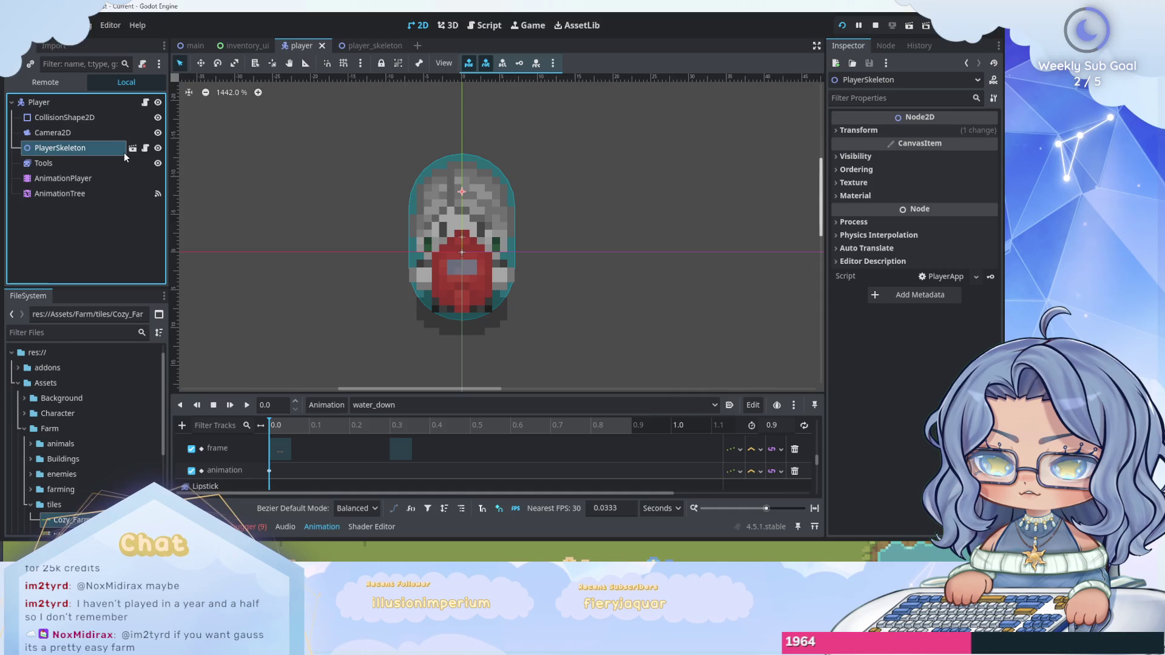
right_click(88, 148)
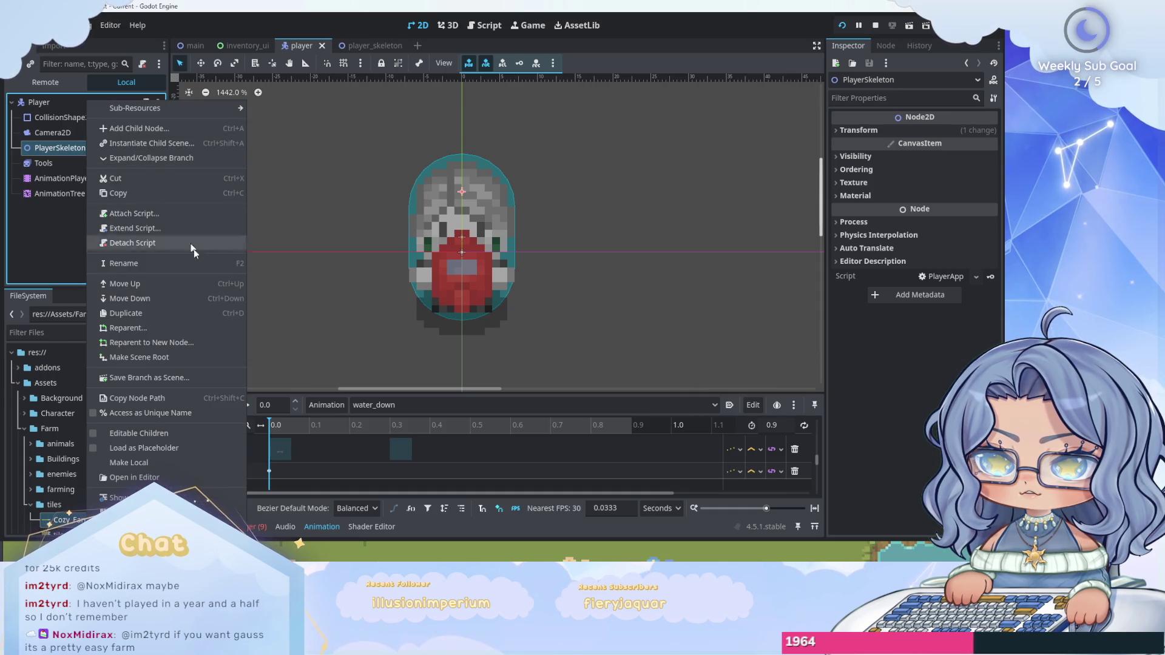
click(186, 462)
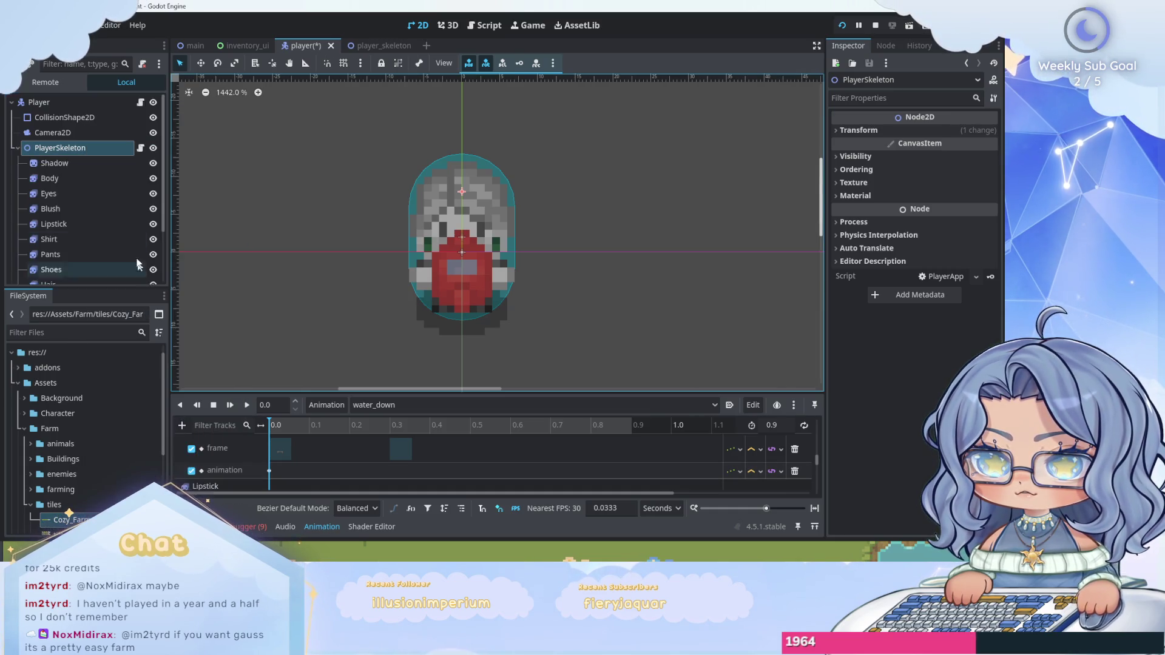
scroll(106, 172, down, 2)
Preview the Tools node's hoe_down animation and clear the debugger's errors.
click(97, 243)
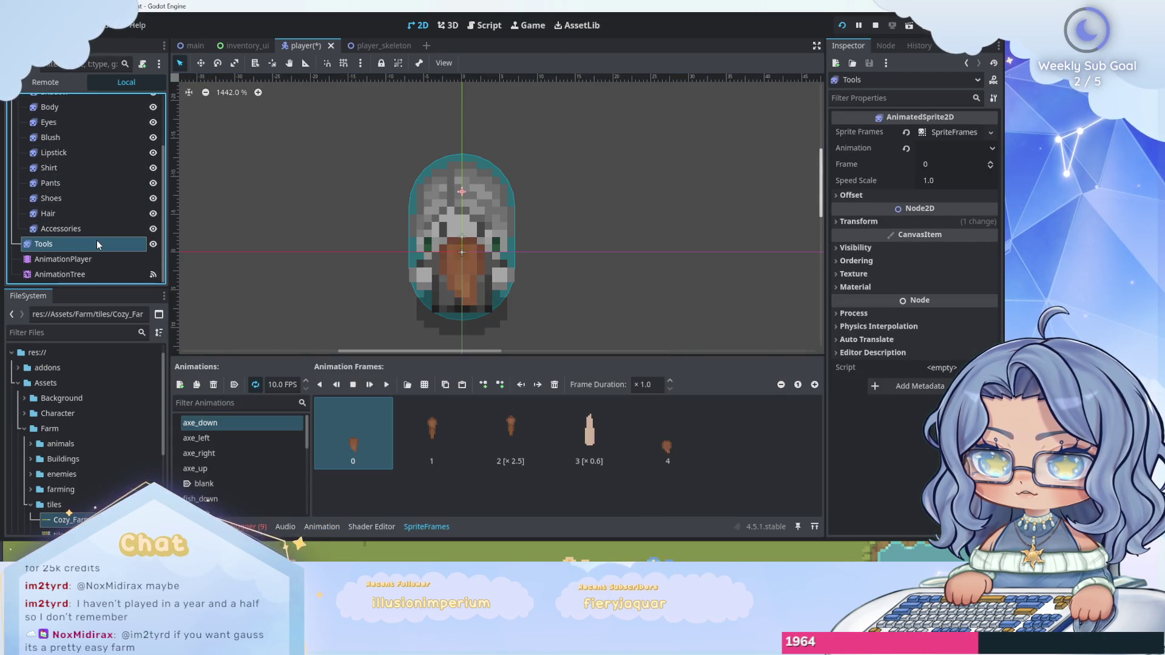
scroll(261, 432, up, 5)
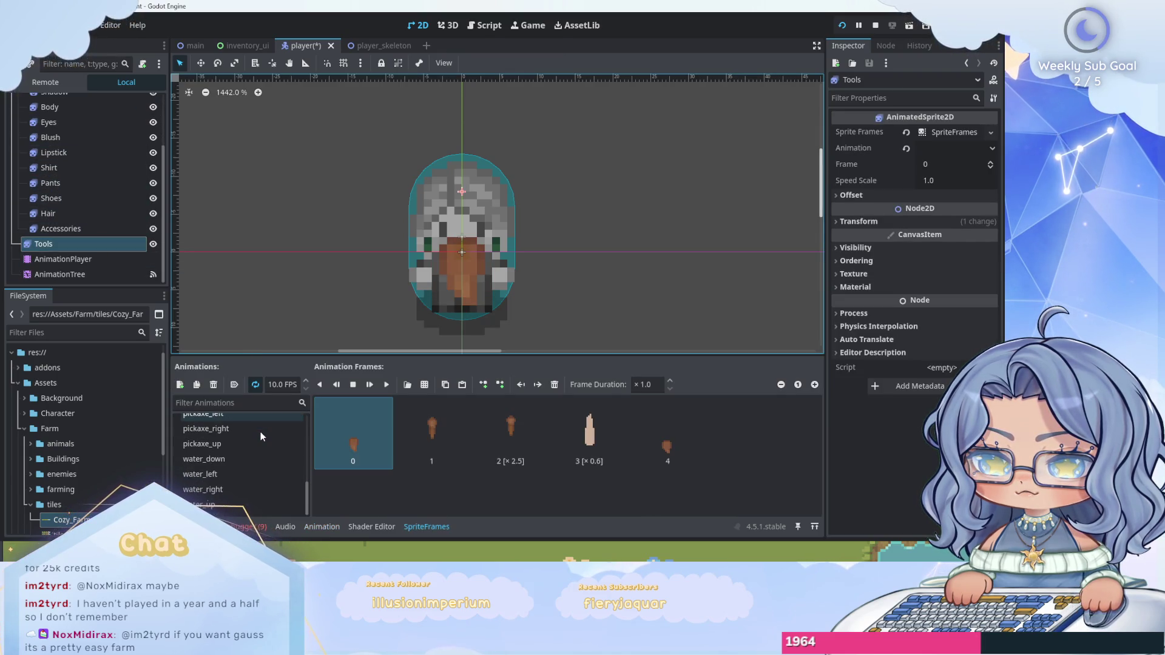
click(264, 474)
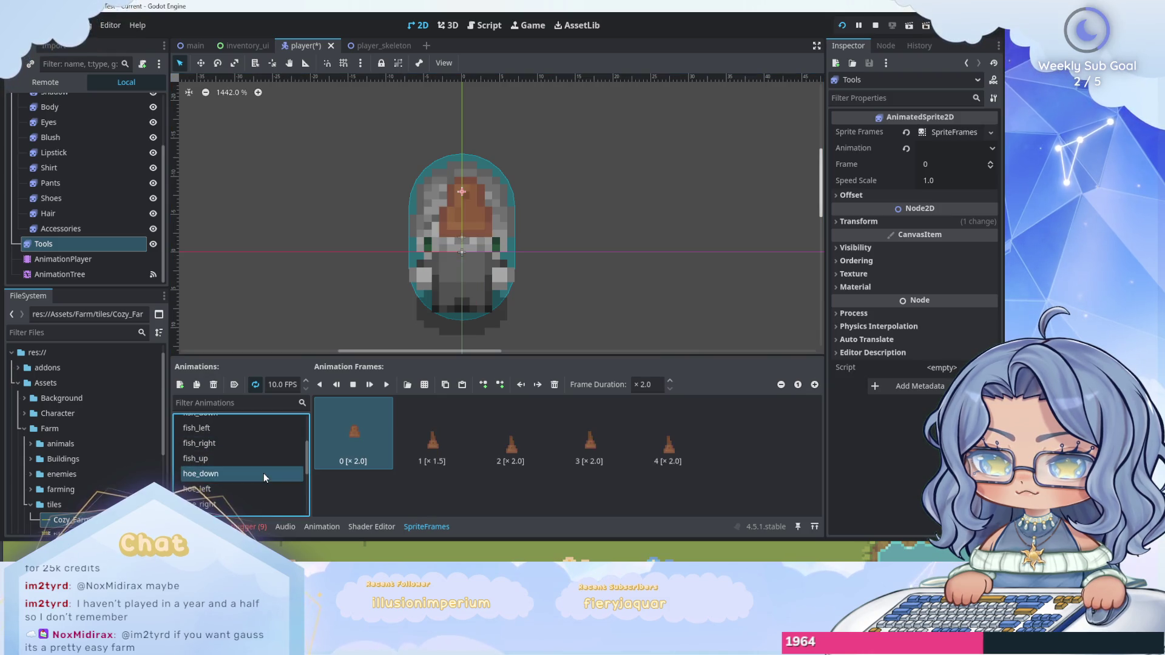
click(386, 385)
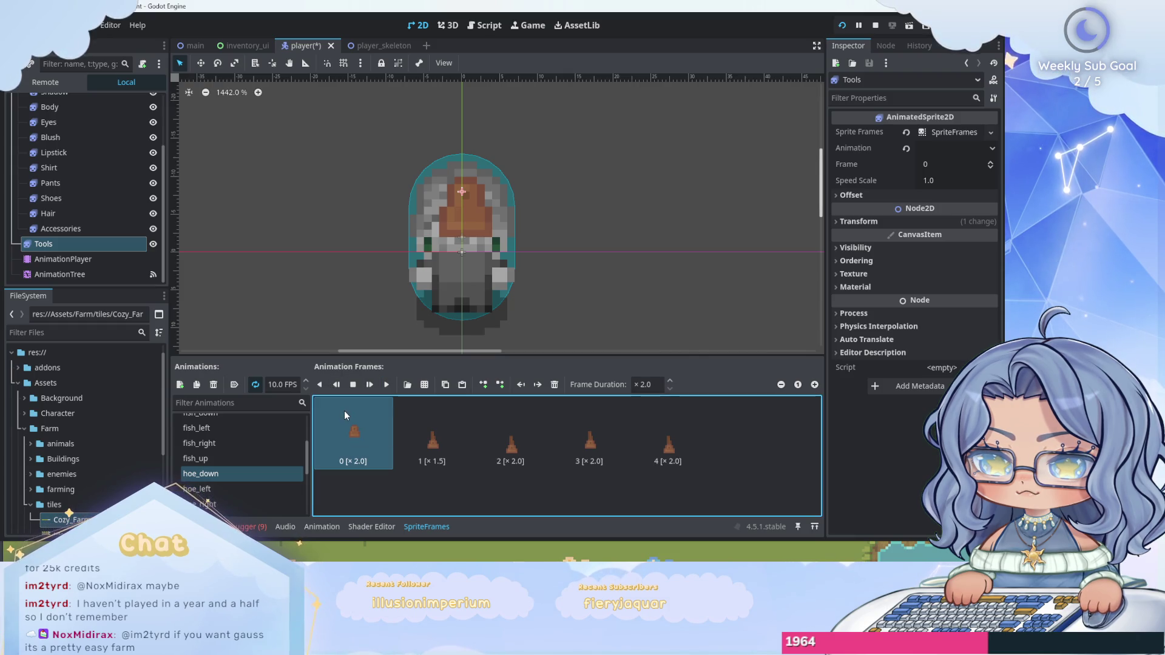
click(253, 526)
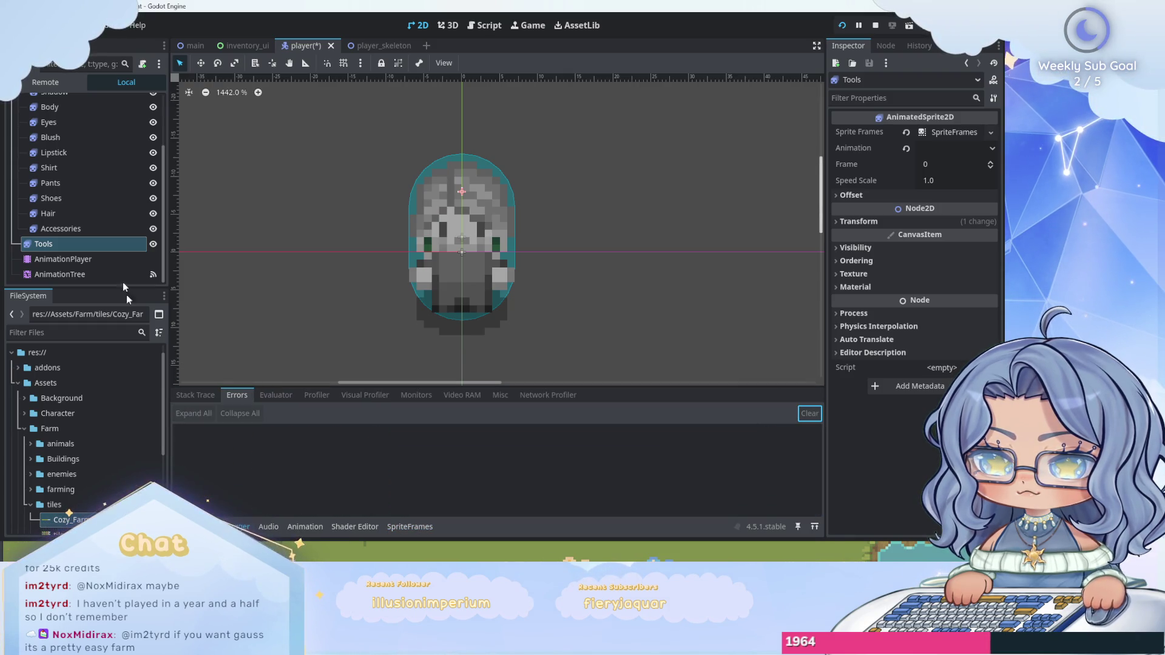
click(105, 241)
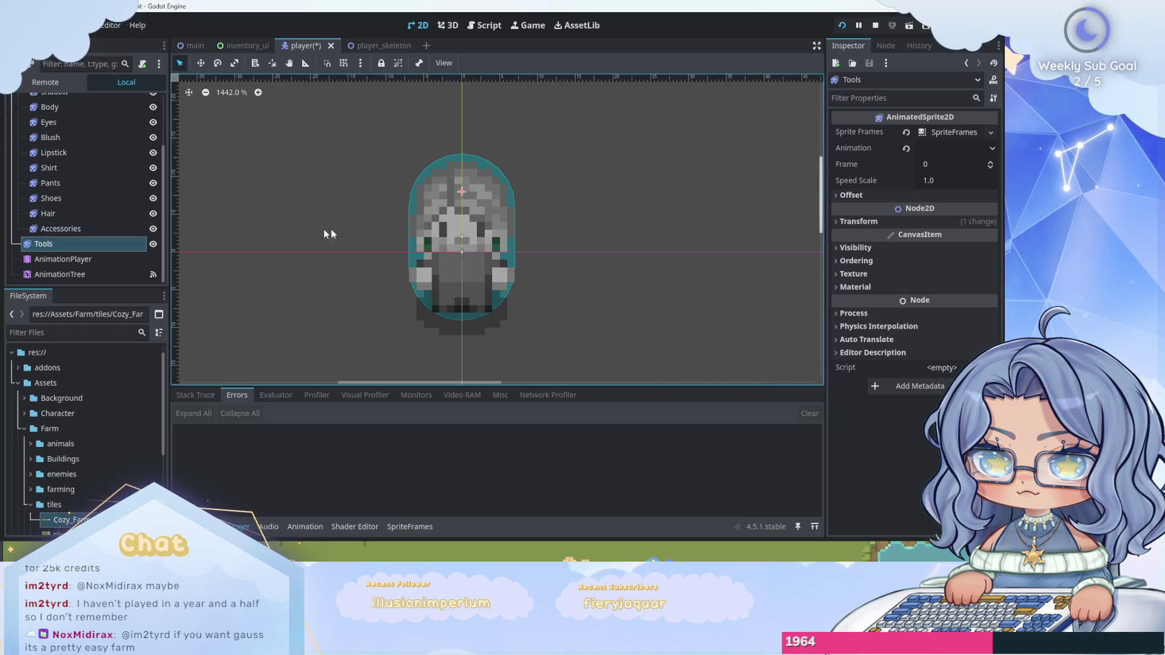
Undo Make Local so PlayerSkeleton reverts to a plain instance, then deselect it.
scroll(385, 234, down, 1)
scroll(67, 182, up, 3)
right_click(67, 151)
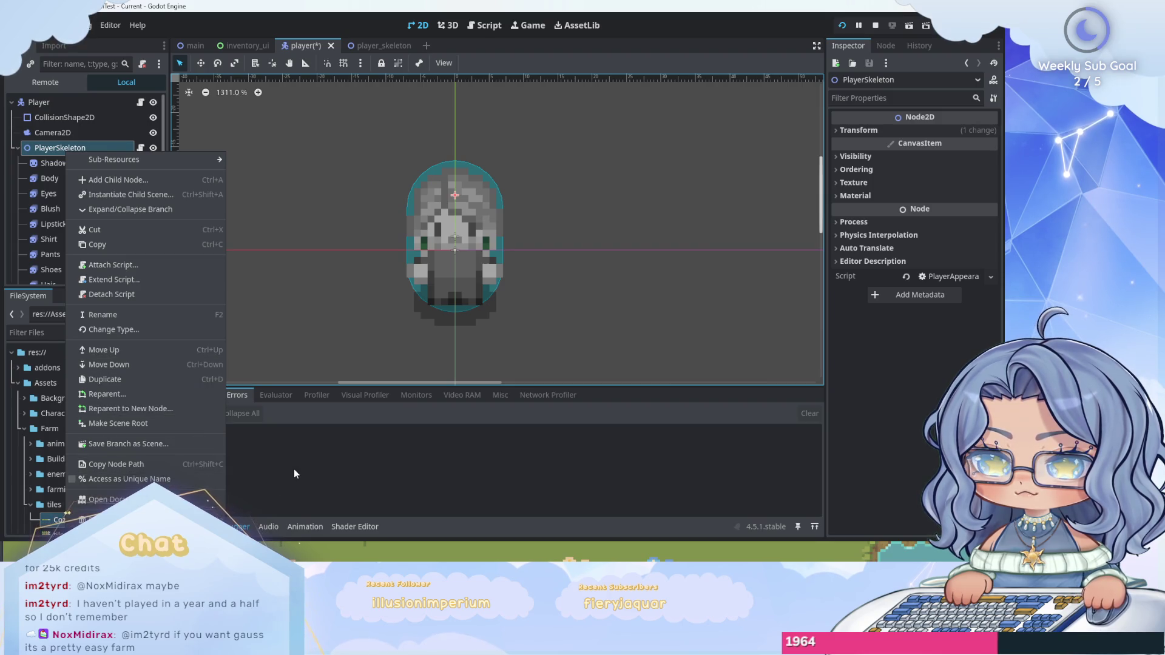
click(294, 469)
key(ctrl+z)
click(133, 242)
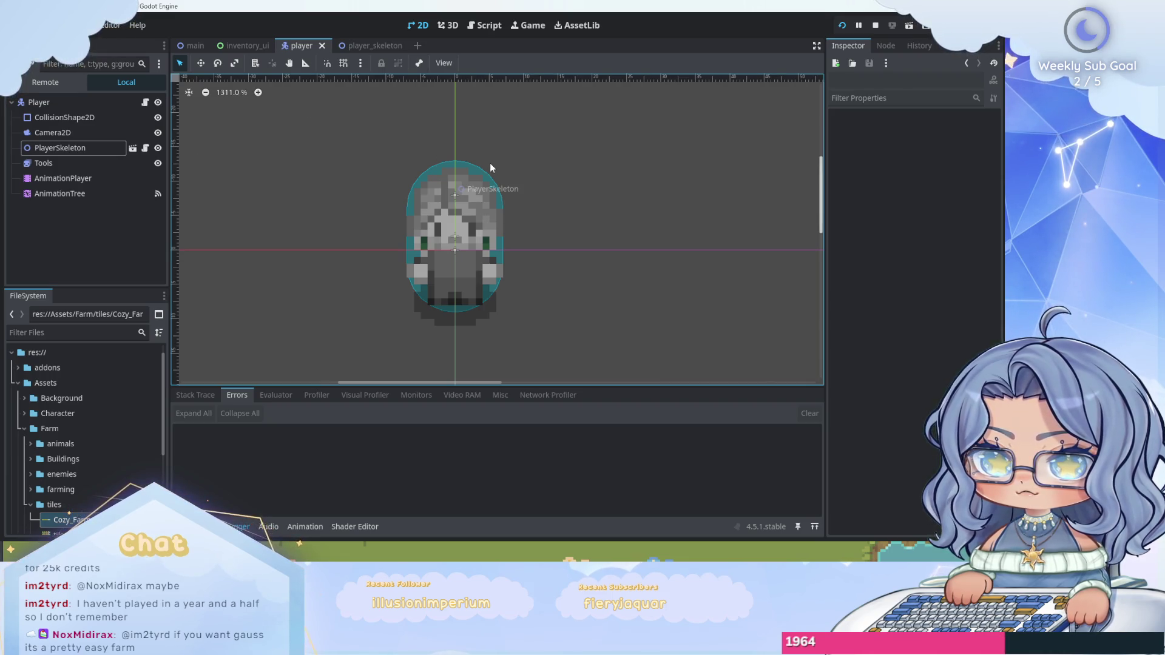
scroll(475, 165, down, 1)
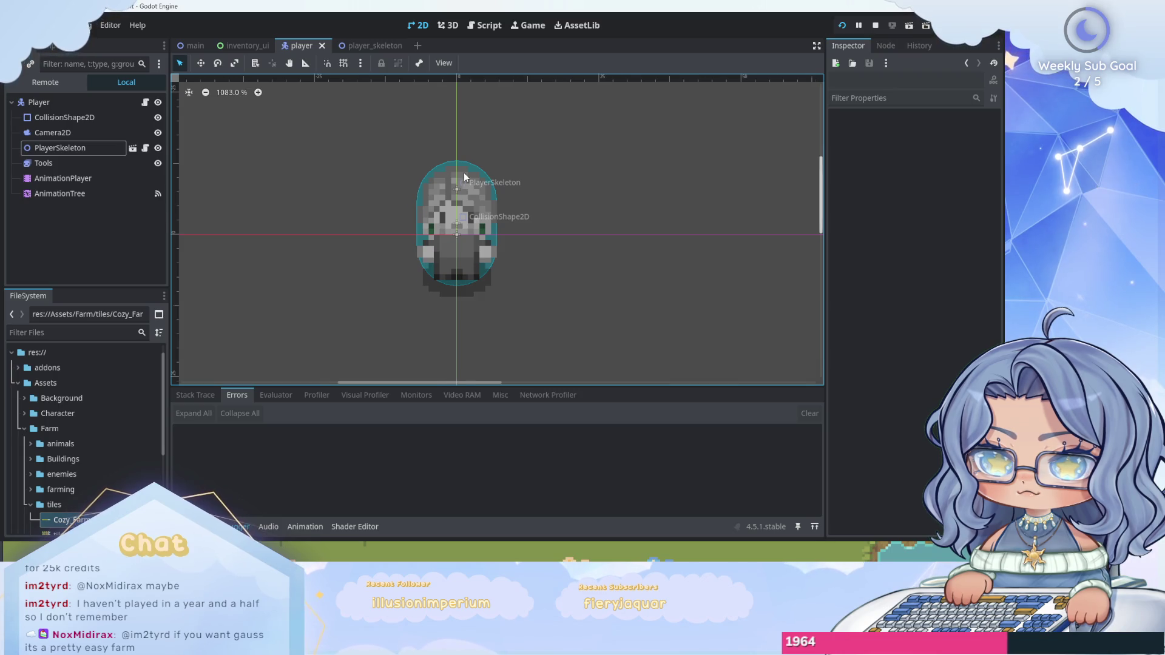
scroll(465, 176, up, 1)
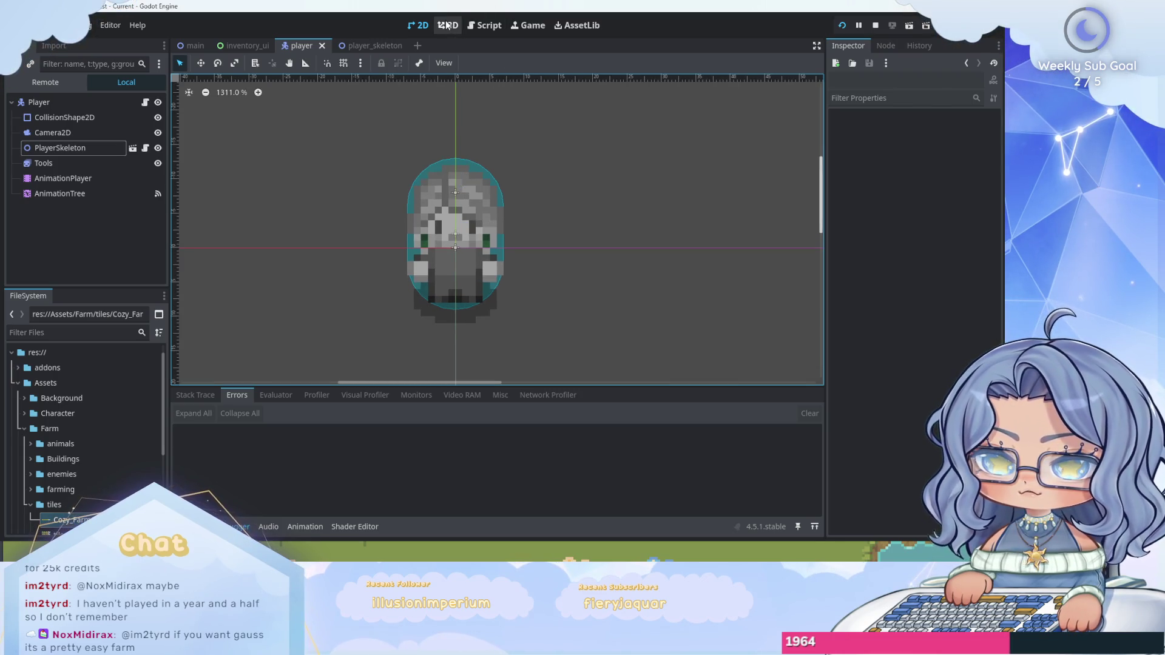
Run the game and till tiles while walking the player up and right toward the pond.
click(842, 26)
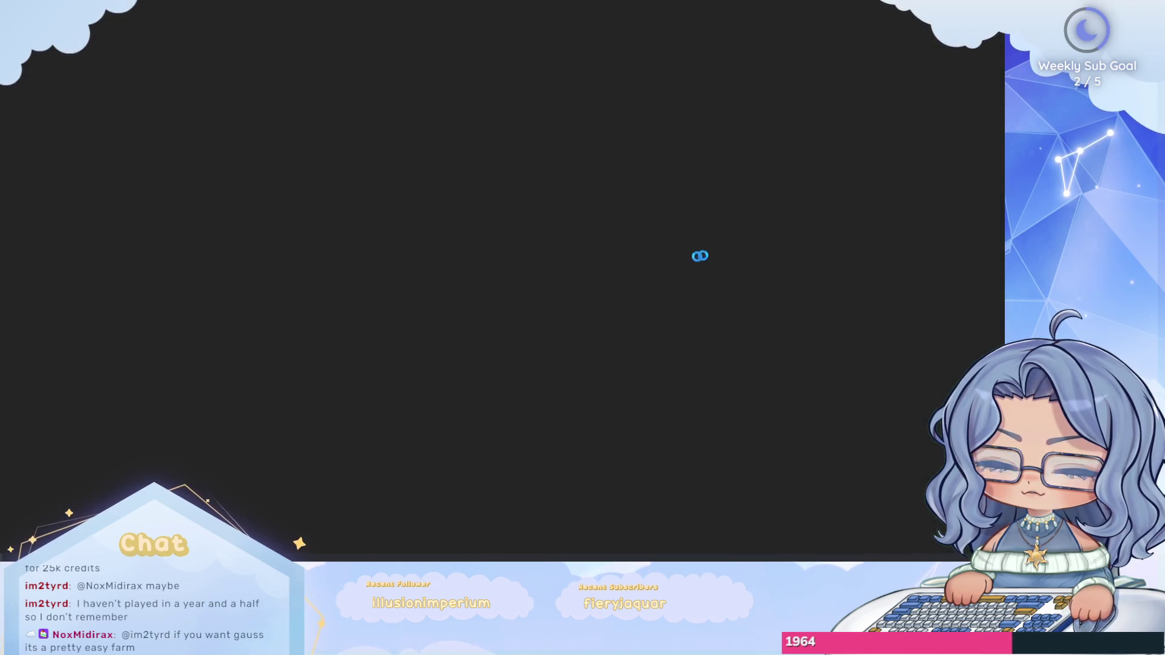
key(w)
key(d)
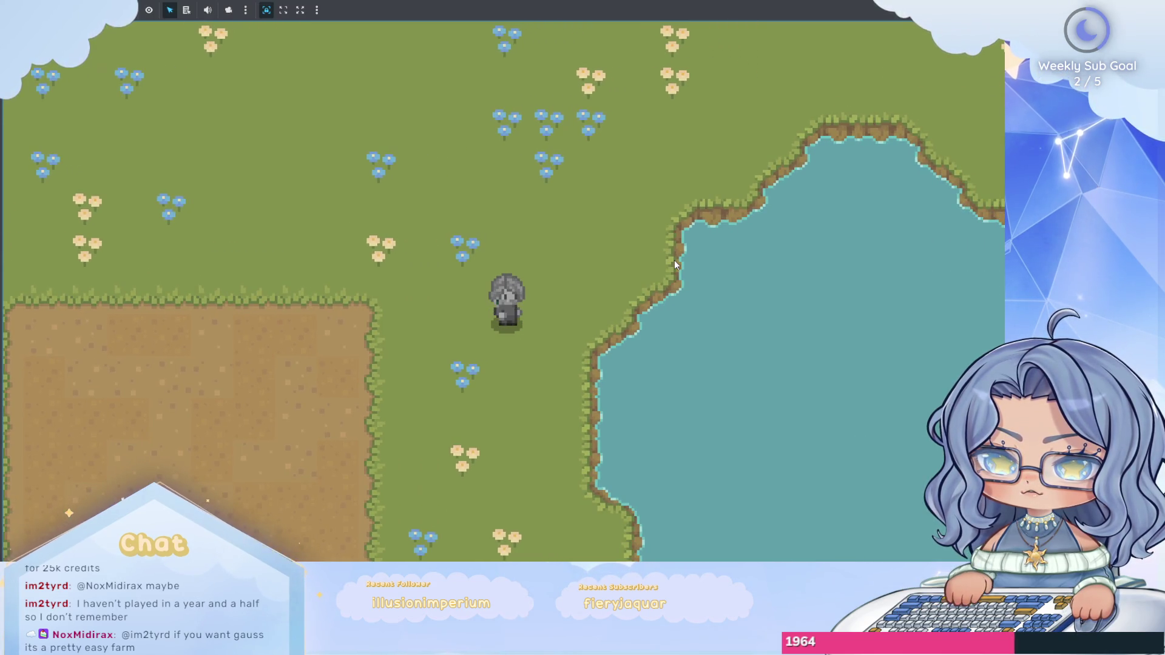
click(674, 259)
key(w)
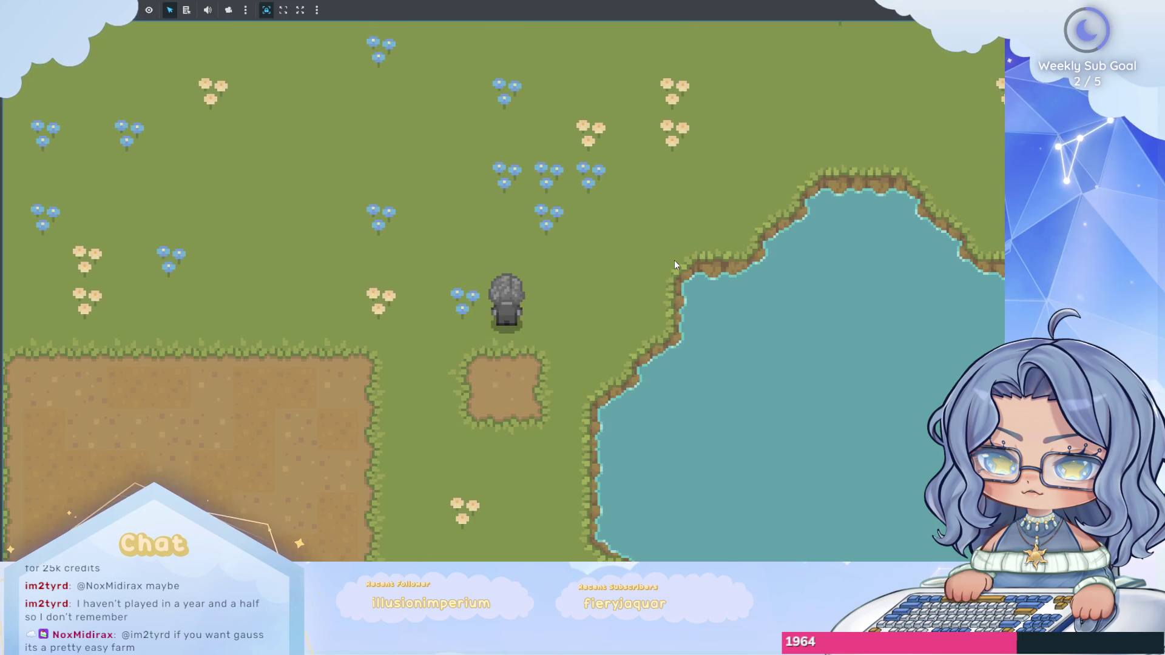
click(675, 260)
key(w)
click(674, 265)
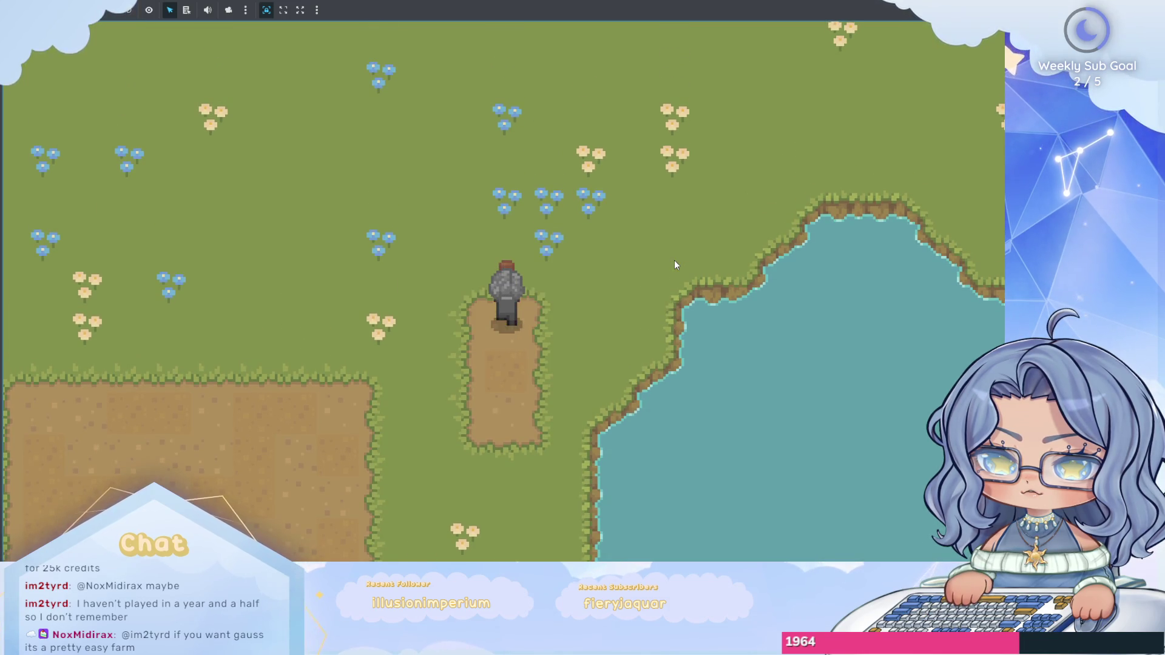
key(d)
click(675, 263)
Till more grass tiles while stepping down and up beside the pond, then step left.
key(s)
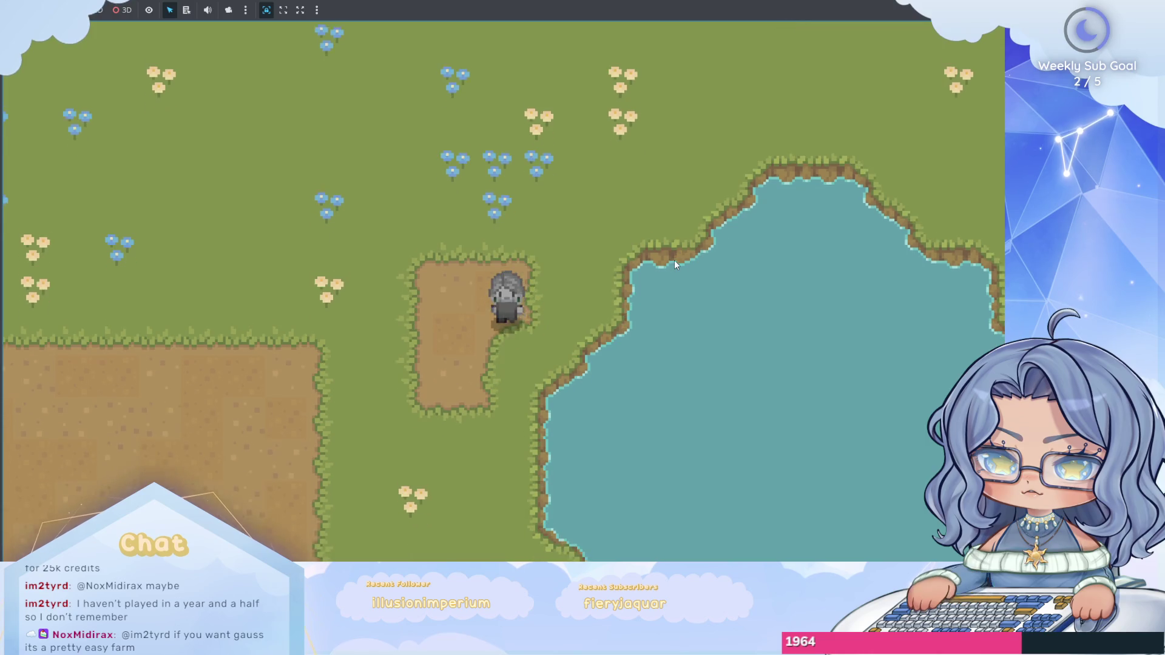
click(674, 263)
key(w)
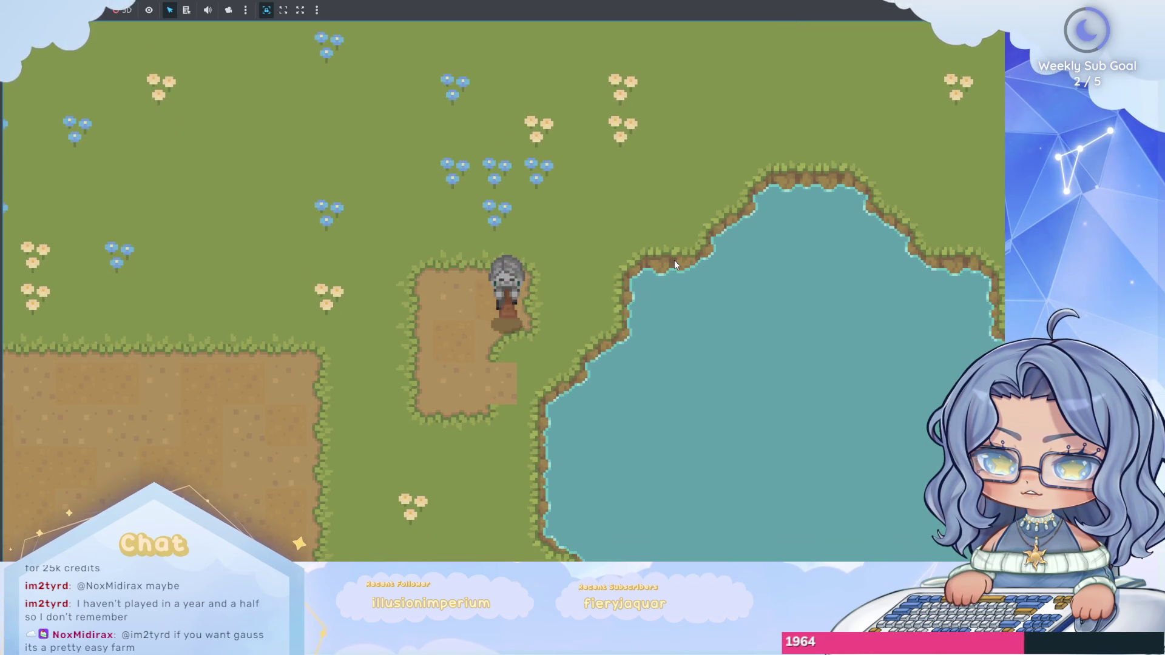
click(675, 260)
key(s)
key(s)
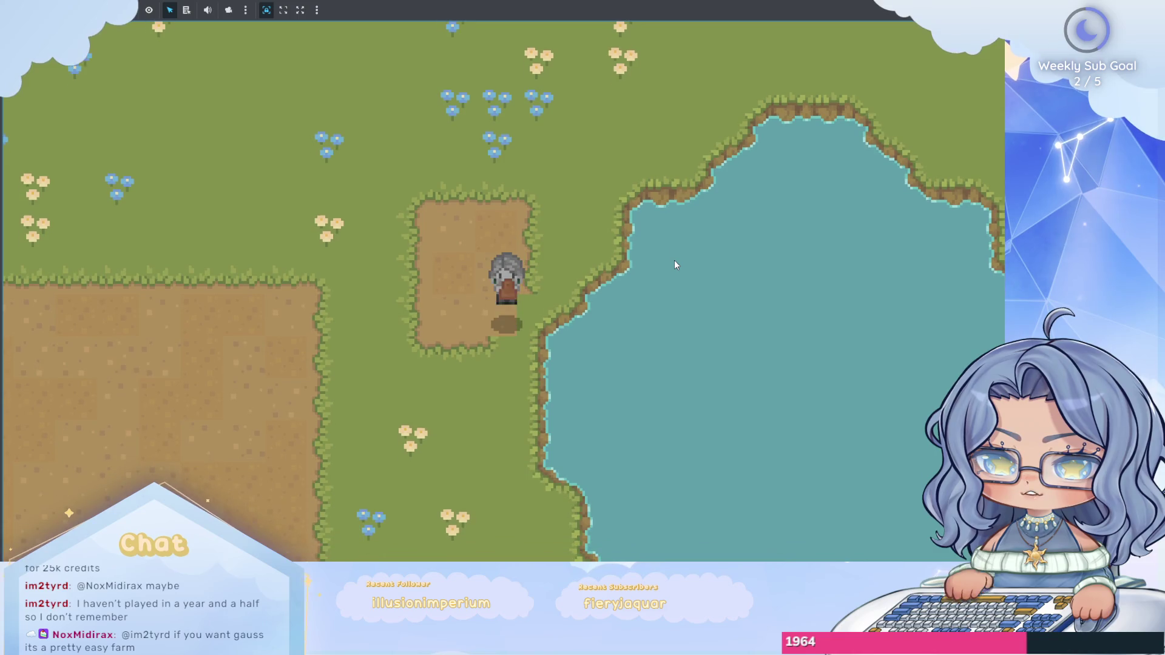
click(677, 265)
key(s)
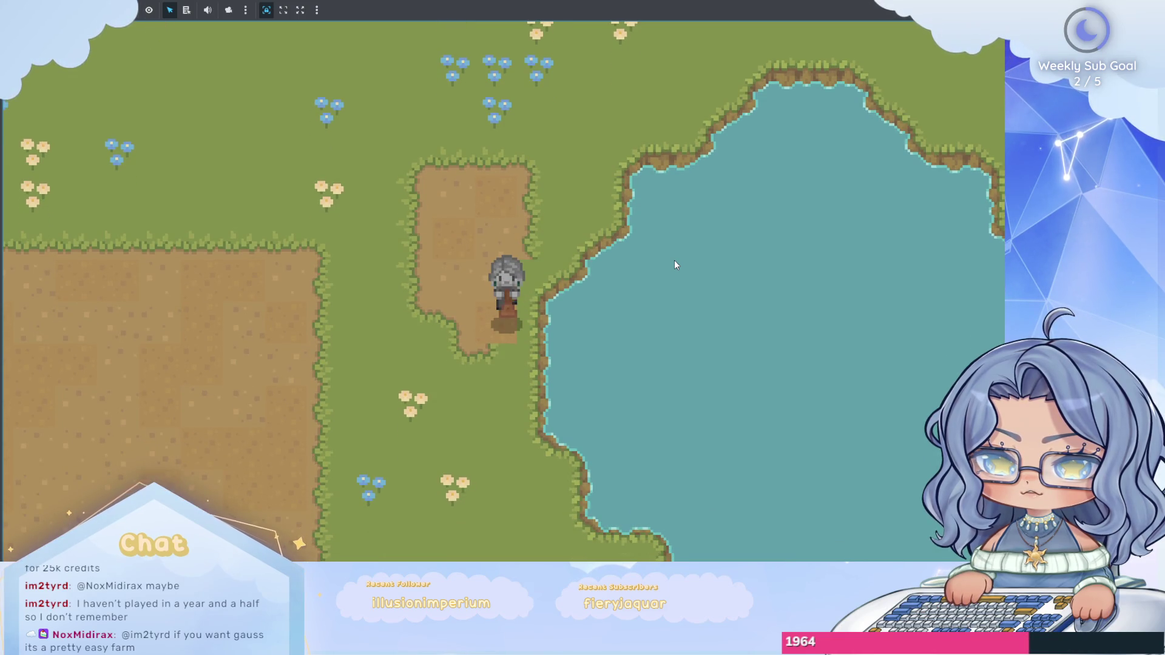
key(a)
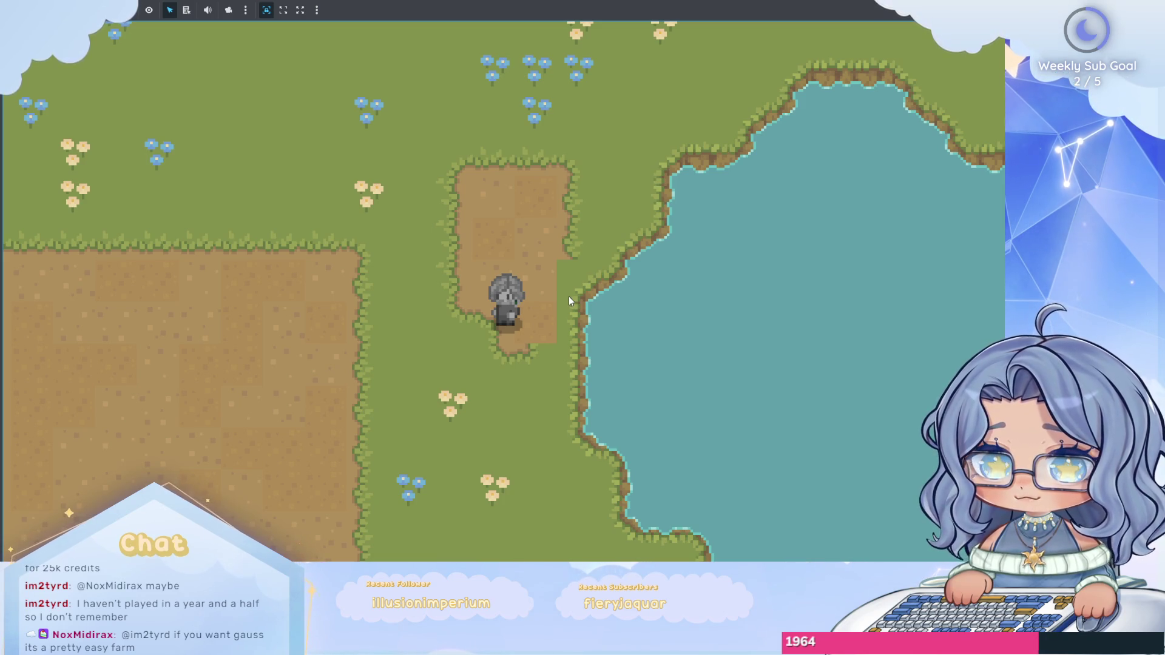
Walk the farmer north-west to the starry map edge, then back south-west into the field.
key(w)
key(a)
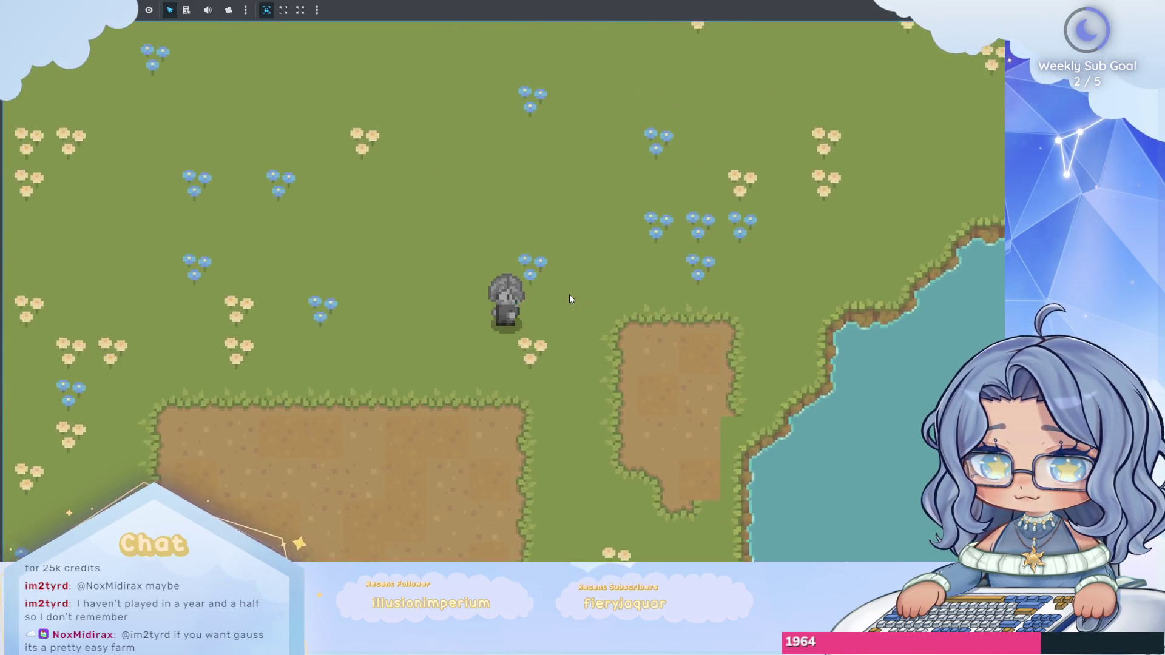
key(w)
key(a)
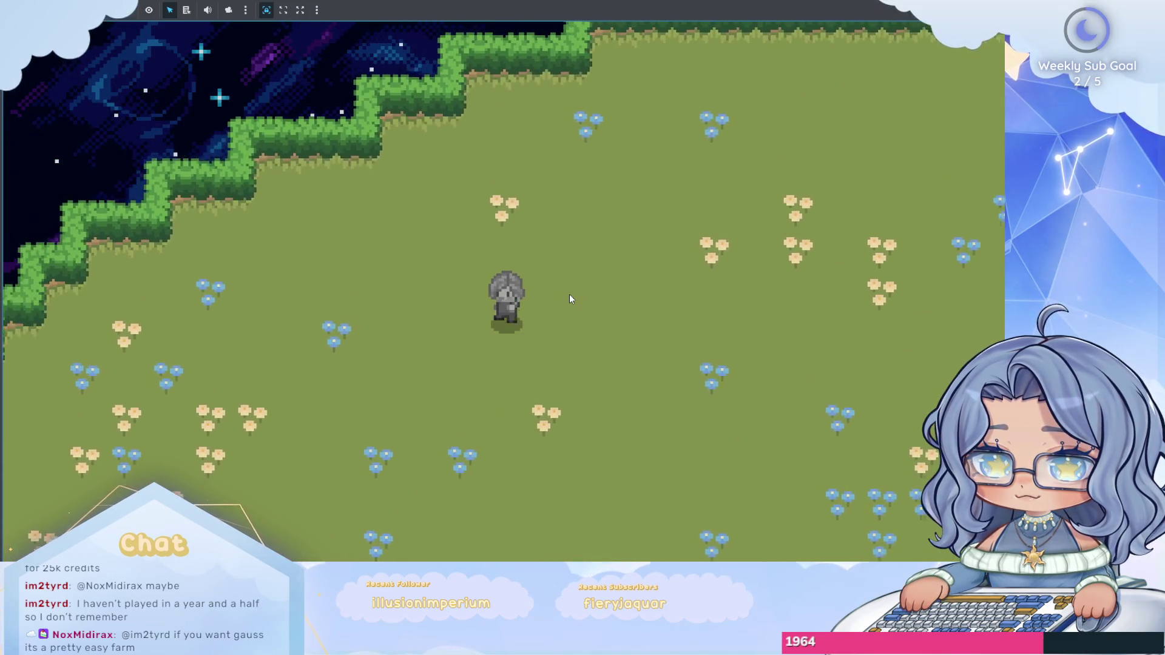
key(a)
key(s)
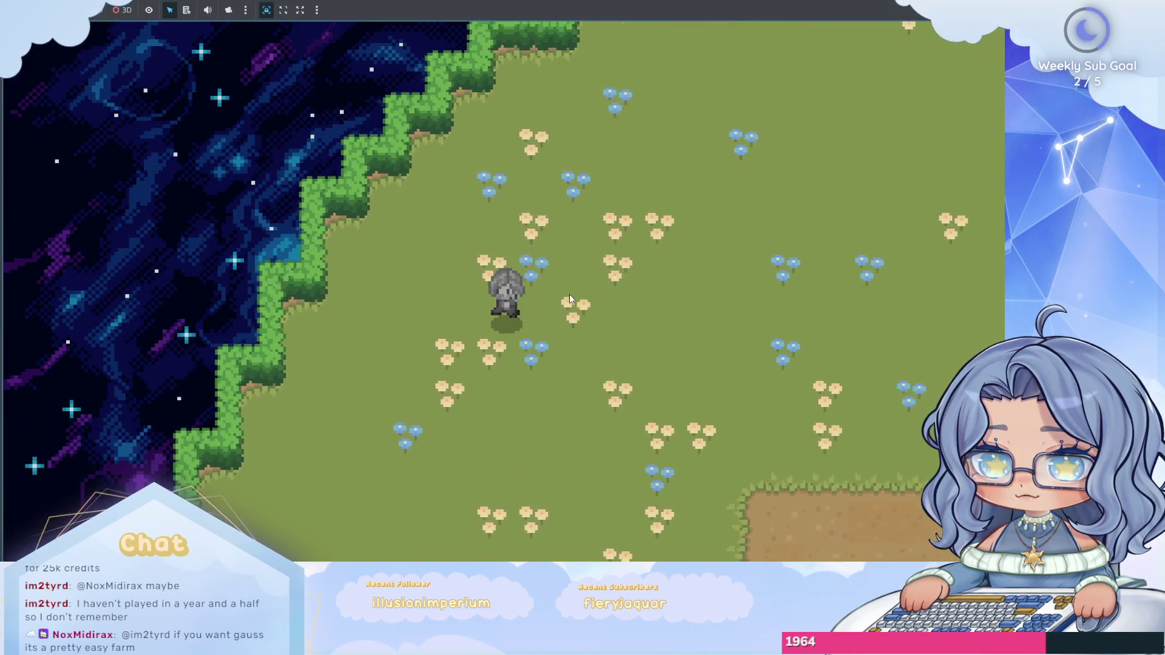
key(s)
Hoe a new dirt patch on the grass and extend it with several tilled tiles.
click(569, 299)
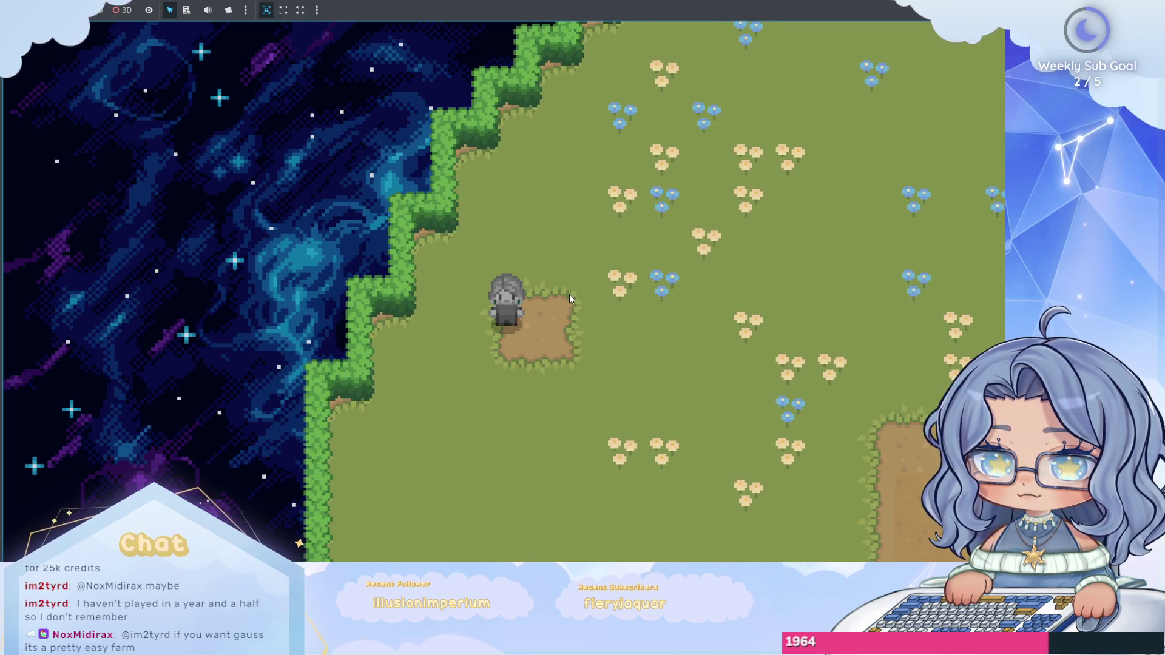
key(w)
key(w)
key(d)
click(569, 297)
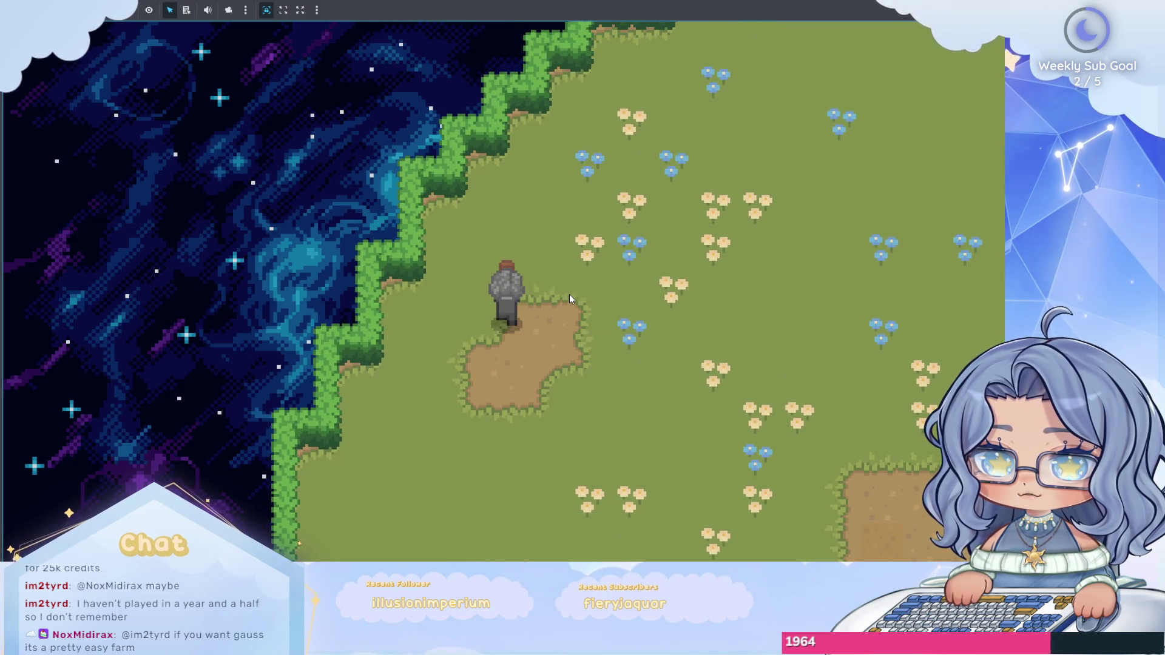
key(a)
click(569, 297)
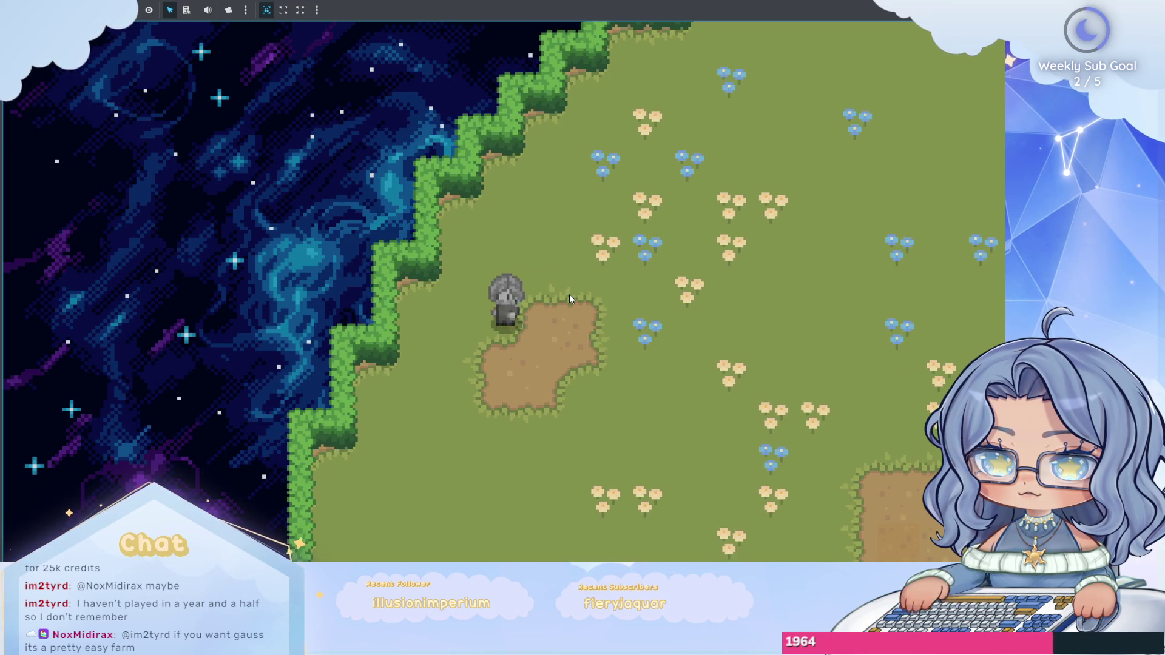
click(569, 297)
key(a)
click(569, 298)
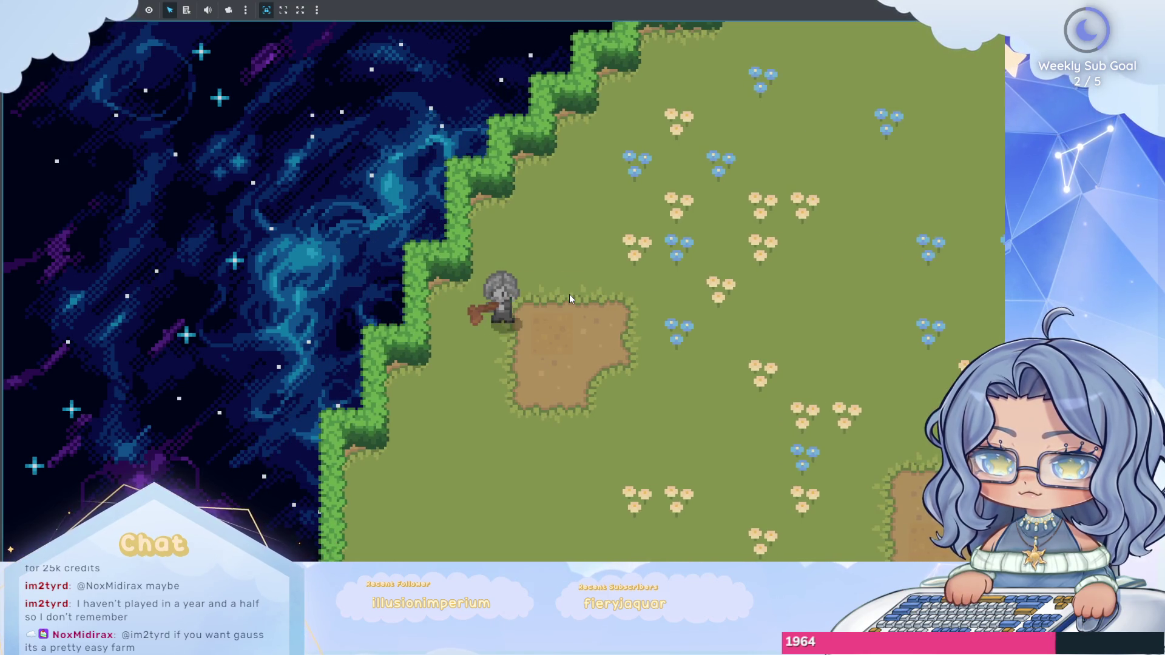
Walk down-right and till tiles around the patch, filling its notch and right edge.
key(s)
key(d)
key(s)
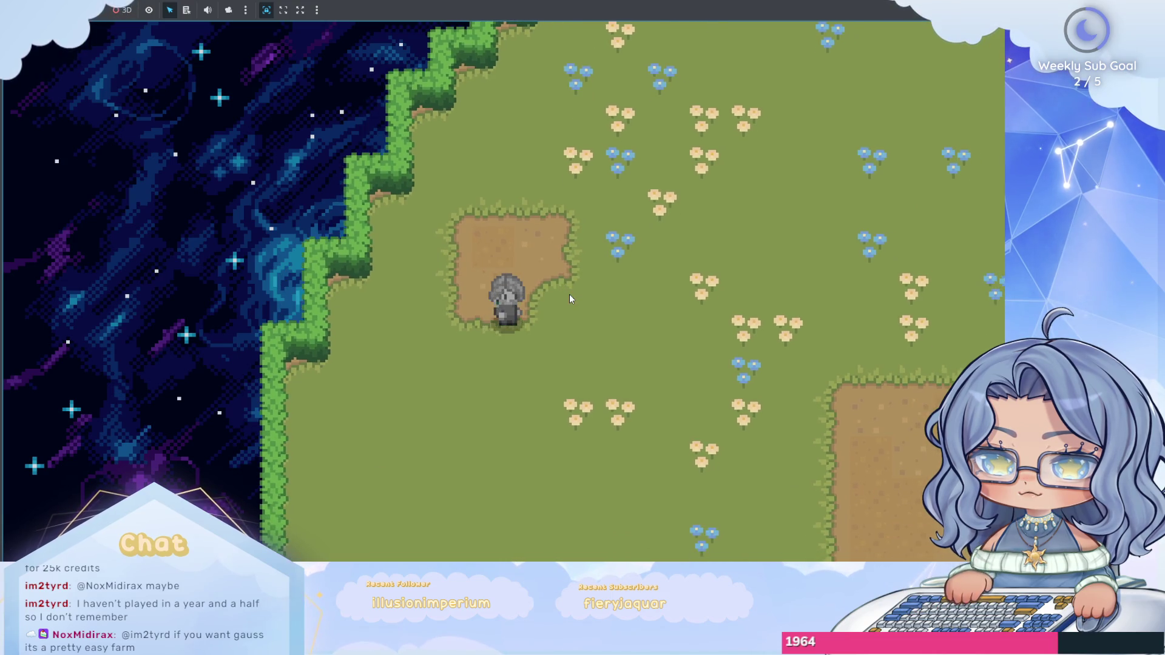
key(d)
key(s)
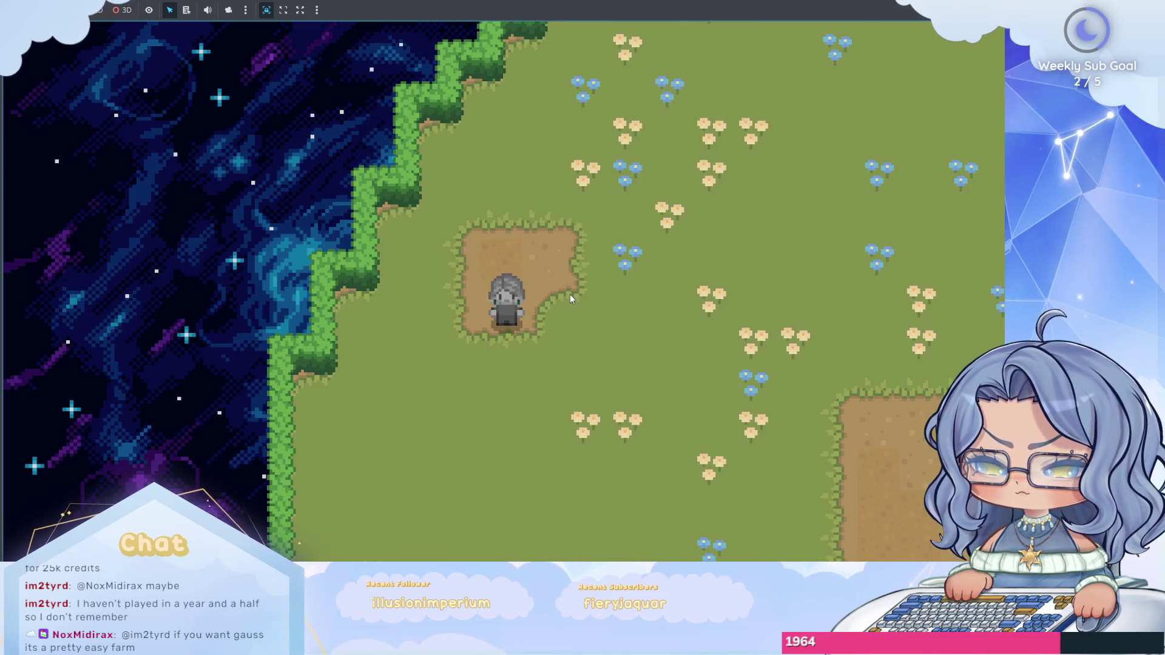
click(570, 294)
key(w)
key(a)
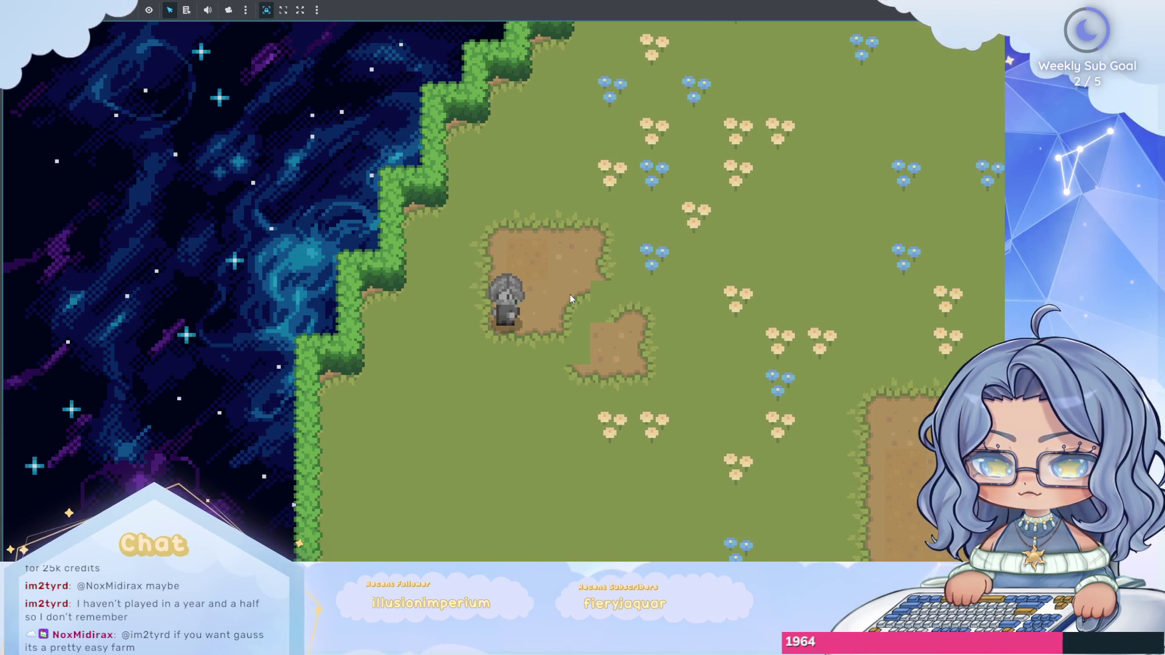
click(569, 293)
key(d)
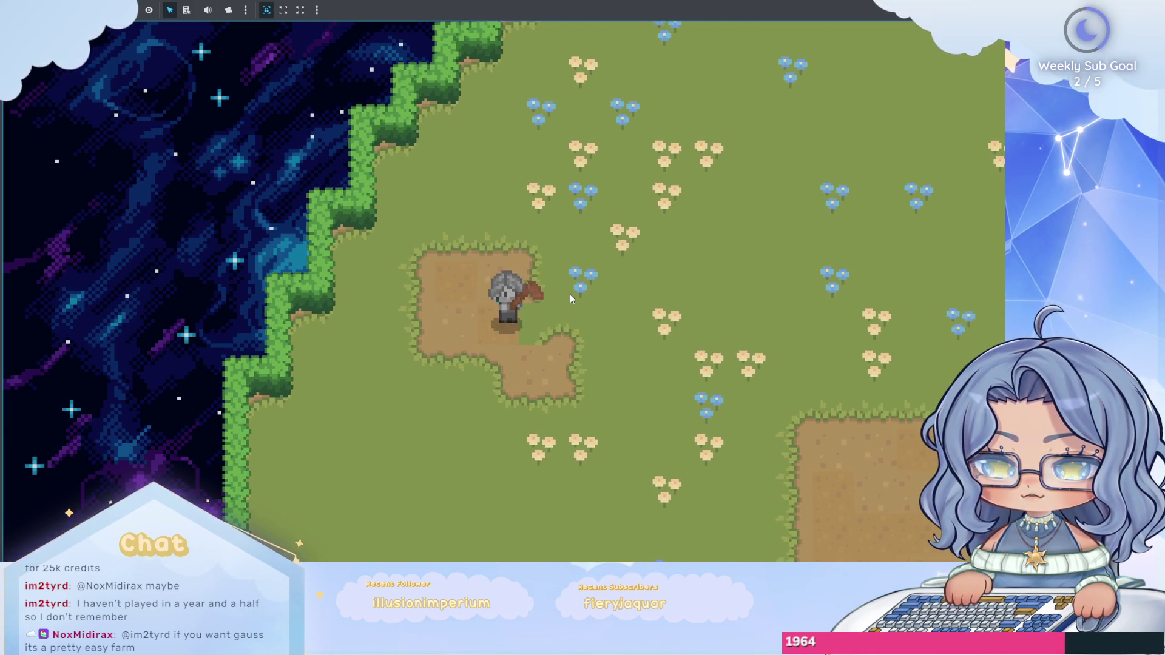
click(569, 294)
key(w)
key(d)
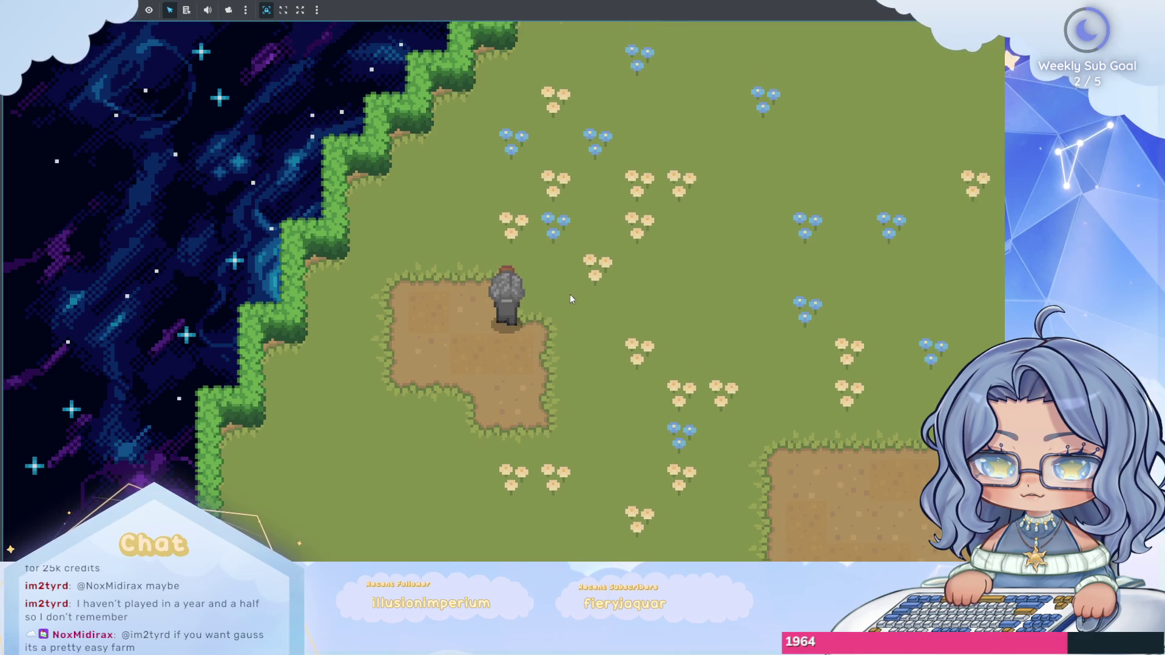
click(570, 293)
Till more dirt along the patch's right edge and upper side.
key(d)
key(s)
key(w)
click(570, 293)
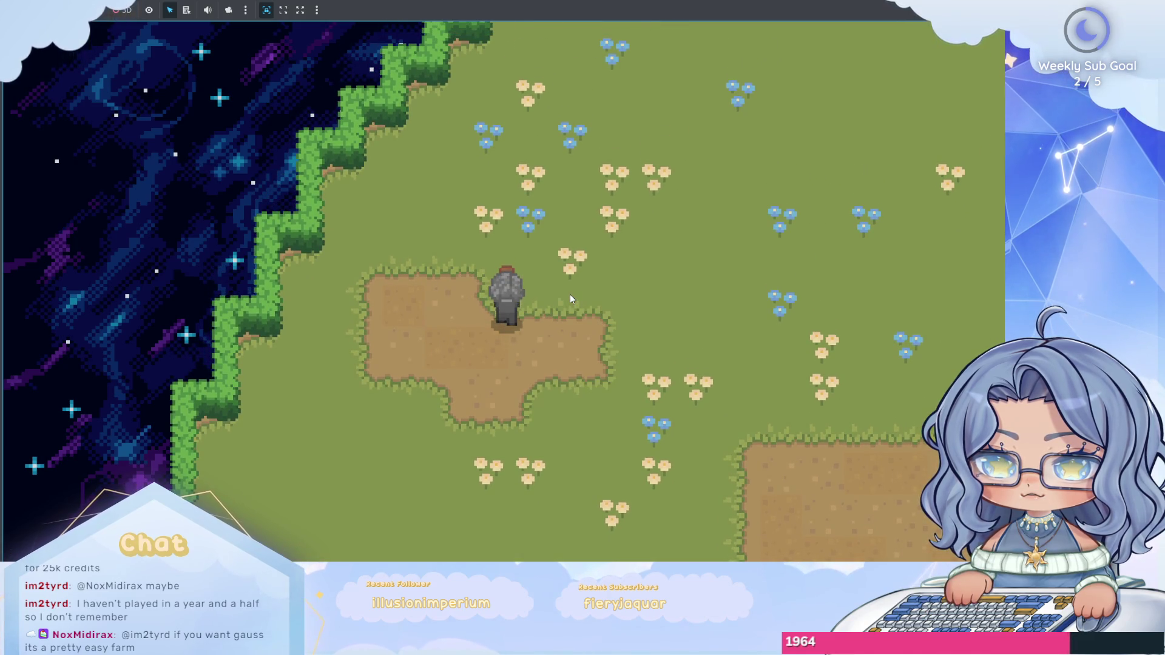
key(w)
click(570, 293)
key(a)
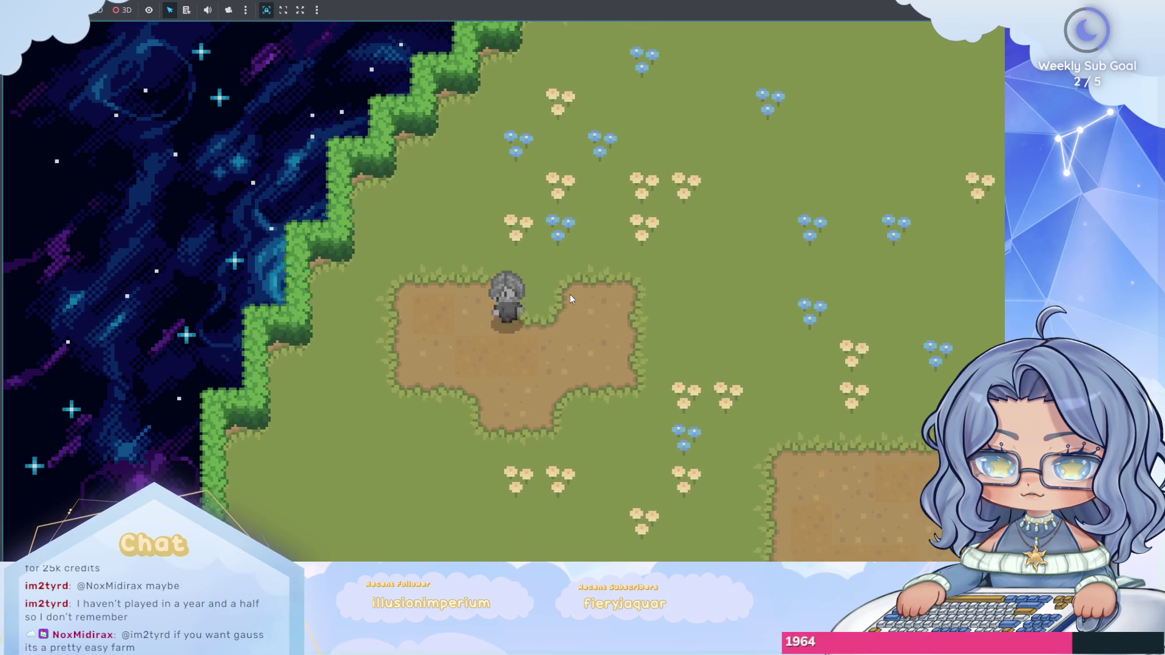
key(w)
key(s)
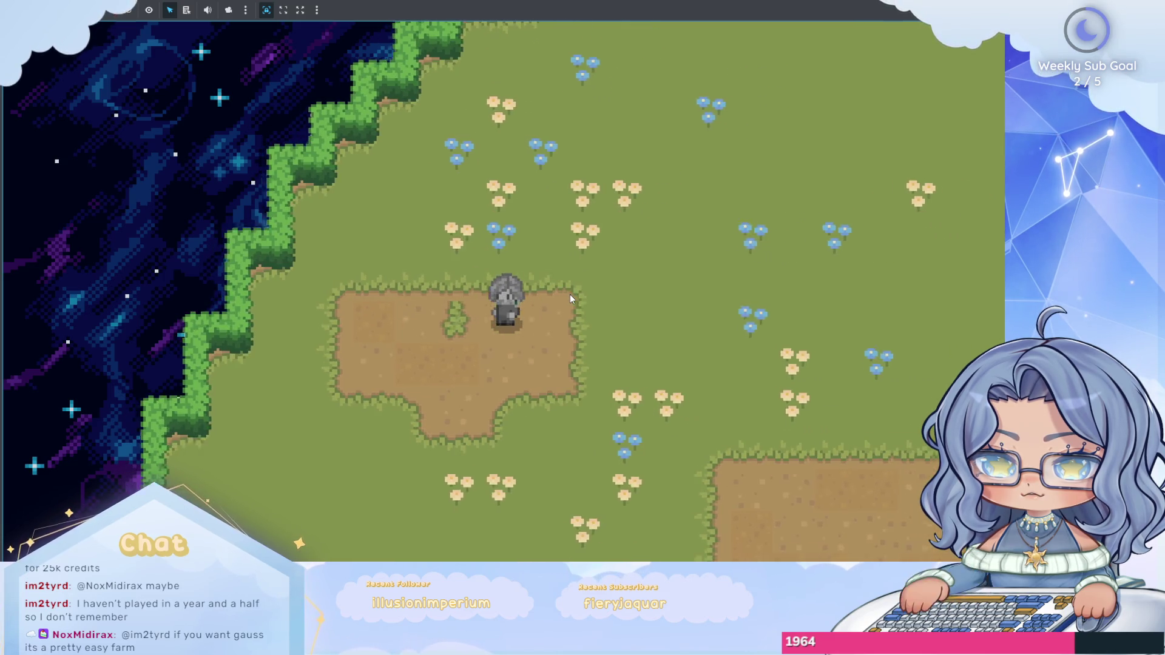
click(569, 294)
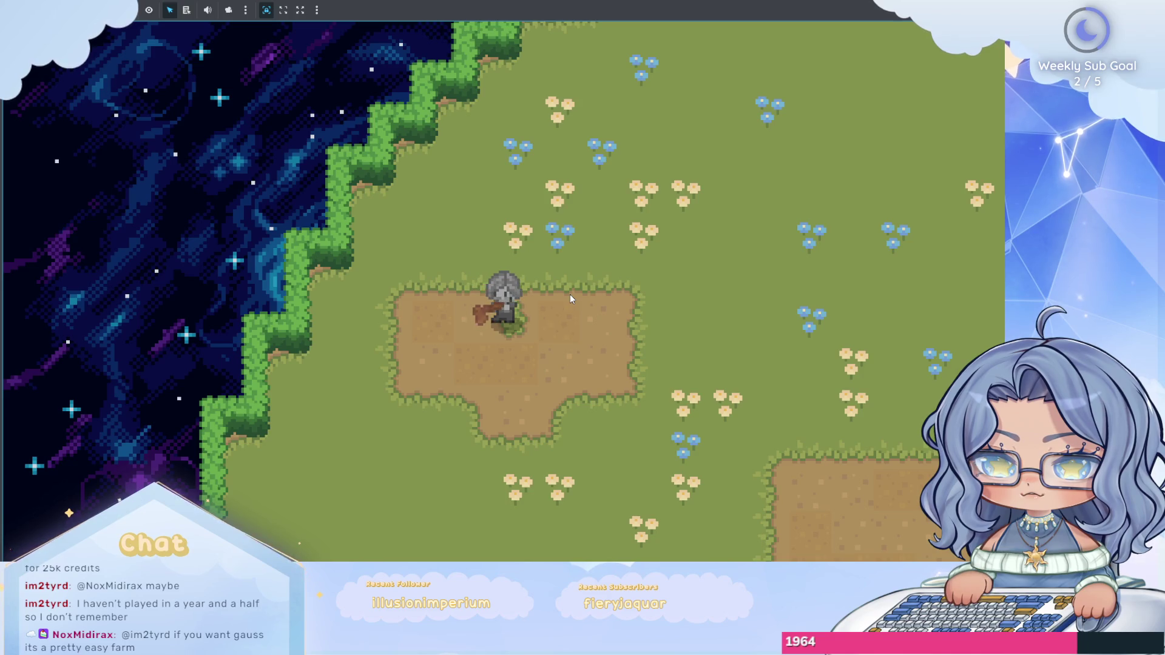
Till soil below and left of the farmer, then walk around the tilled patch.
key(a)
key(d)
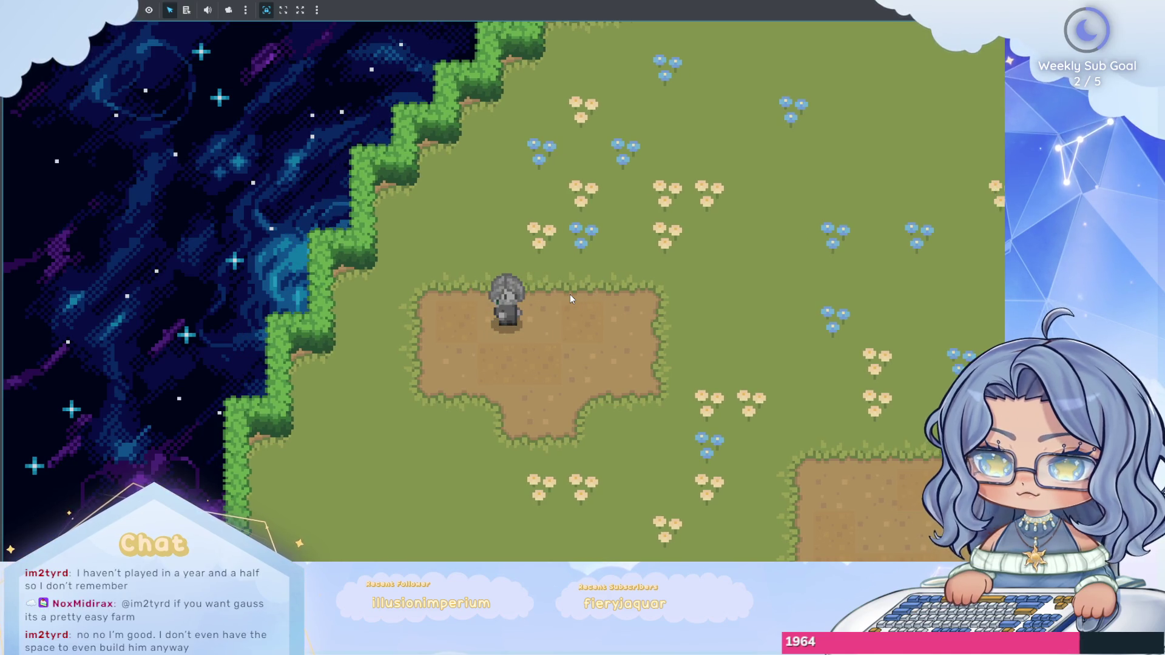
key(s)
key(a)
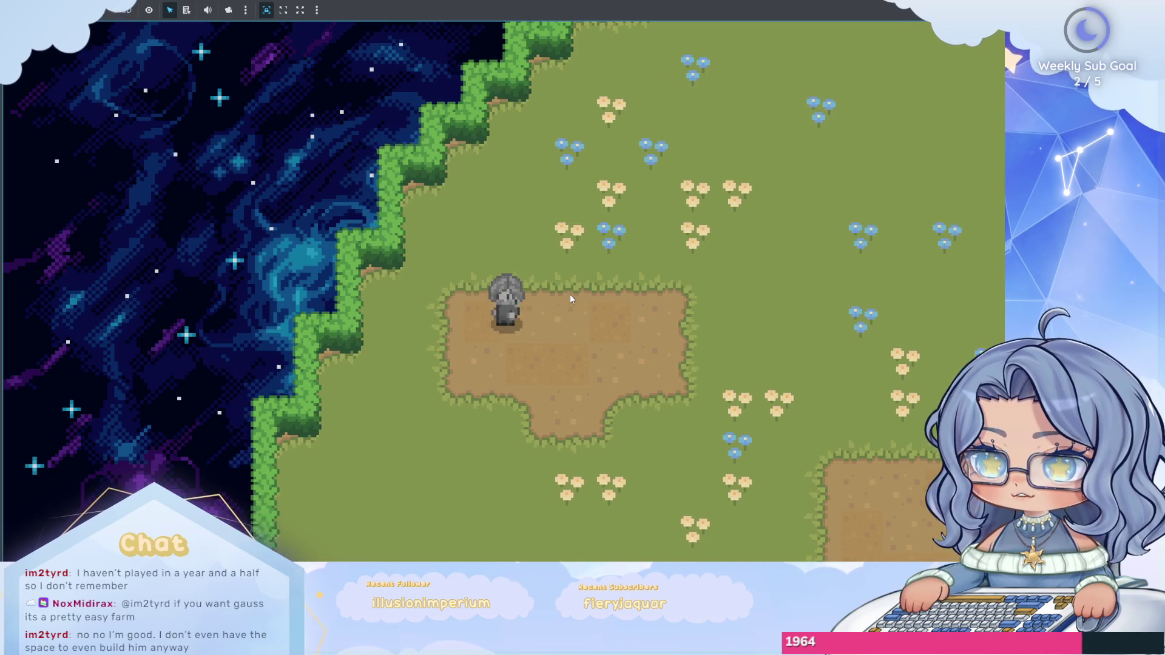
click(569, 293)
key(s)
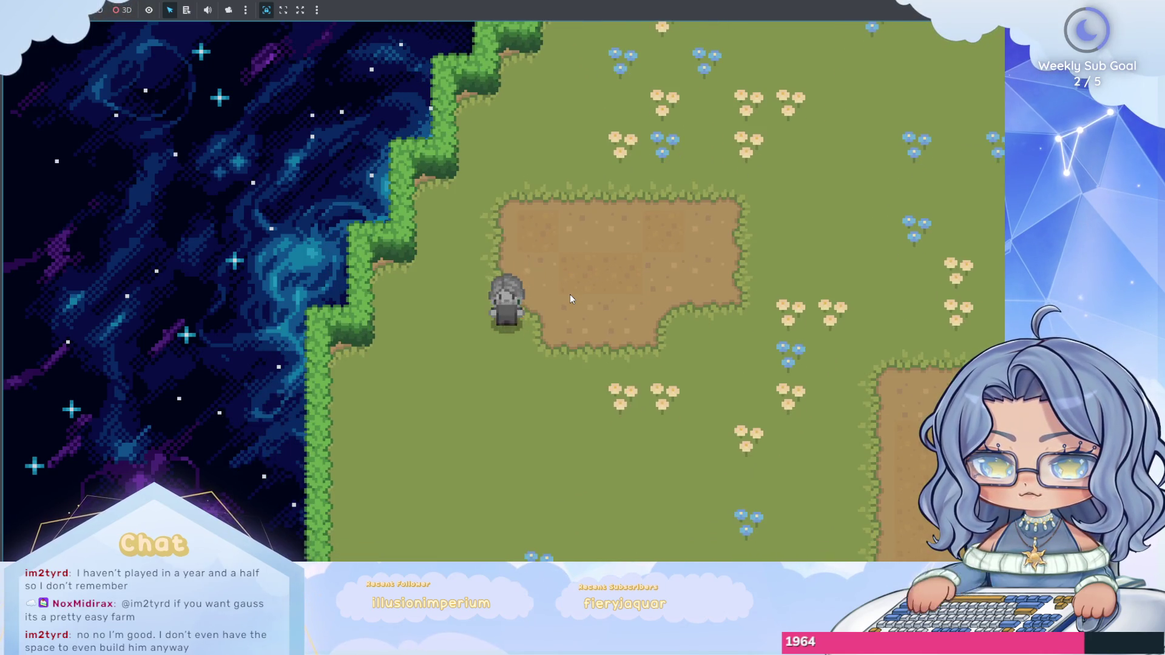
click(570, 293)
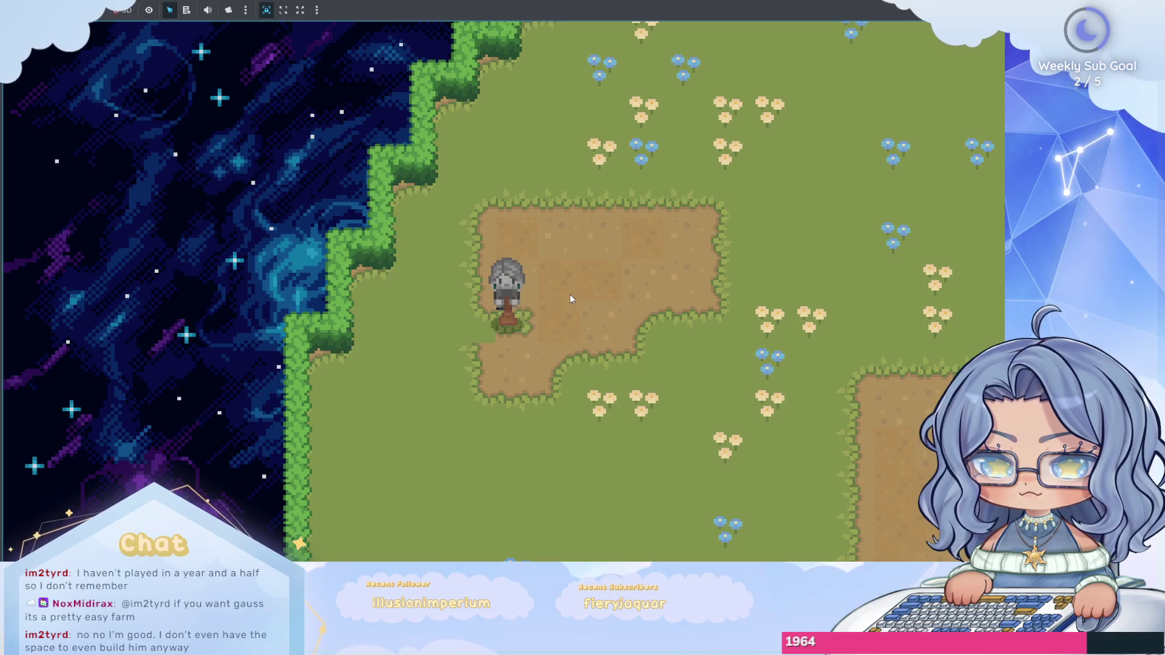
key(a)
click(569, 294)
key(a)
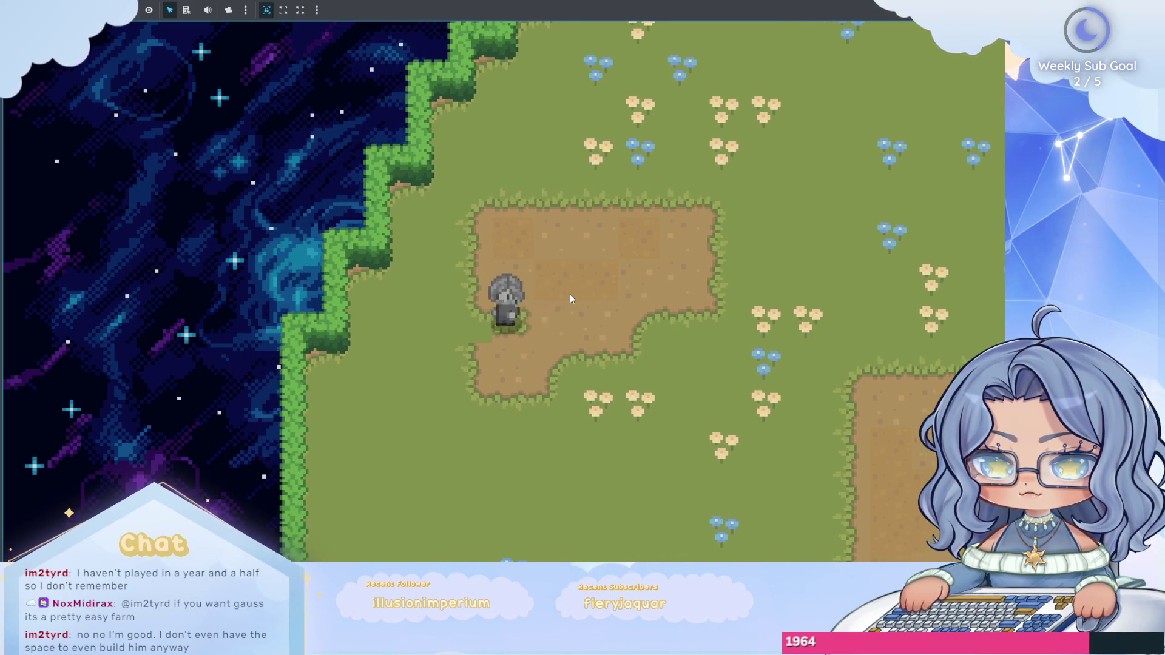
key(d)
key(w)
key(d)
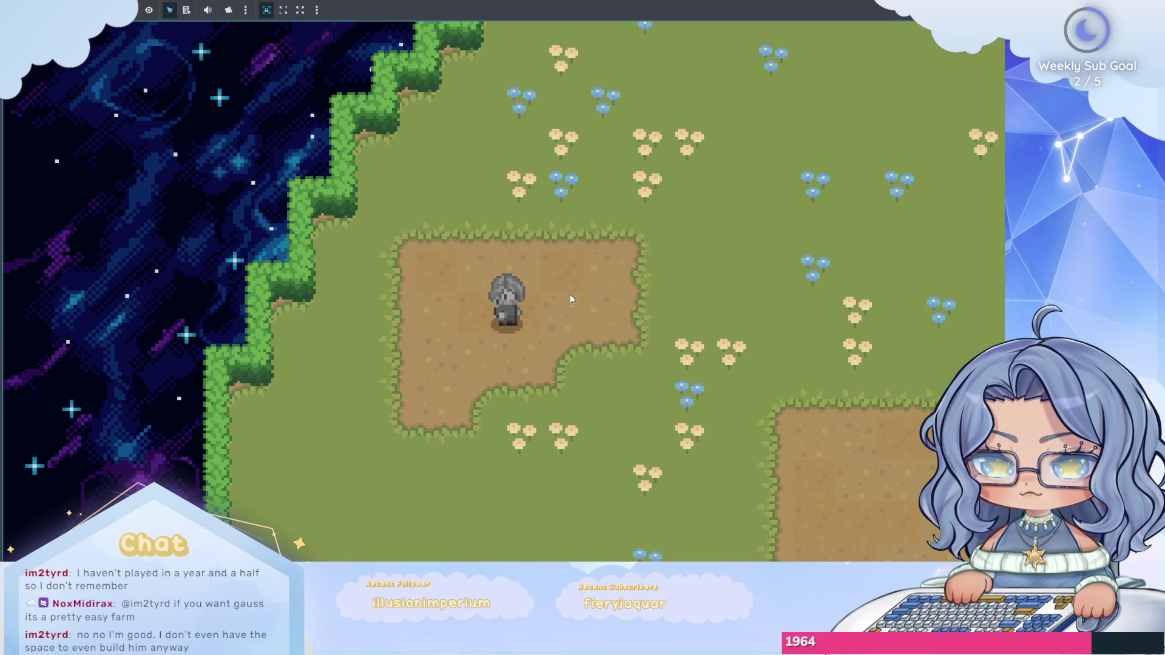
key(s)
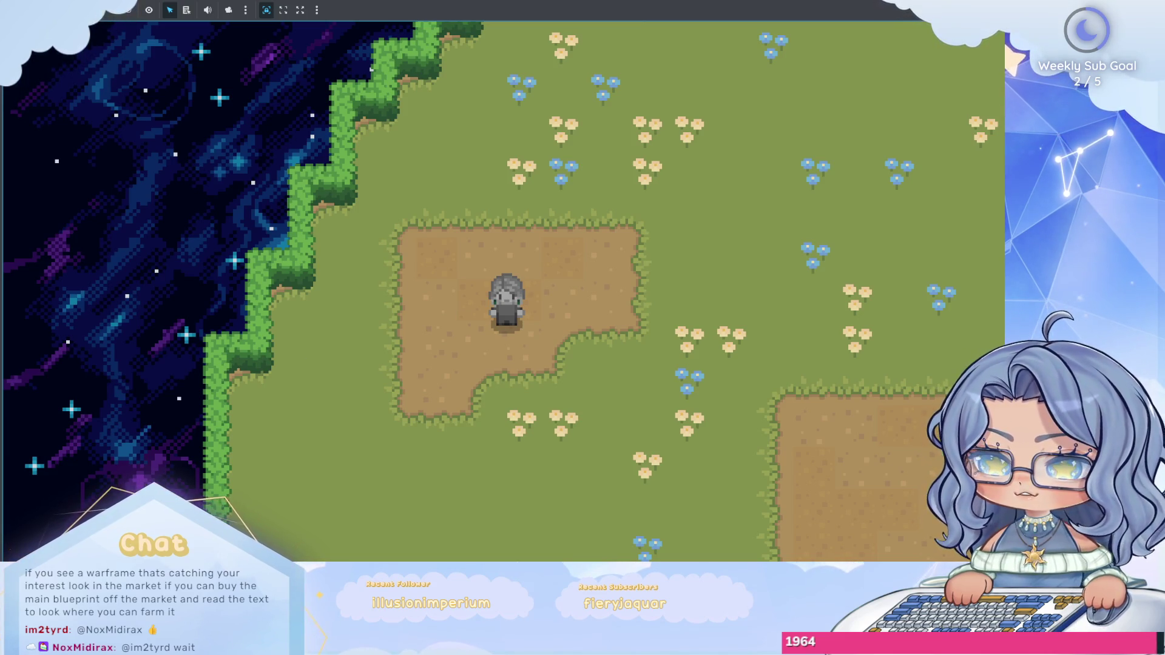
Stop the game and view the main scene's farm map with the bottom panel collapsed.
key(F8)
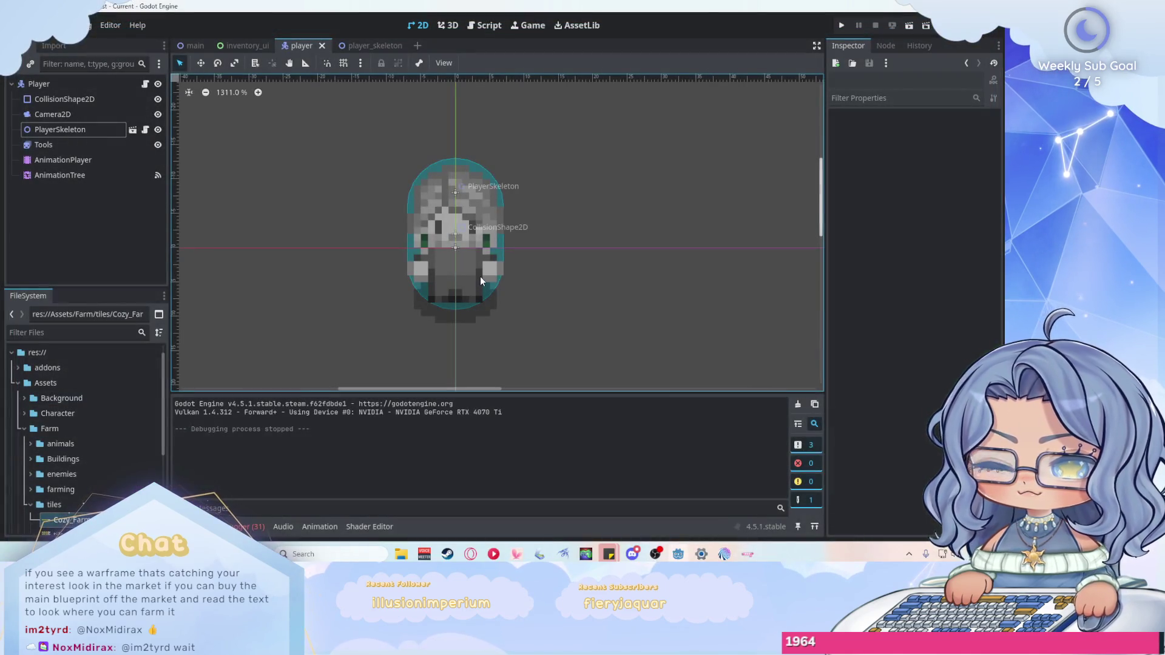
click(199, 50)
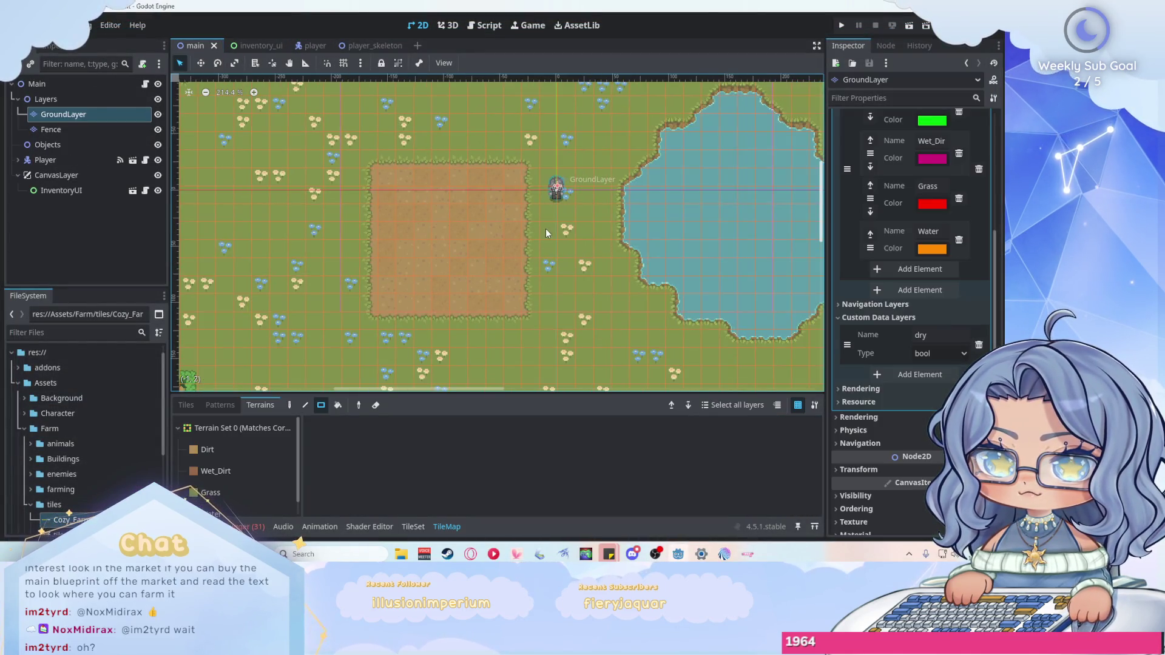
scroll(637, 271, up, 1)
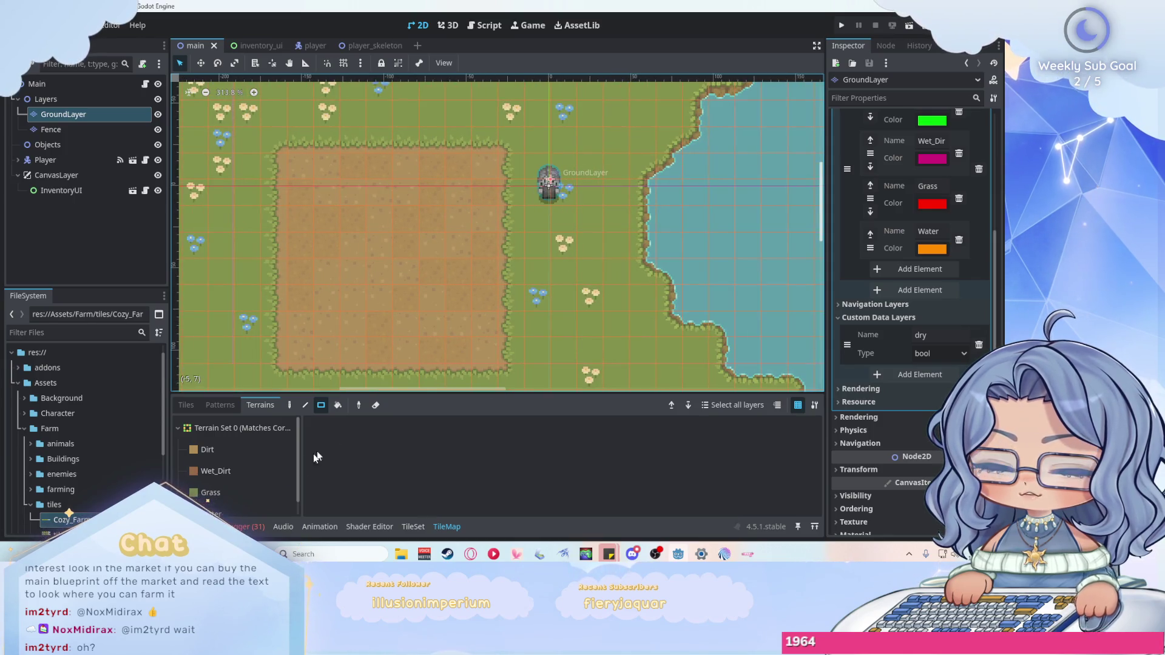
click(245, 527)
click(246, 527)
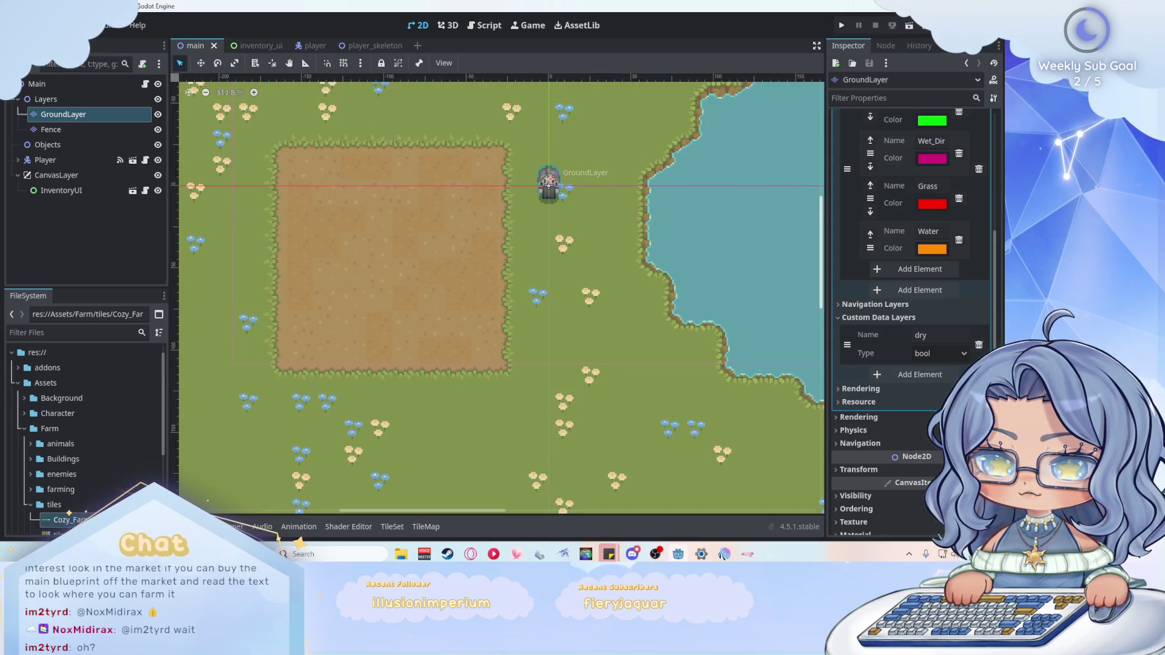
scroll(500, 245, up, 1)
scroll(459, 153, down, 1)
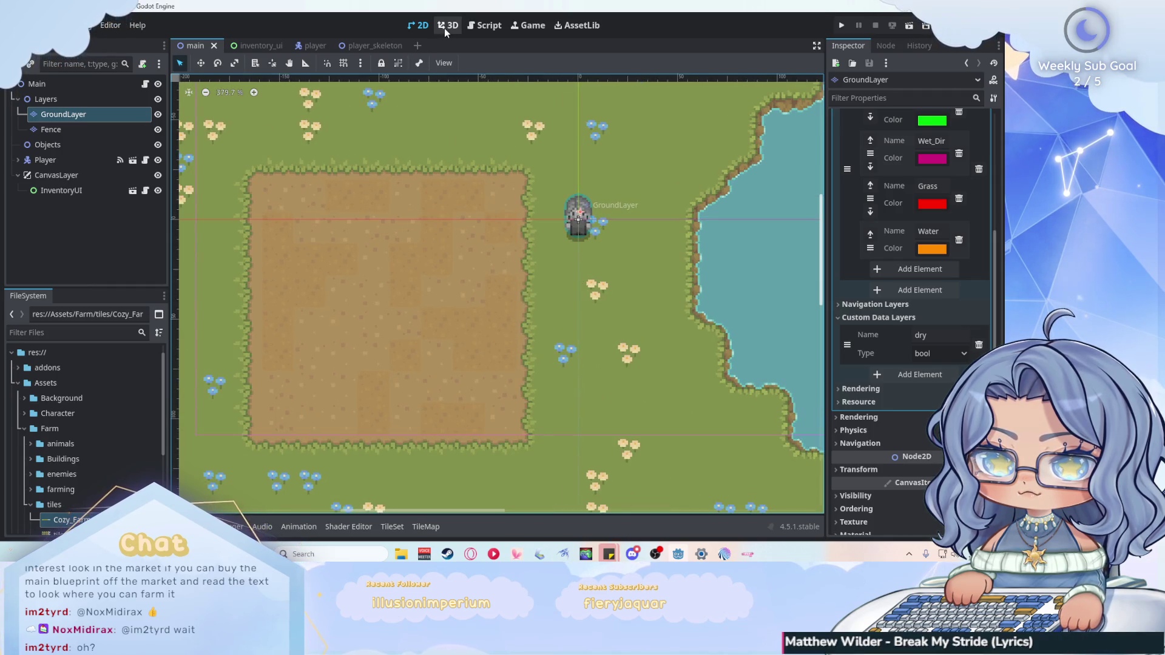
Check line 72 of Player.gd, then bring up main.gd.
click(485, 25)
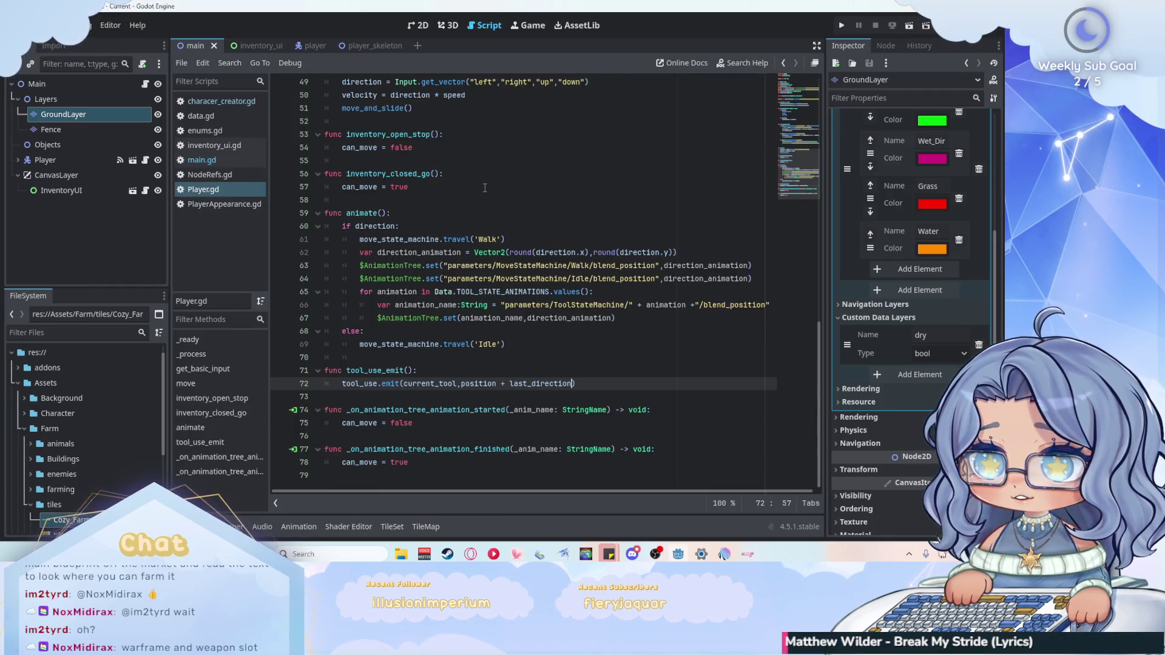
click(602, 381)
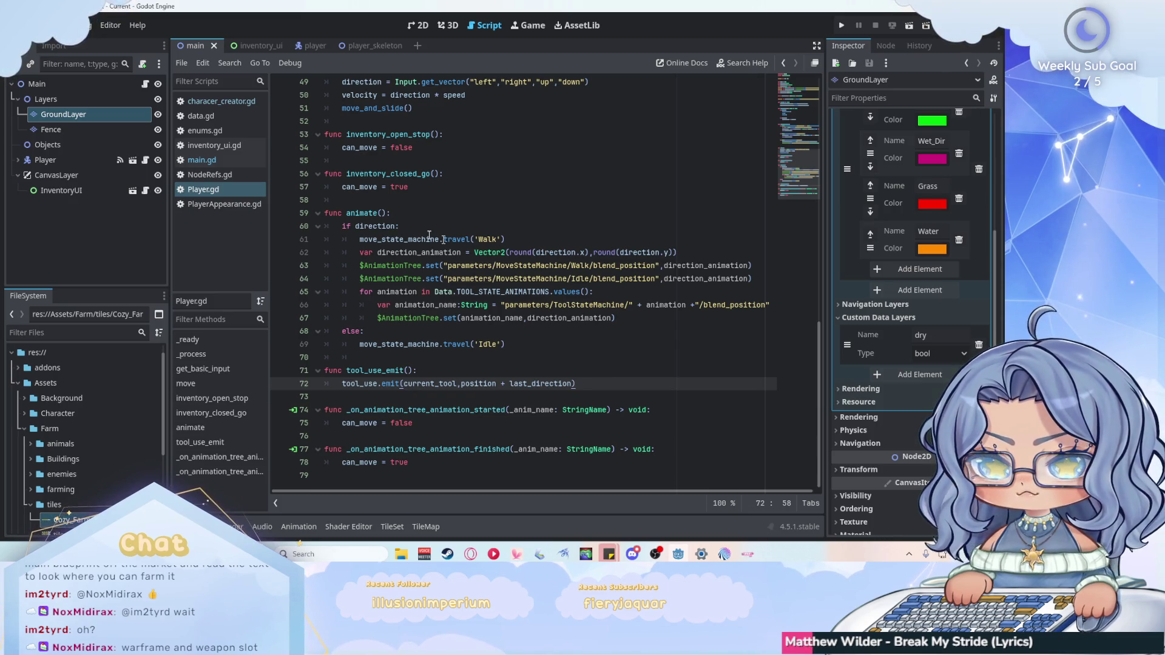
click(242, 161)
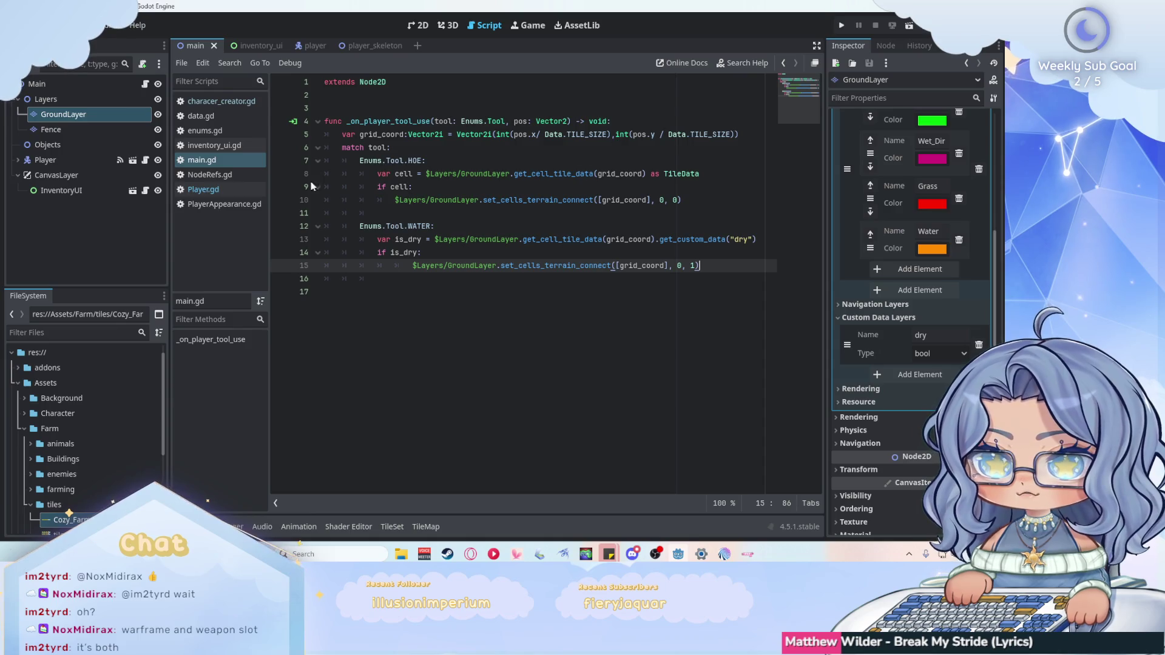
click(244, 184)
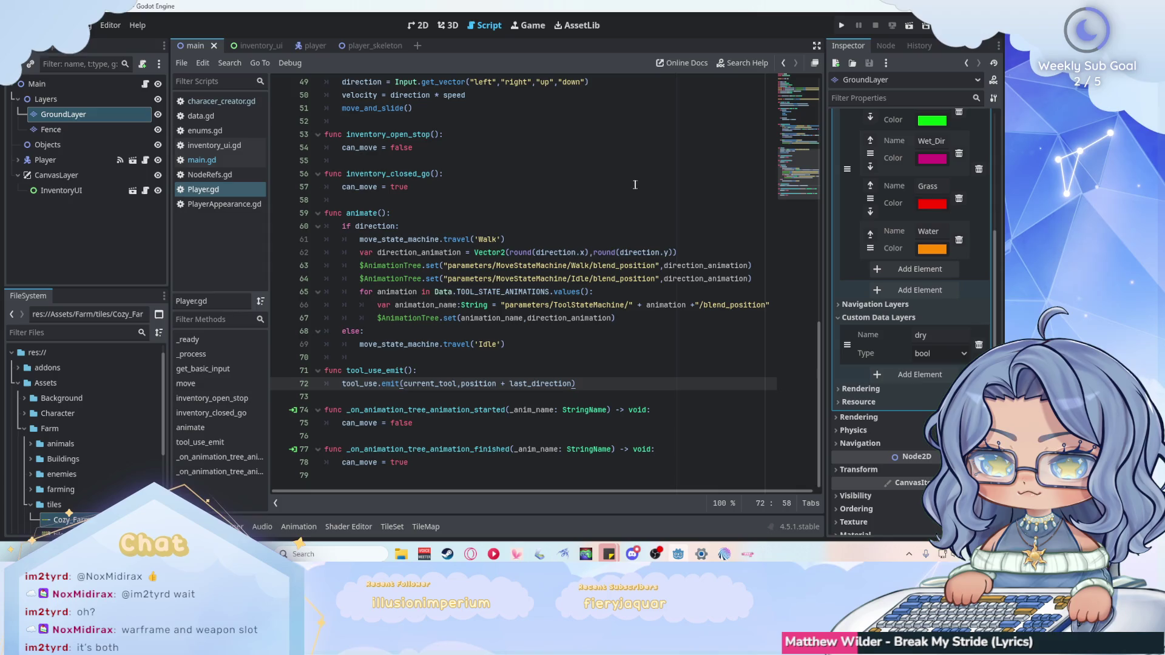
scroll(635, 184, up, 7)
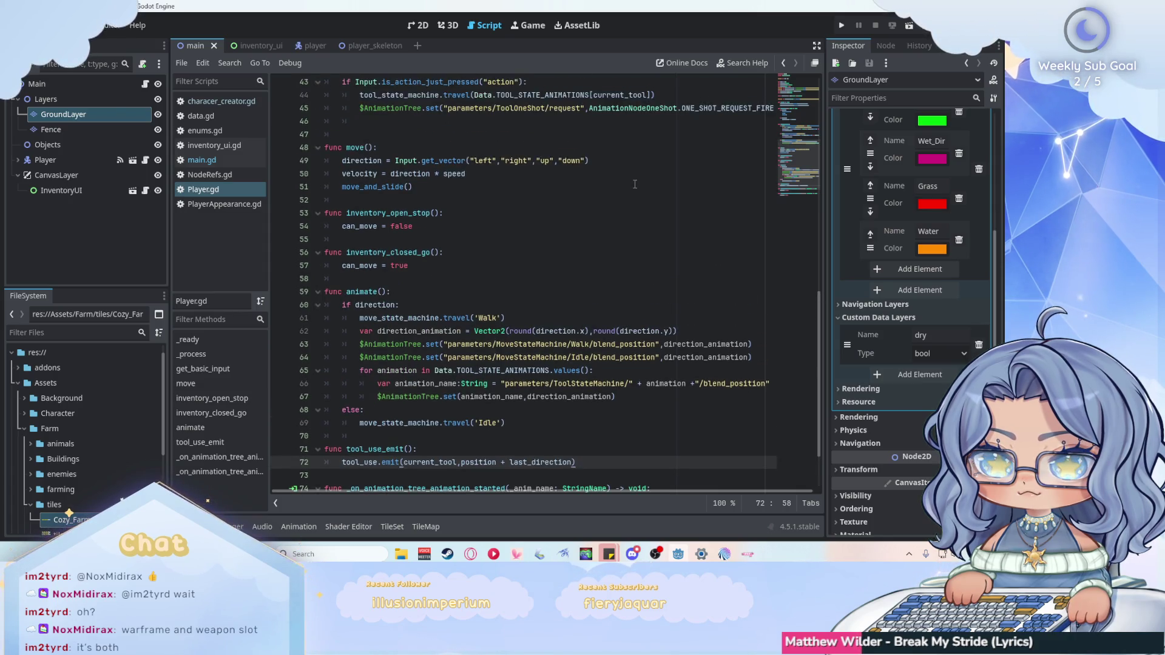
scroll(634, 184, up, 6)
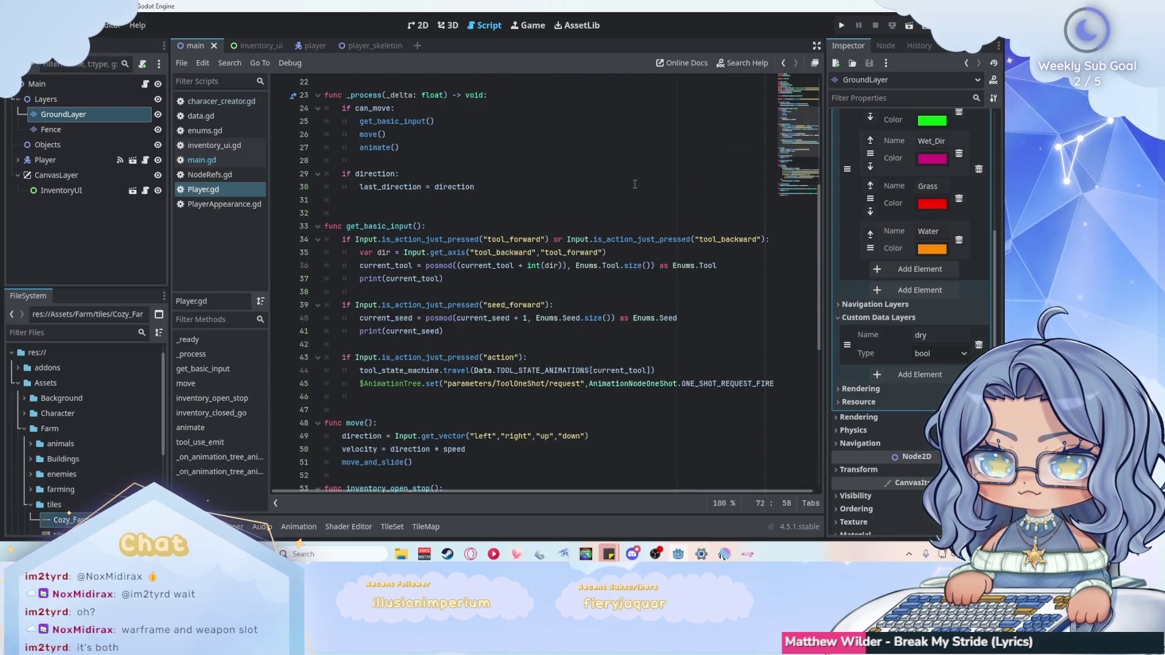
scroll(635, 183, up, 3)
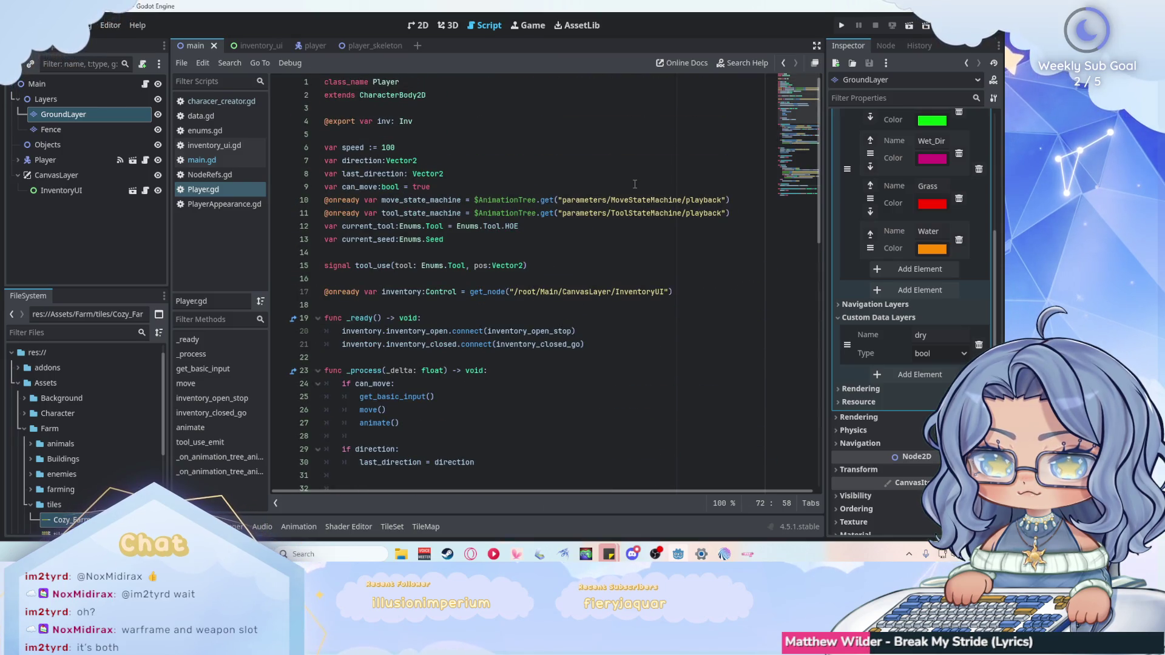
scroll(635, 183, down, 16)
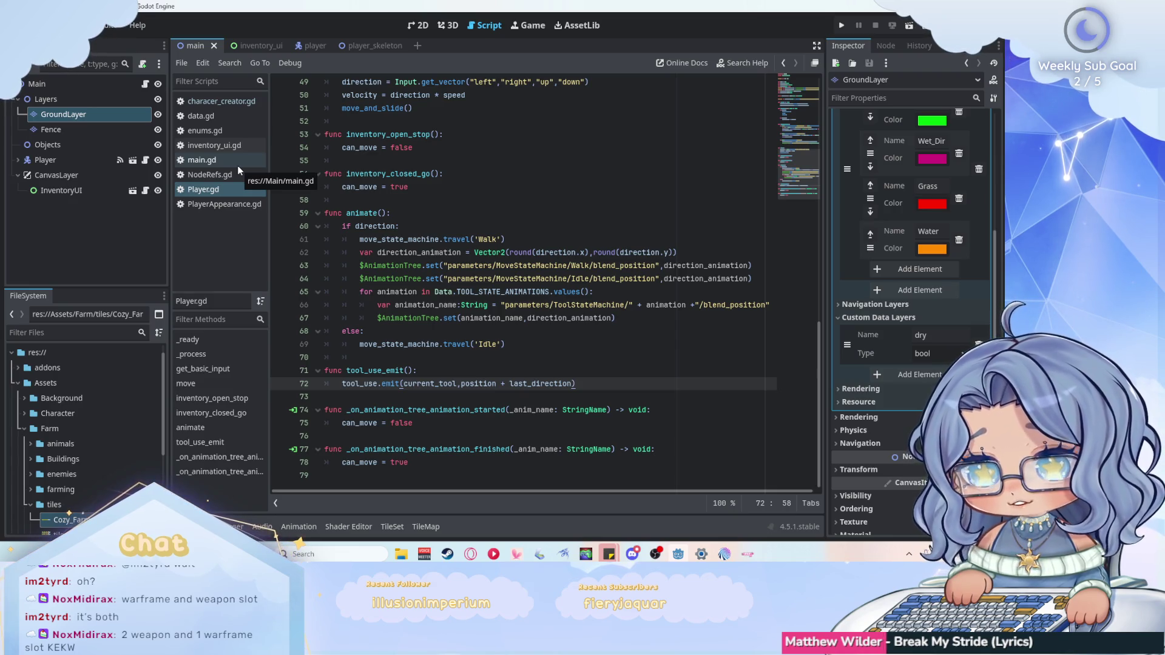
click(238, 162)
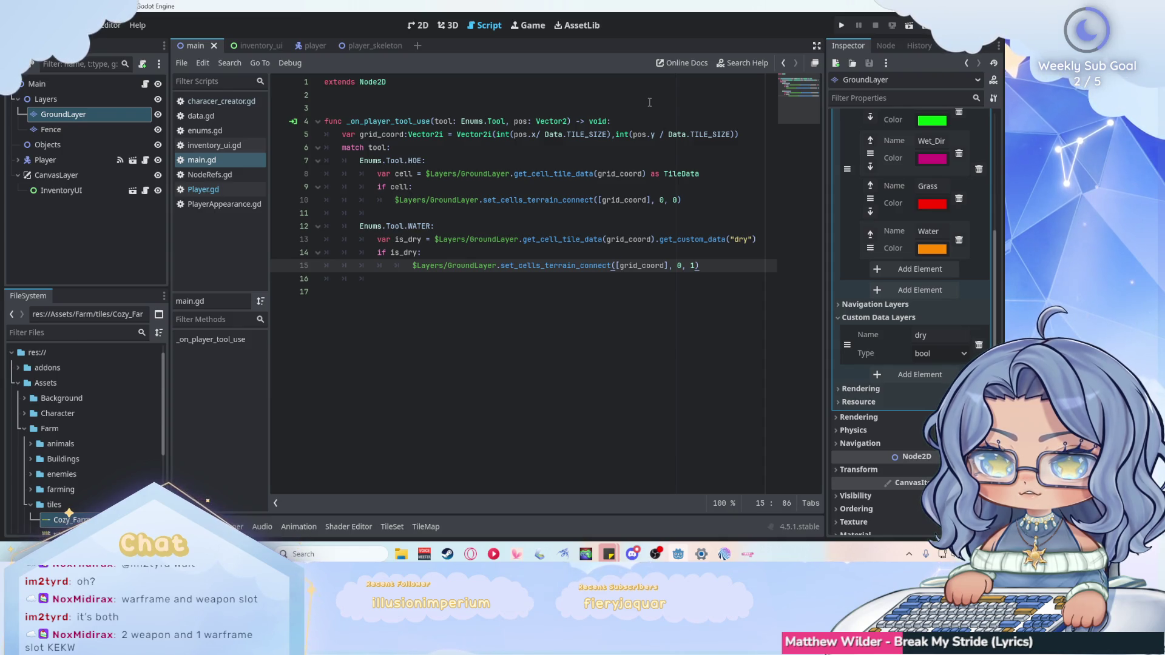
click(293, 123)
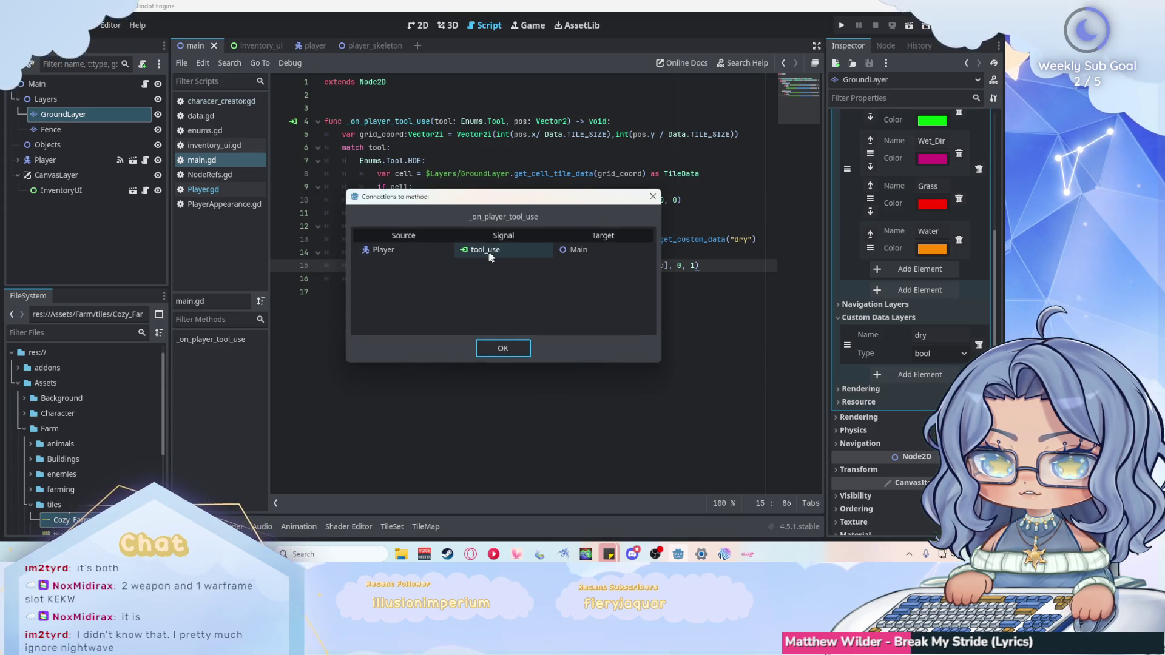
click(506, 351)
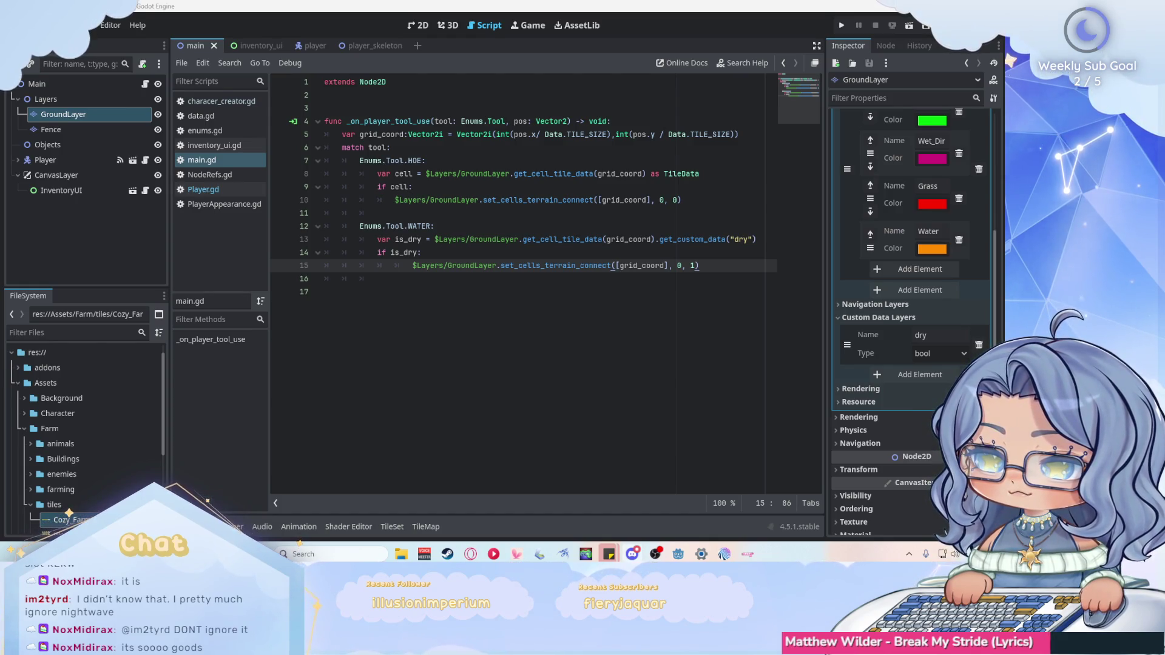
Set Player.gd line 72's tool position to position + last_direction * 24, then save and run.
click(612, 353)
click(721, 268)
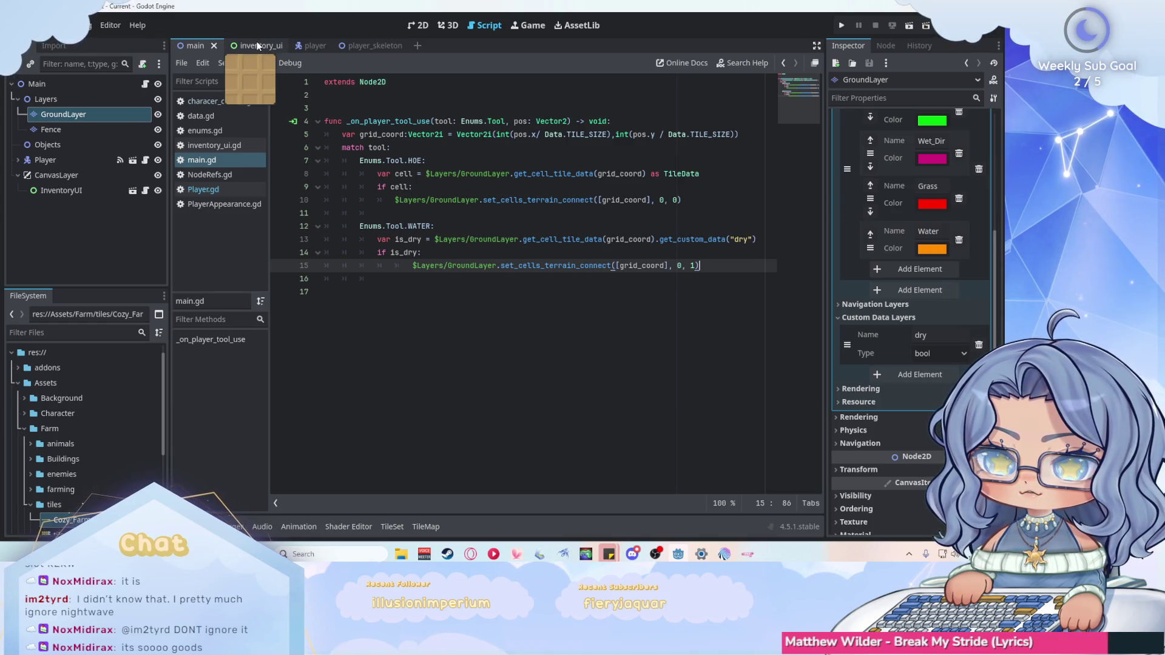
click(418, 24)
click(485, 25)
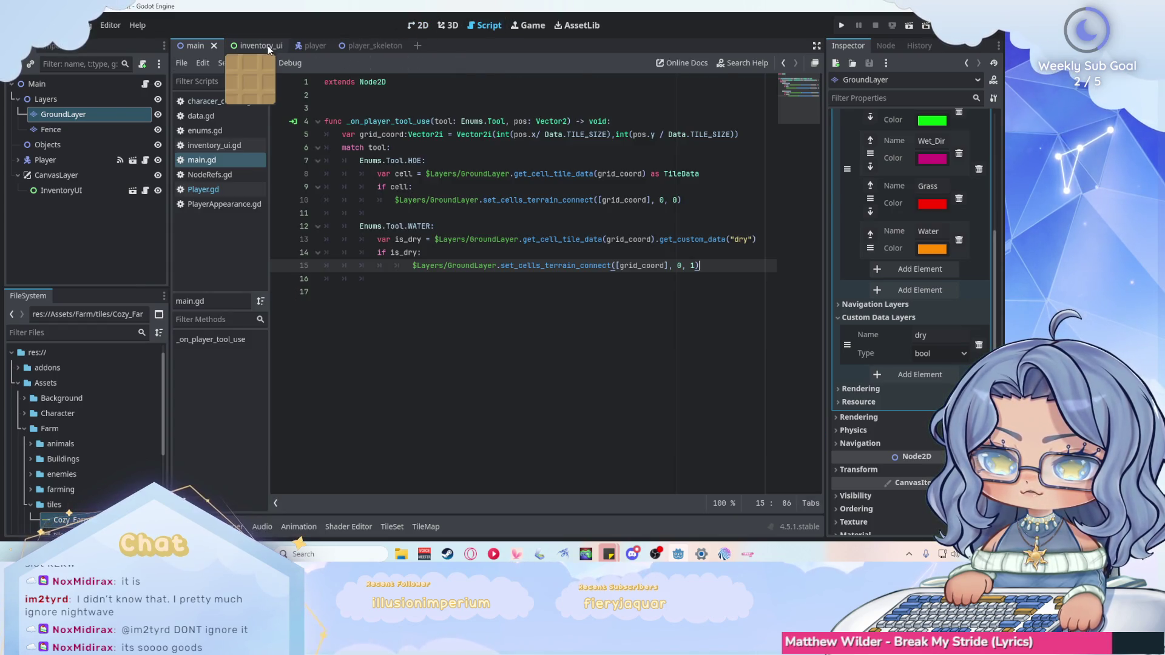
click(218, 195)
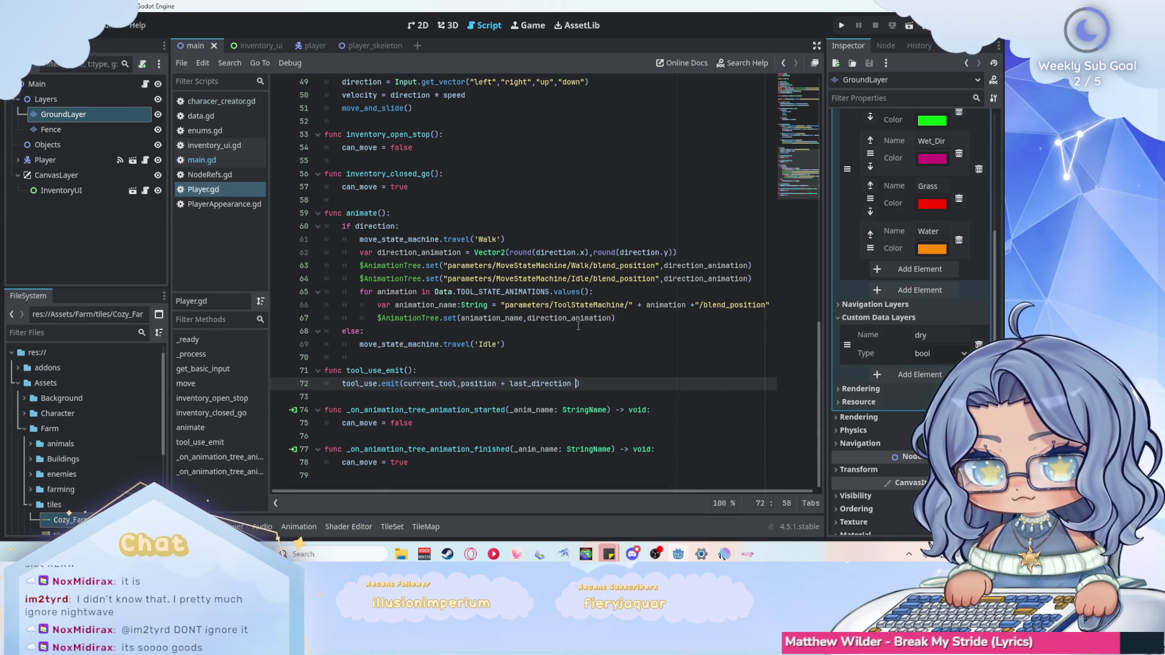
text(*)
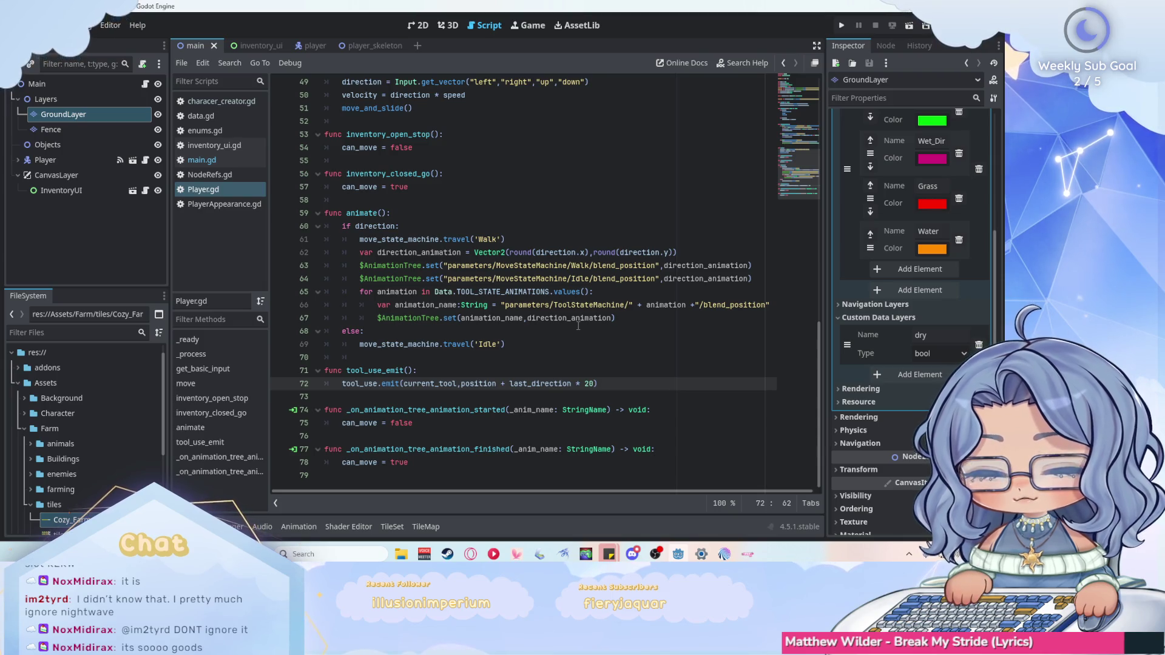
key(F5)
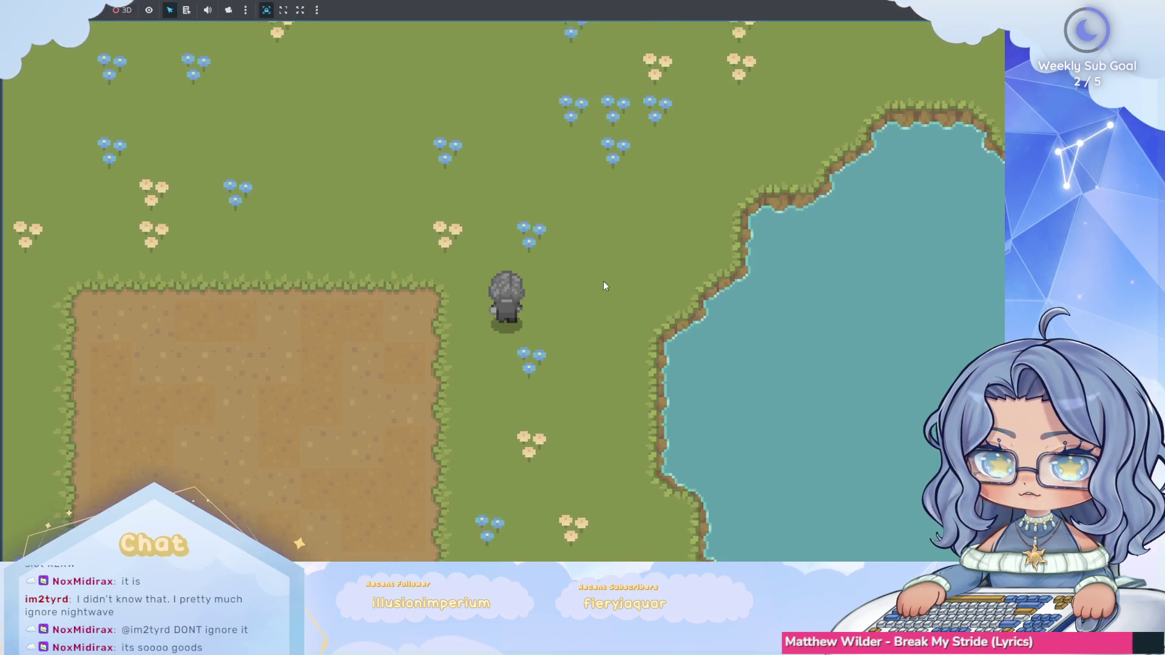
Till soil patches to the left, right and below the character.
key(Up)
key(Left)
click(603, 282)
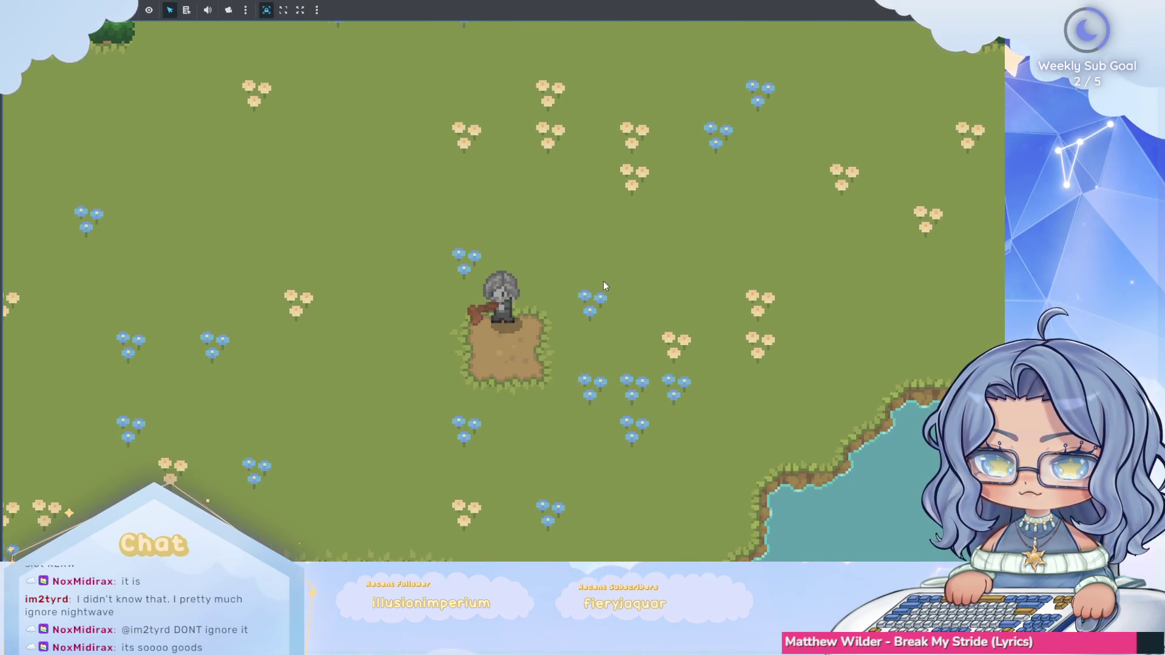
key(Right)
click(603, 281)
key(Down)
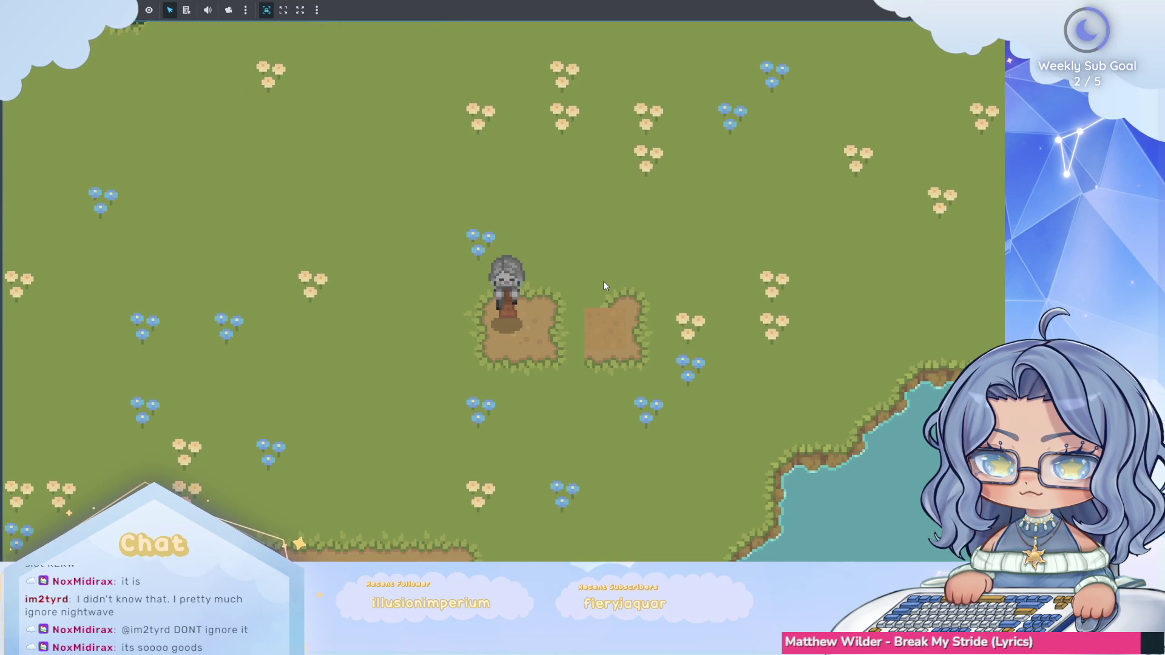
click(603, 281)
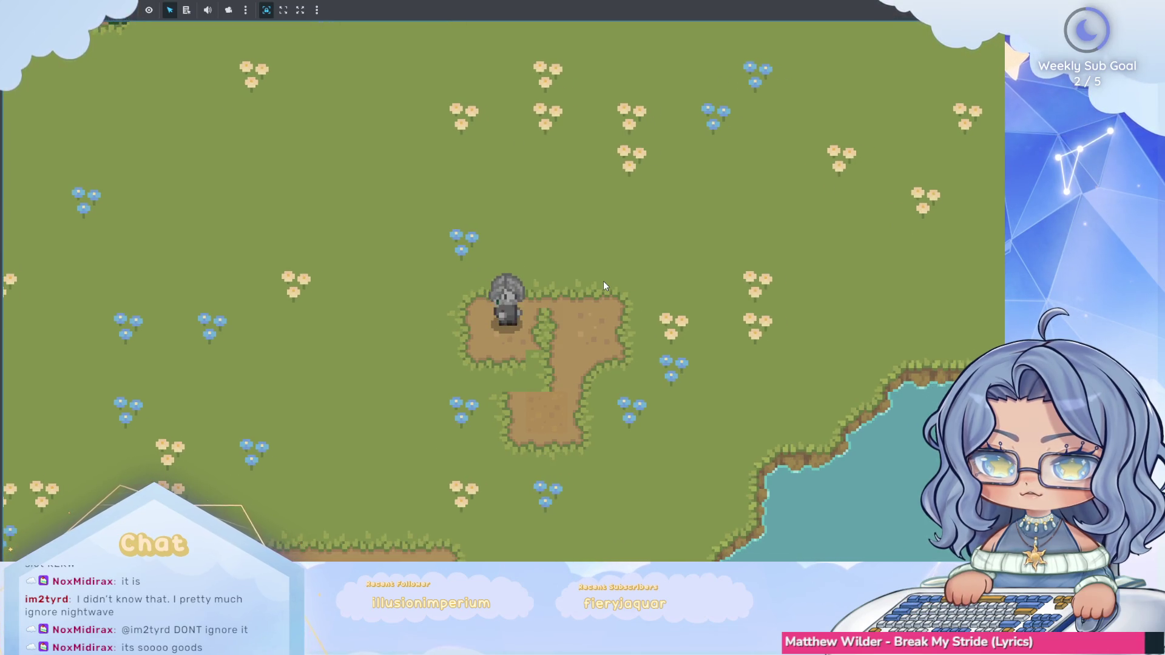
key(Down)
click(603, 281)
key(Left)
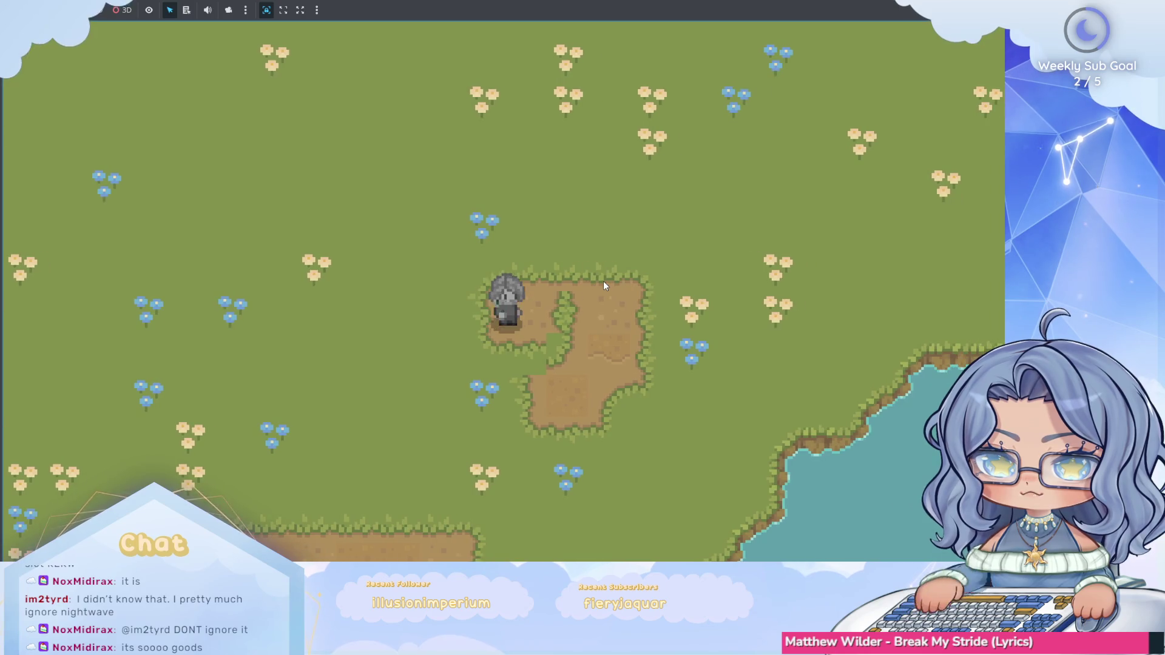
click(603, 282)
Clear the small plant and till the strip between the two soil patches.
key(Up)
click(603, 282)
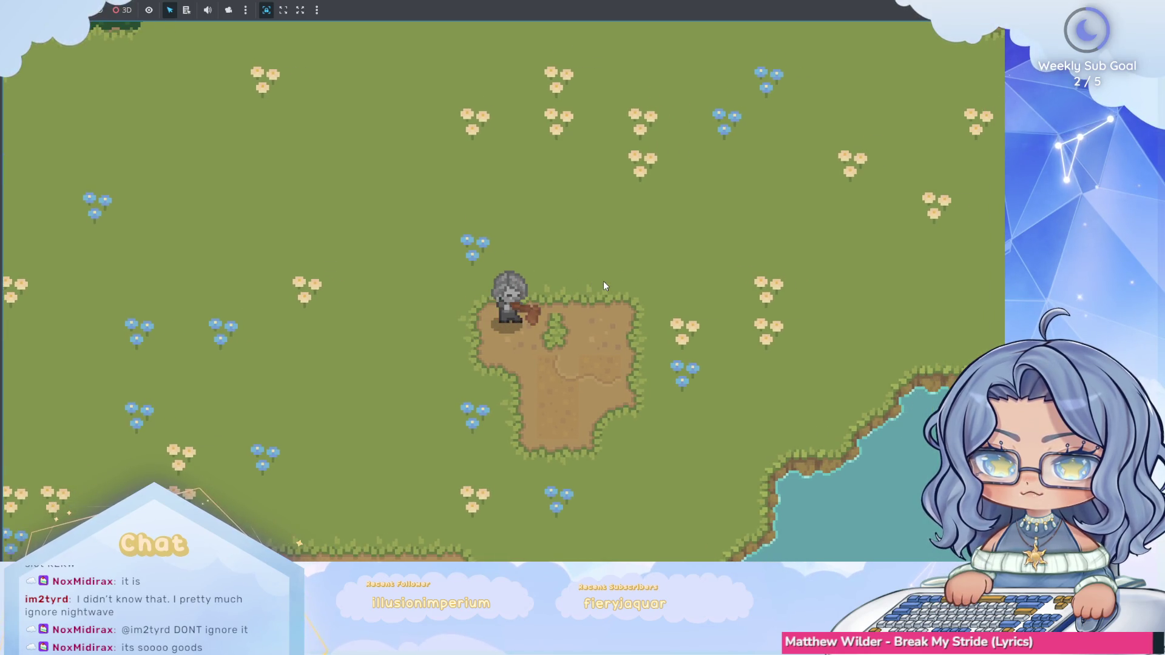
click(603, 282)
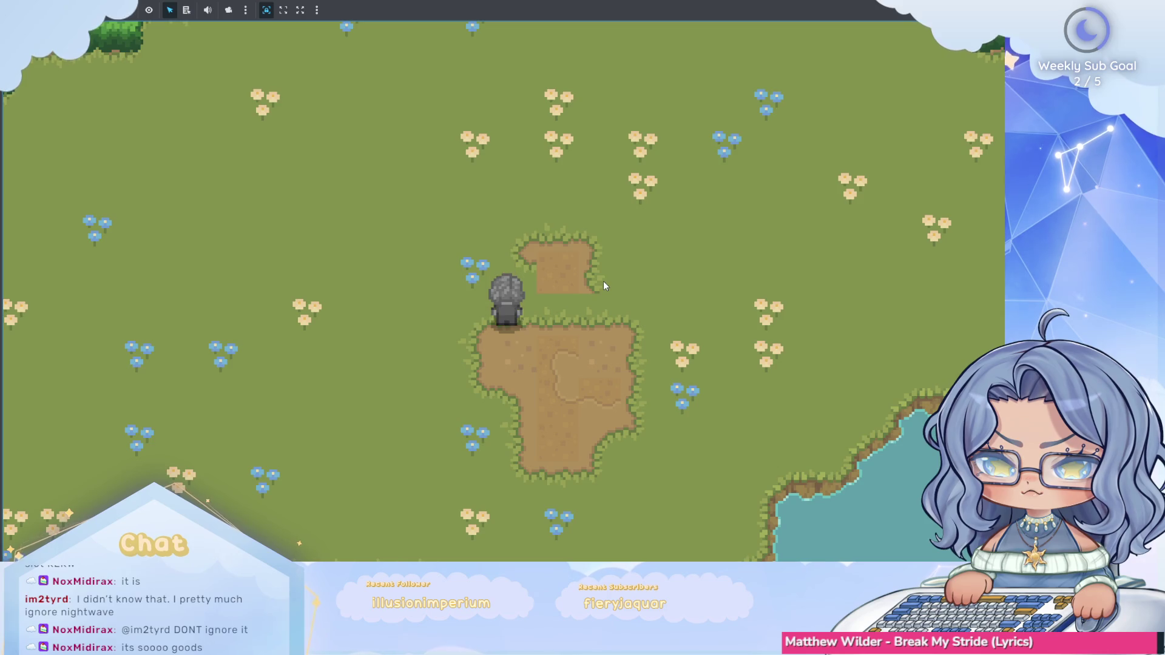
key(Down)
key(Left)
click(603, 282)
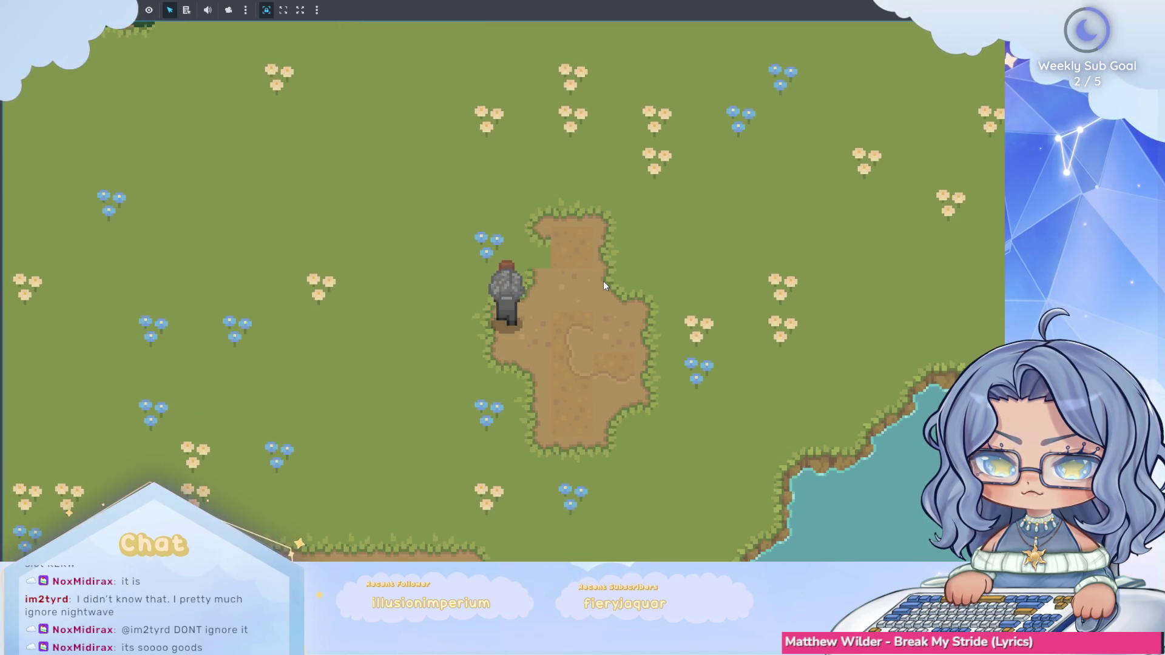
key(Up)
key(Right)
key(Left)
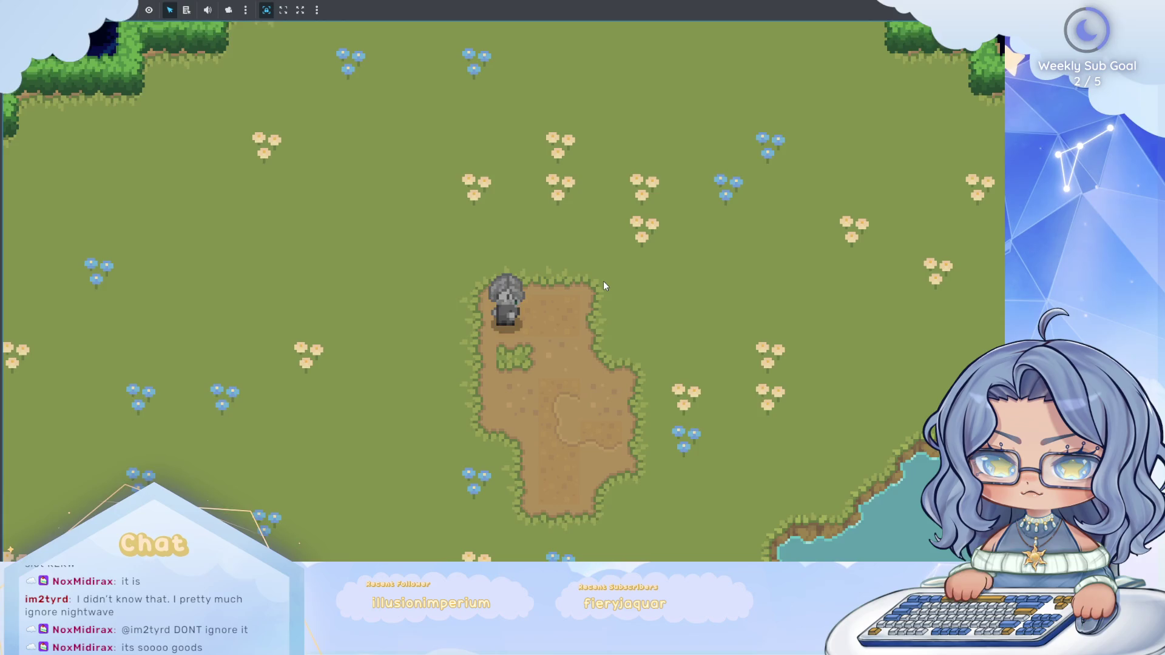
key(Down)
Walk the character around the tilled patch toward the pond and back beside the grass tuft.
key(Up)
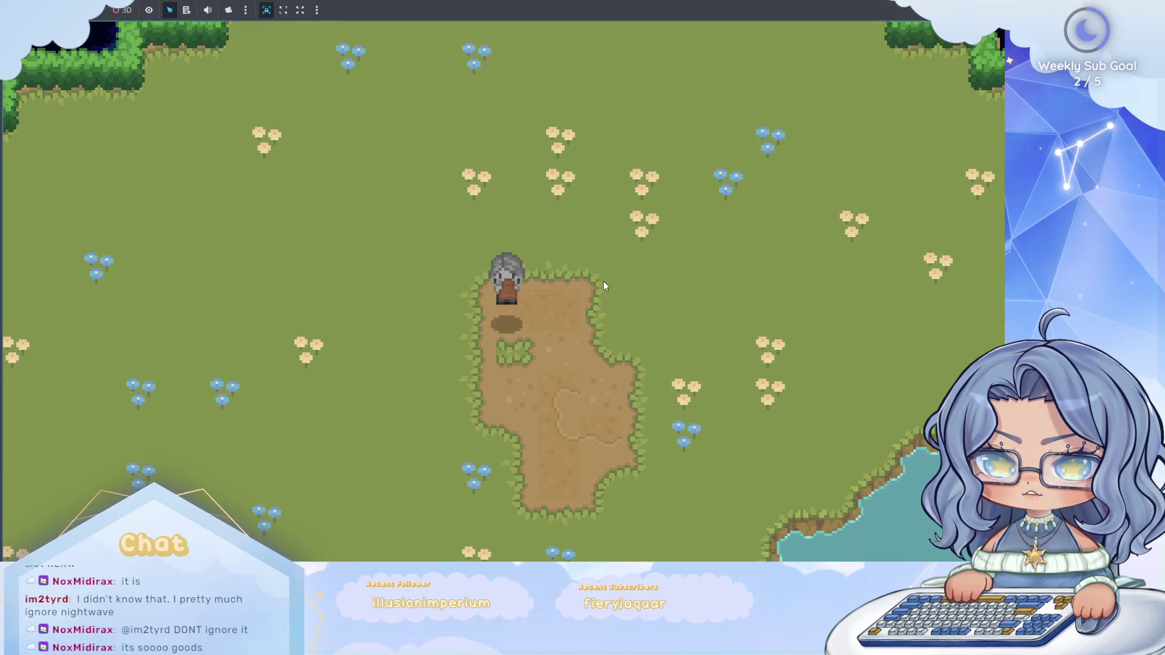
key(Up)
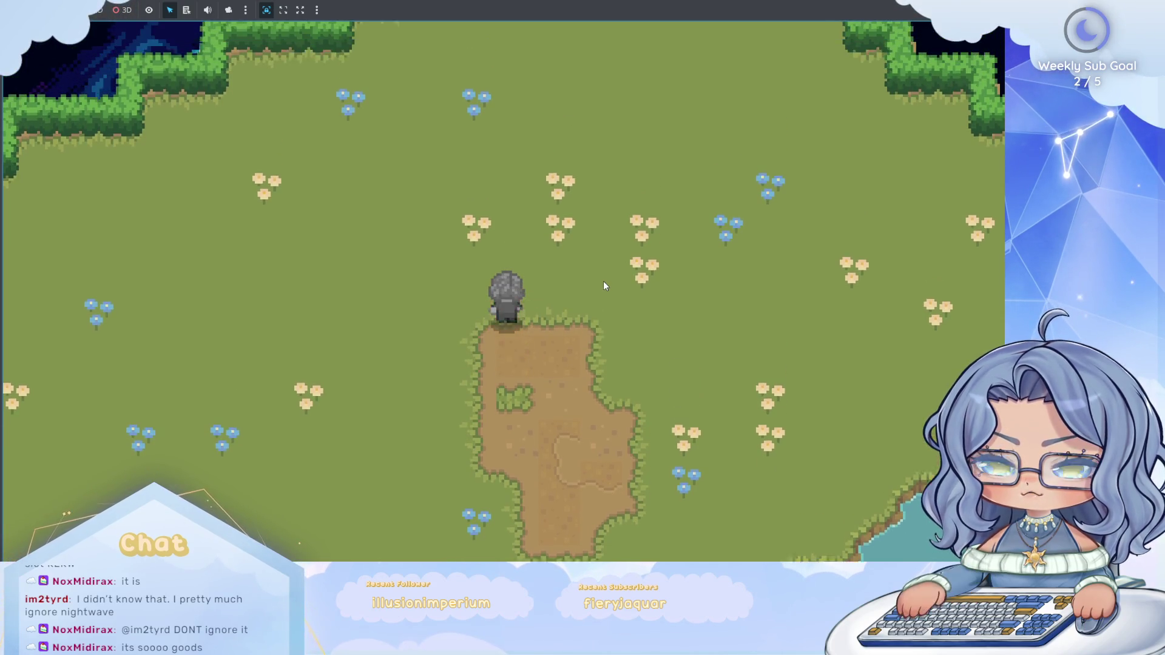
key(Down)
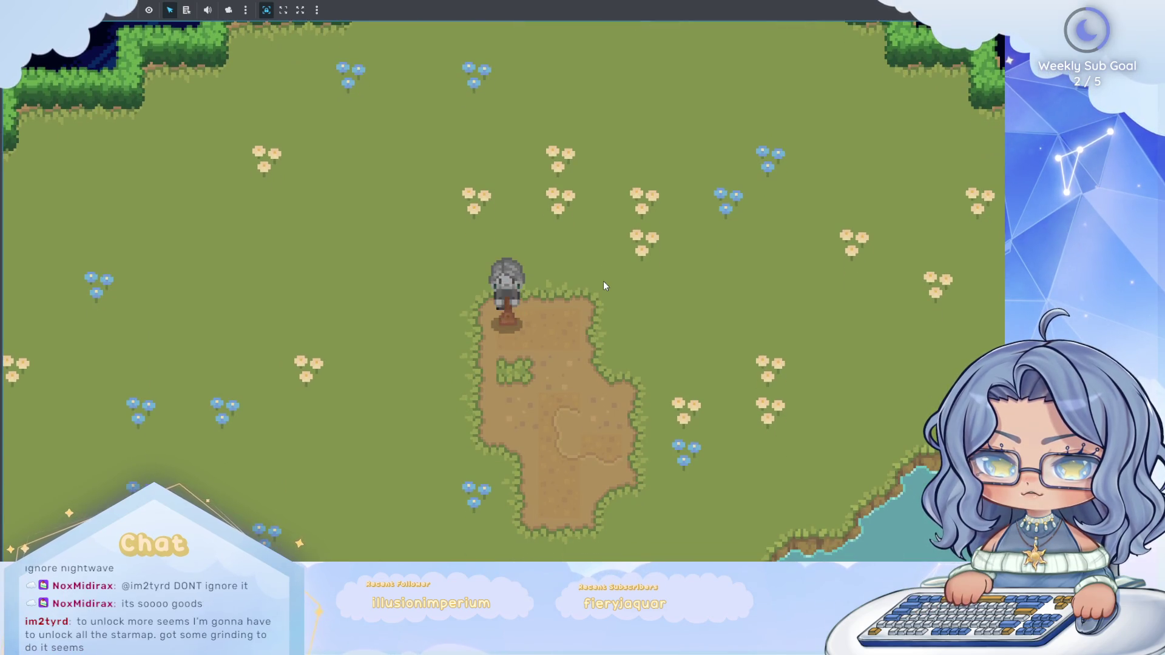
key(Left)
key(Down)
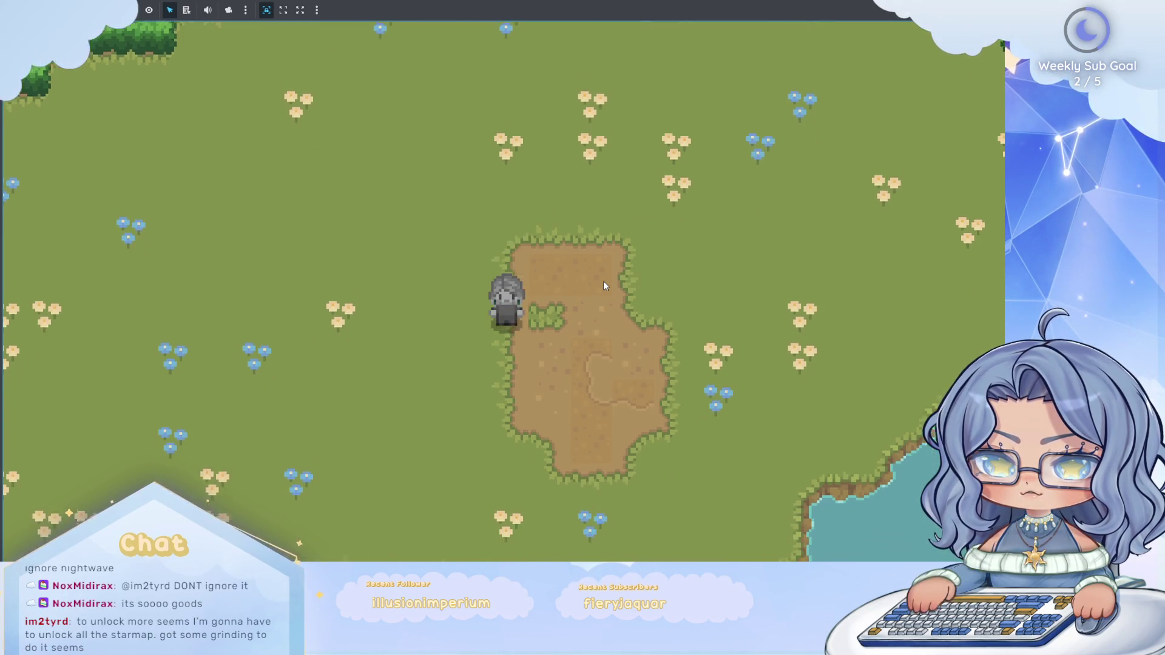
key(Right)
key(Left)
key(Up)
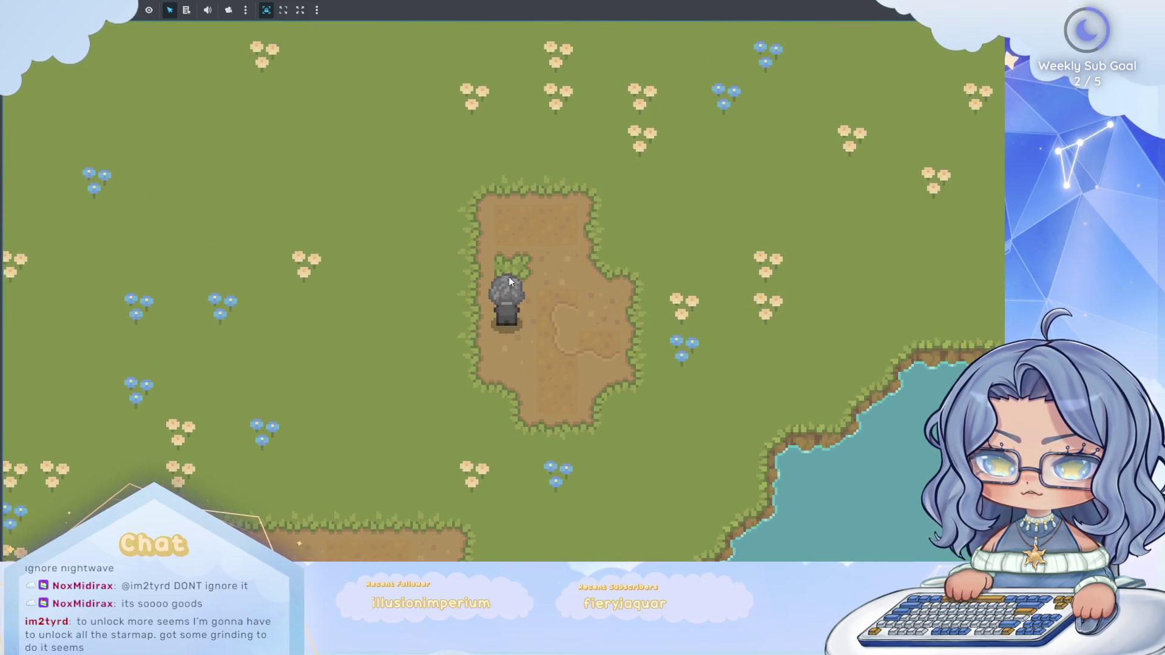
key(Down)
key(Up)
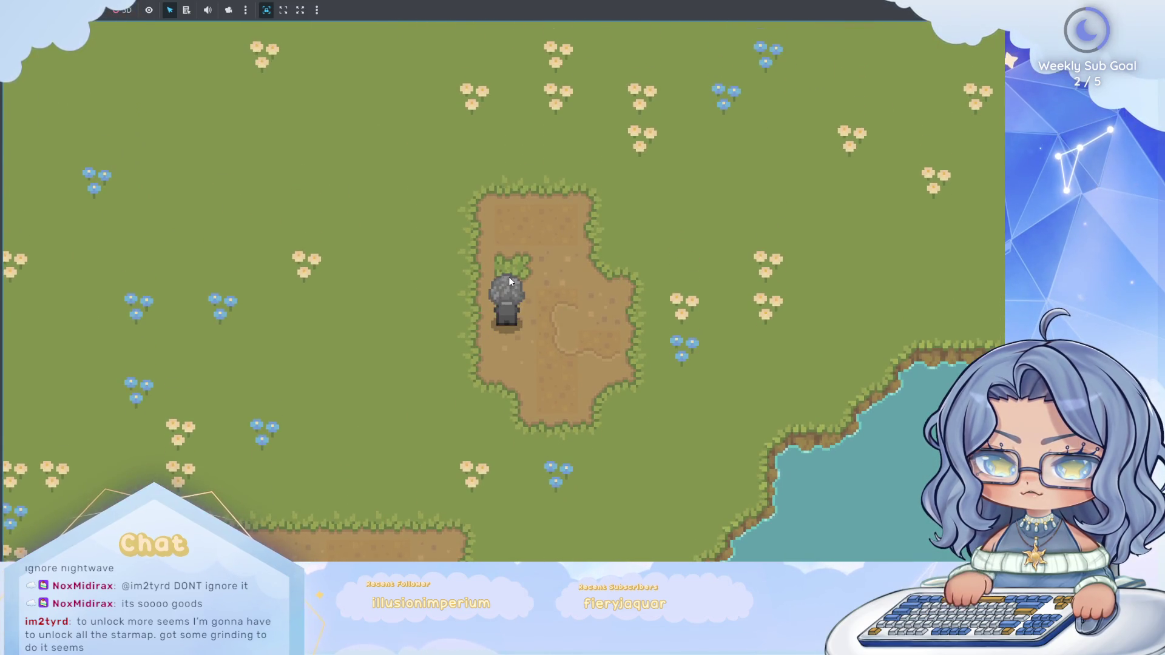
key(Up)
key(Down)
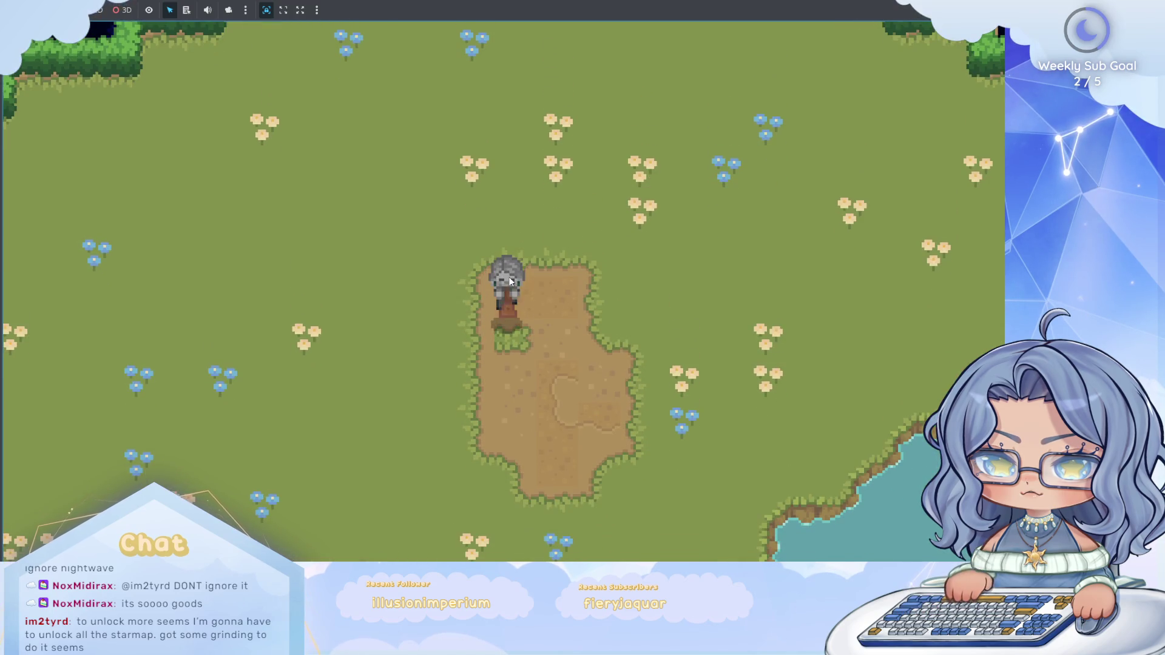
key(Up)
key(Down)
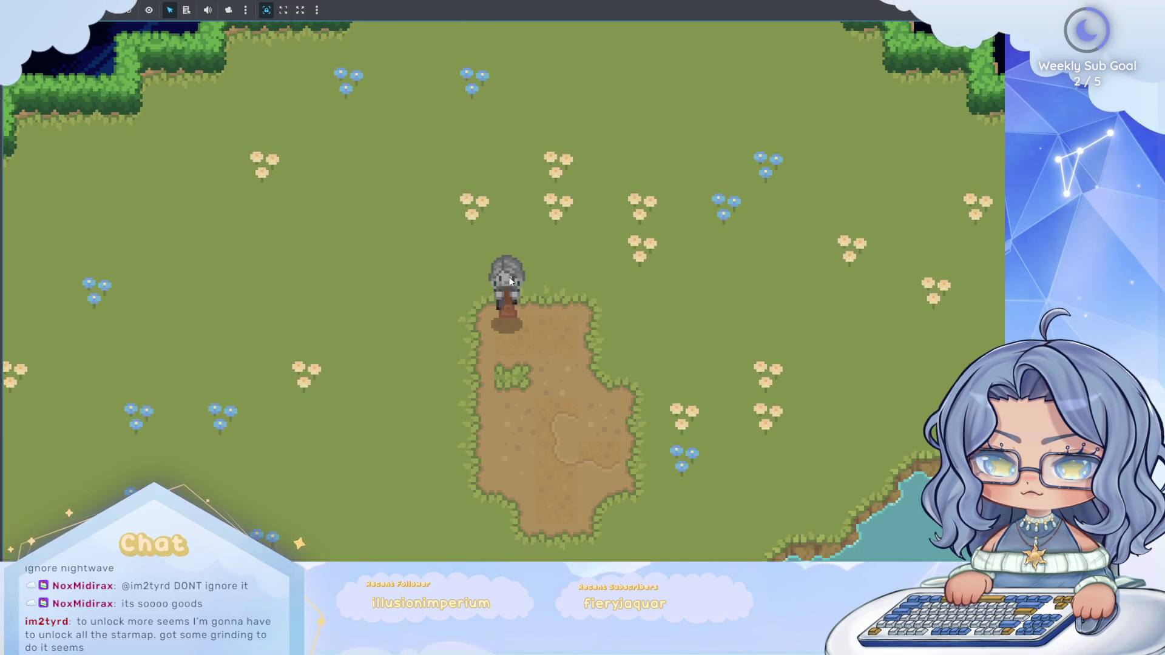
key(Down)
key(Right)
key(Down)
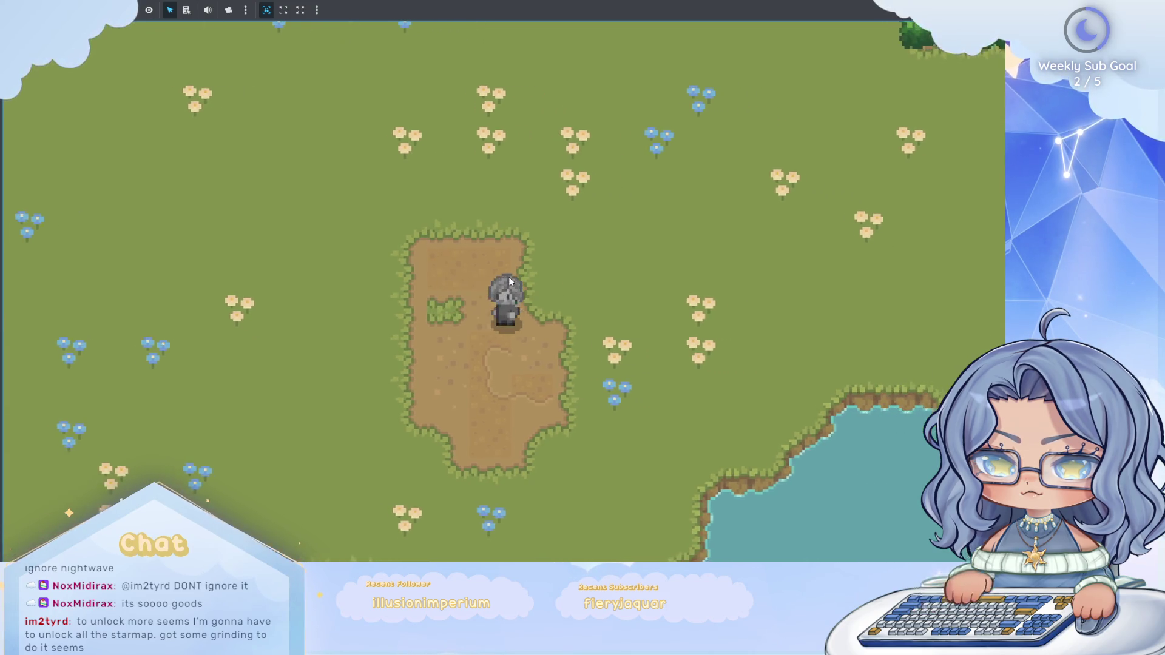
key(Up)
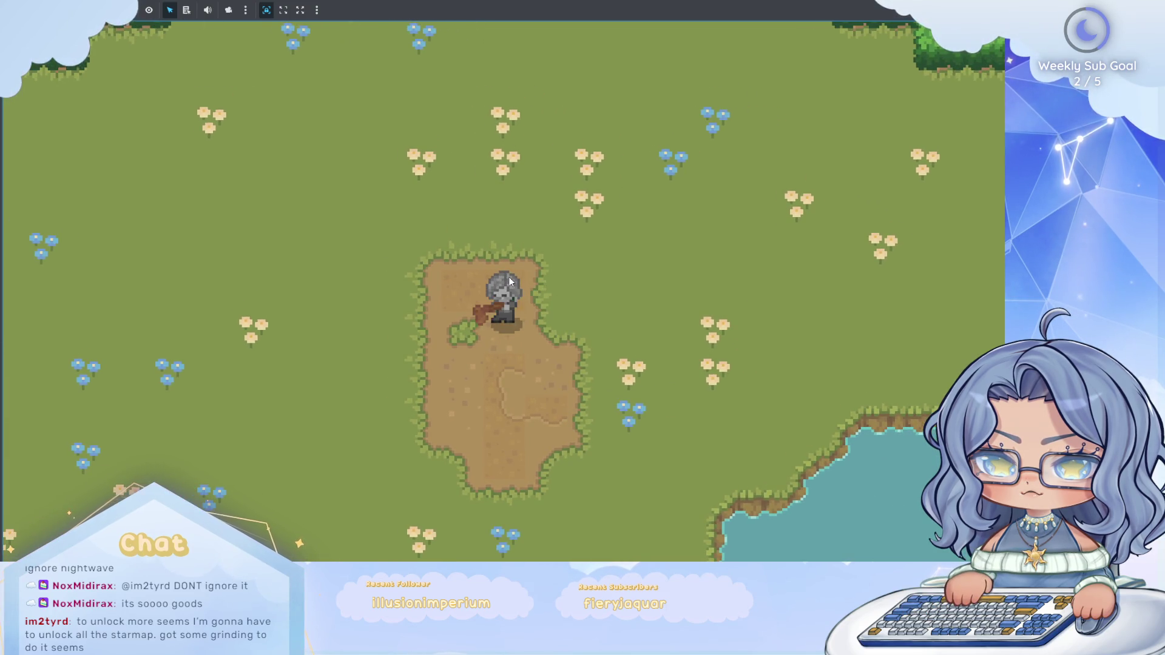
key(Left)
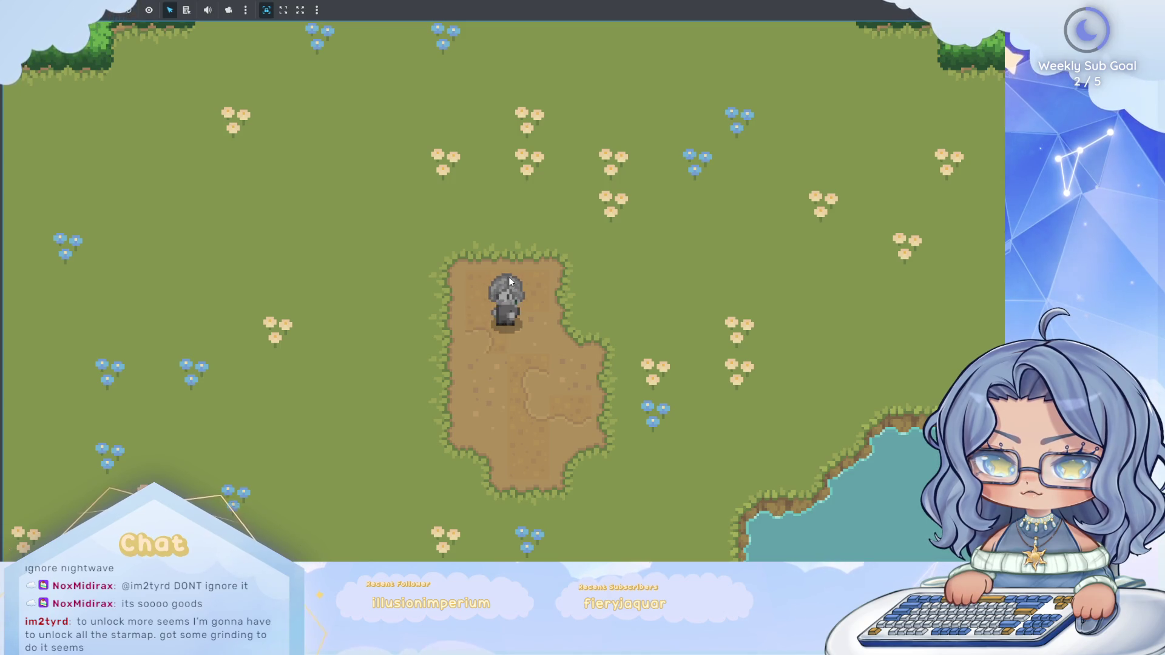
Clear the grass tufts, till a dirt strip leading left, then stop the game.
click(510, 281)
key(Left)
click(508, 278)
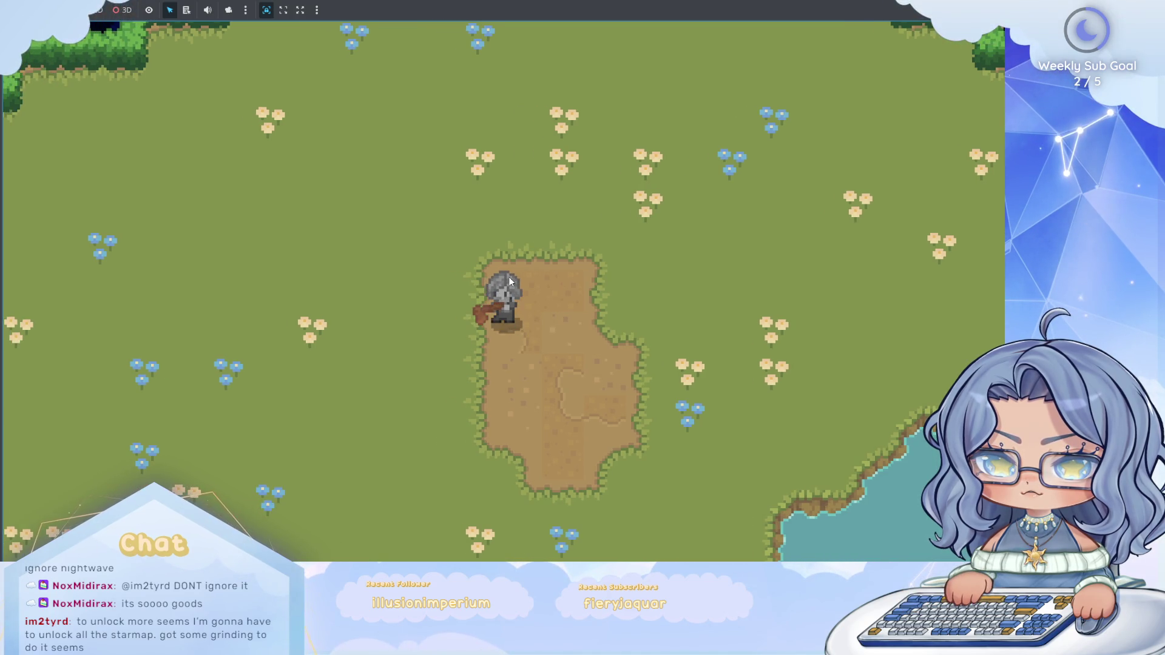
key(Left)
click(509, 277)
key(Left)
click(509, 280)
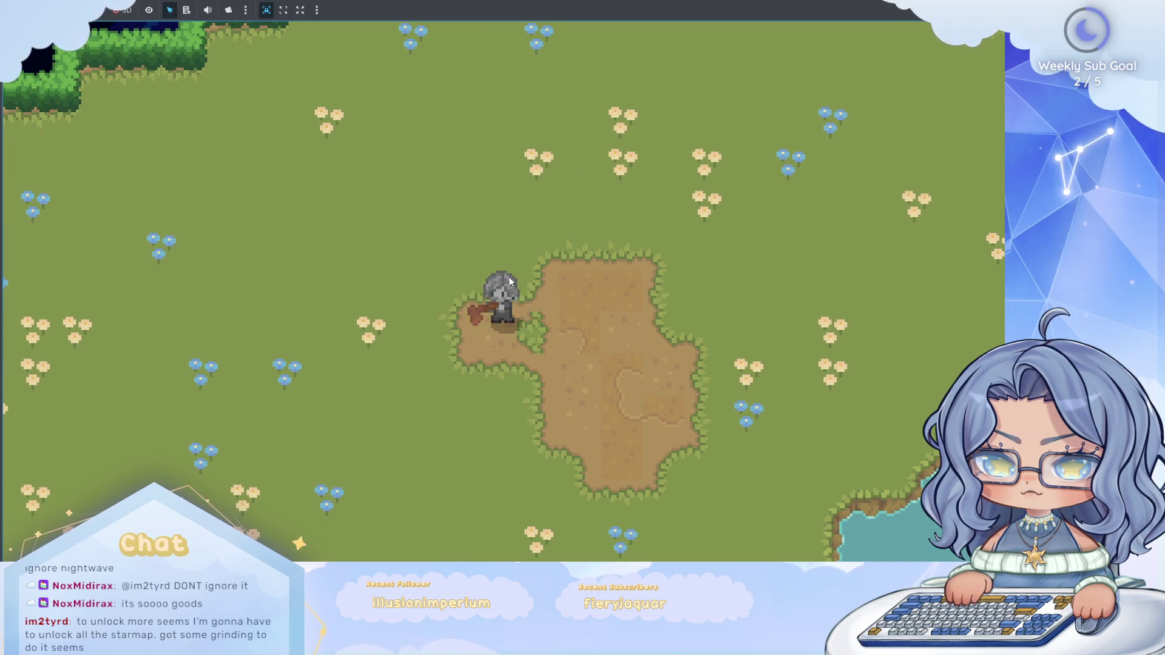
key(Left)
key(Right)
click(510, 281)
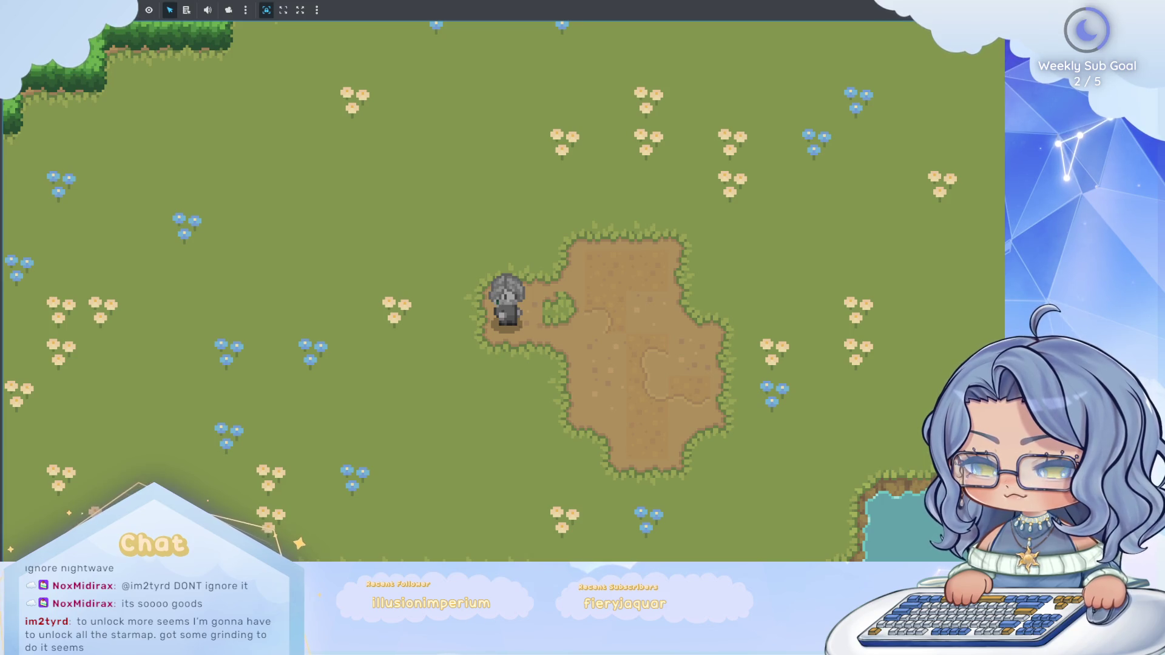
key(F8)
scroll(512, 303, down, 4)
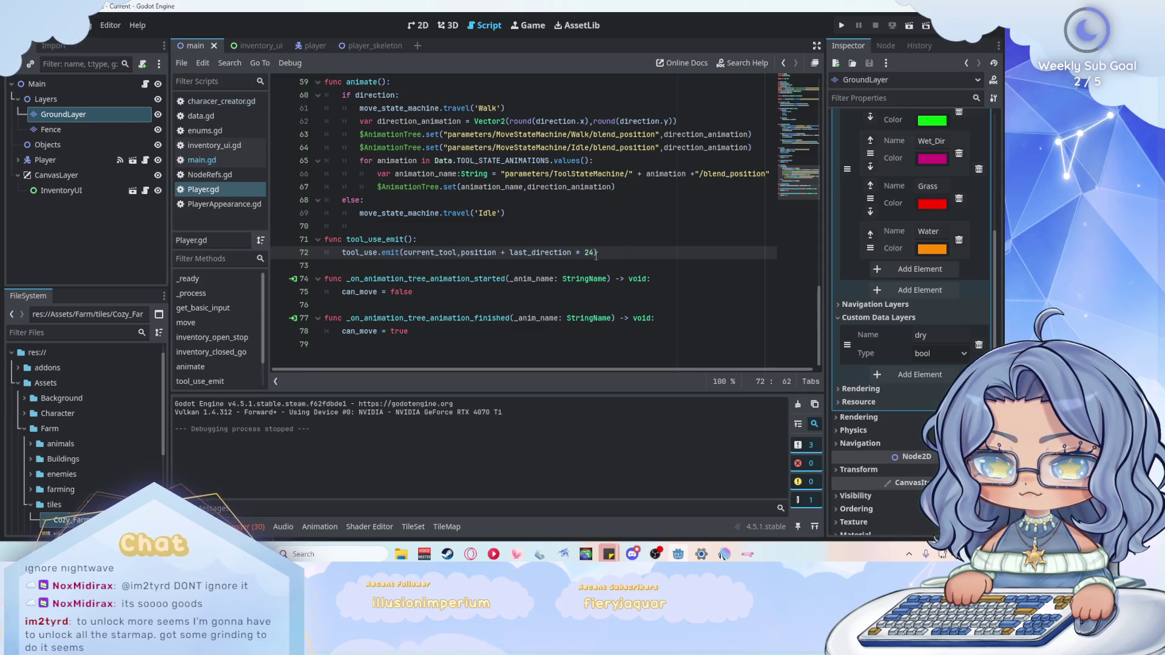
Change Player.gd's offset to last_direction * 8, clear the 30 debugger errors, and open main.gd.
drag(595, 252, 585, 253)
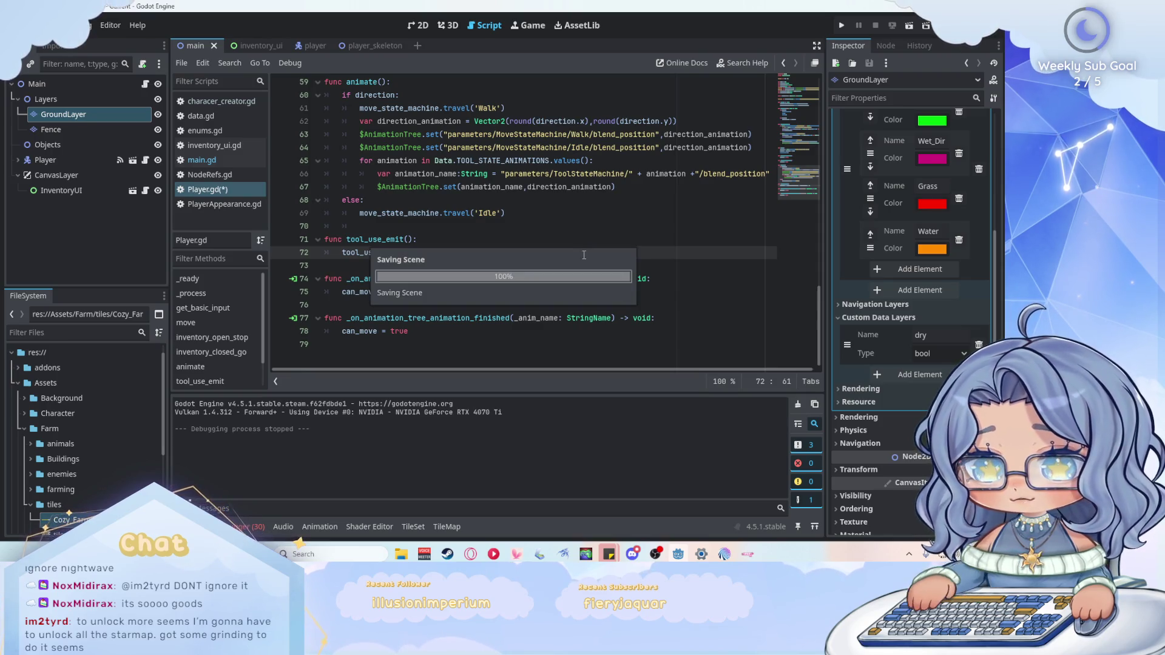
key(Escape)
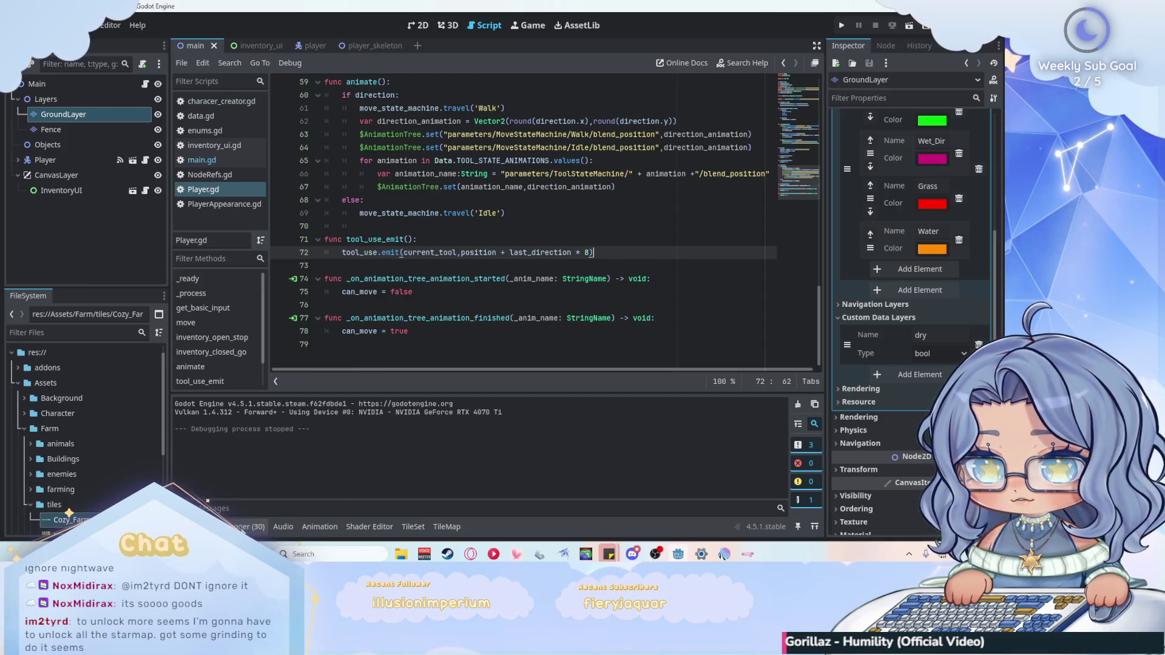
click(249, 527)
click(811, 415)
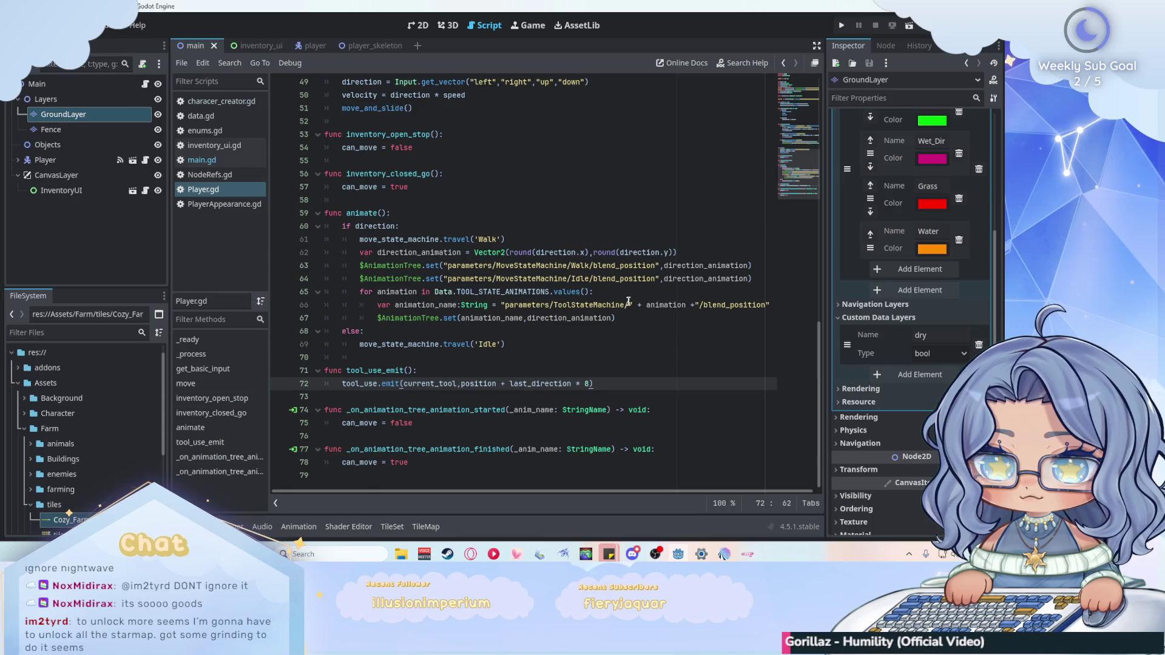
click(242, 527)
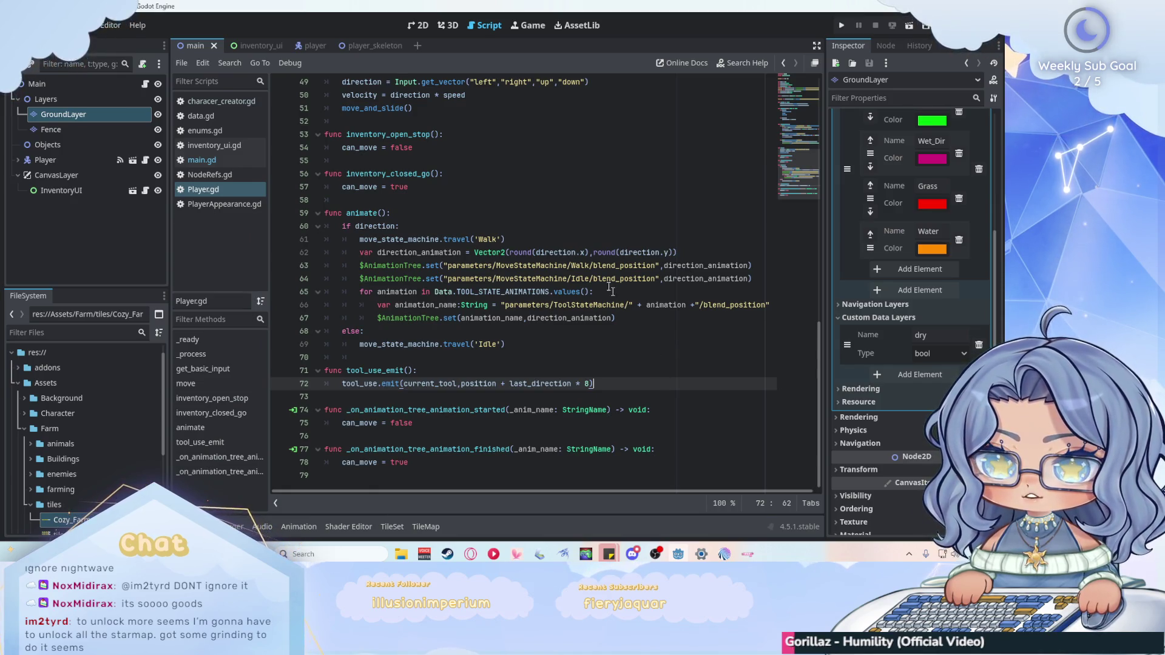
click(257, 160)
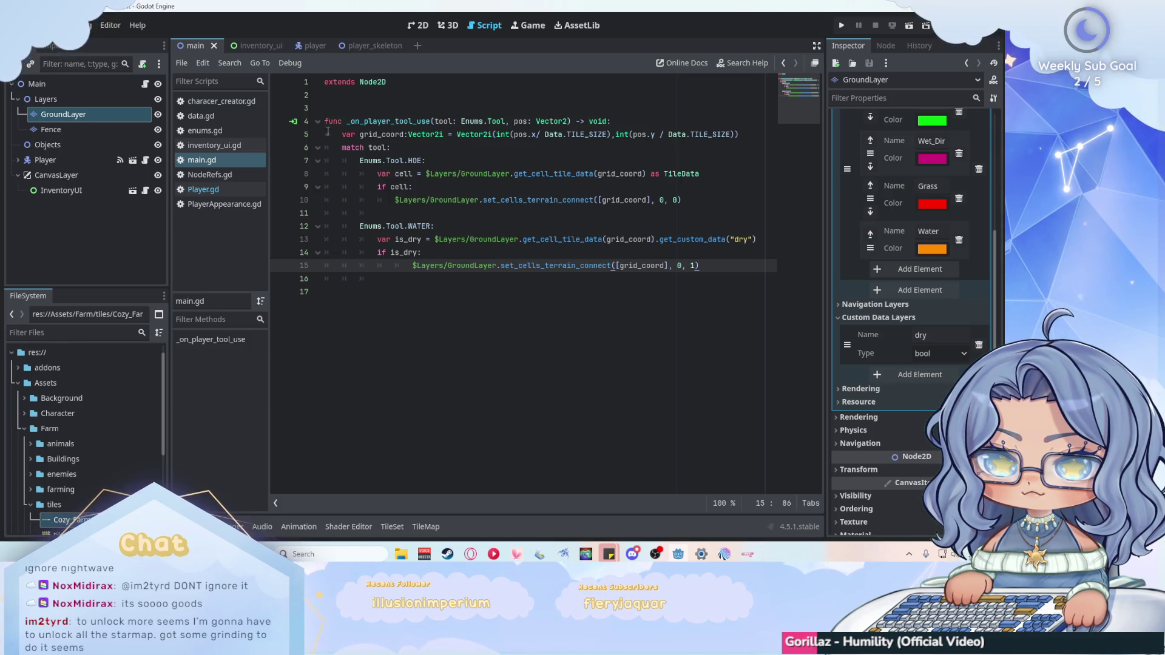
Confirm the Player's tool_use signal is connected to _on_player_tool_use on Main.
click(293, 121)
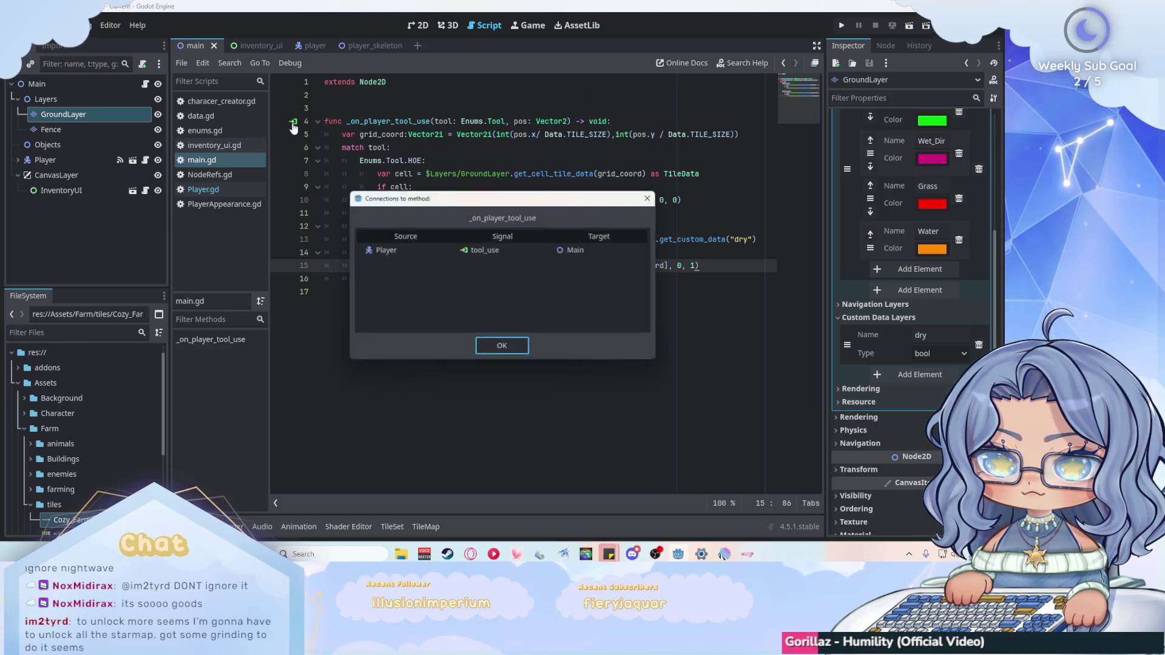
click(494, 253)
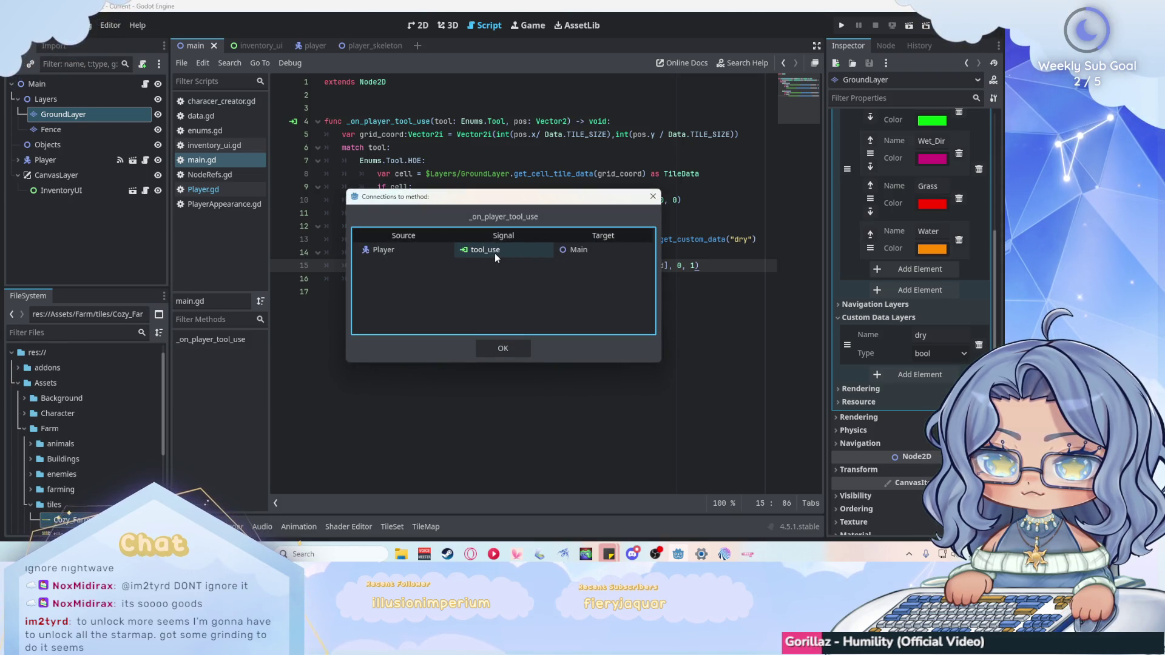
click(520, 351)
Select the Player node, show Player.gd, and list the Player's signals in the Node tab.
click(83, 165)
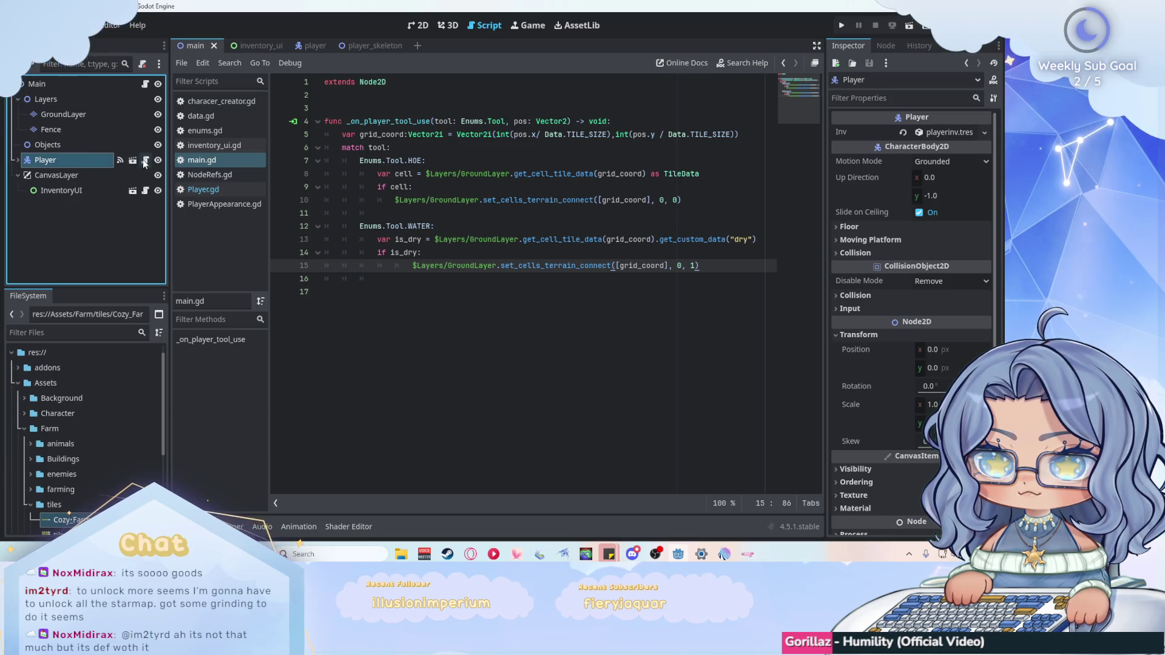
click(217, 190)
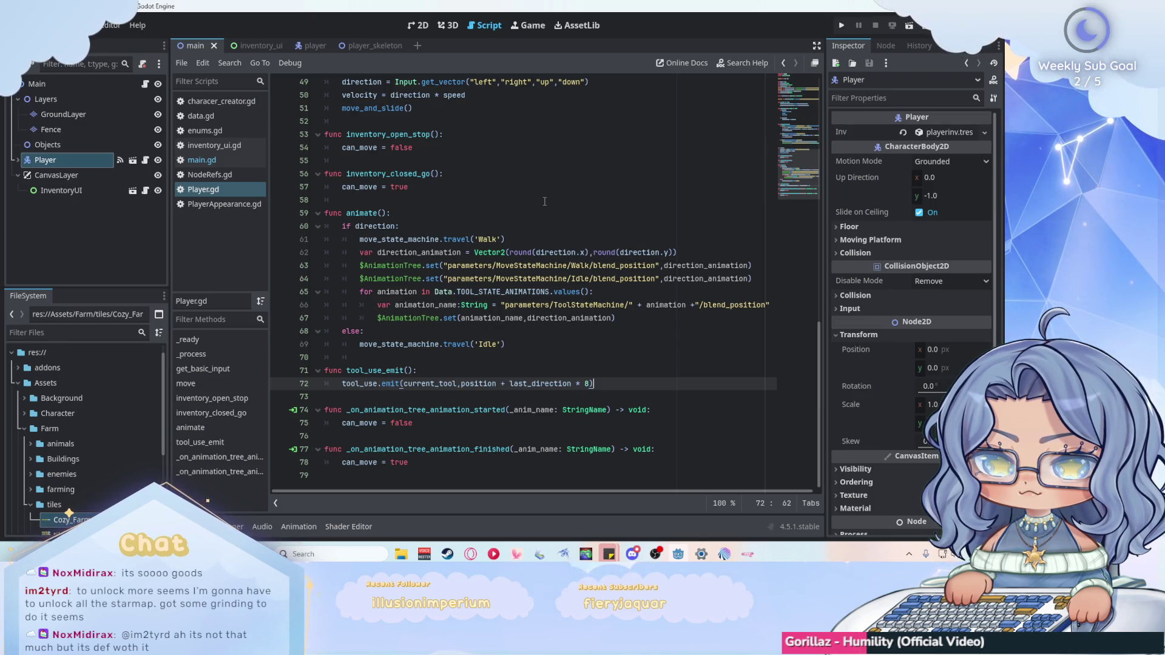
click(884, 46)
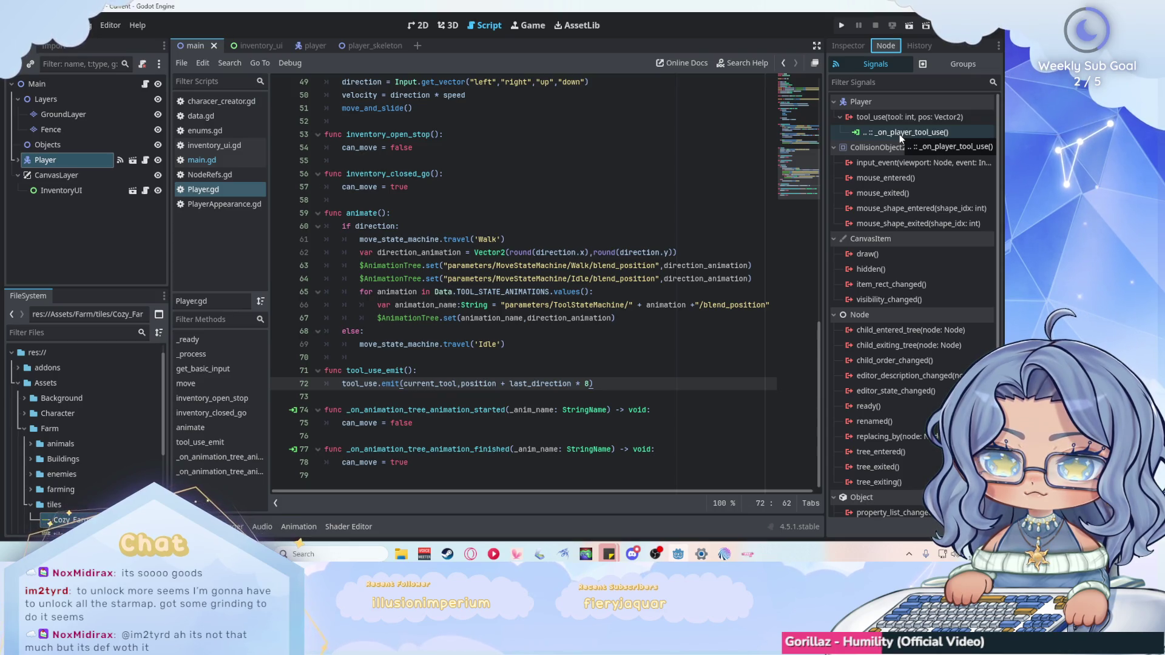
Review PlayerAppearance.gd's _swap_texture and _sync_animation code, briefly opening then dismissing its Scripts-list menu.
scroll(694, 250, up, 4)
scroll(695, 250, up, 7)
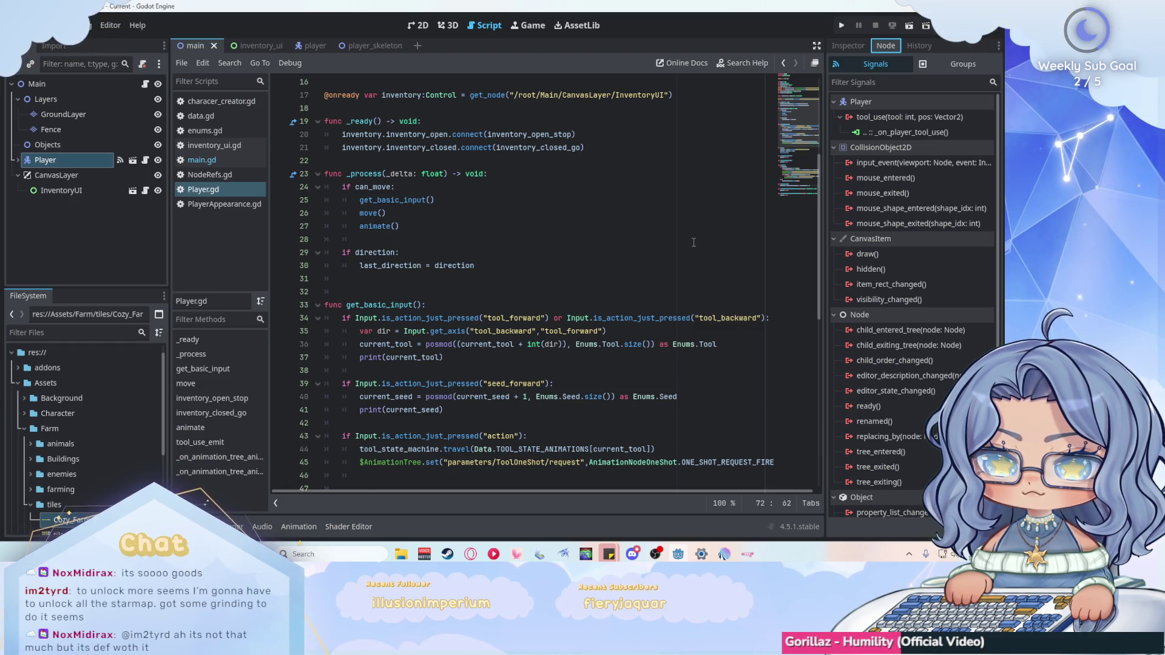
scroll(693, 242, down, 2)
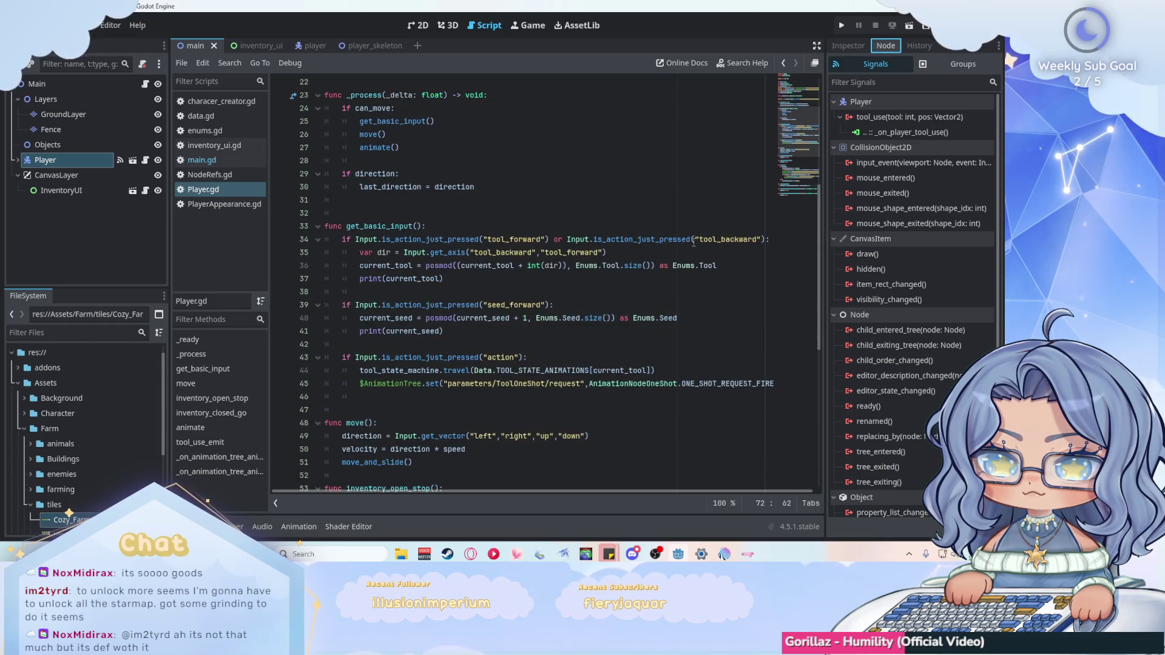
scroll(694, 240, down, 3)
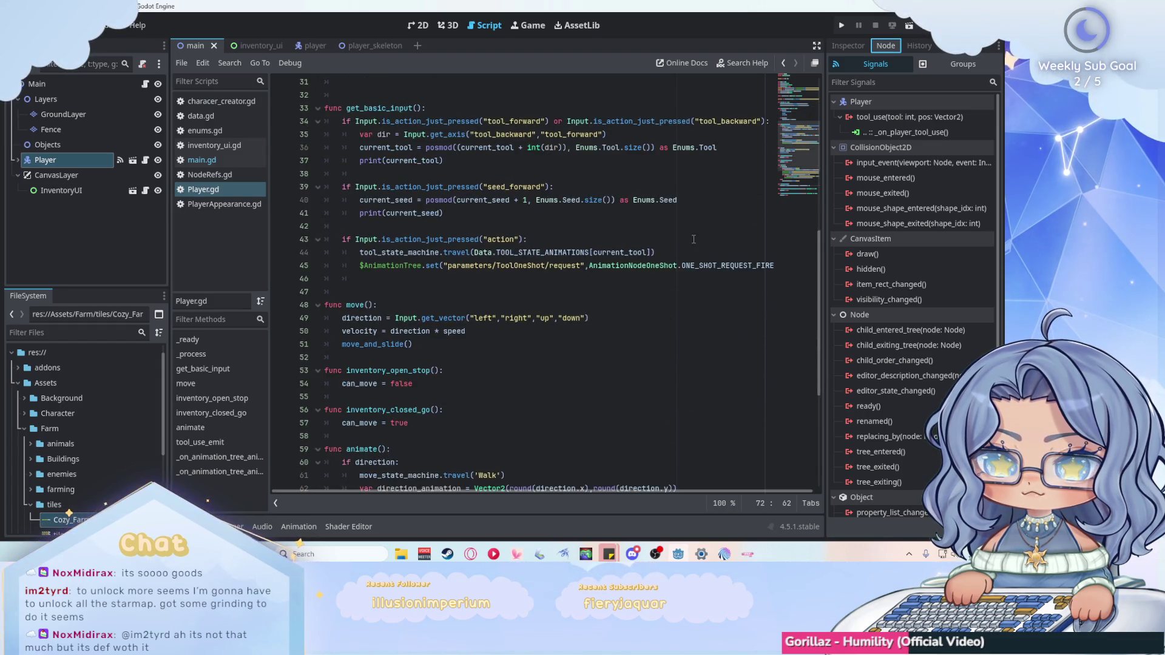
scroll(693, 240, down, 2)
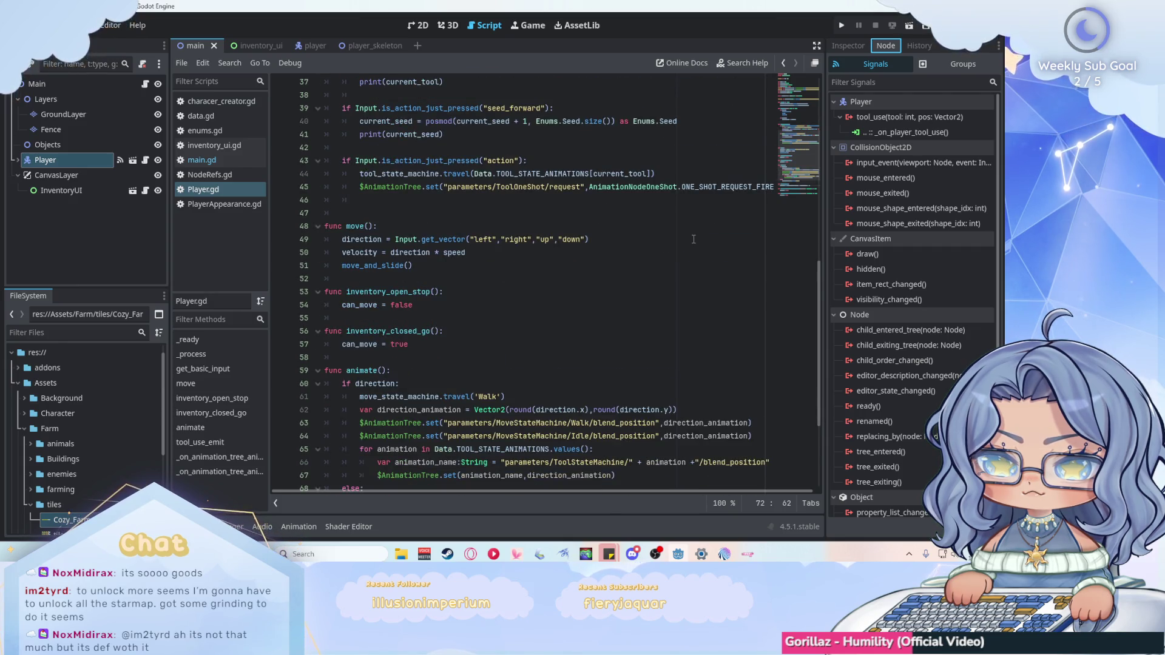
scroll(693, 239, down, 3)
scroll(693, 240, down, 1)
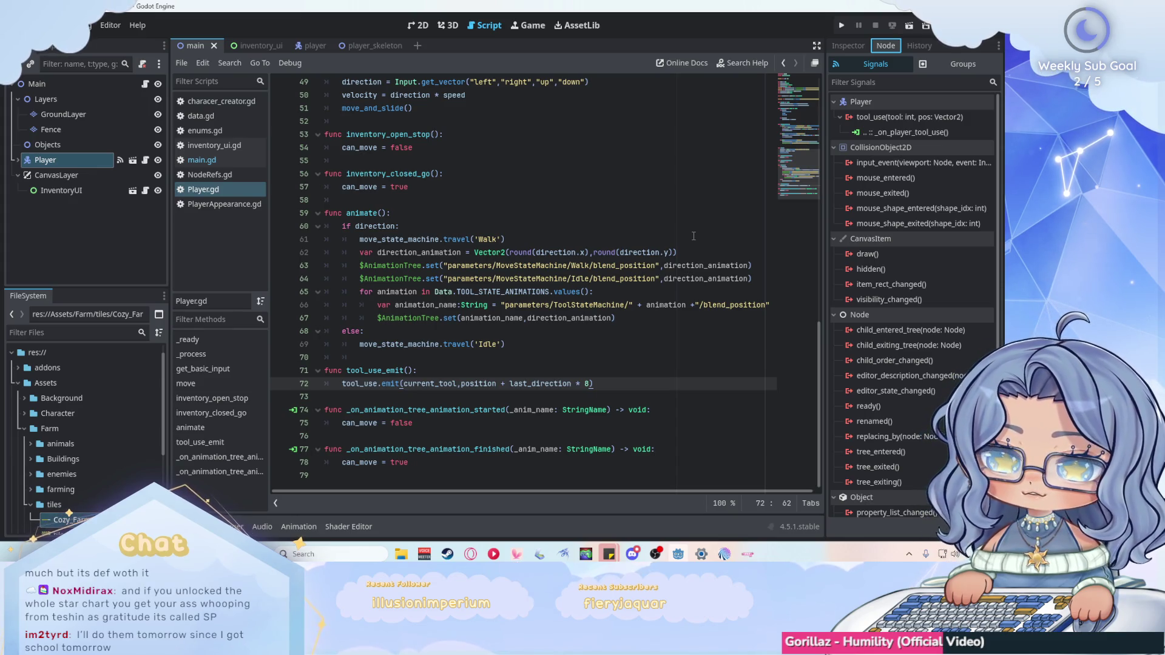
right_click(207, 205)
click(199, 286)
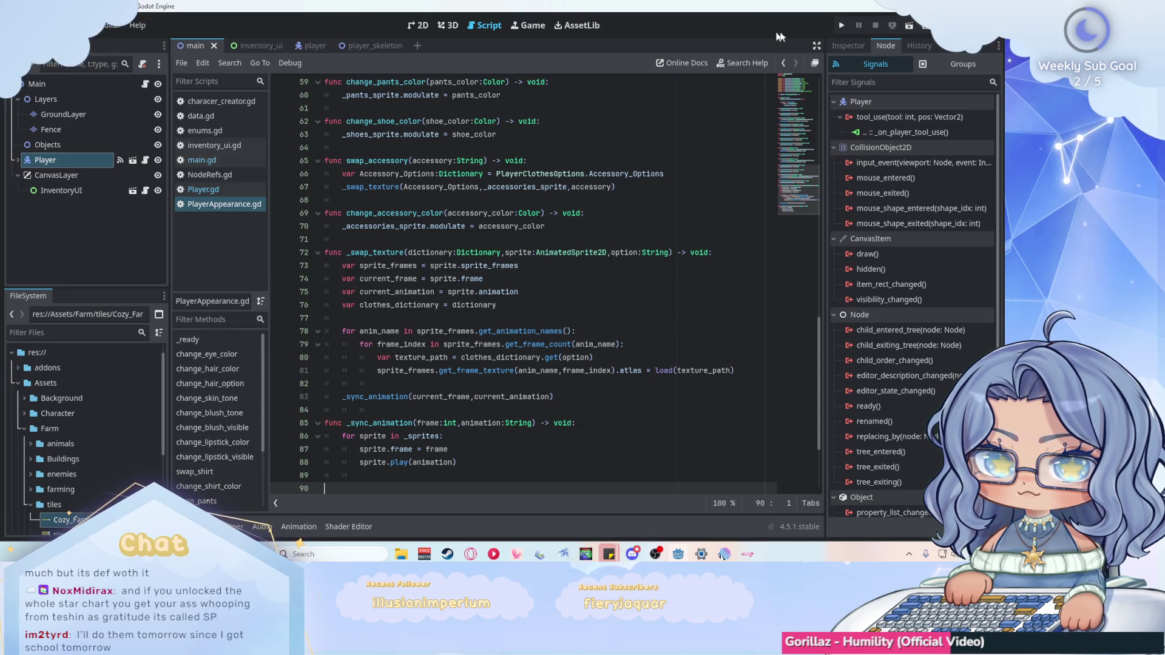
Test-run the farm: toggle the inventory with I and Escape, walk up-left with W/A, stop with F8.
click(841, 25)
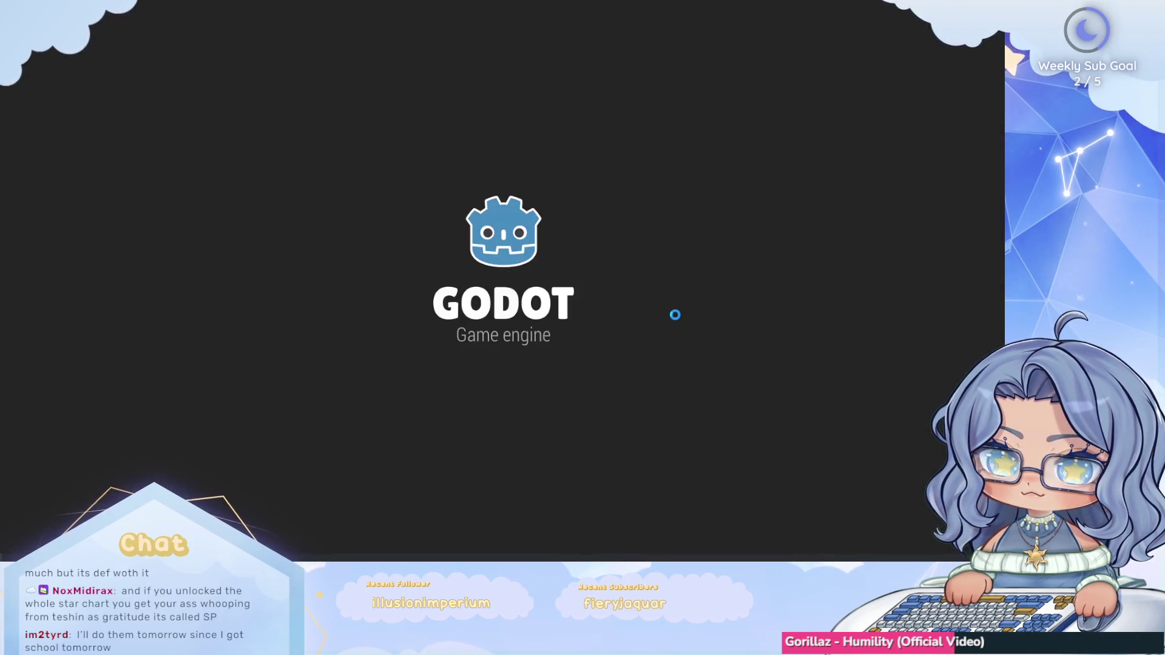
key(i)
key(Escape)
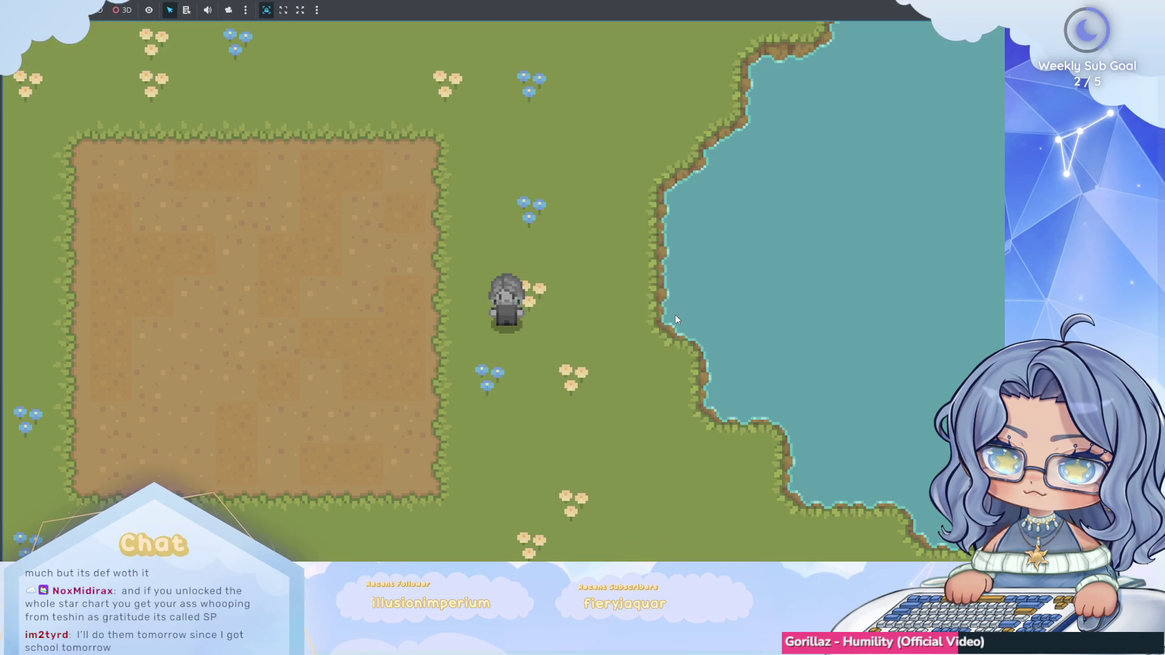
key(w)
key(a)
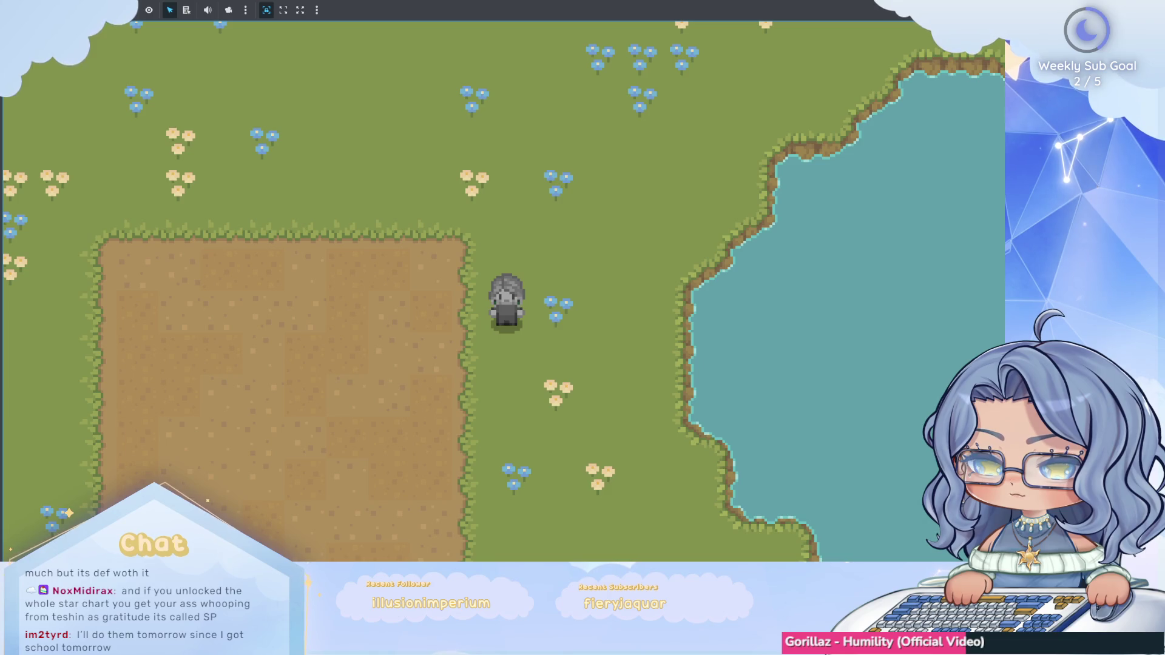
key(F8)
Close PlayerAppearance.gd from the Scripts list and scroll Player.gd down to tool_use_emit.
scroll(629, 273, up, 6)
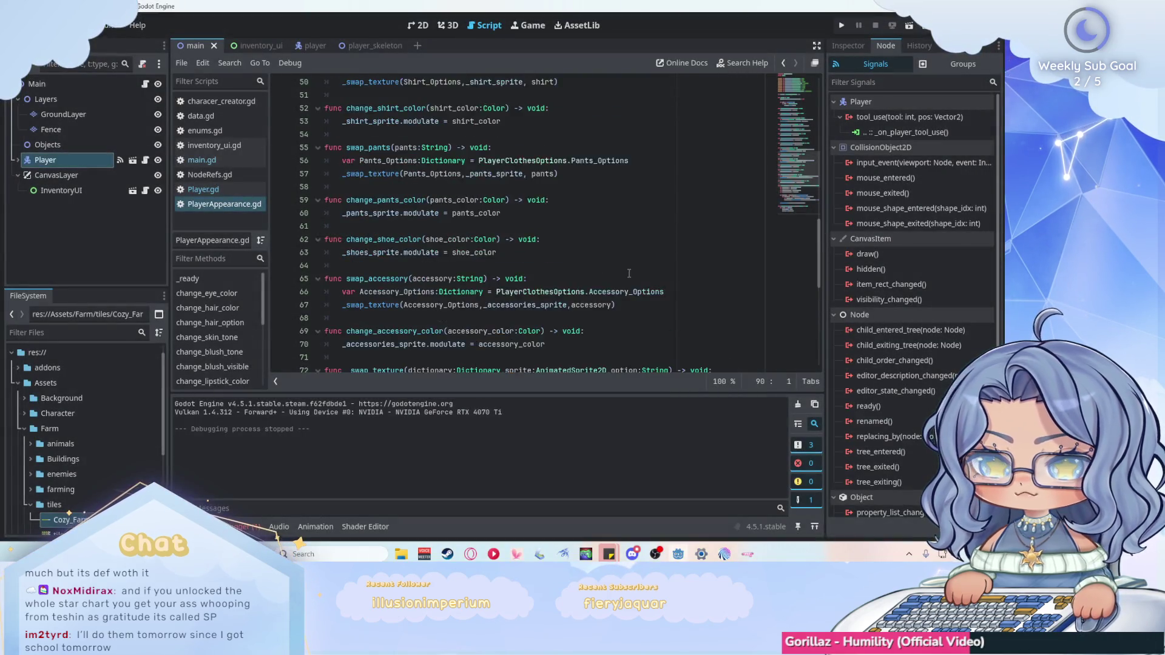
scroll(630, 273, down, 5)
right_click(230, 208)
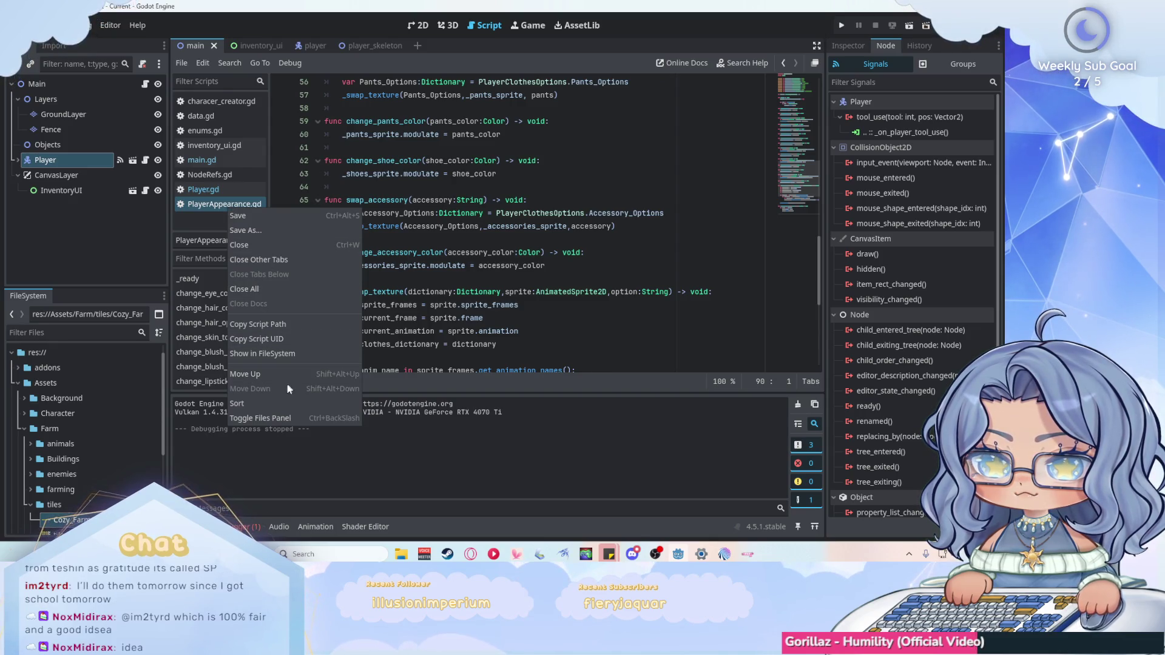
click(255, 245)
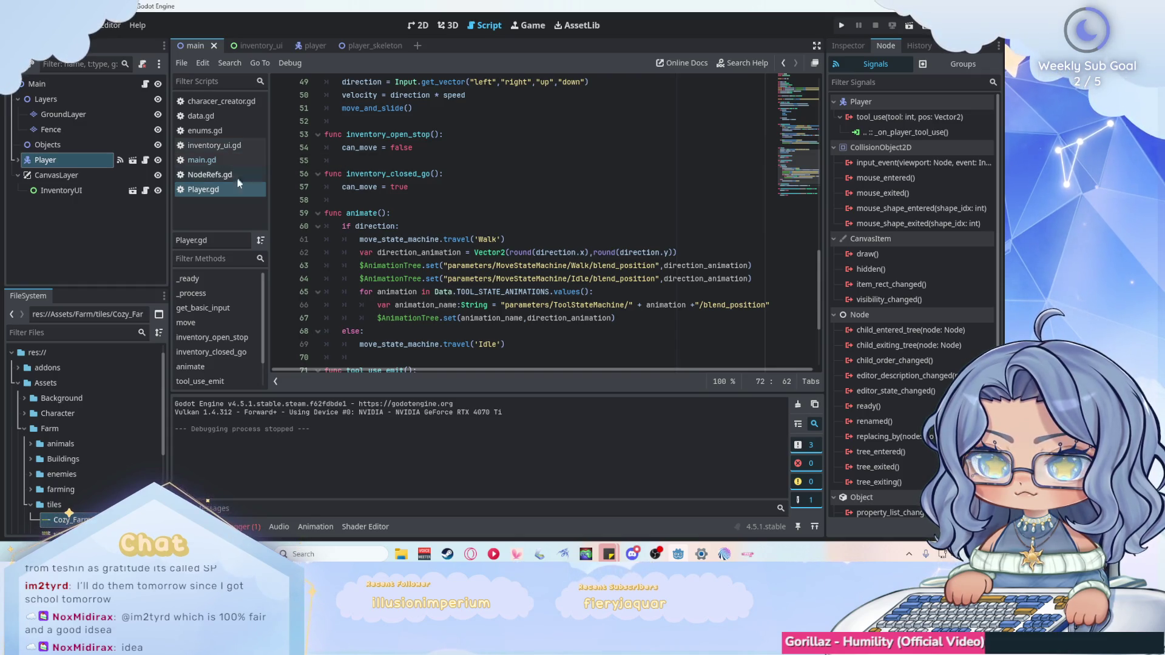
scroll(665, 207, down, 1)
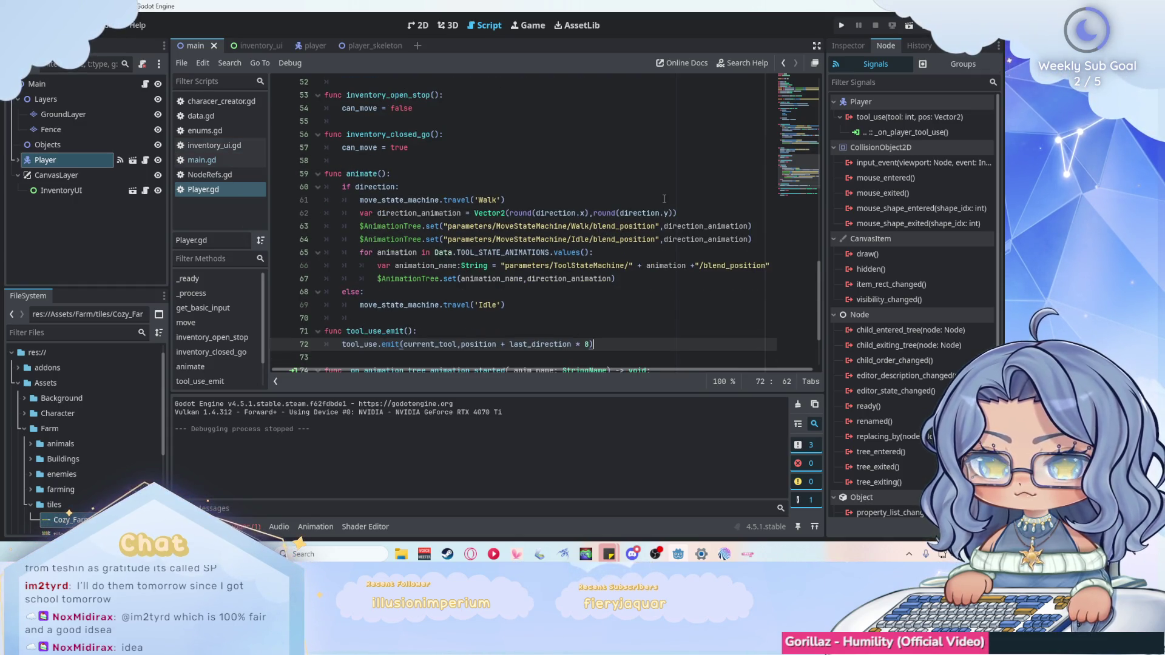
scroll(664, 206, down, 2)
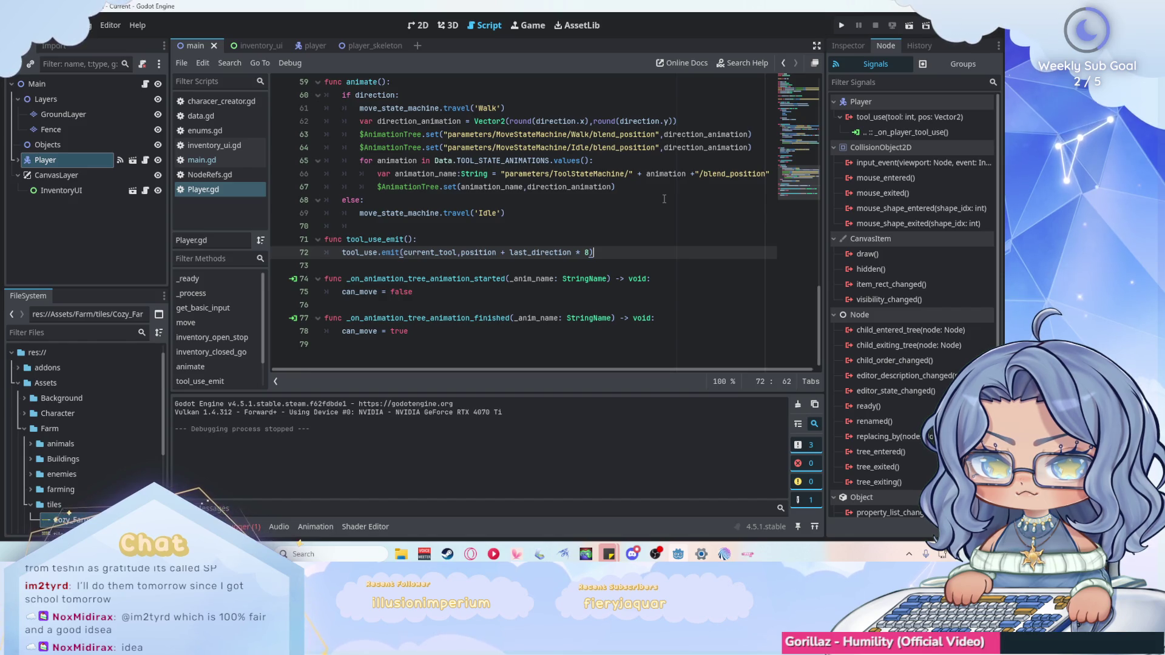
Jump from the Player's tool_use signal connection to main.gd's _on_player_tool_use handler, glancing at Player.gd.
click(901, 129)
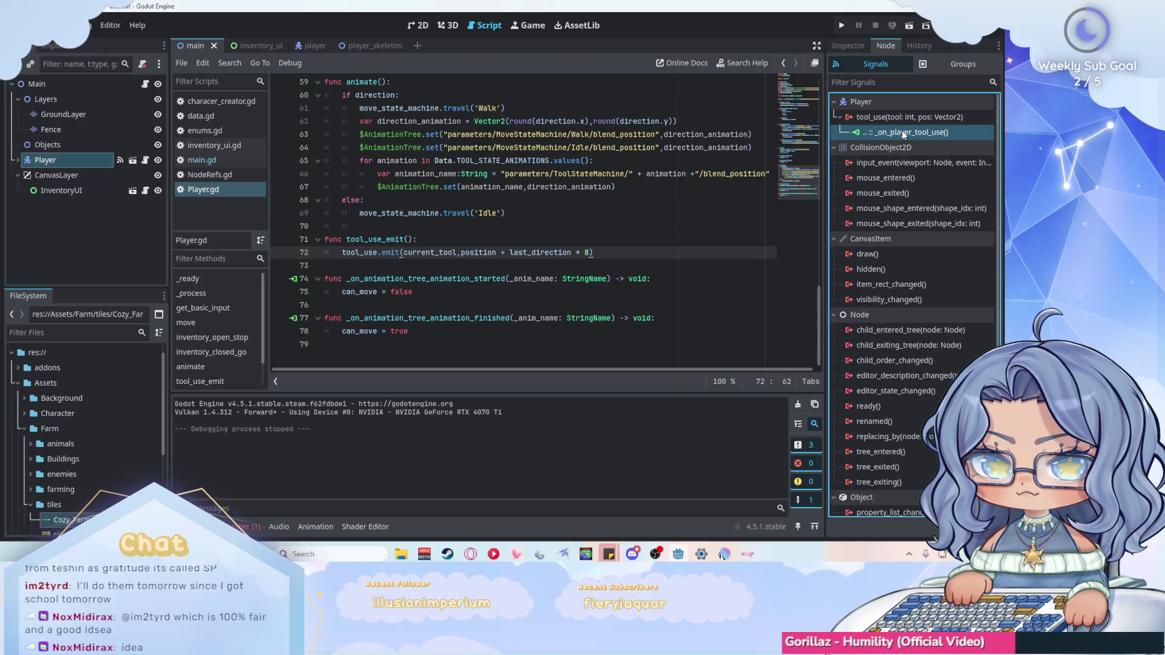
double_click(902, 130)
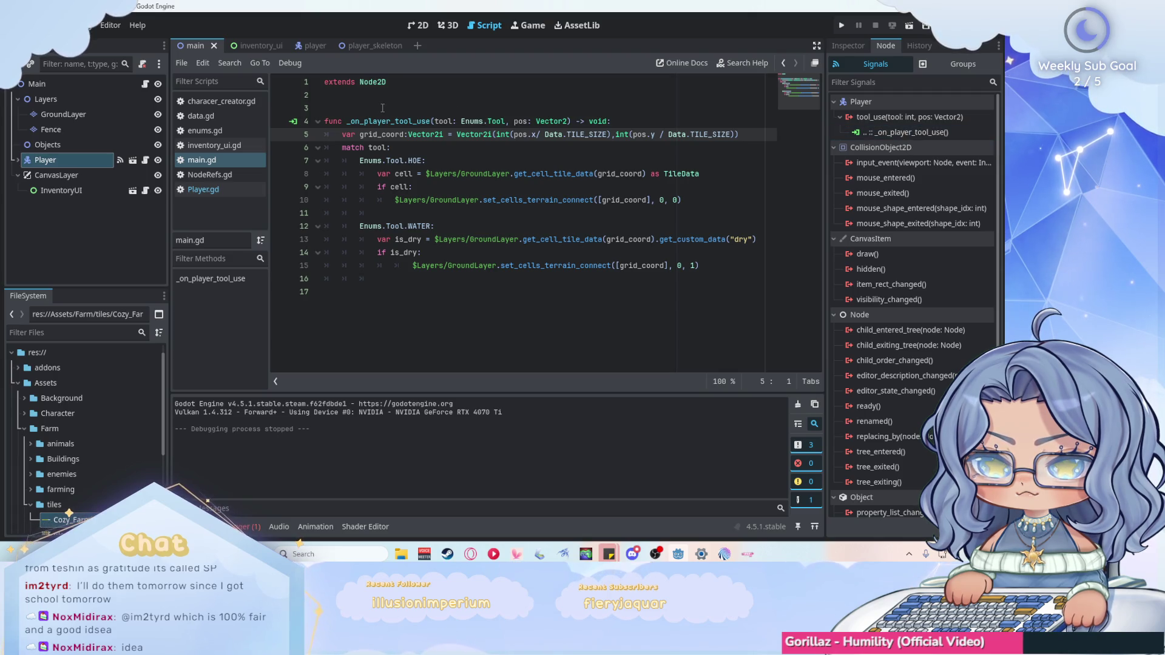
click(216, 191)
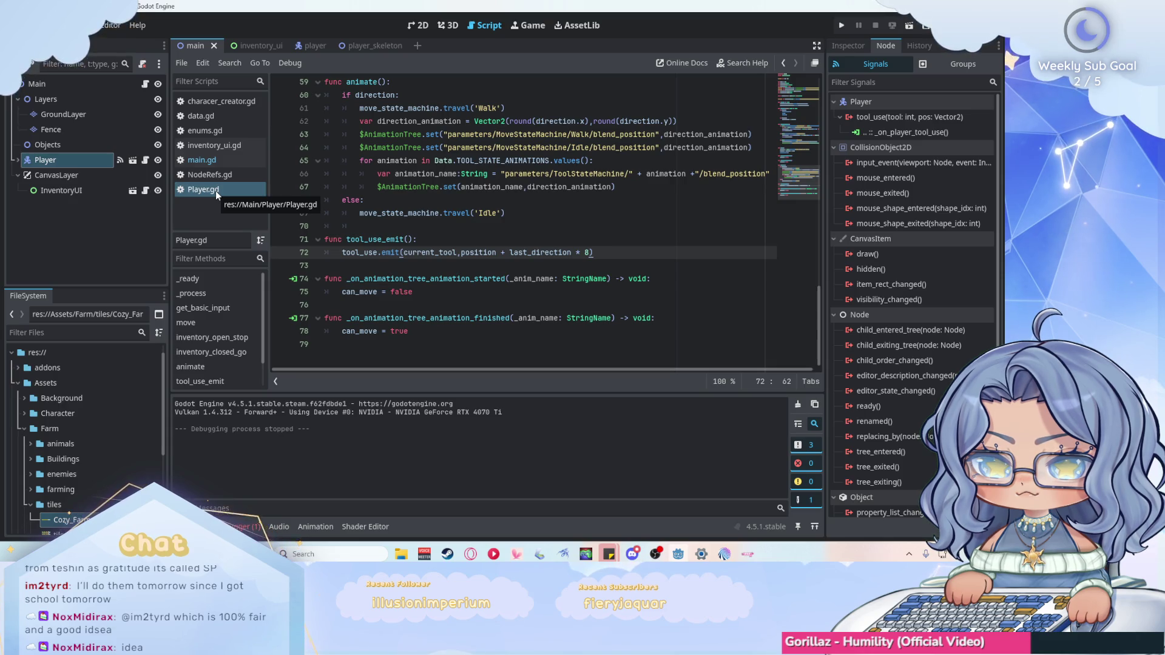
scroll(459, 177, up, 18)
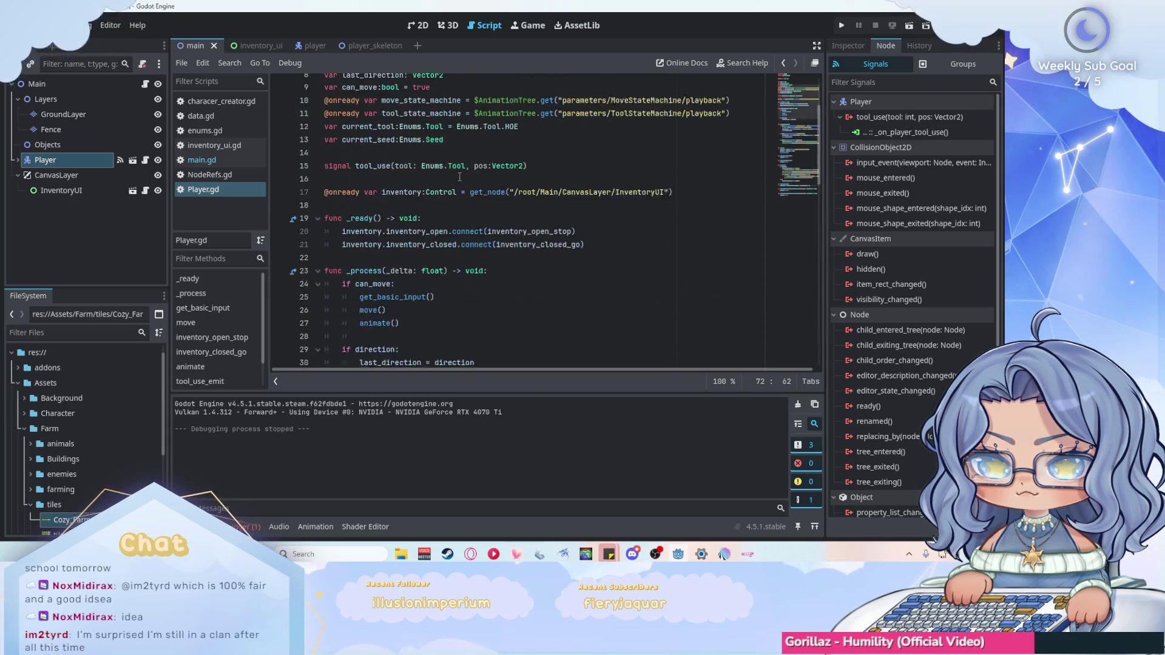
scroll(459, 177, down, 18)
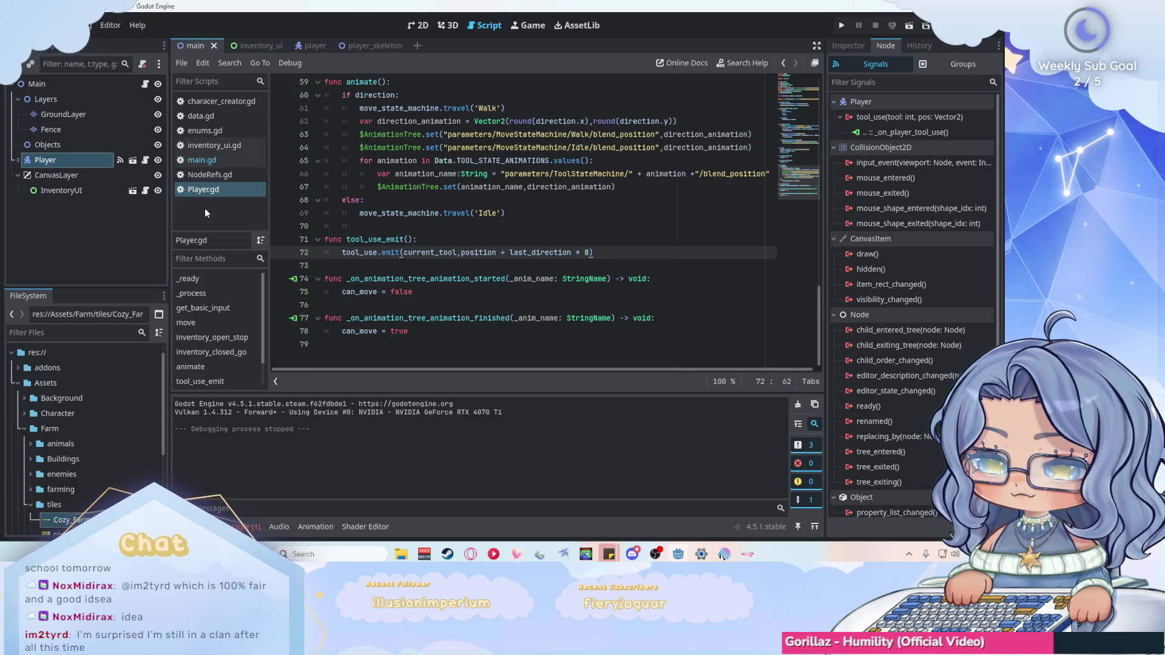
click(242, 161)
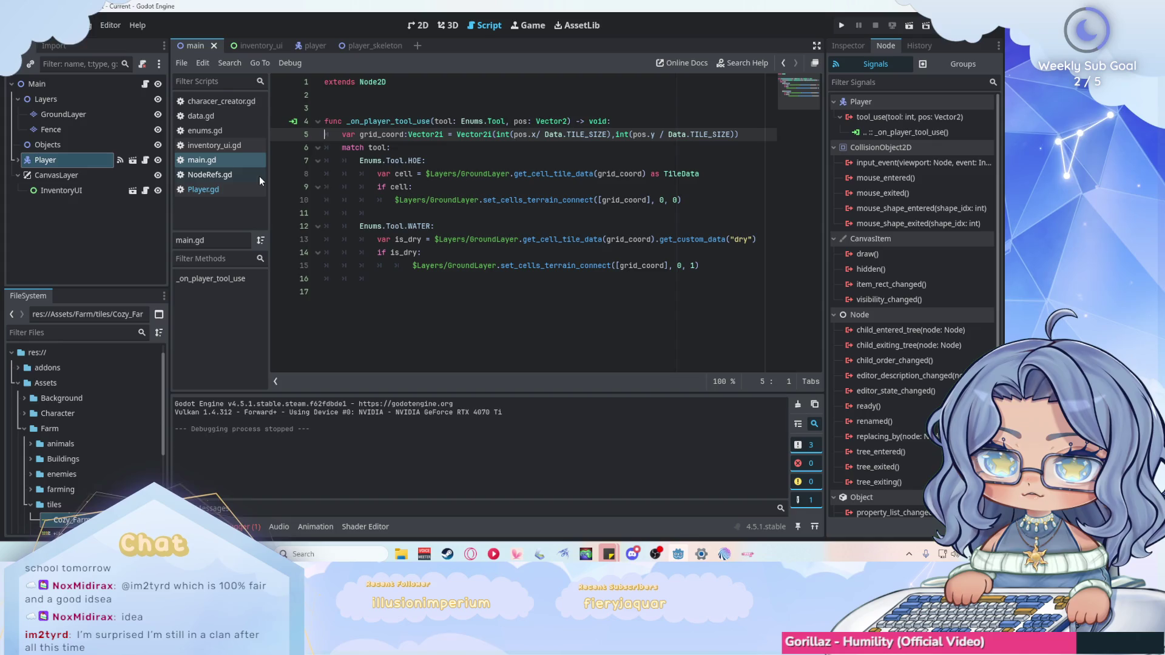
Trace position + last_direction * 8 into main.gd's pos and grid_coord, then open GroundLayer's tile set editor.
click(203, 190)
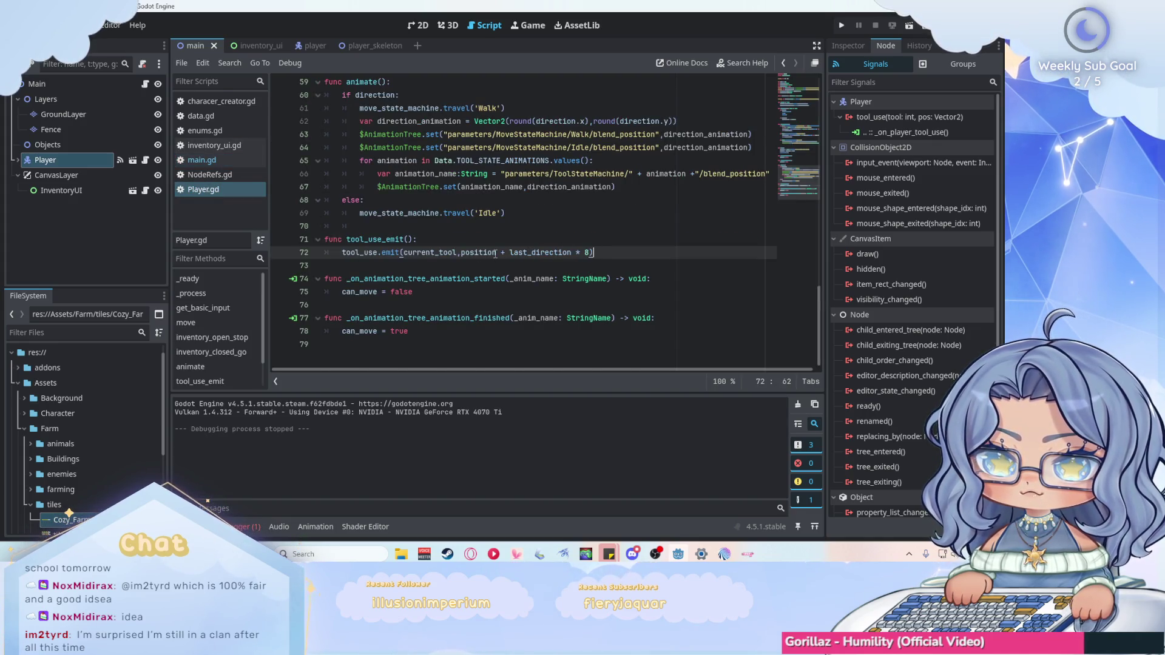
drag(463, 252, 592, 252)
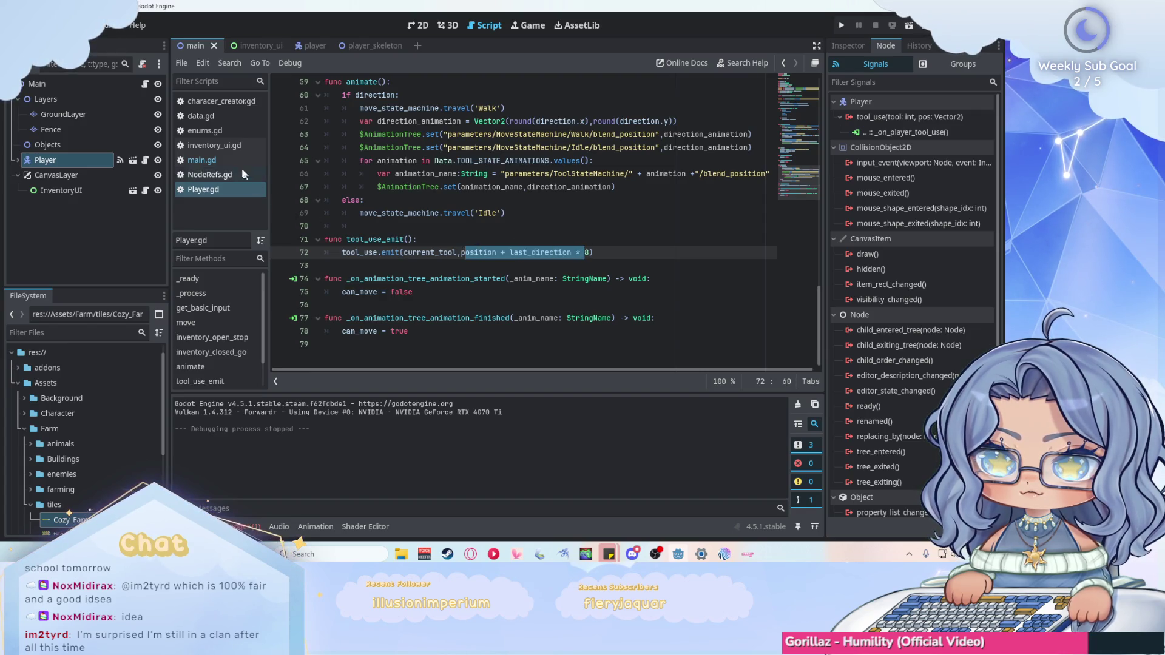
click(230, 161)
double_click(549, 121)
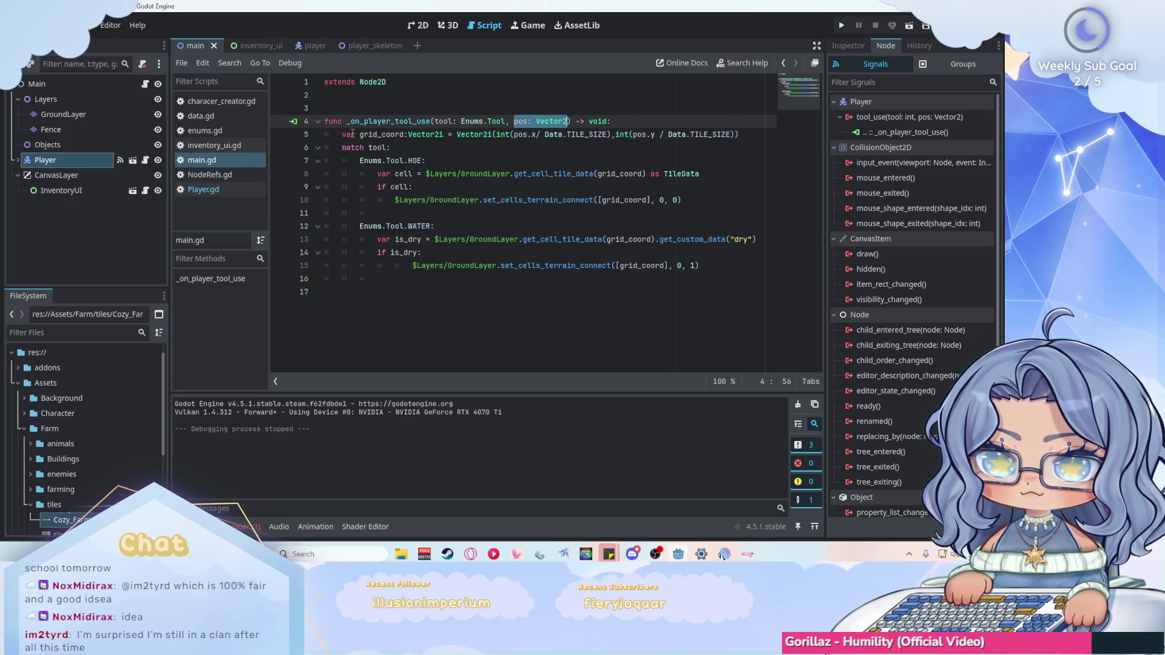
drag(359, 134, 396, 134)
double_click(619, 174)
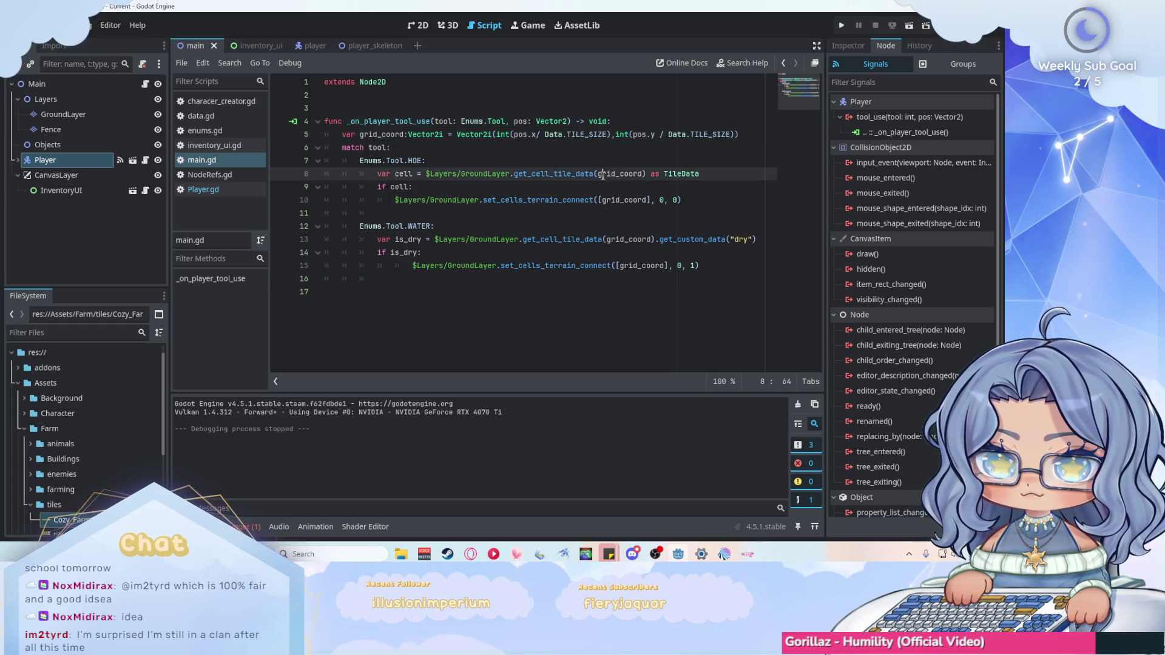
double_click(646, 201)
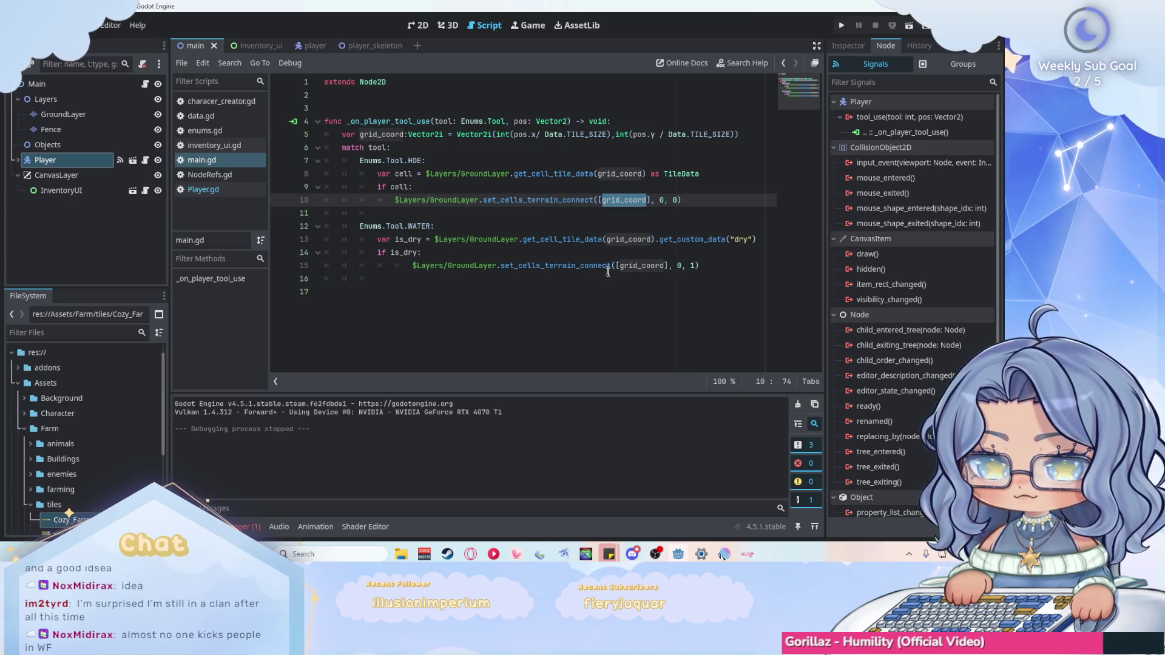
click(750, 283)
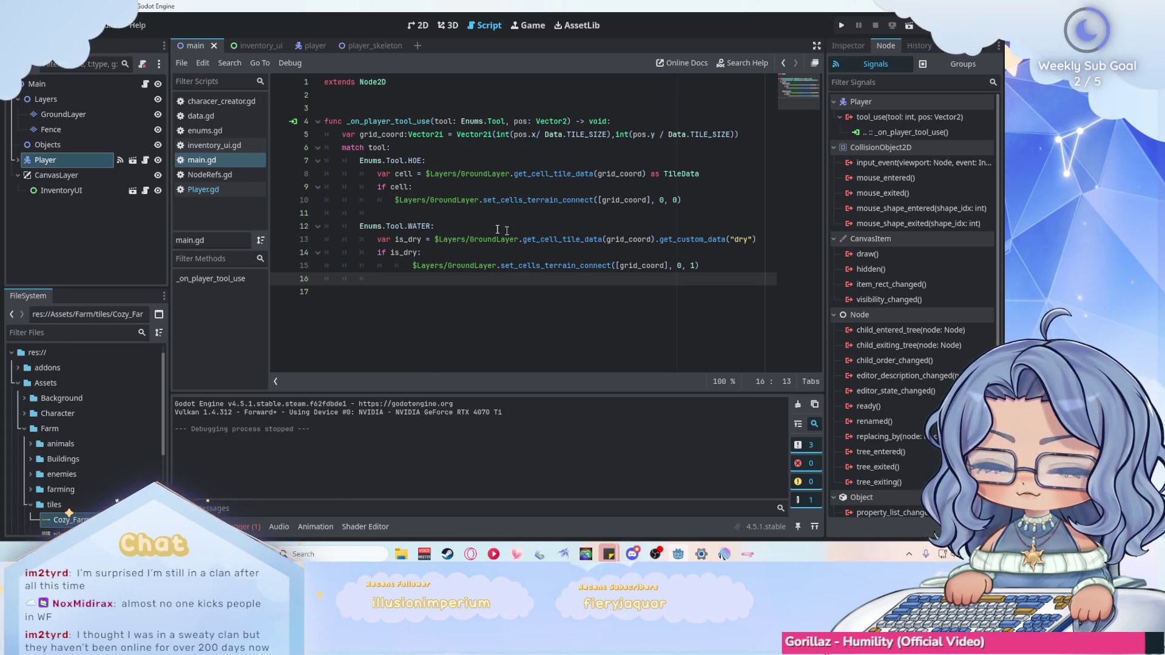
click(98, 115)
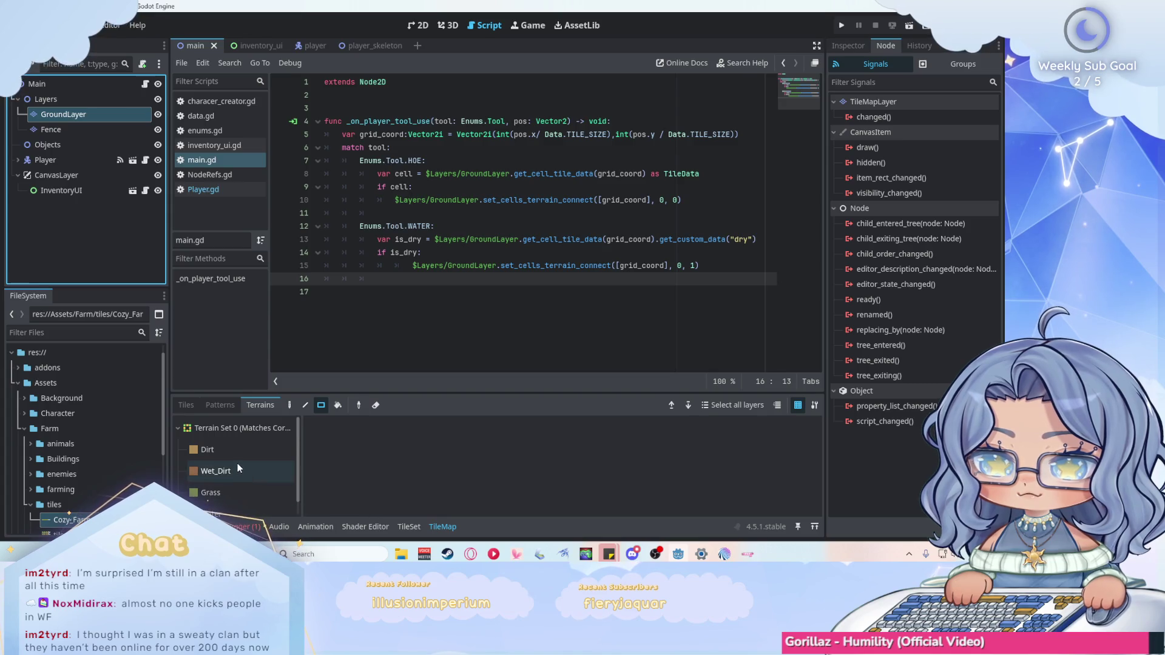
click(408, 525)
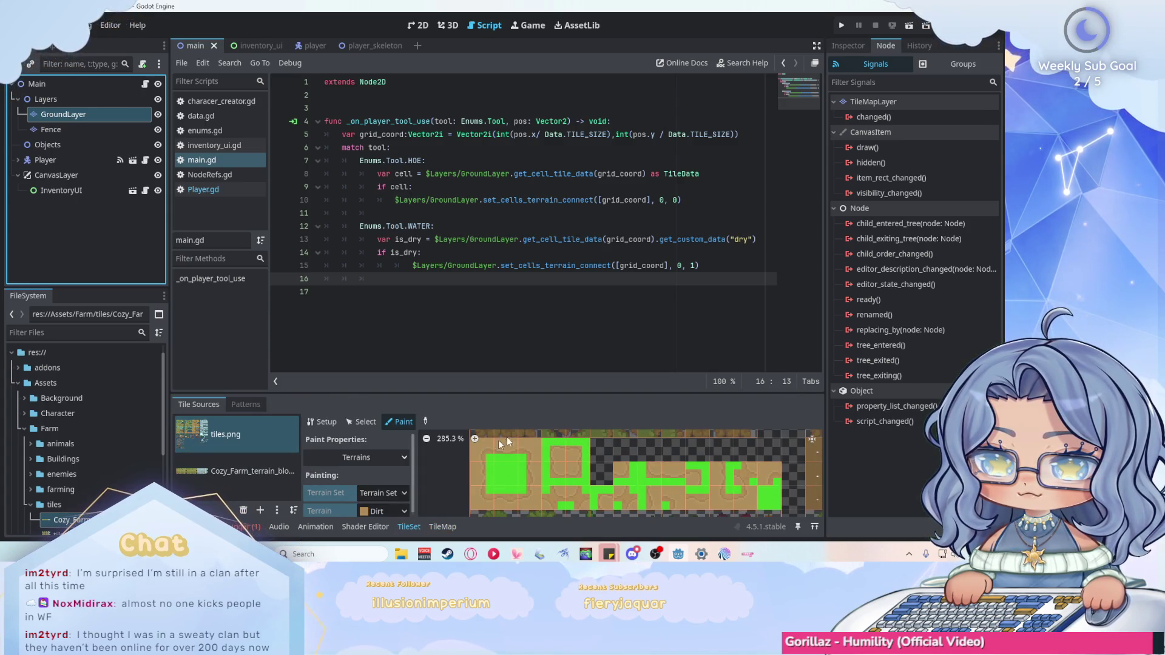
Erase the green terrain peering bits from the top, middle and right-hand dirt tiles in tiles.png.
scroll(514, 474, down, 1)
scroll(571, 446, up, 1)
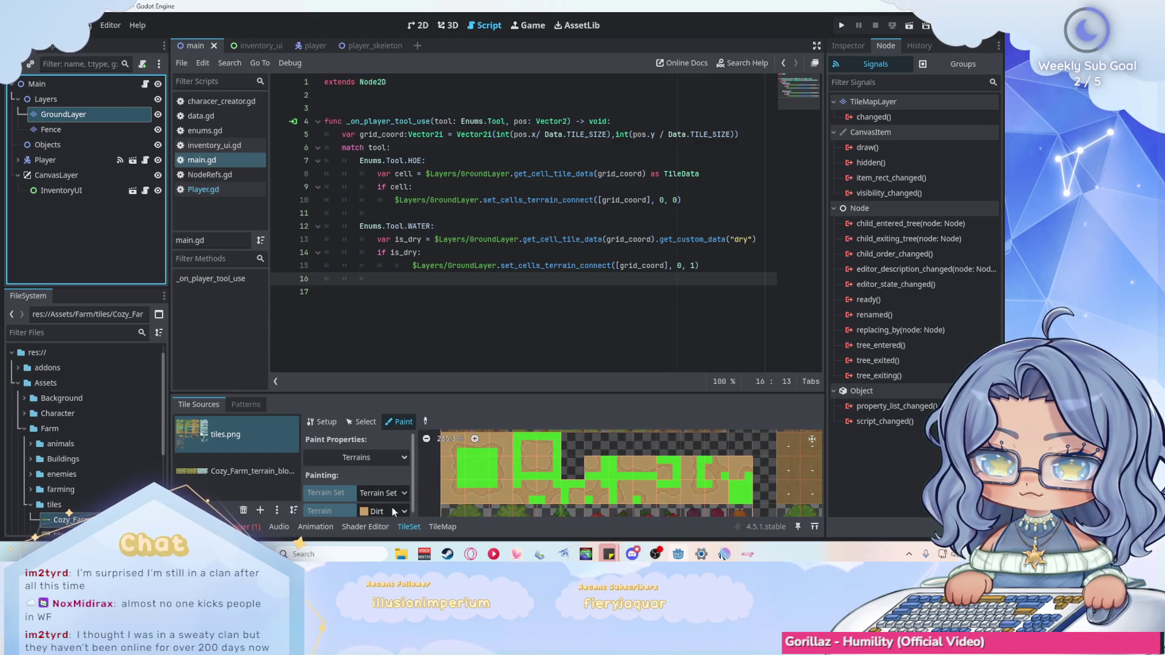
right_click(467, 452)
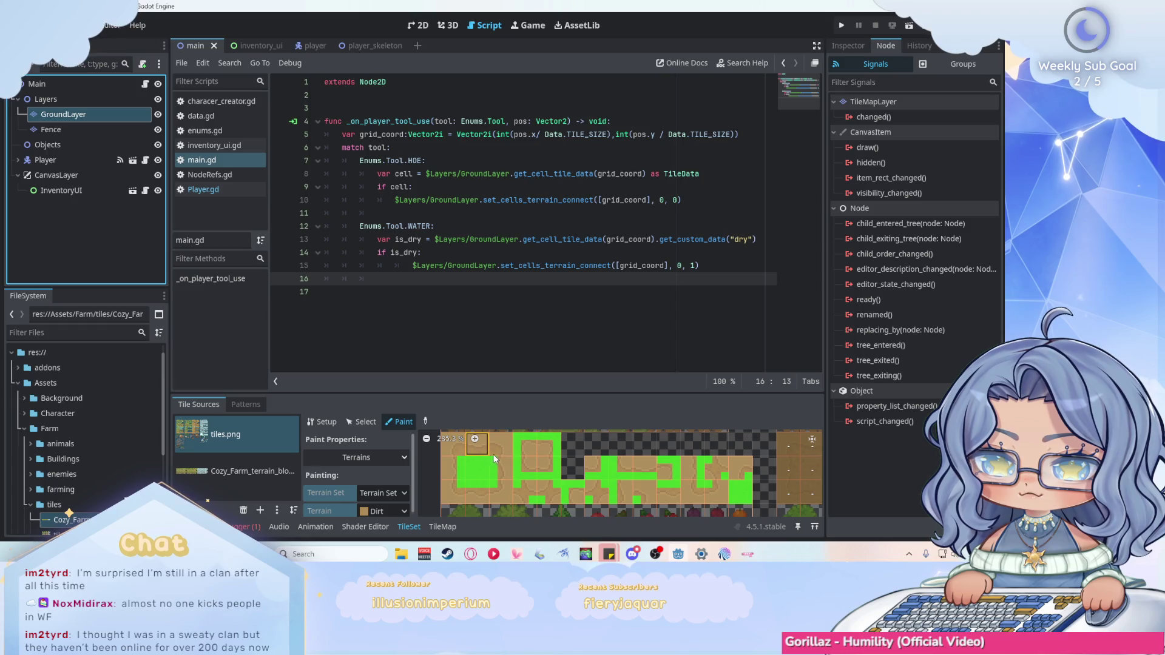
right_click(477, 487)
right_click(459, 467)
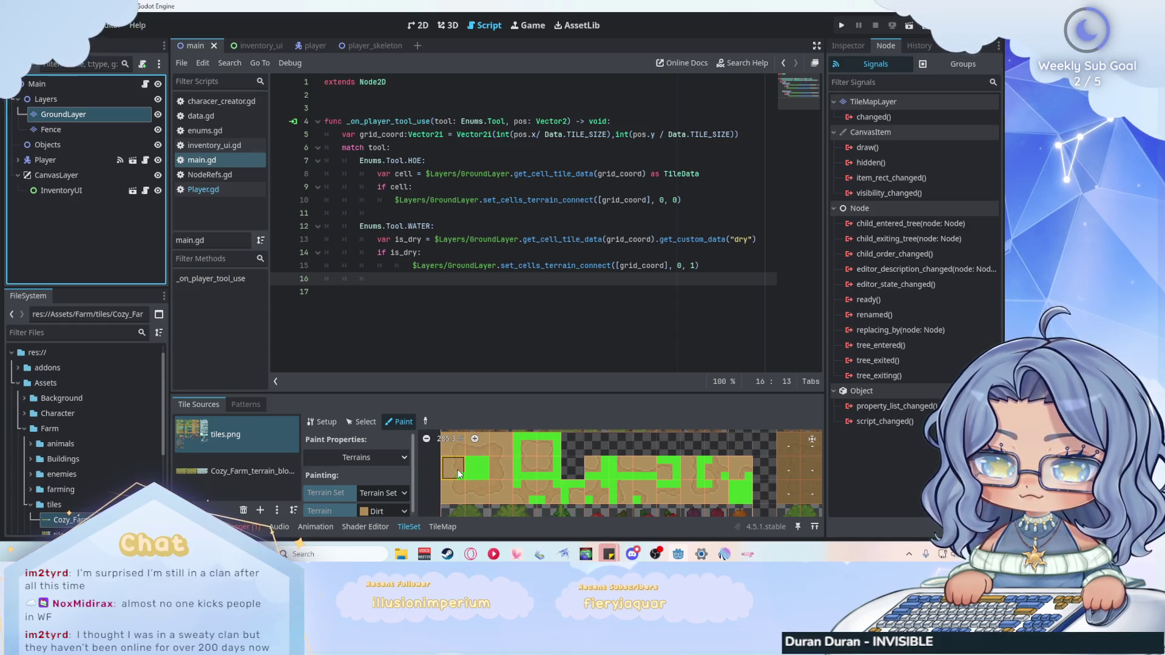
right_click(519, 439)
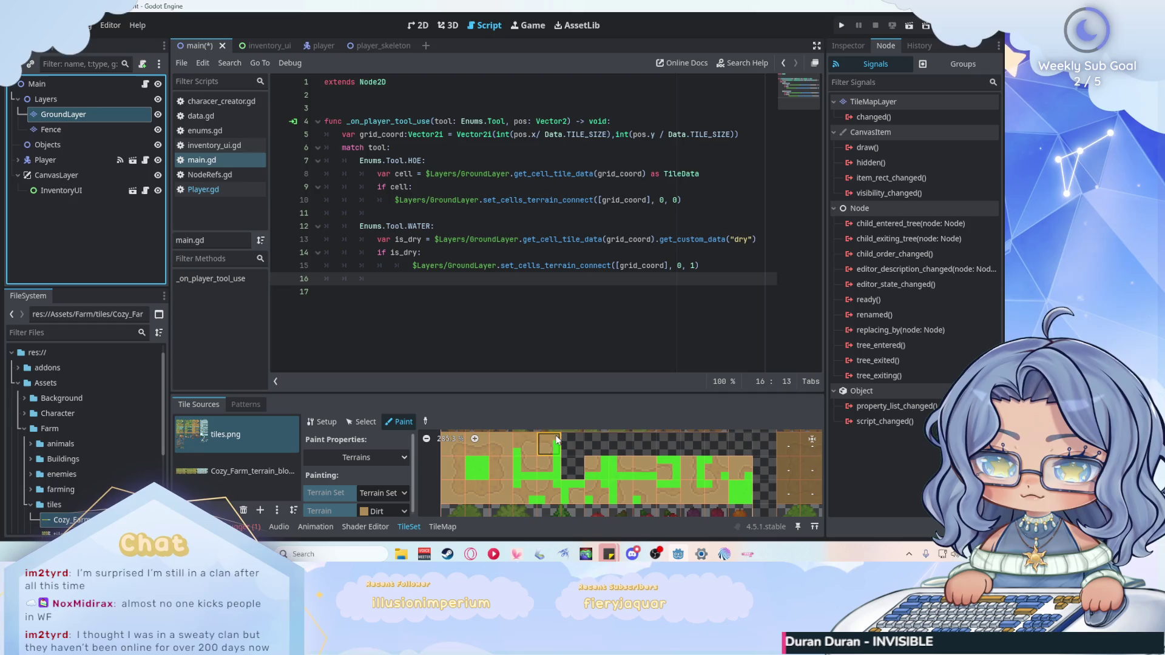
right_click(543, 439)
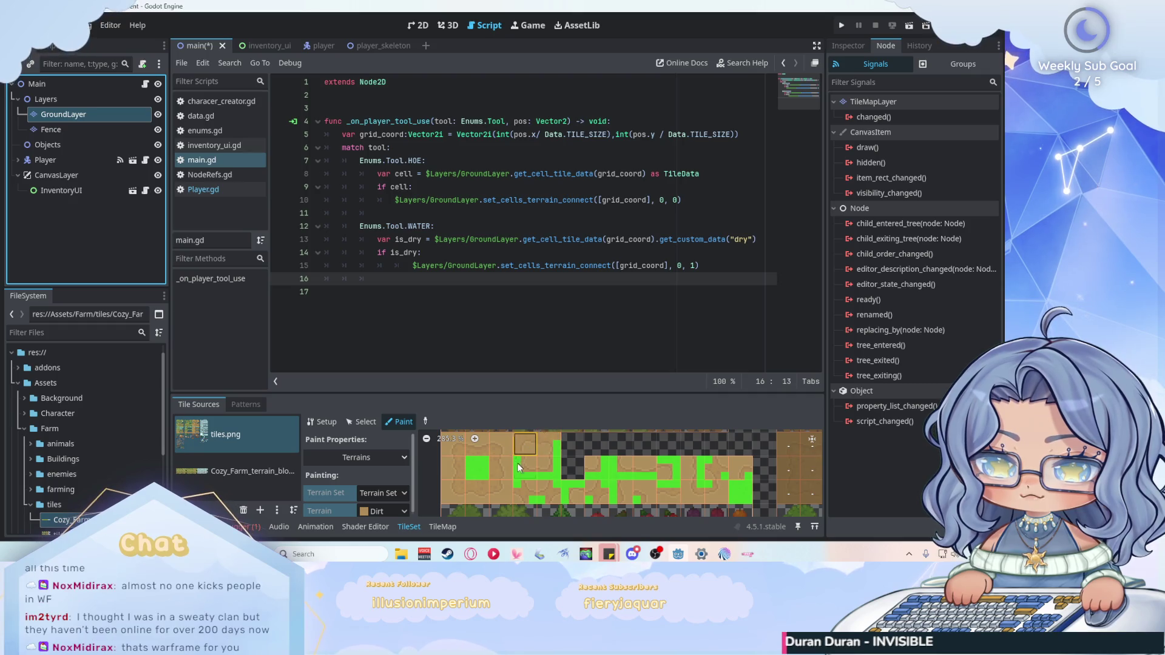
right_click(550, 479)
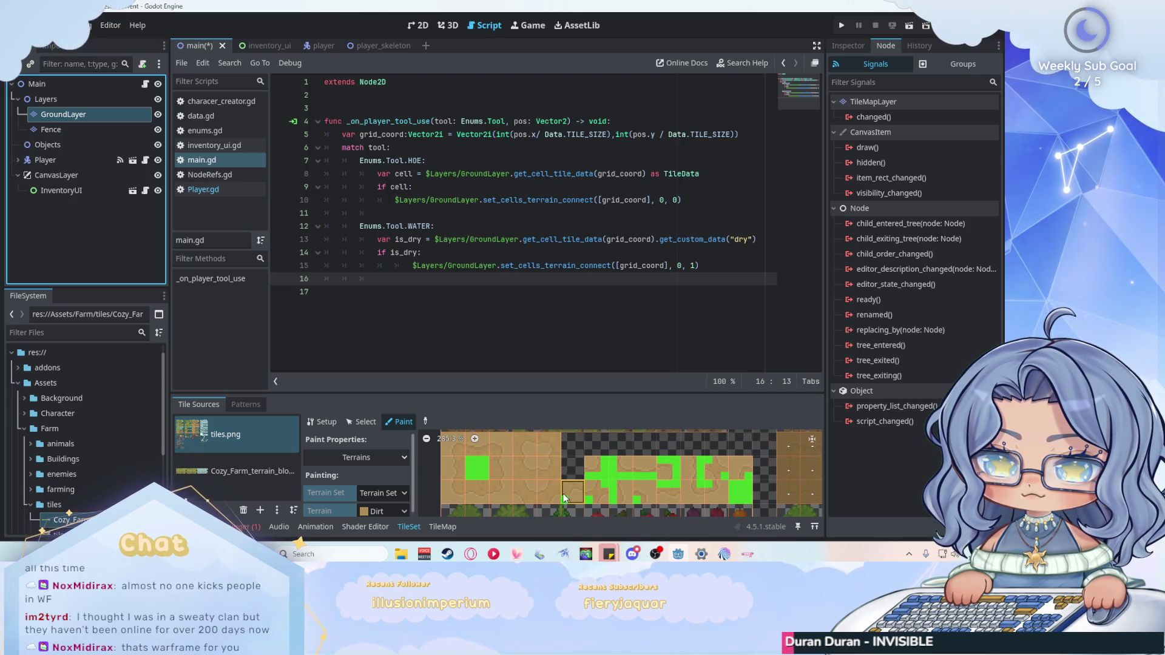
right_click(602, 476)
right_click(628, 481)
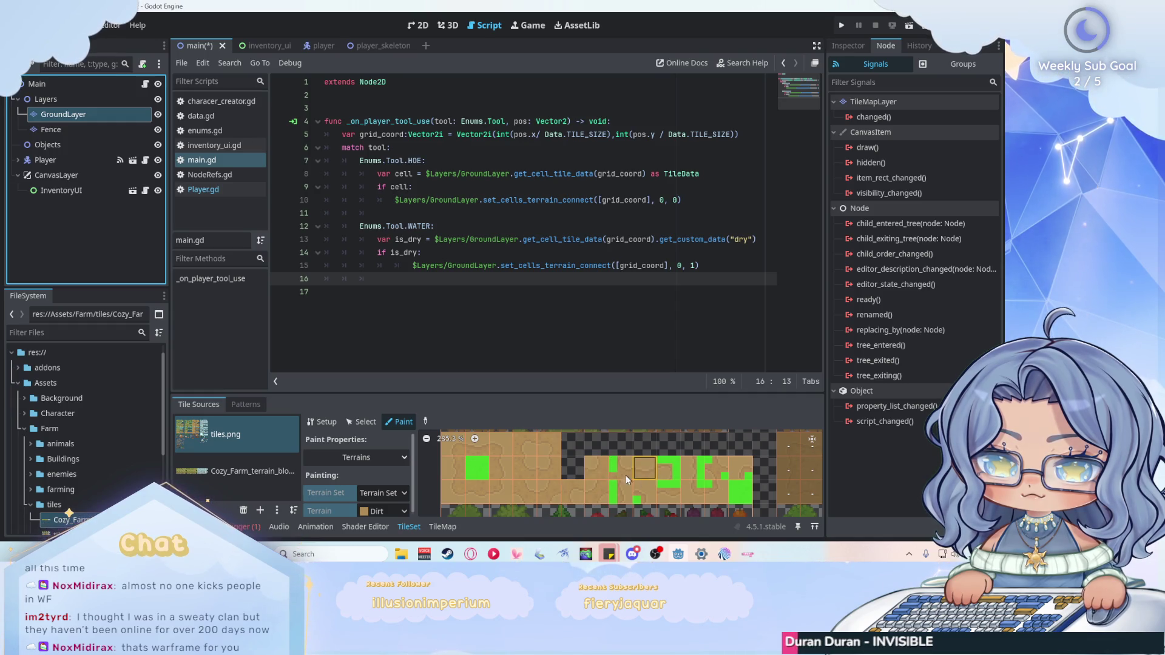
right_click(614, 493)
right_click(667, 474)
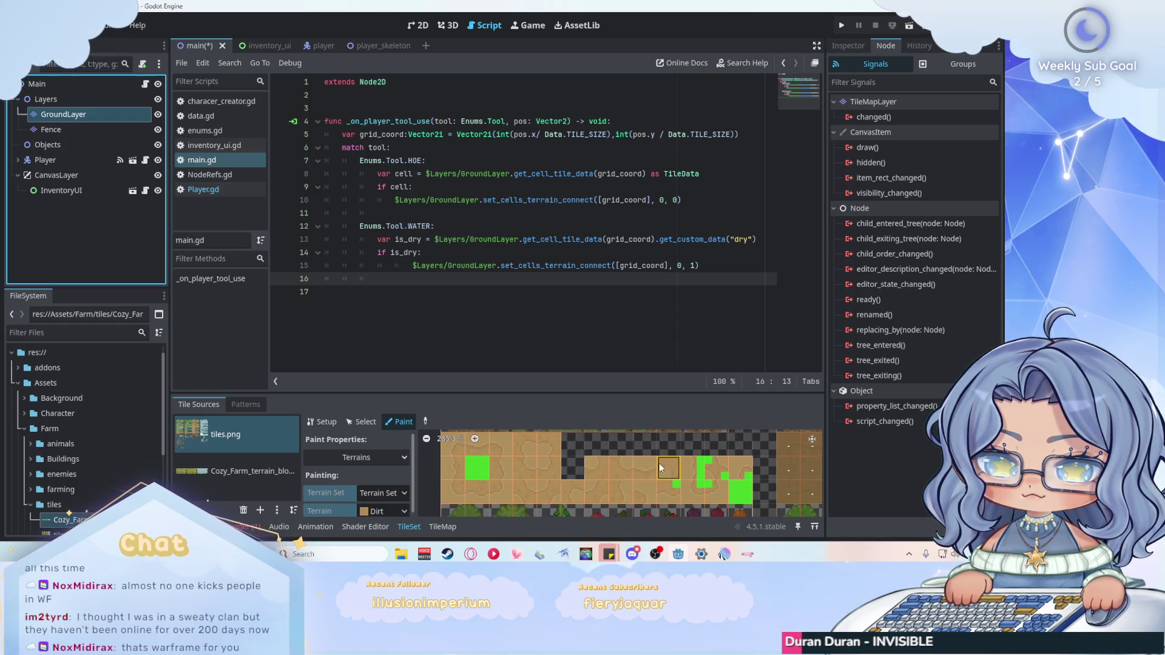
right_click(704, 483)
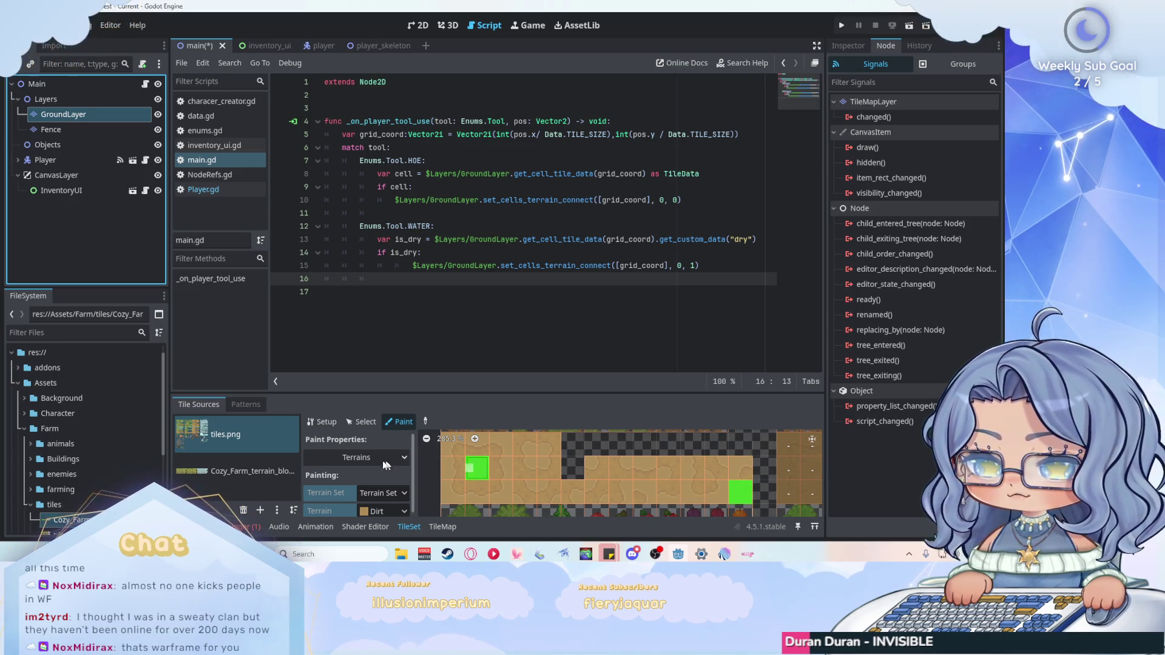
Close the tile set editor, check Fence's terrains, then show GroundLayer's Dirt, Wet_Dirt, Grass and Water set.
click(416, 526)
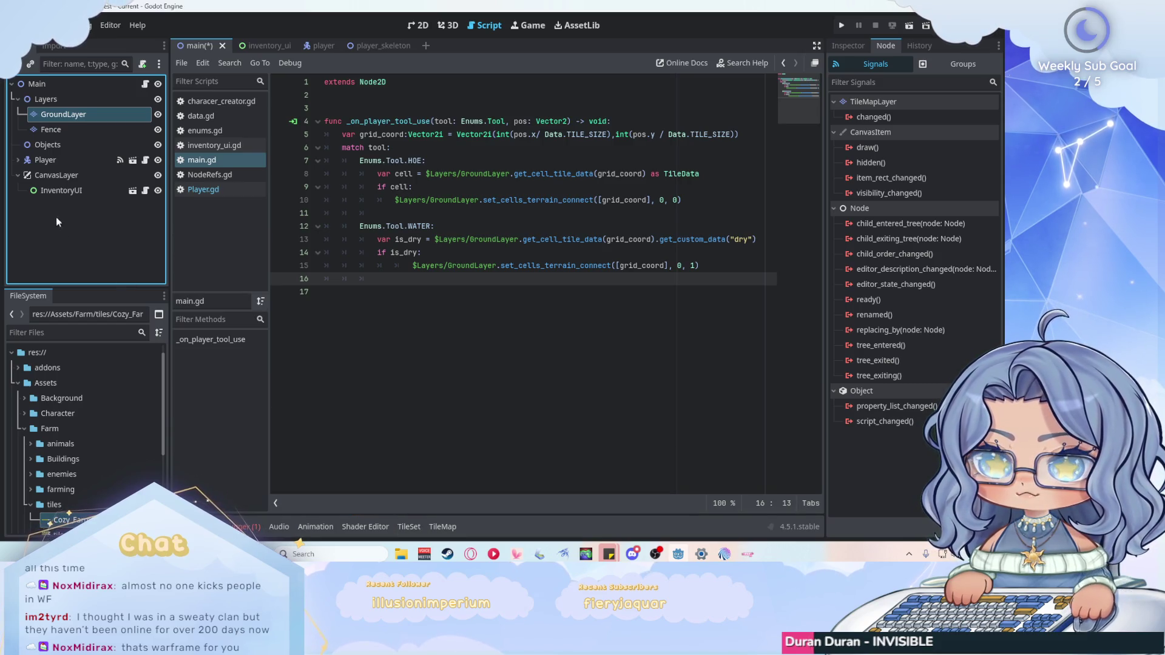
click(78, 129)
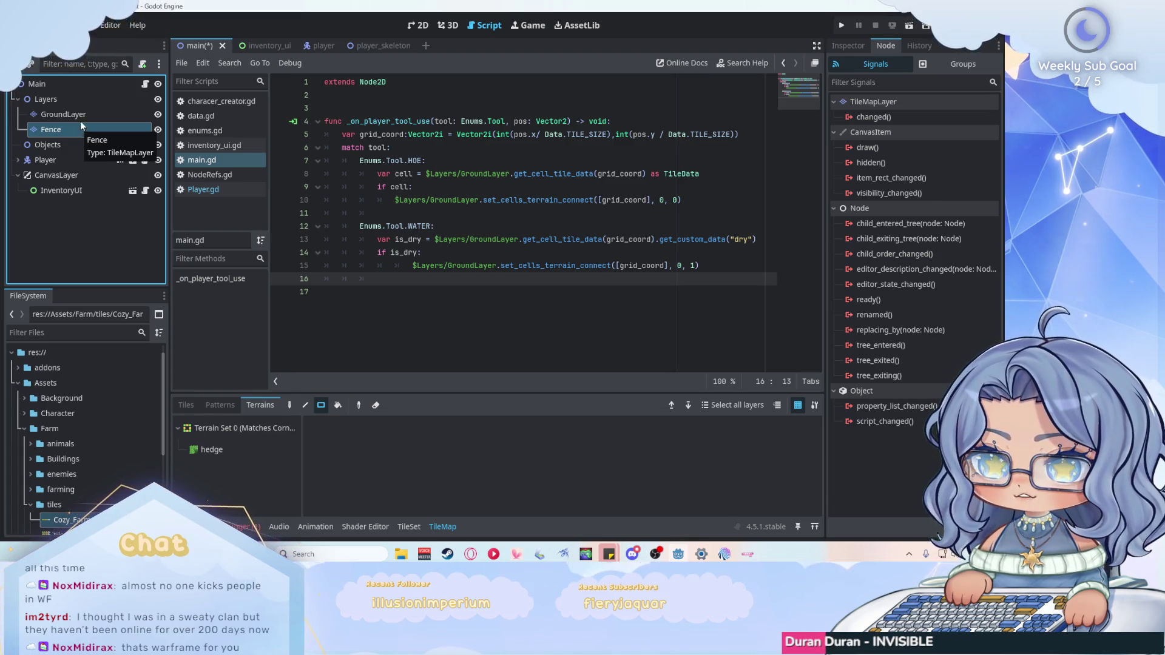
click(84, 113)
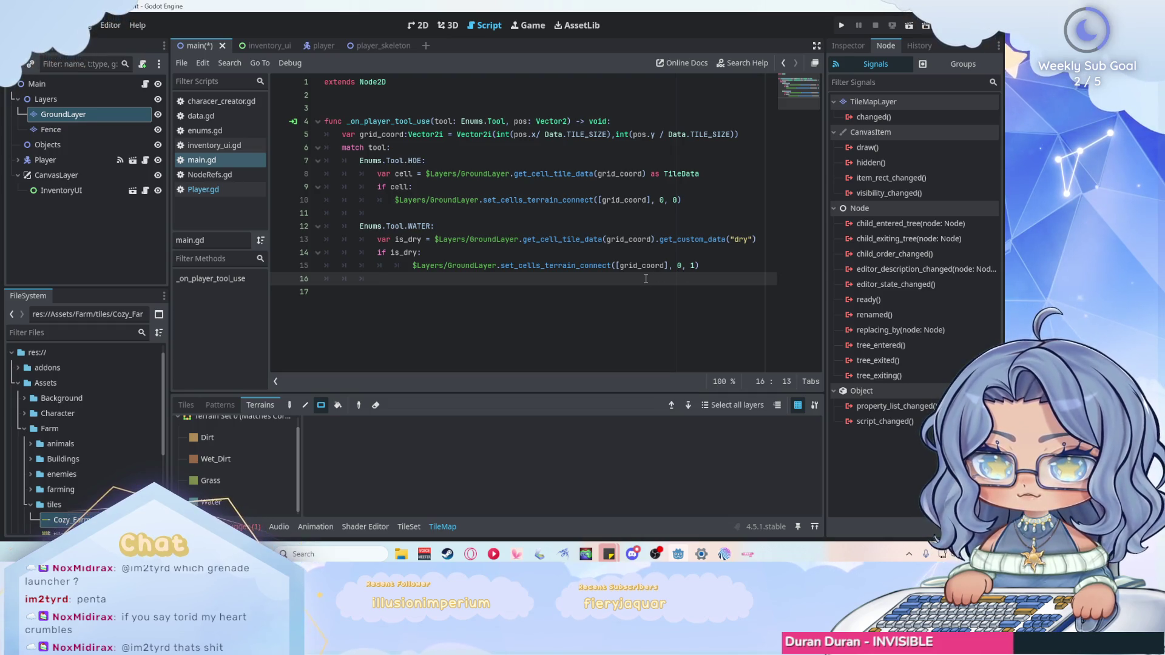
Add an 'Enums.Tool.FISH:' case with a 'pass' body after the WATER case in main.gd.
key(Return)
key(BackSpace)
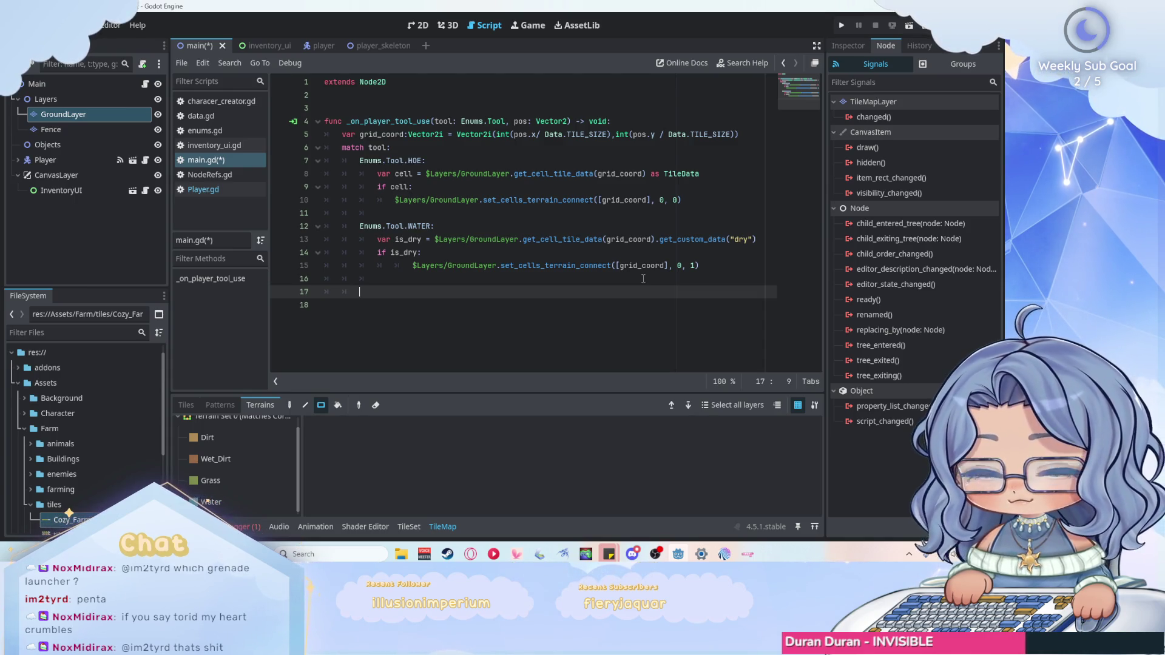
text(Enums.Too)
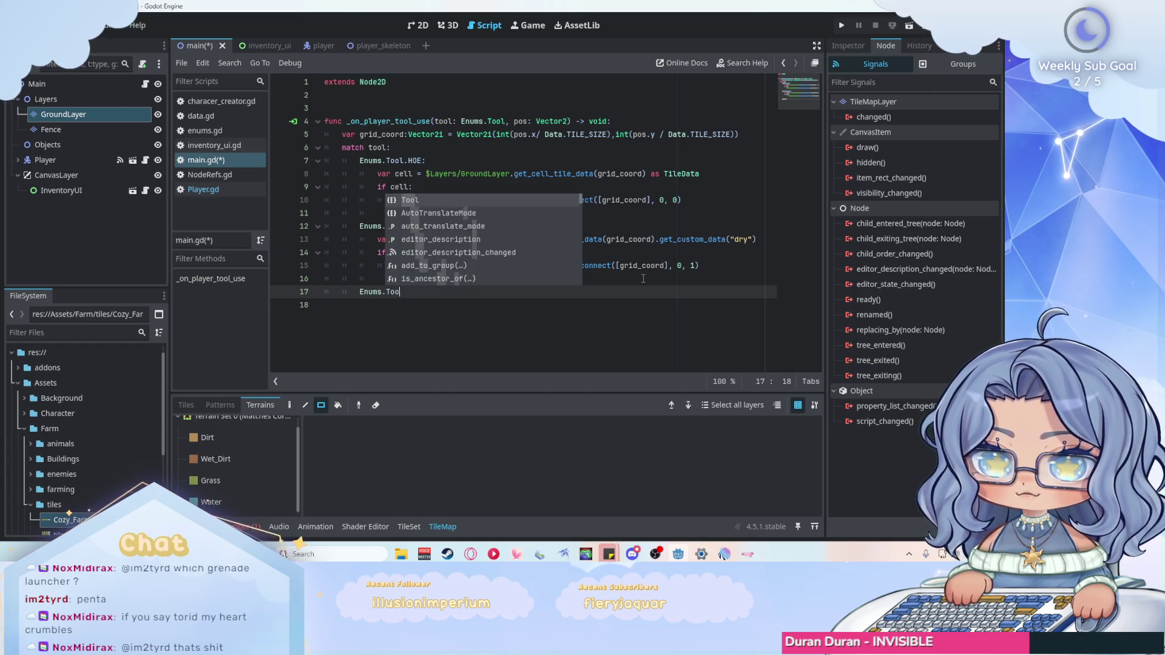
text(l.FISHL)
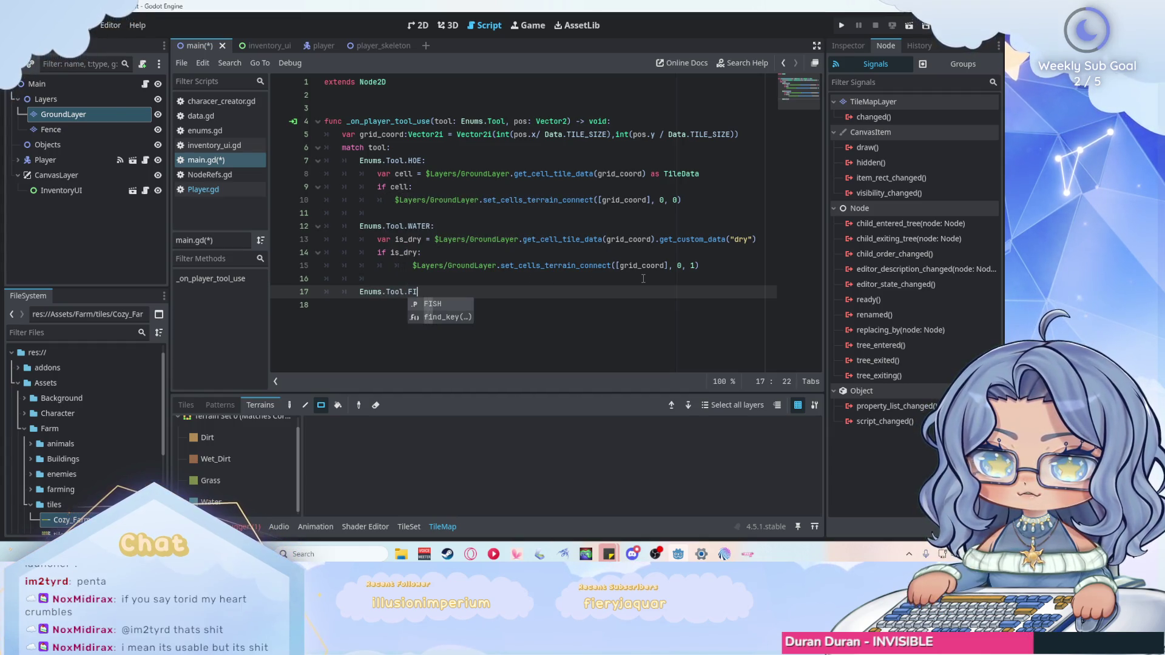
key(BackSpace)
text(:)
key(Return)
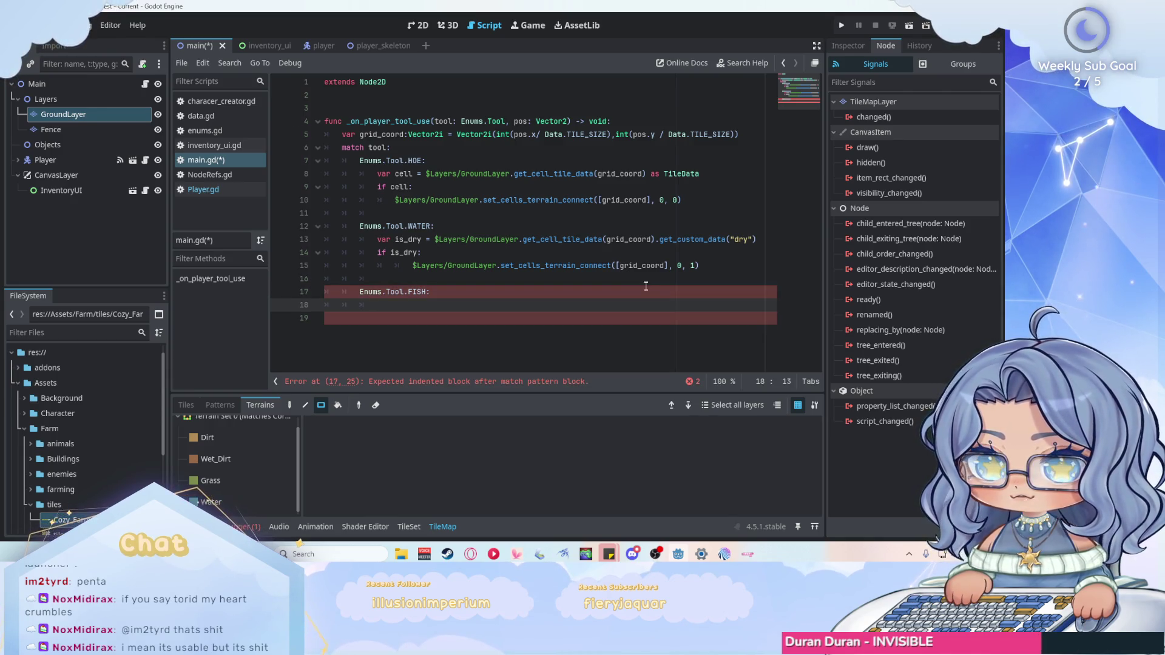
text(pass)
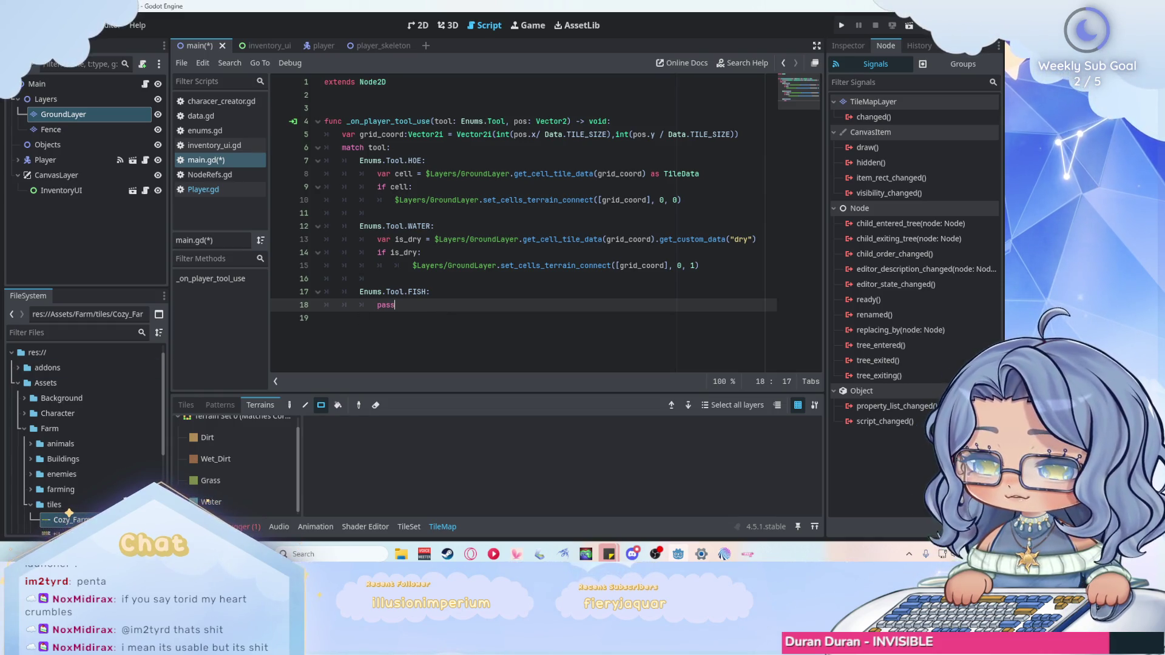
key(alt+Tab)
key(alt+Tab)
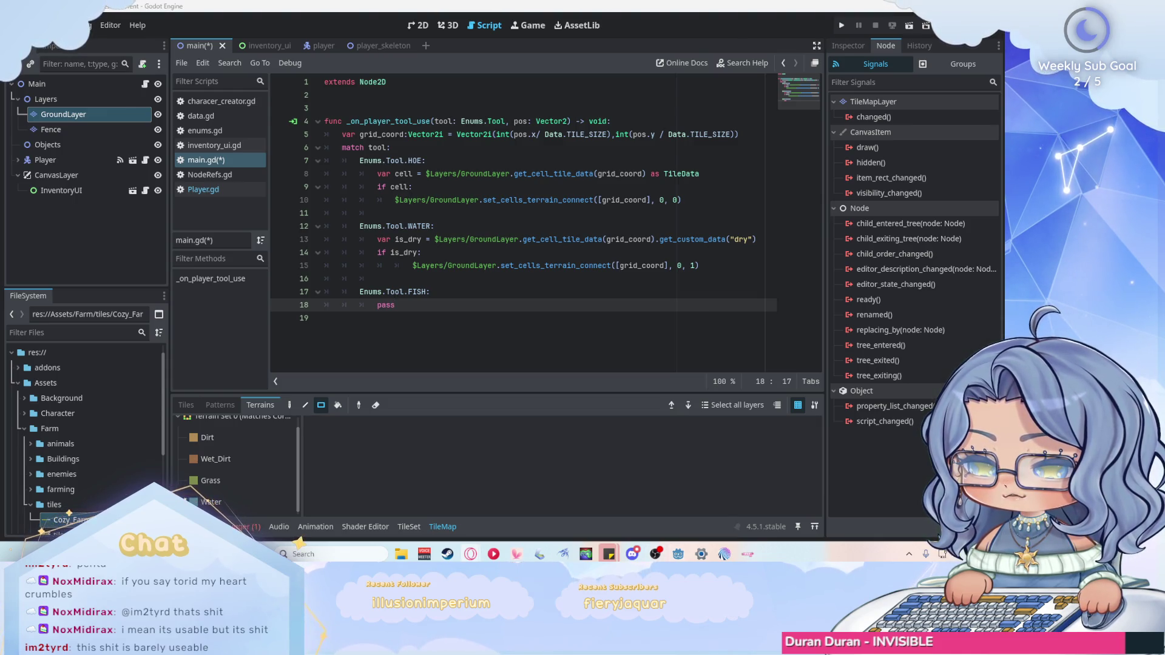
Change the player's starting tool from HOE to FISH on line 12 of Player.gd and save.
click(208, 190)
scroll(540, 206, up, 10)
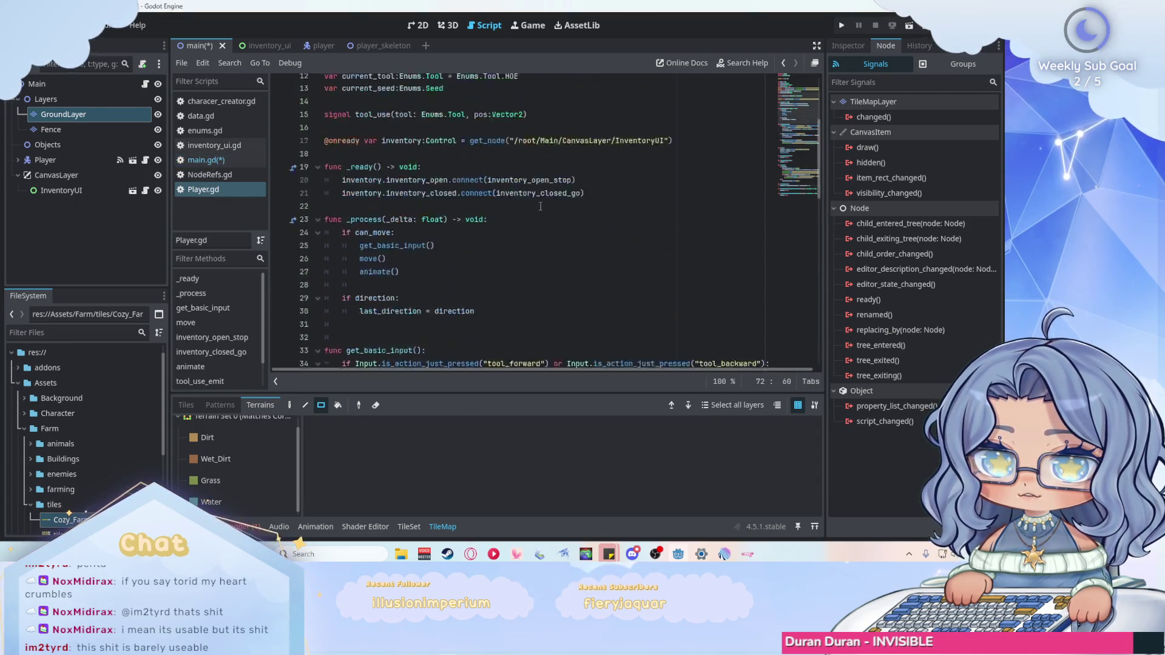
scroll(540, 206, up, 4)
drag(520, 226, 506, 226)
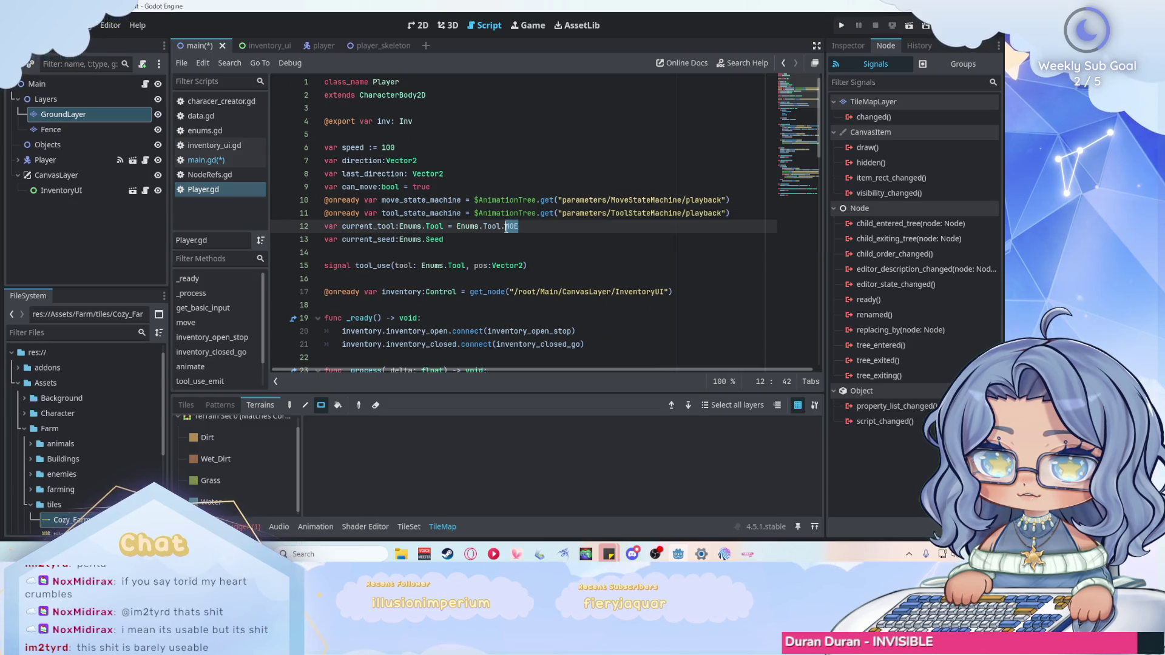
text(FISH)
key(ctrl+s)
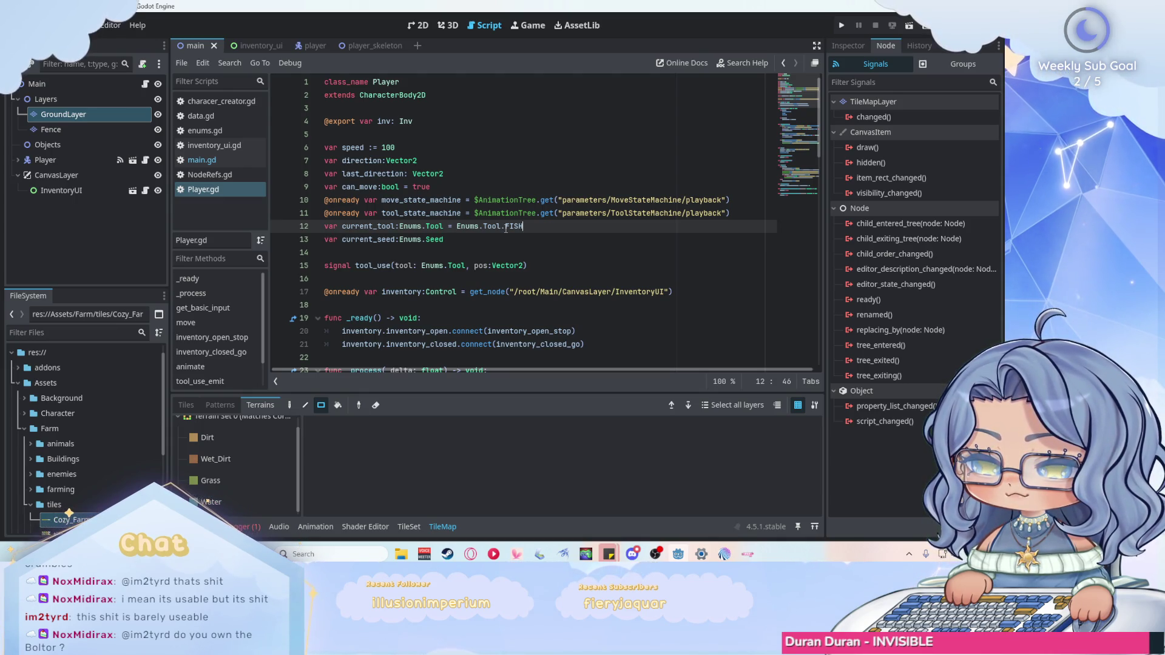
scroll(588, 241, down, 2)
scroll(588, 242, down, 3)
click(202, 159)
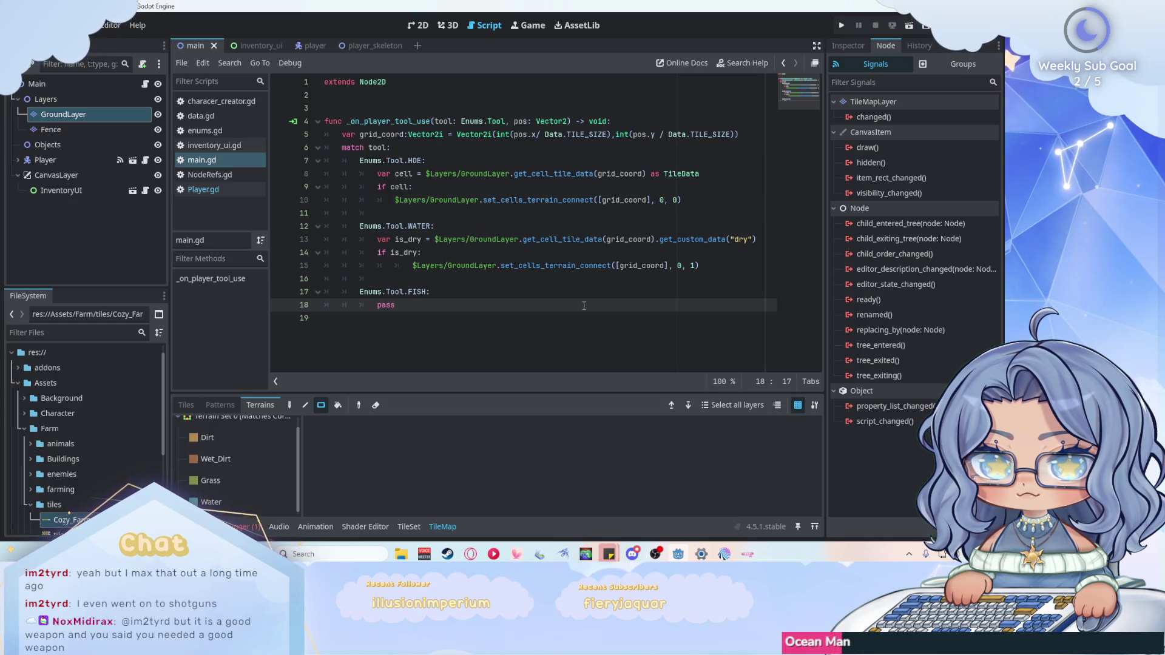
Inspect the get_custom_data call on line 13 and the FISH case's pass placeholder in main.gd.
click(664, 241)
double_click(664, 241)
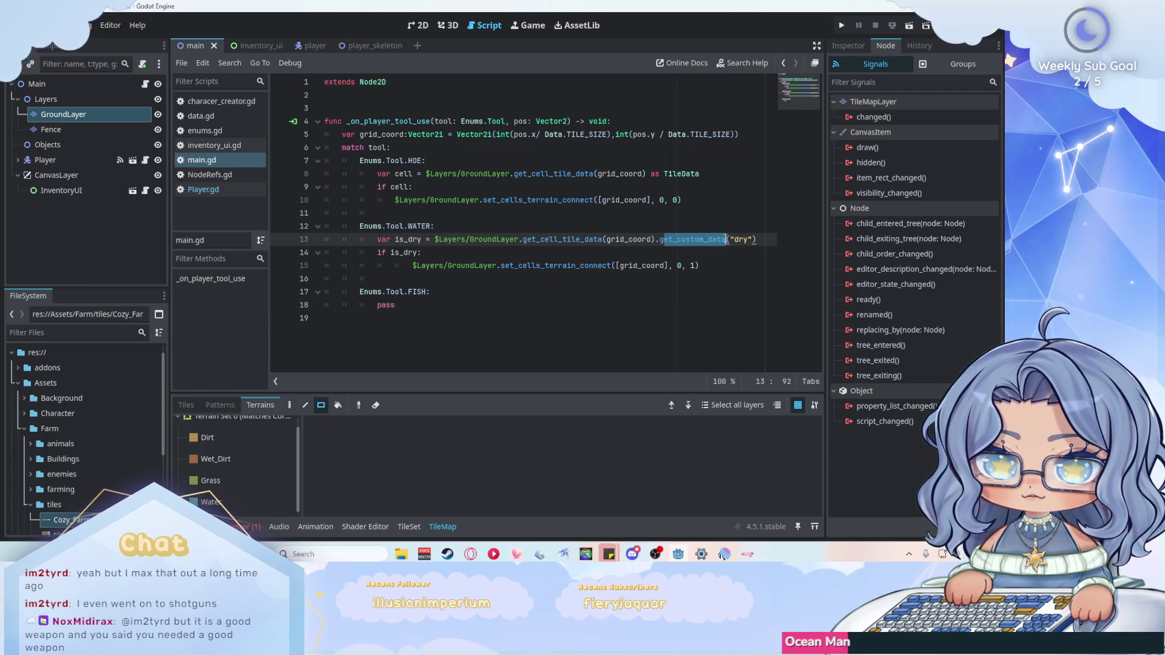
click(544, 304)
key(ctrl+shift+Left)
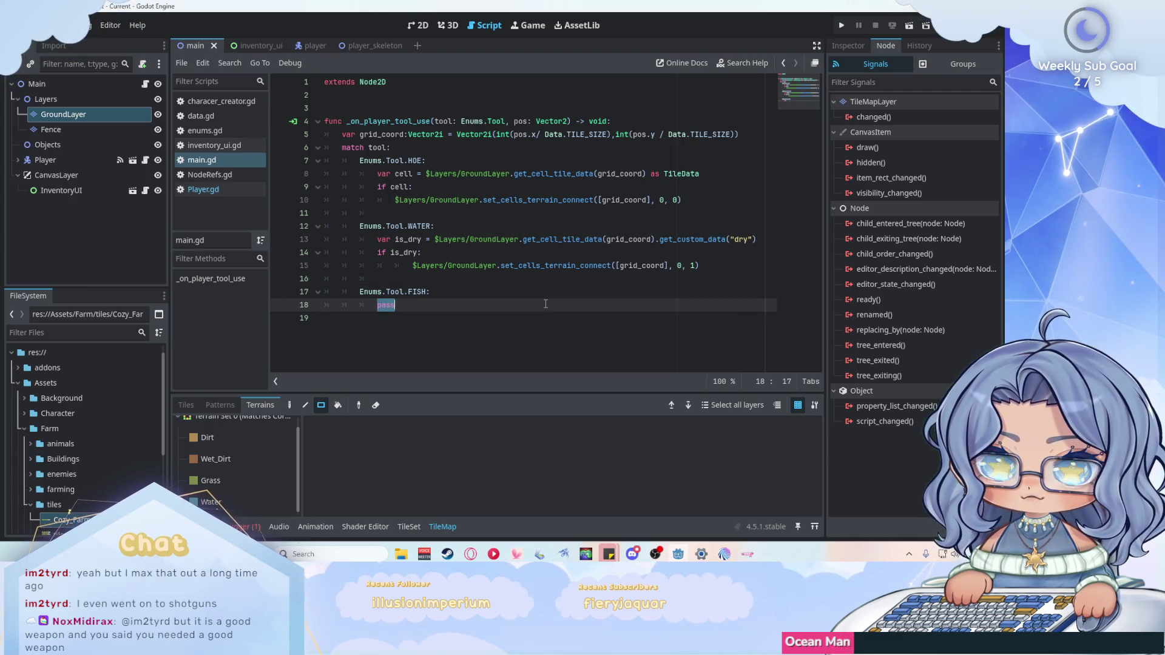
click(545, 304)
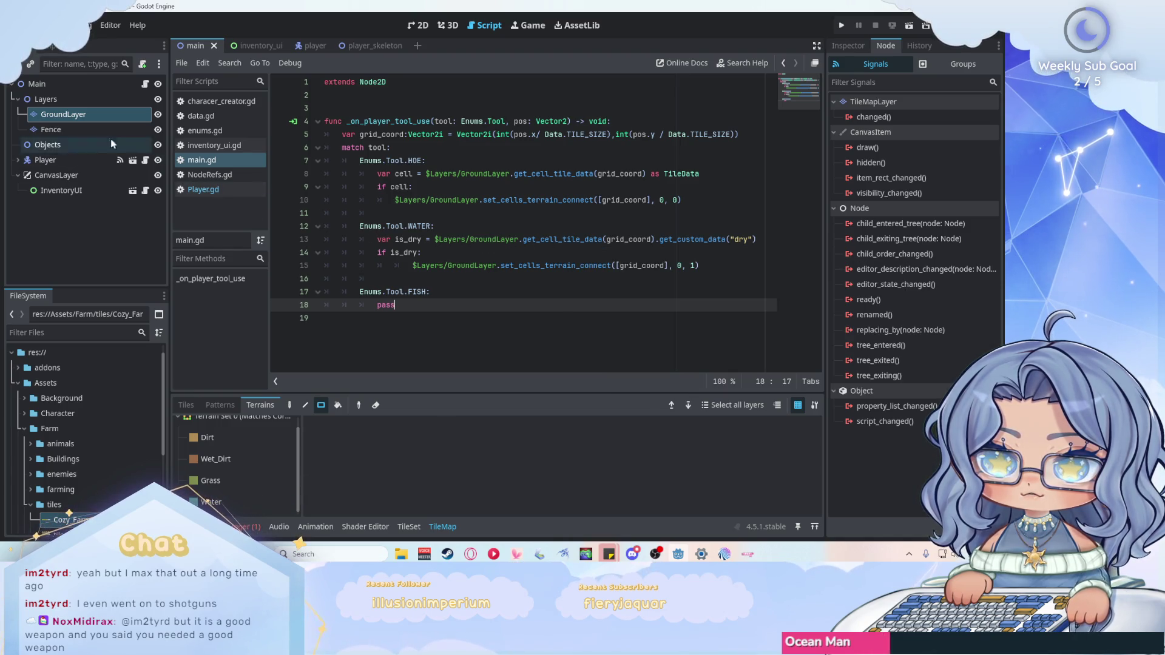
Open GroundLayer's TileMapLayer class documentation and jump to the tile_set property description.
right_click(70, 113)
click(162, 442)
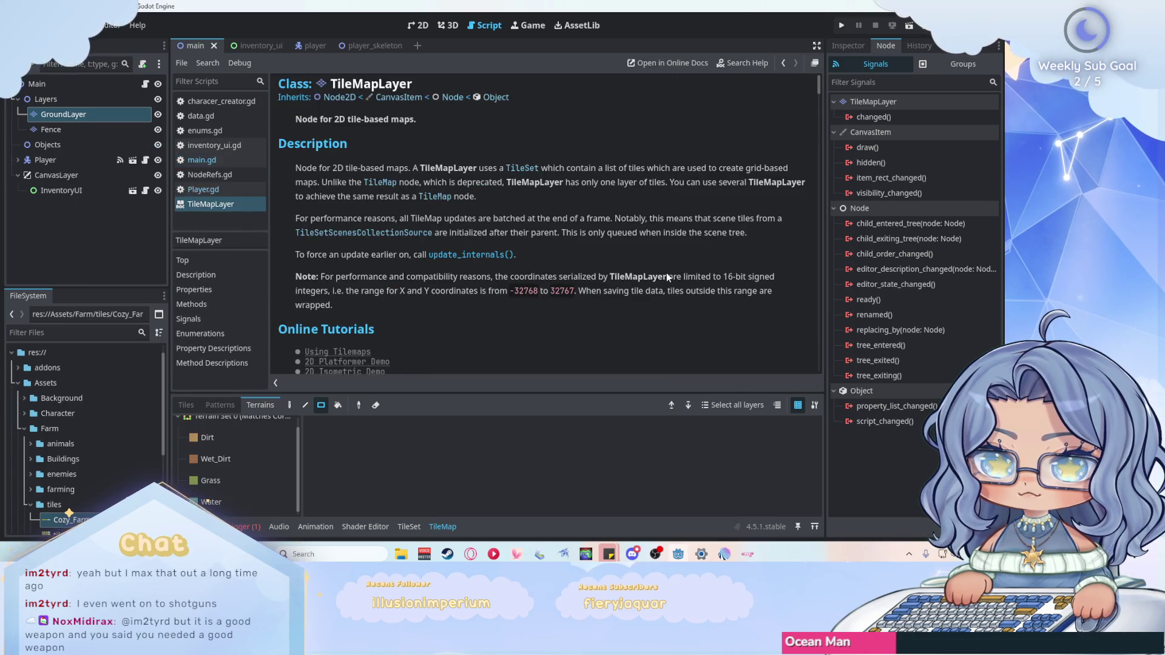
scroll(688, 271, down, 5)
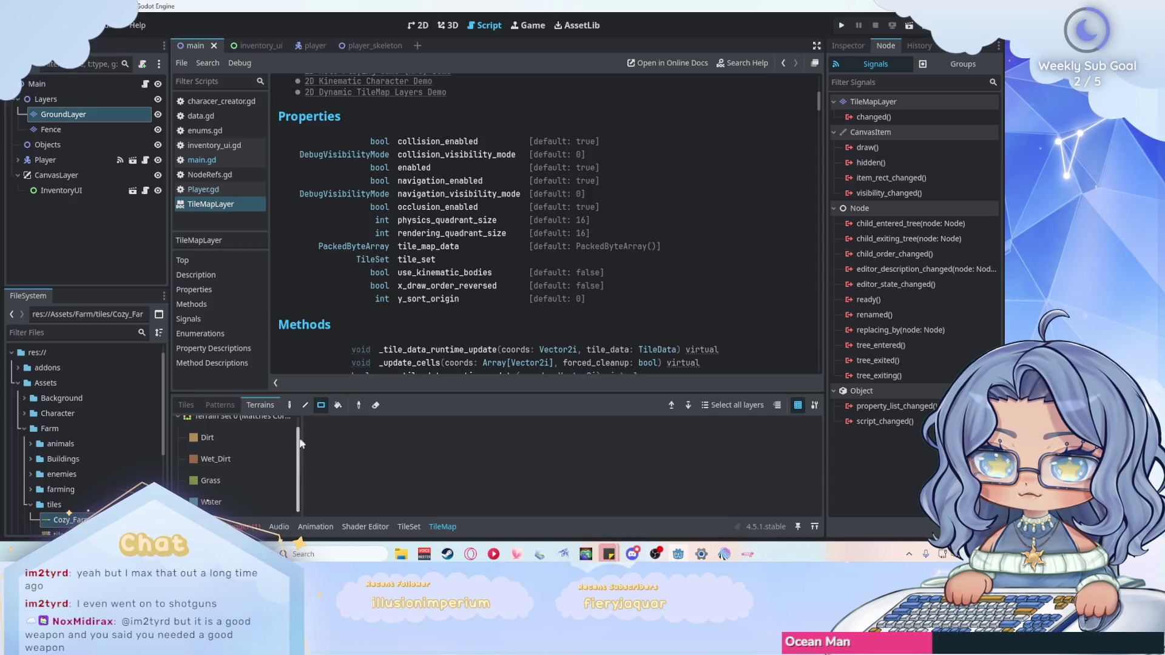
click(410, 263)
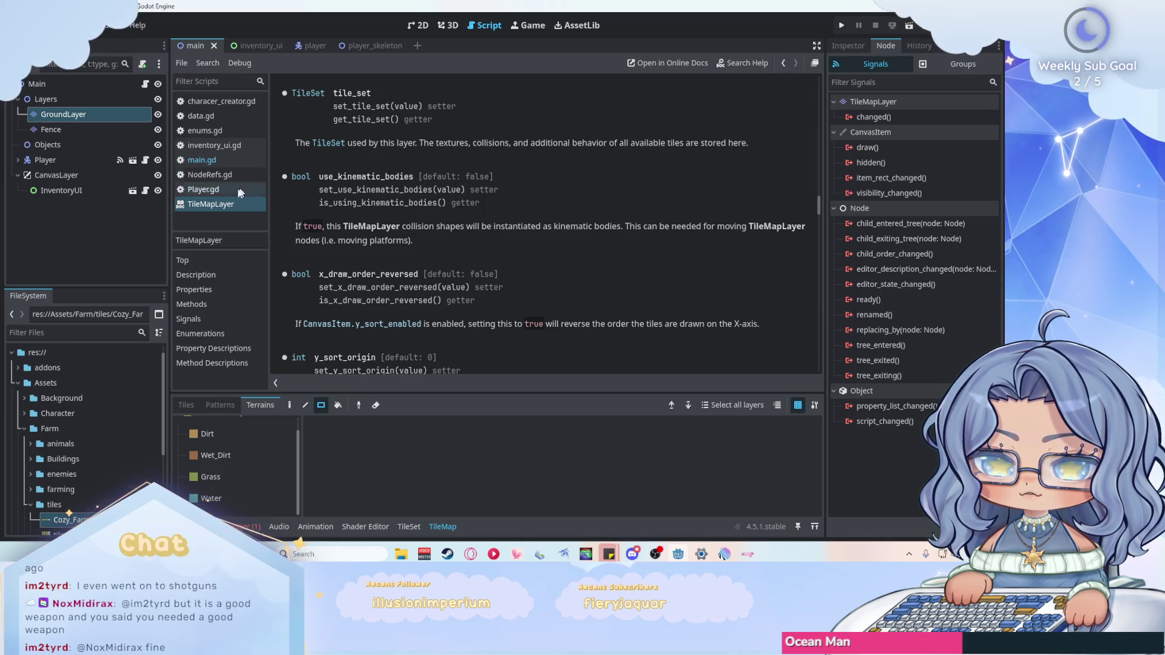
Scroll the TileMapLayer reference through its properties and methods such as get_cell_tile_data and erase_cell.
click(217, 206)
scroll(609, 224, up, 5)
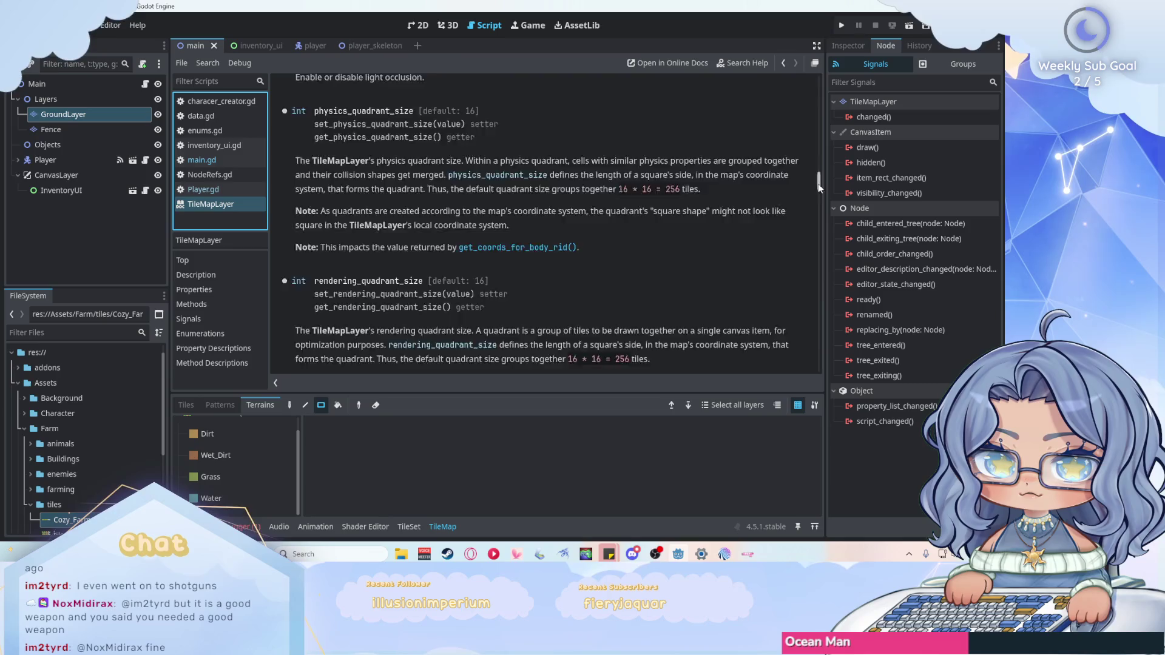
drag(819, 181, 820, 79)
scroll(680, 163, down, 5)
scroll(680, 167, down, 10)
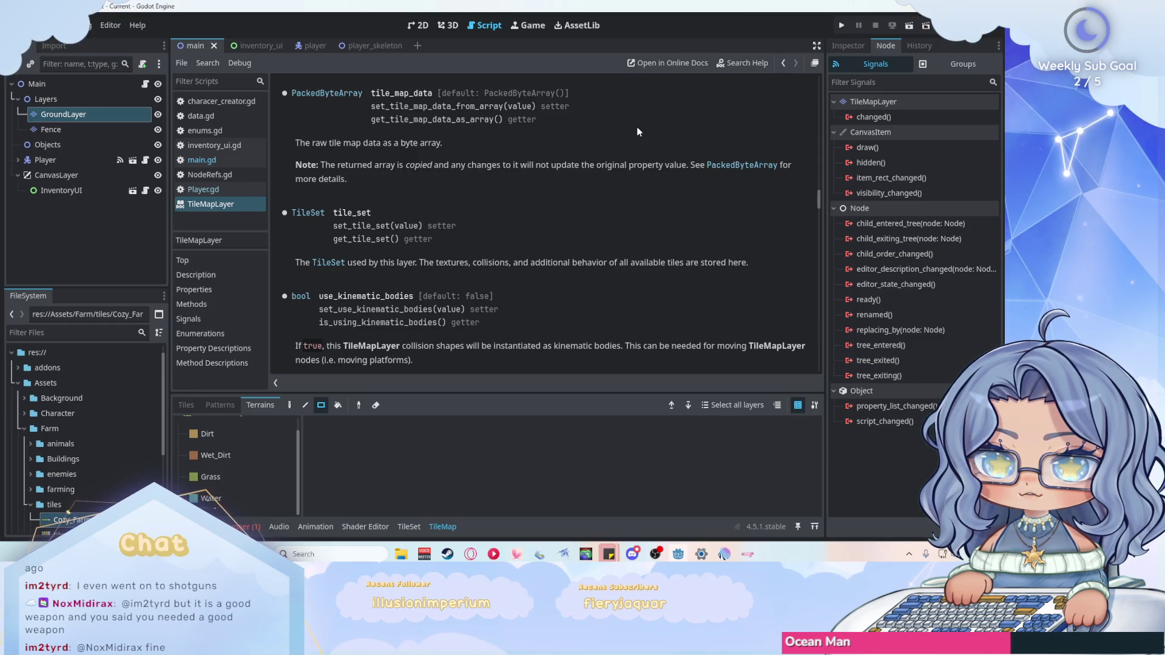
scroll(637, 132, down, 2)
drag(818, 205, 812, 68)
scroll(719, 126, down, 3)
scroll(719, 132, down, 5)
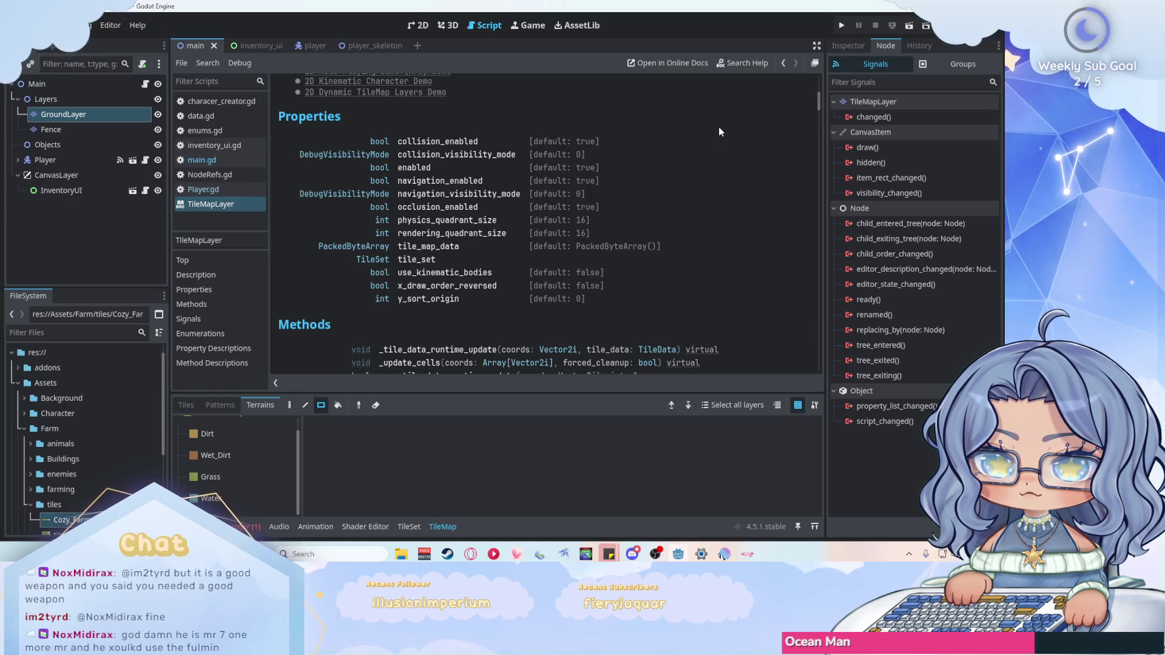
scroll(719, 131, down, 3)
Read the get_cell_tile_data entry in the TileMapLayer docs, then bring up that page's context menu.
scroll(719, 132, down, 1)
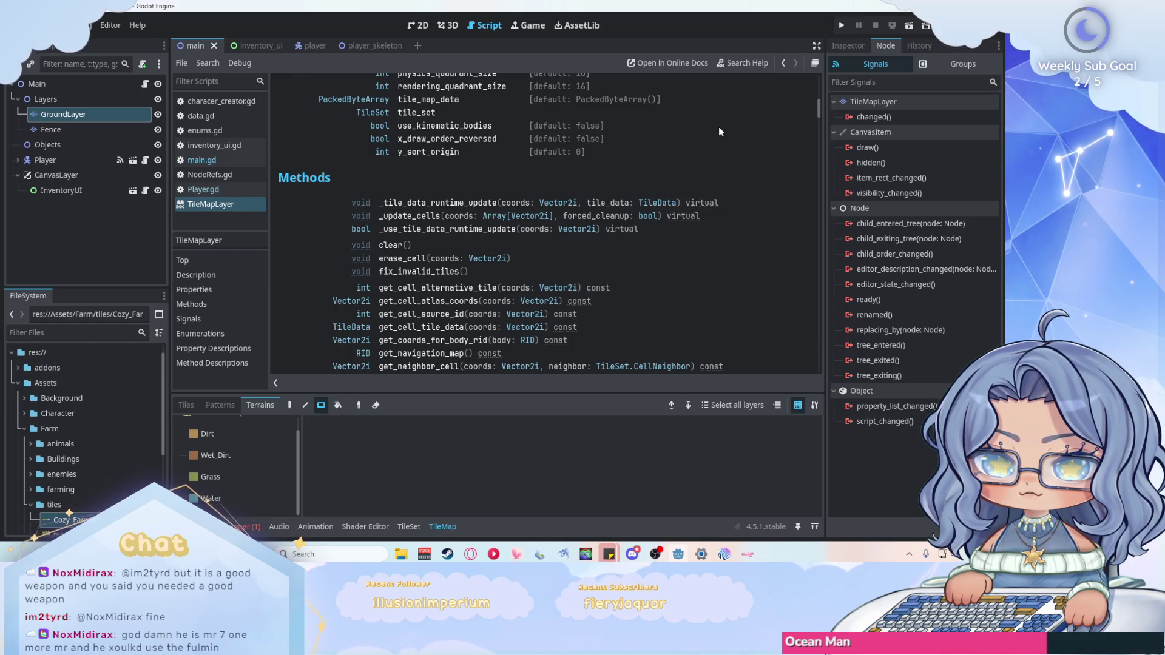
scroll(719, 131, down, 3)
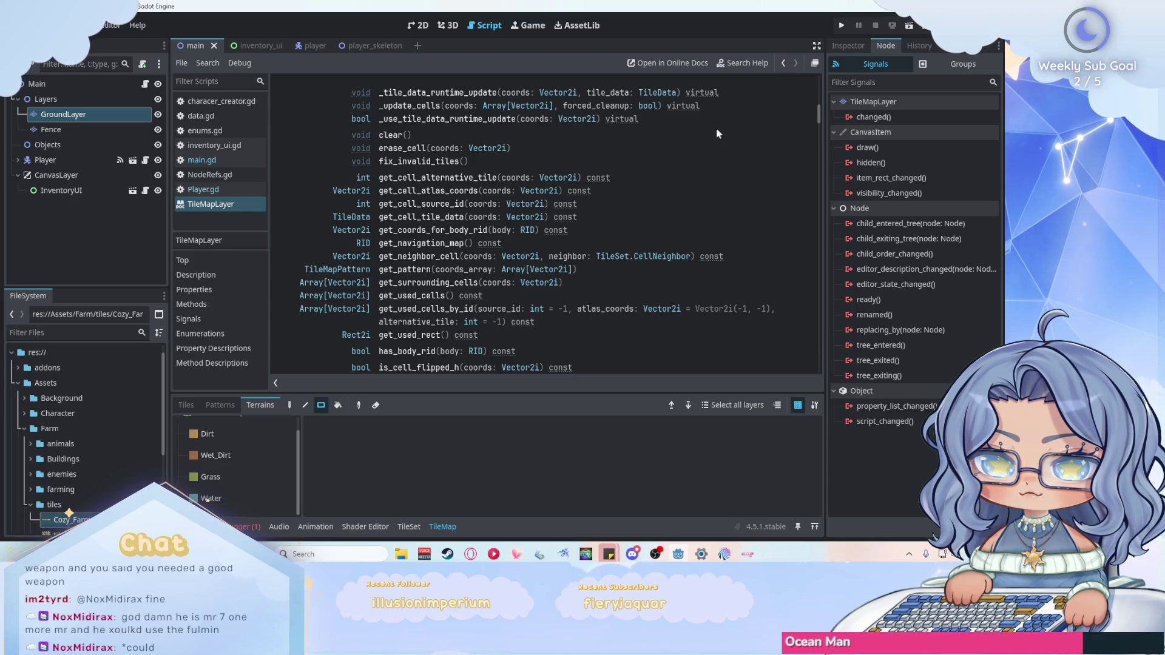
click(433, 217)
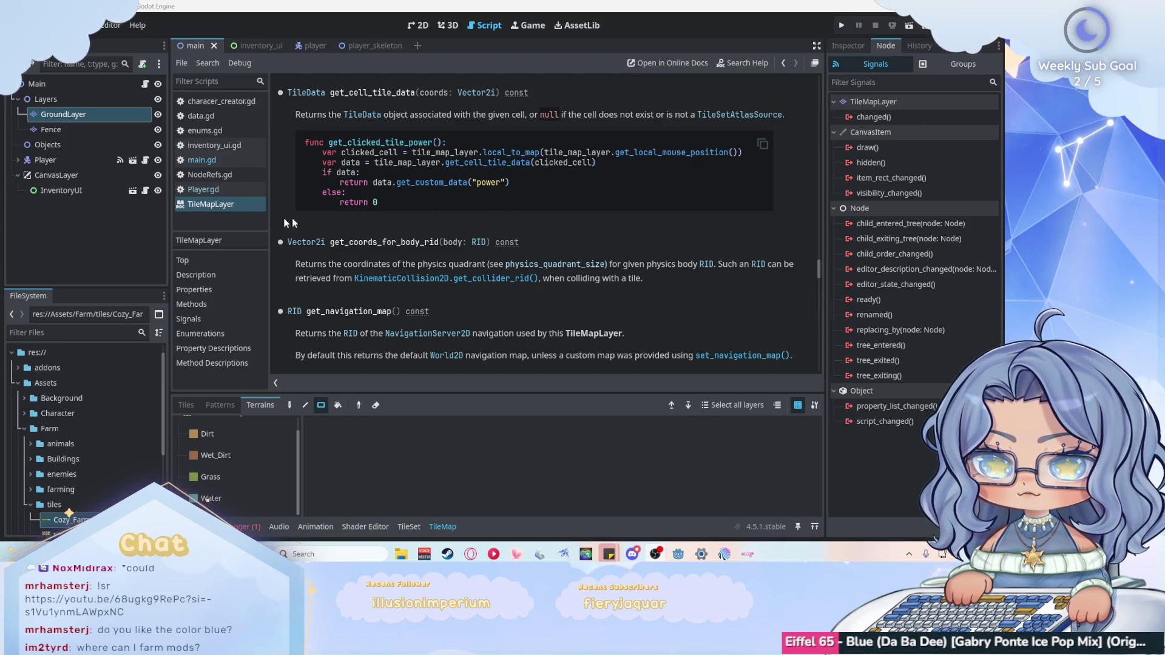
right_click(220, 205)
Close the docs page and give GroundLayer's tileset a bool custom data layer named 'water'.
click(260, 212)
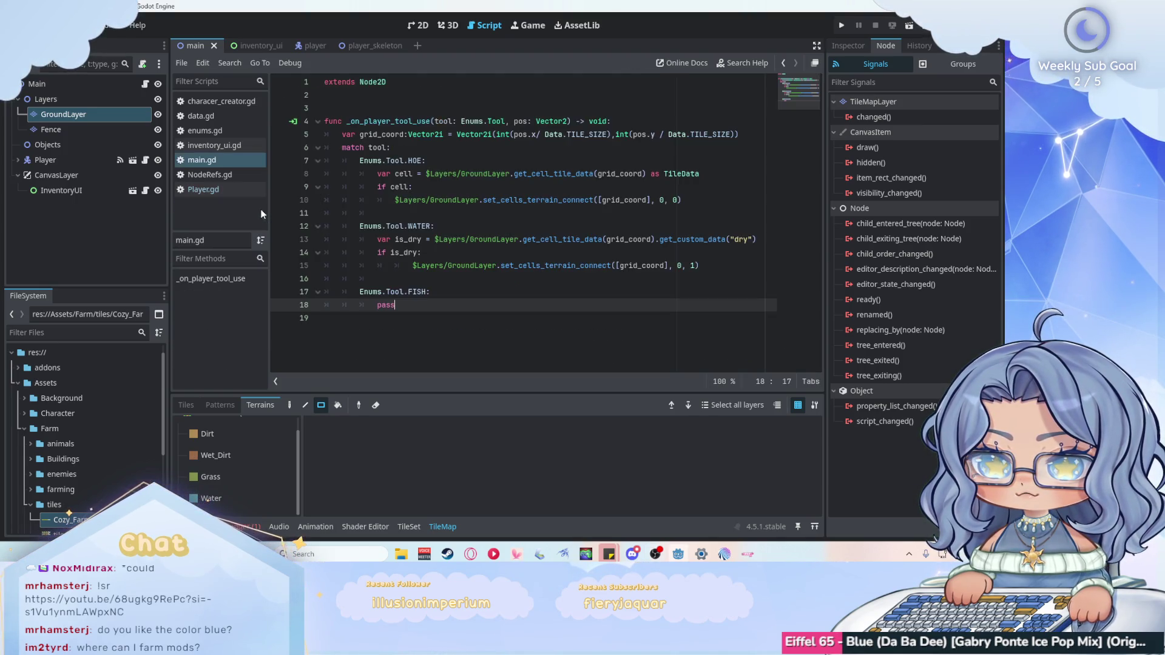
click(85, 122)
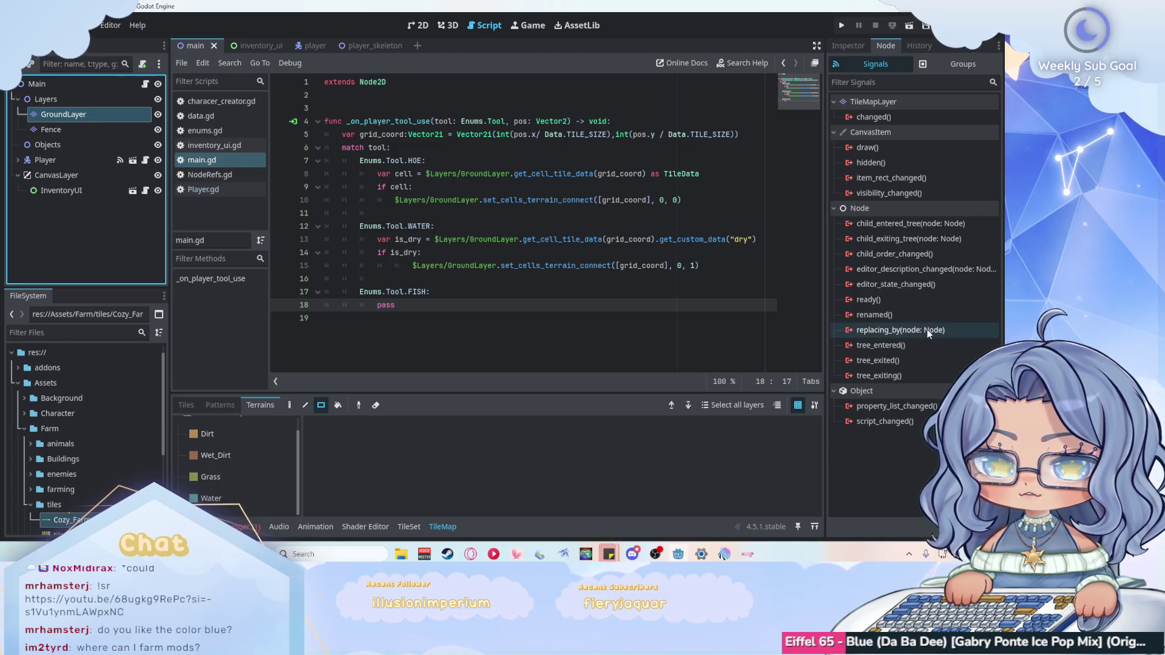
click(847, 45)
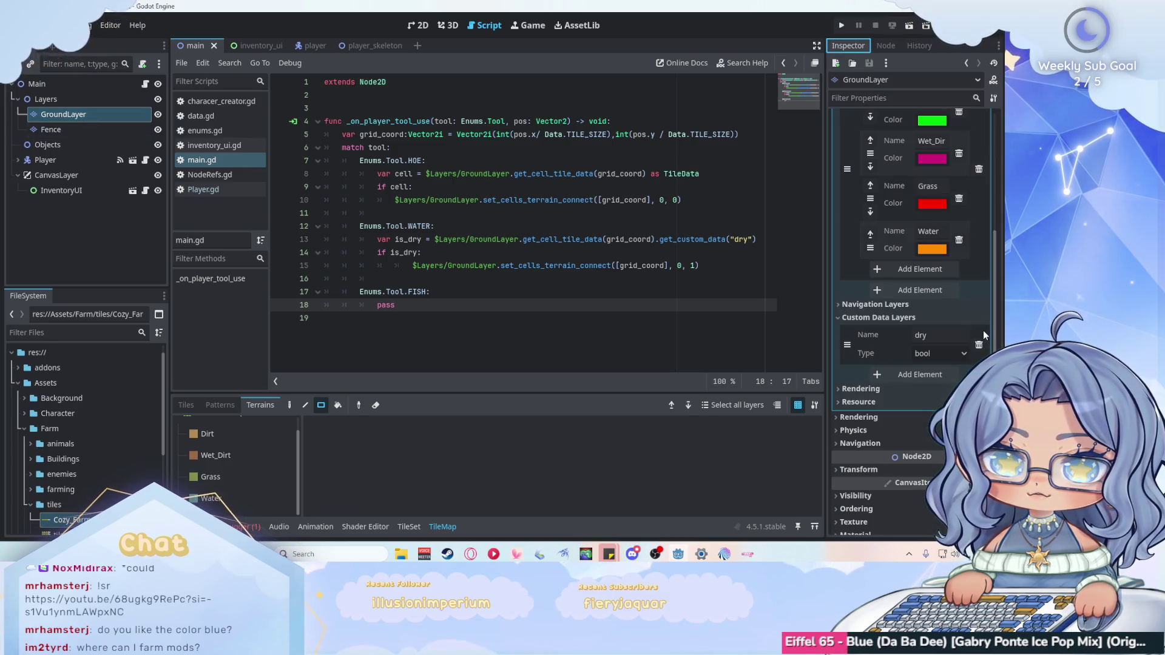
click(913, 378)
click(938, 376)
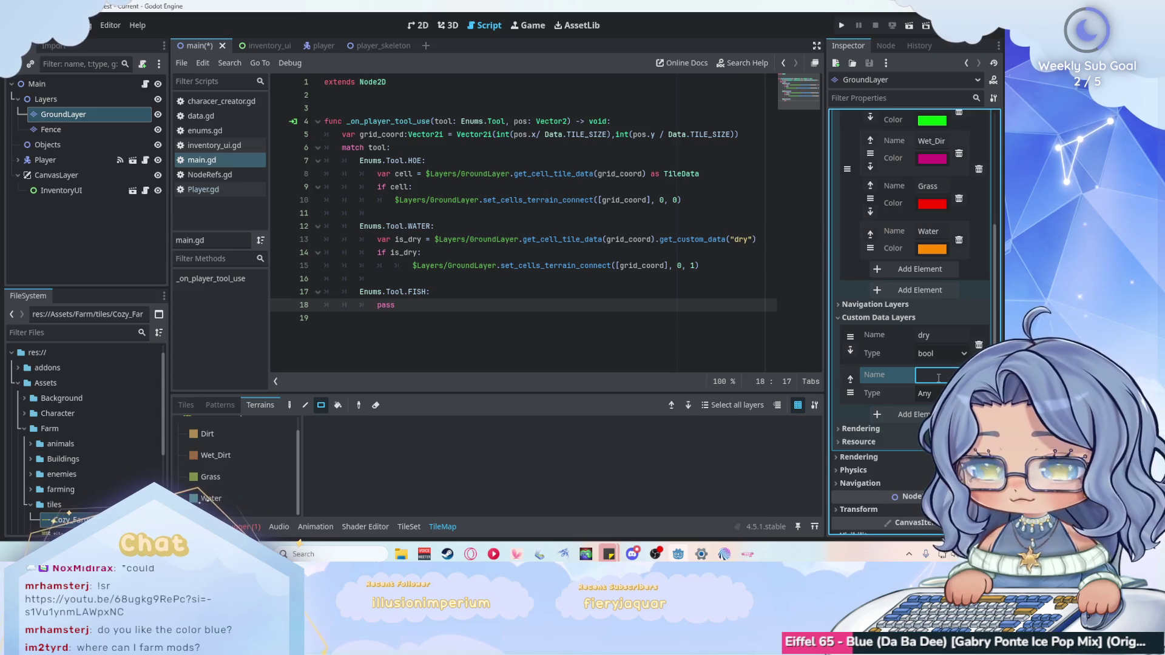
text(water)
click(940, 393)
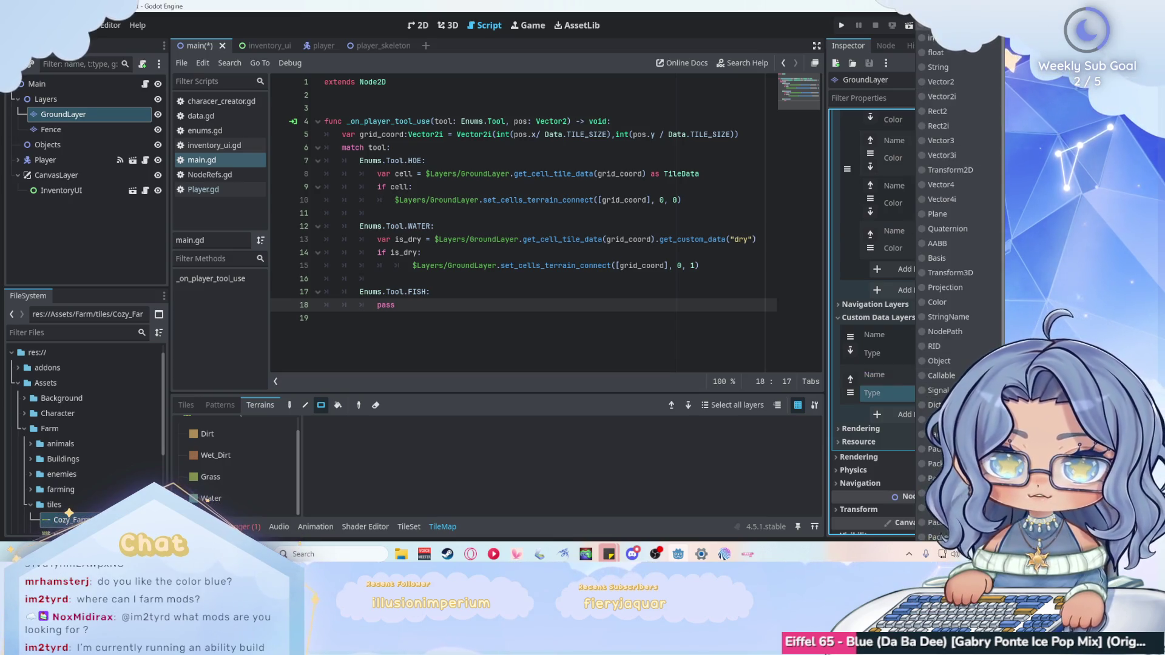
click(937, 37)
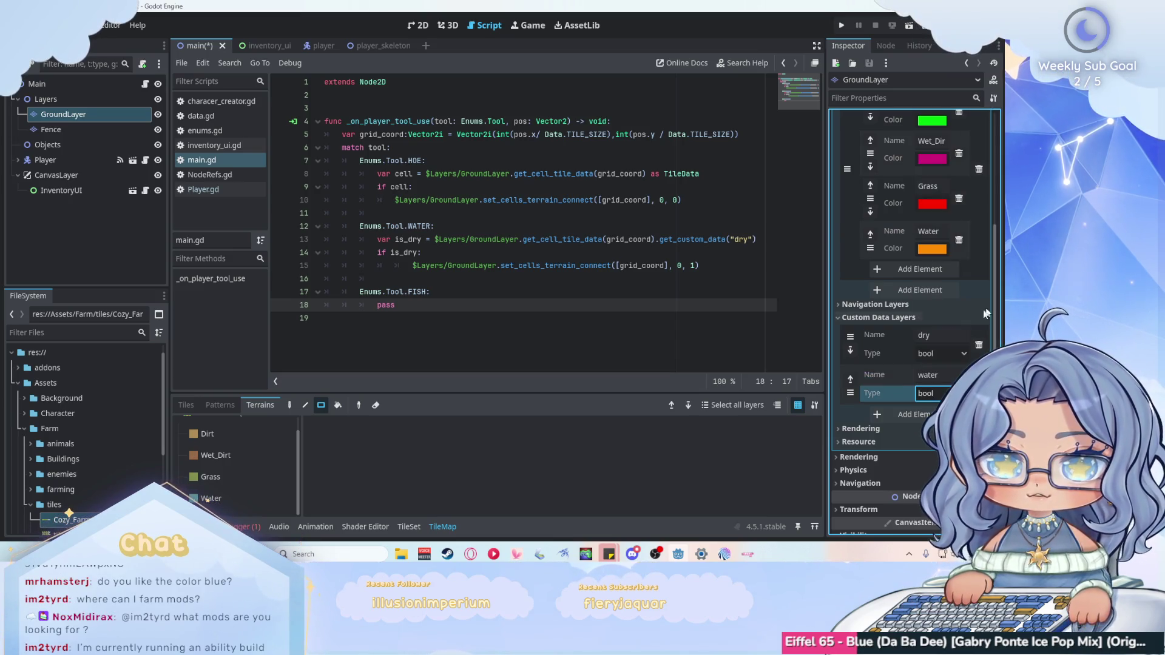
In the 2D view, enlarge the TileSet panel, switch to Paint, and list the paintable properties.
click(411, 24)
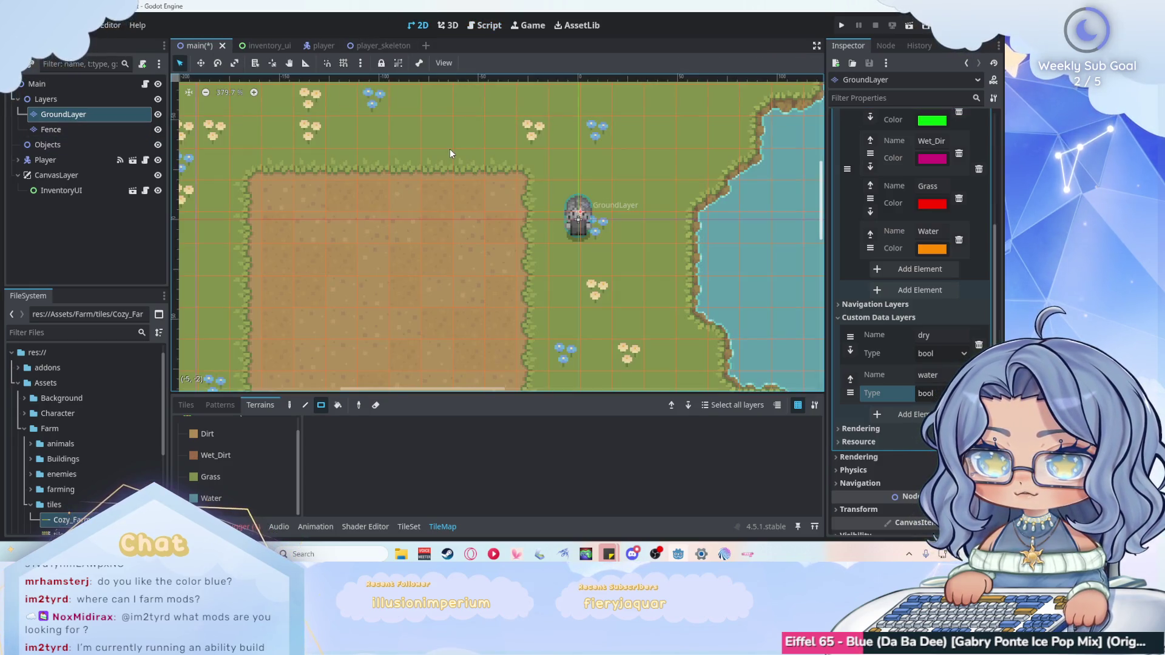
drag(493, 395, 493, 304)
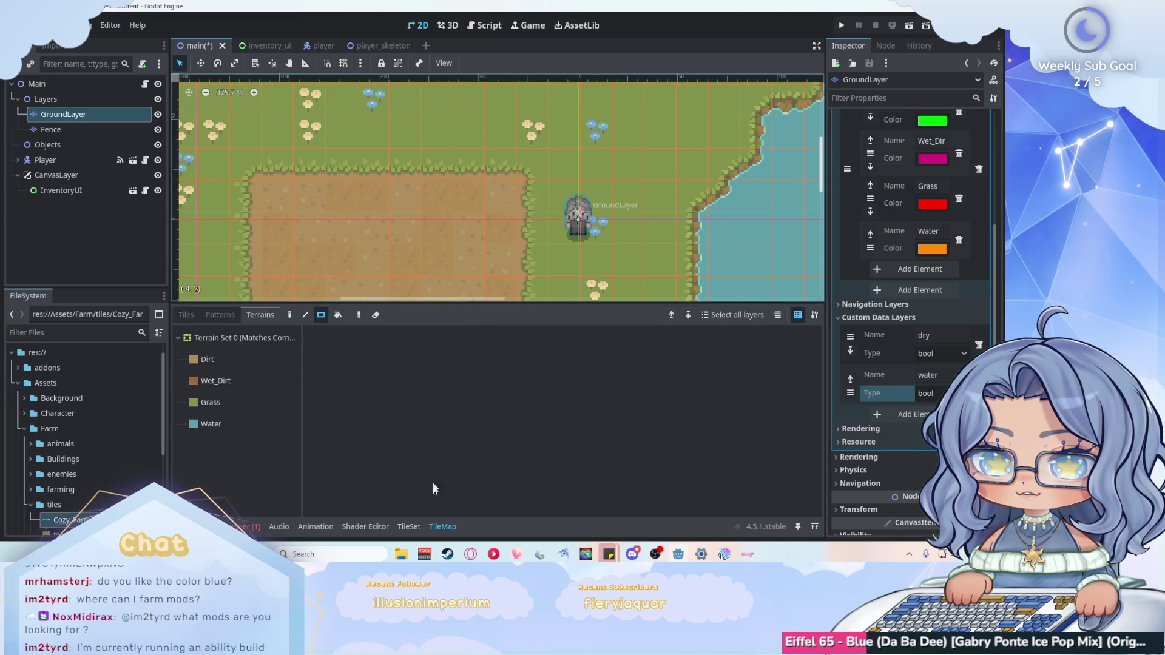
click(408, 526)
click(386, 367)
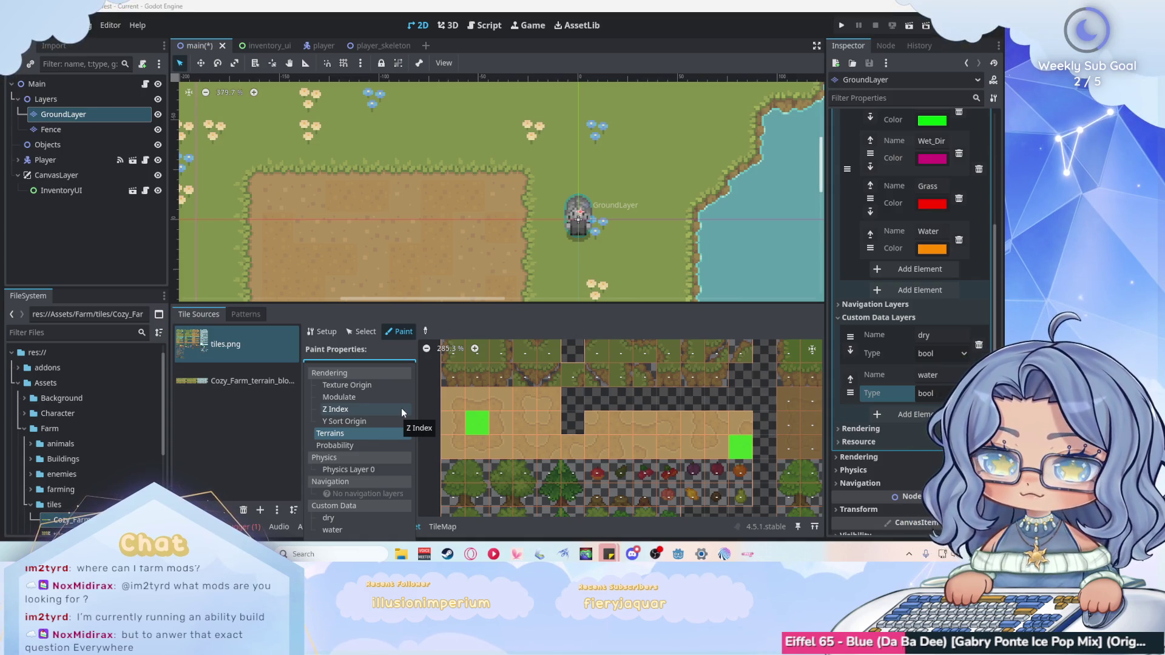
Choose 'water' as the paint property with its value set to On.
click(365, 529)
scroll(498, 418, down, 5)
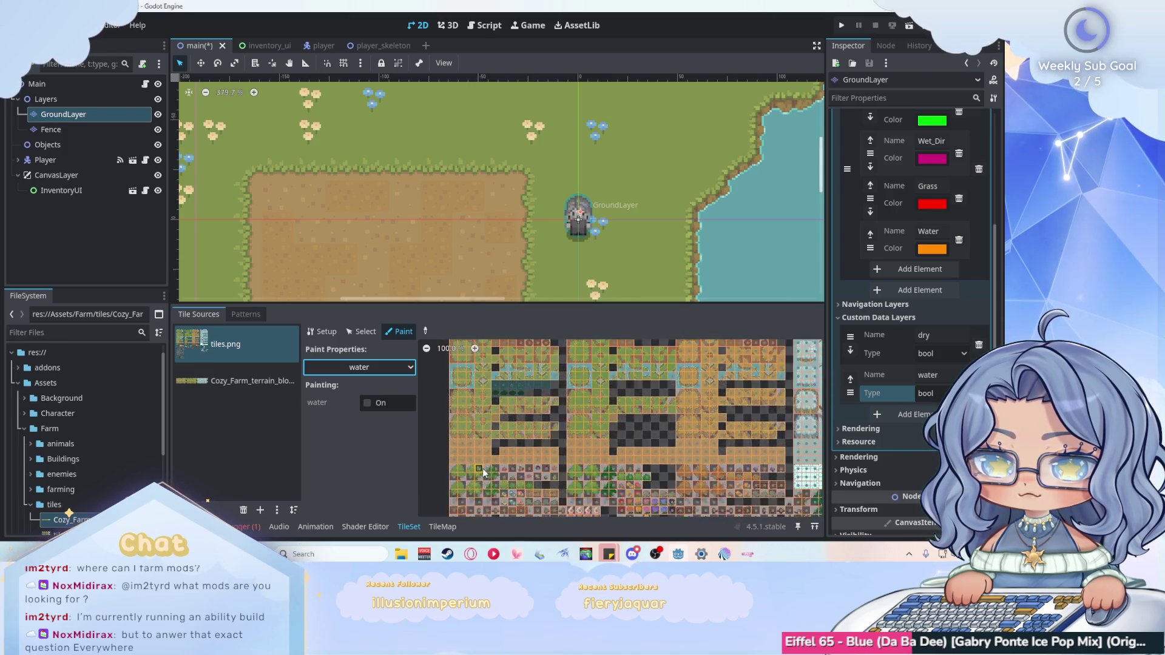
scroll(461, 386, up, 6)
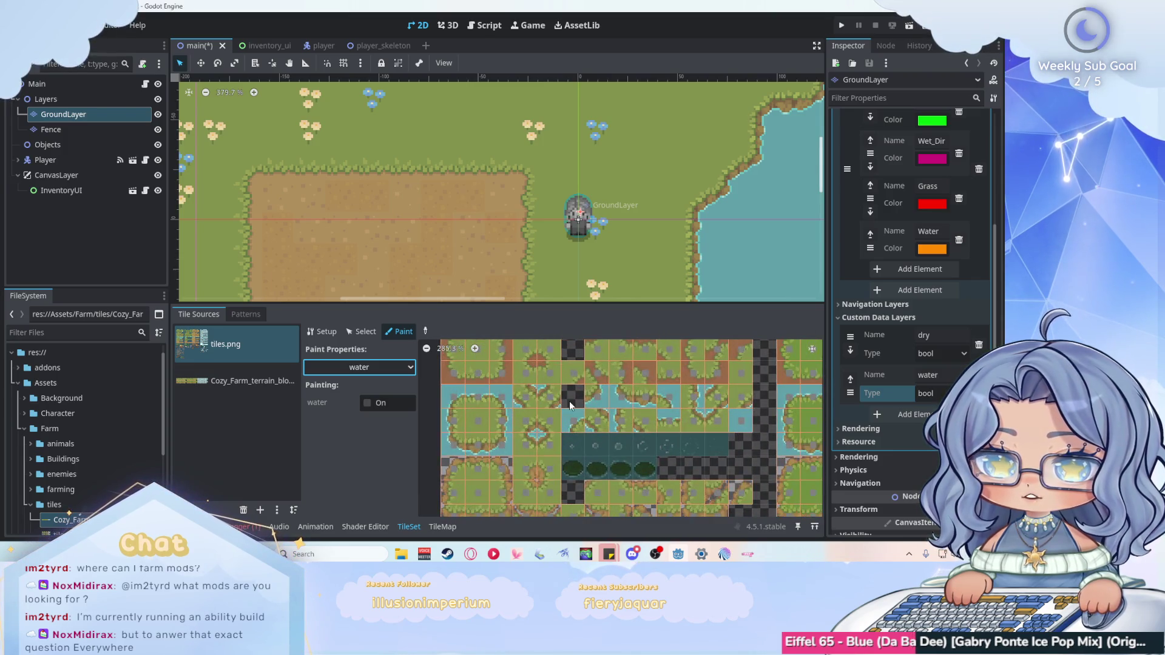
click(367, 402)
scroll(449, 394, down, 1)
Paint the water flag onto the pond tiles in the tiles.png atlas, then go back to main.gd.
mouse_move(446, 399)
mouse_down()
mouse_move(503, 399)
mouse_move(508, 463)
mouse_move(445, 456)
mouse_move(445, 428)
mouse_up()
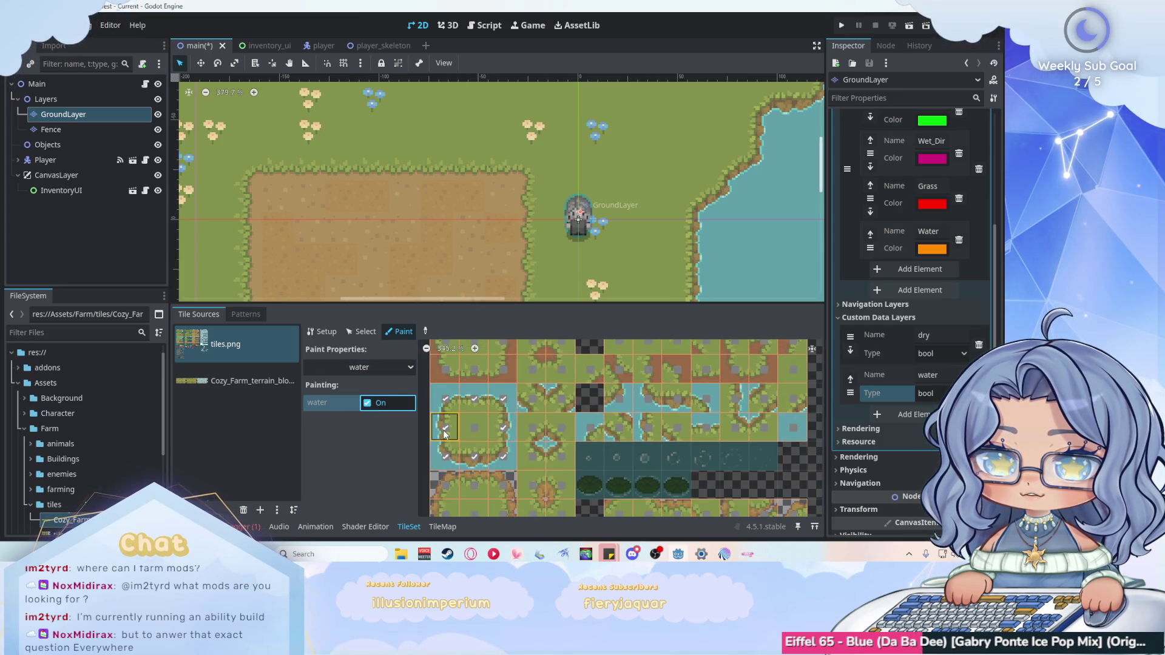
mouse_move(591, 421)
mouse_down()
mouse_move(625, 399)
mouse_move(736, 401)
mouse_move(640, 434)
mouse_up()
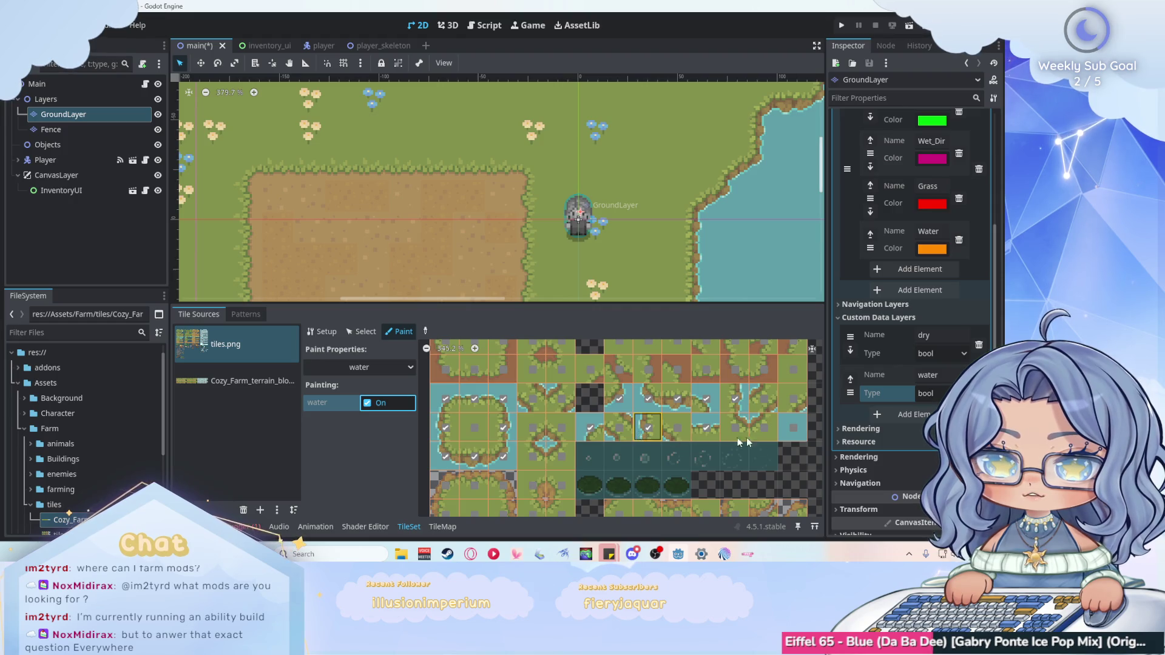
click(805, 425)
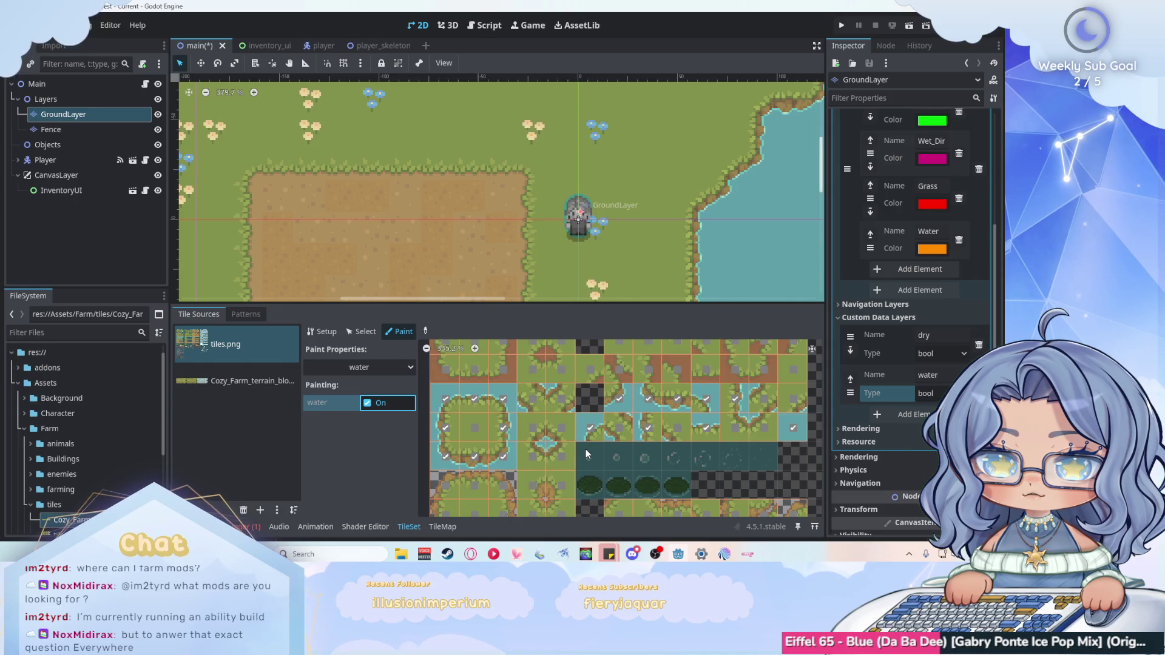
mouse_move(561, 428)
mouse_down()
mouse_move(533, 442)
mouse_move(562, 456)
mouse_up()
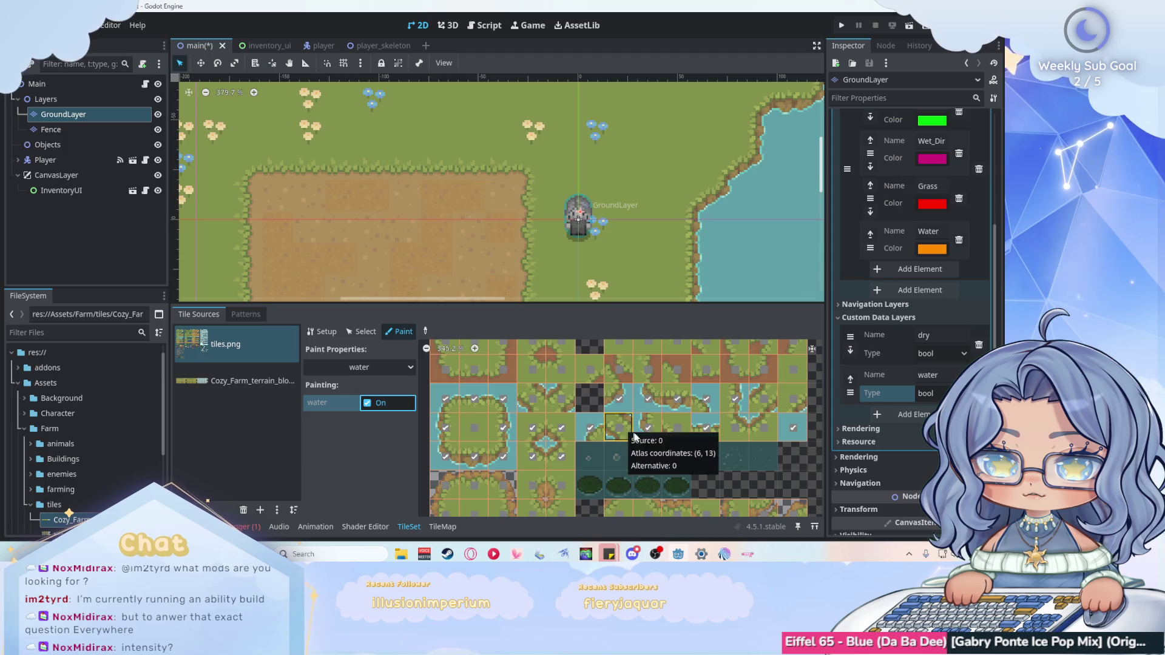
click(677, 427)
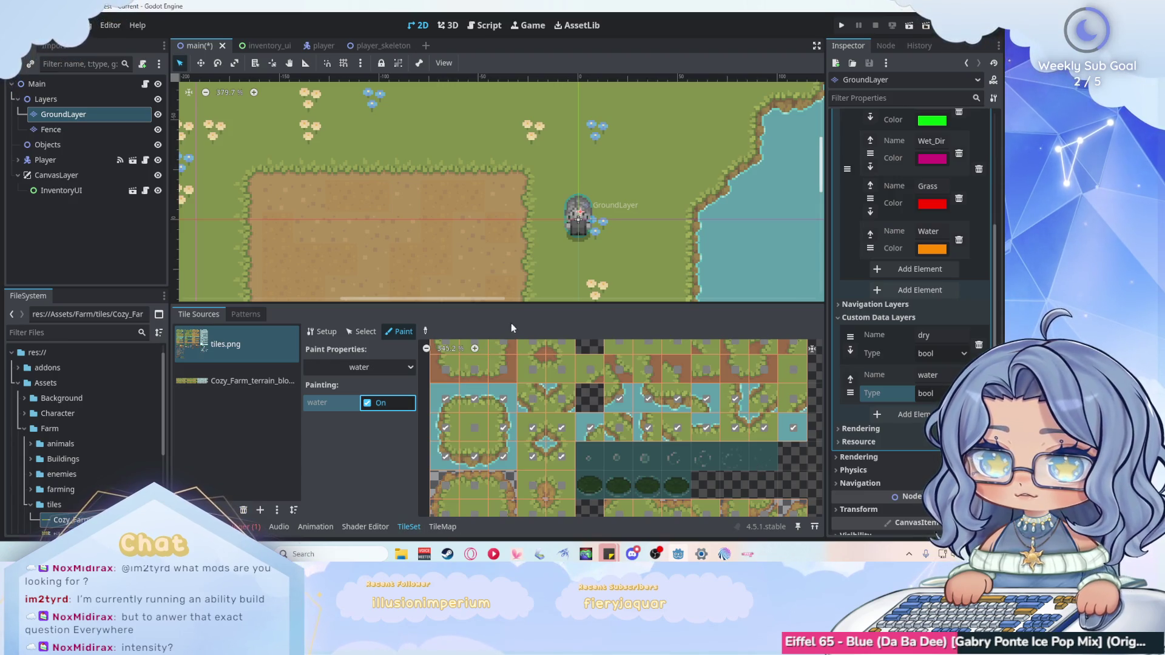
drag(503, 302, 503, 406)
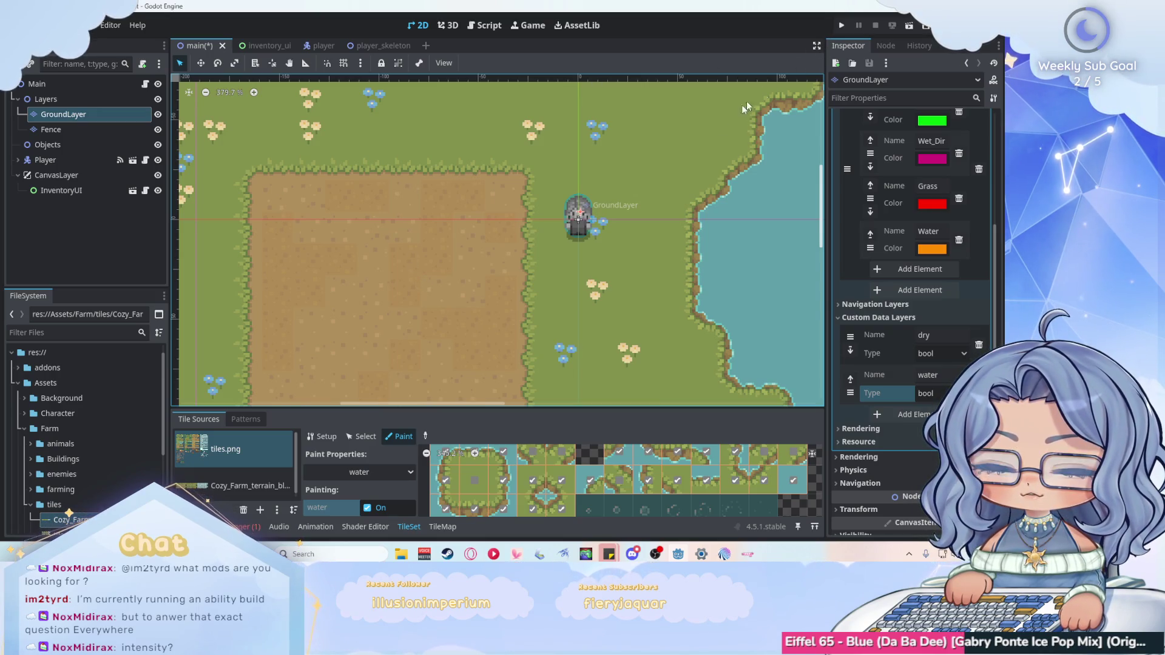
click(485, 25)
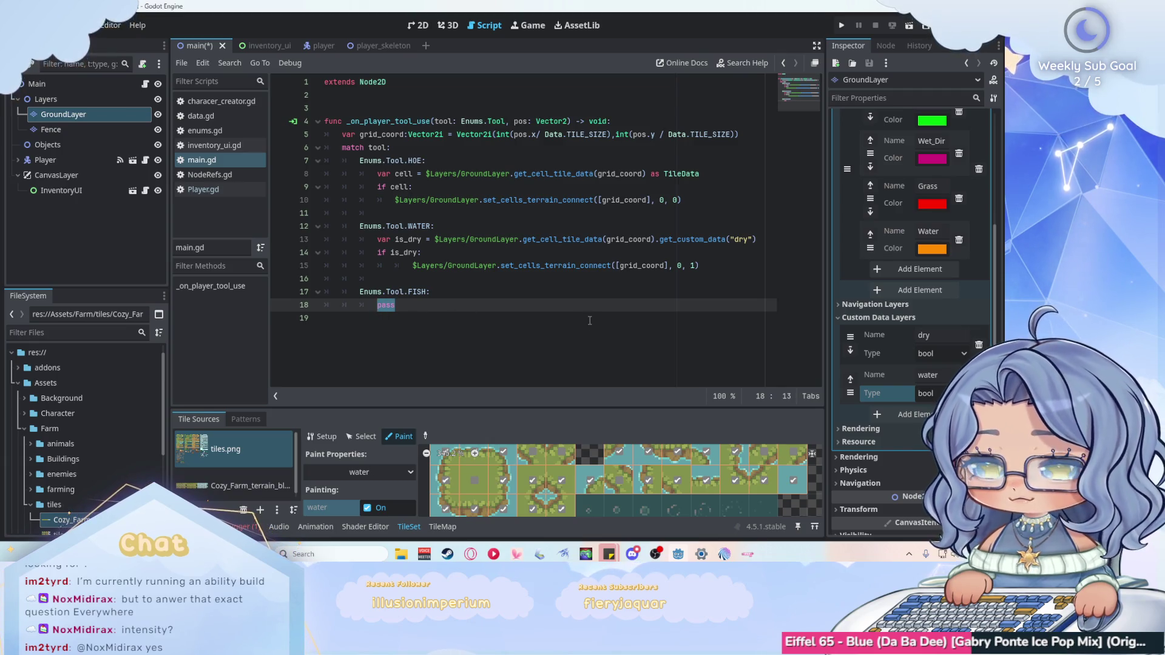
Declare is_water by copying the dry custom data lookup and changing it to 'water'.
text(v)
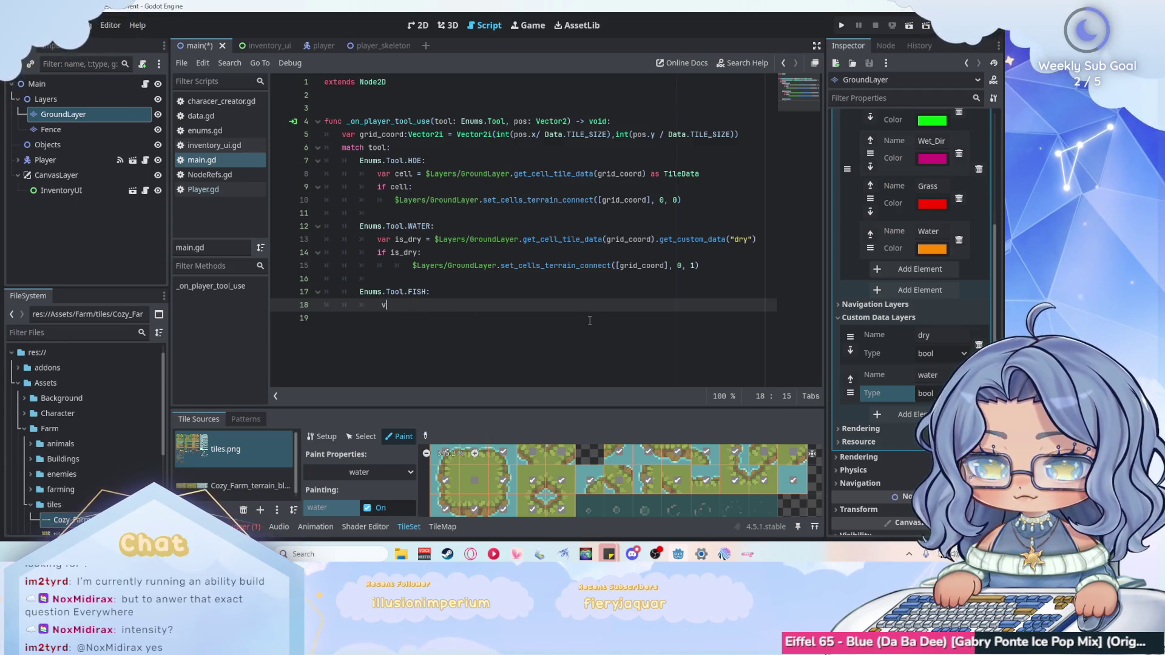
text(ar is_wa)
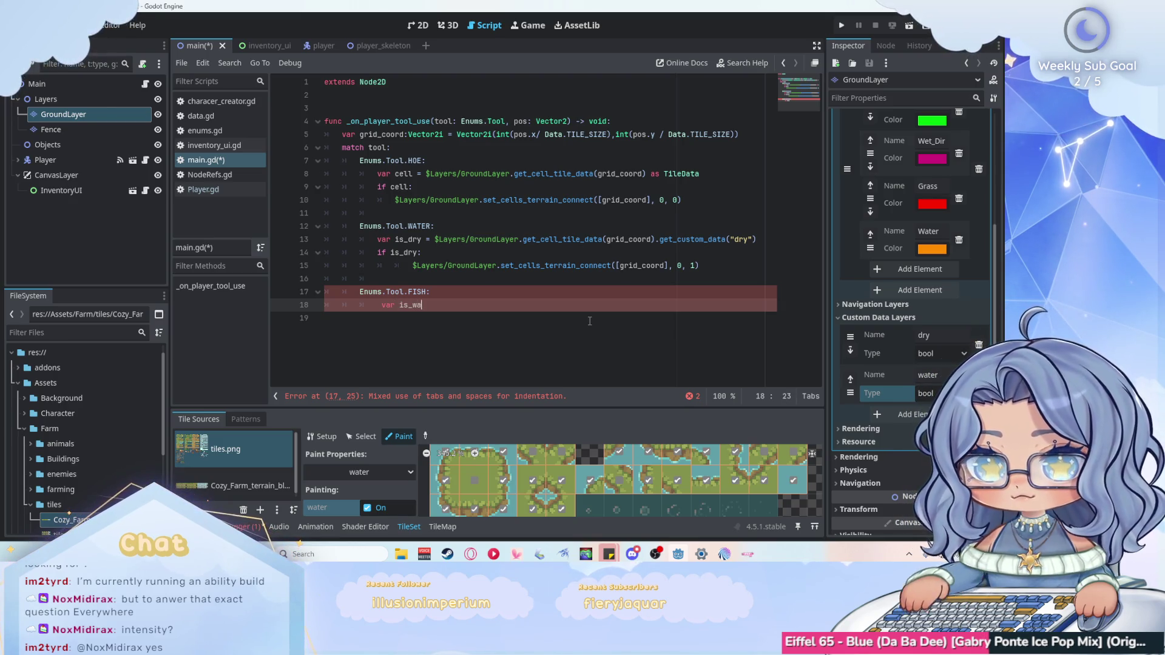
text(ter =)
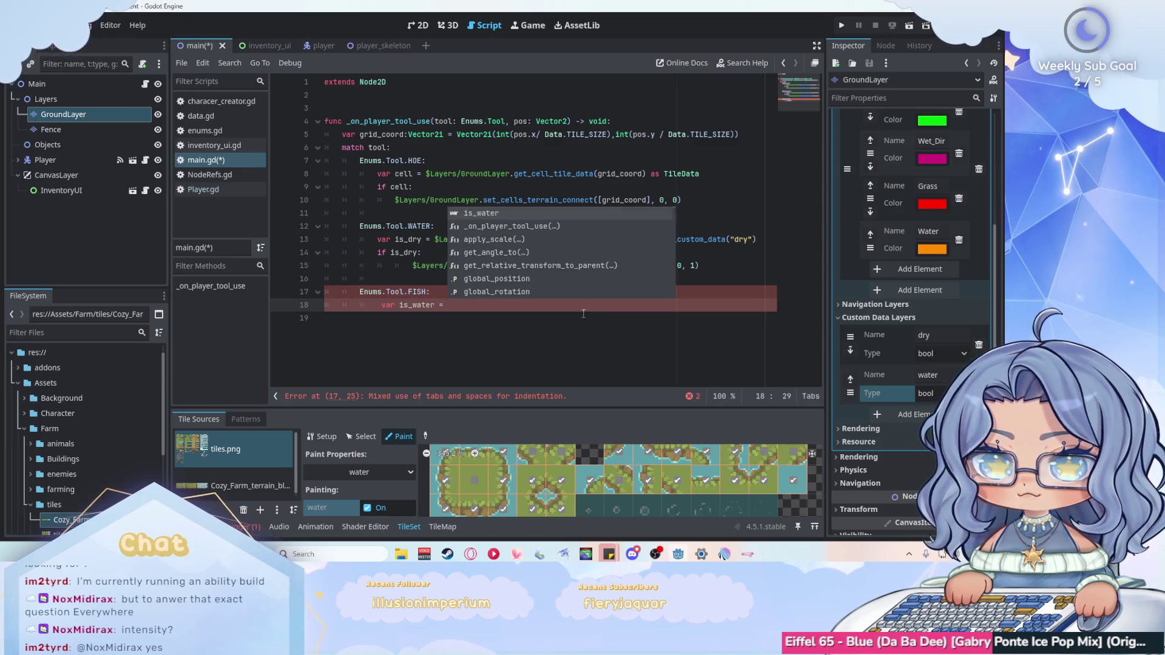
click(547, 317)
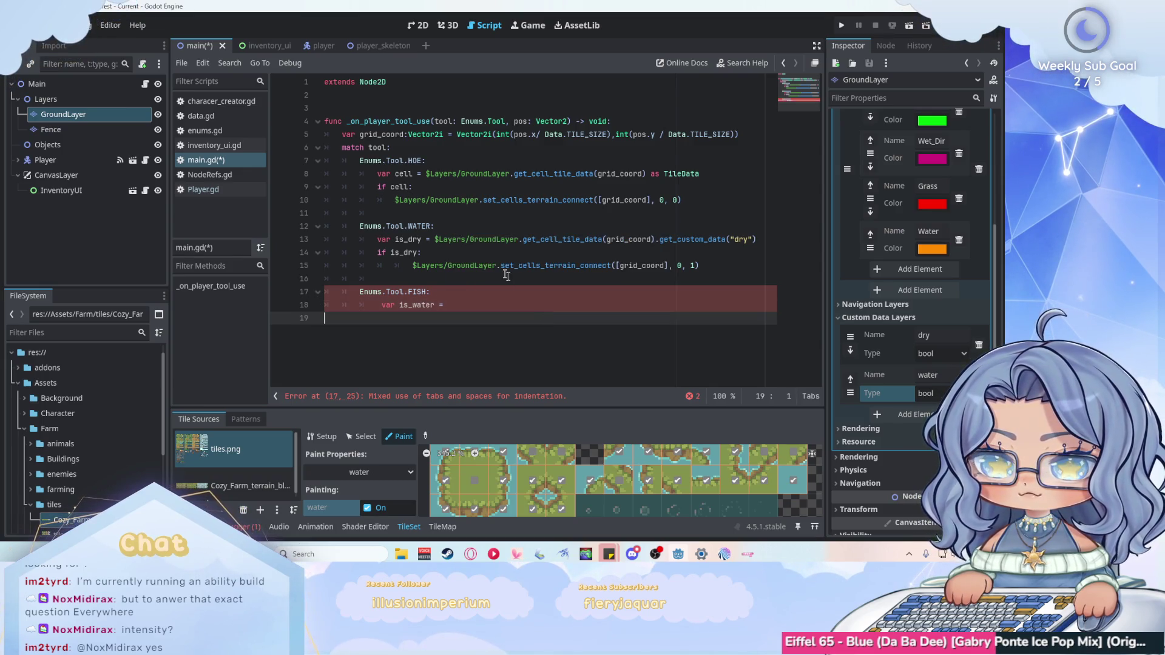
drag(435, 239, 767, 245)
key(ctrl+c)
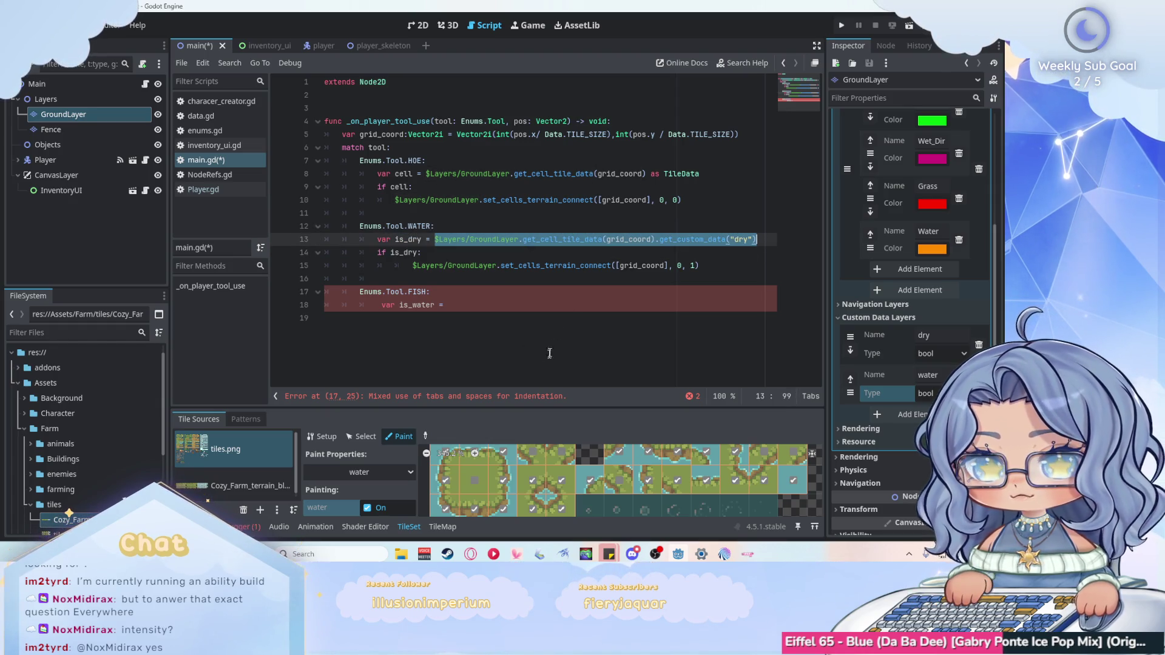
click(770, 304)
key(ctrl+v)
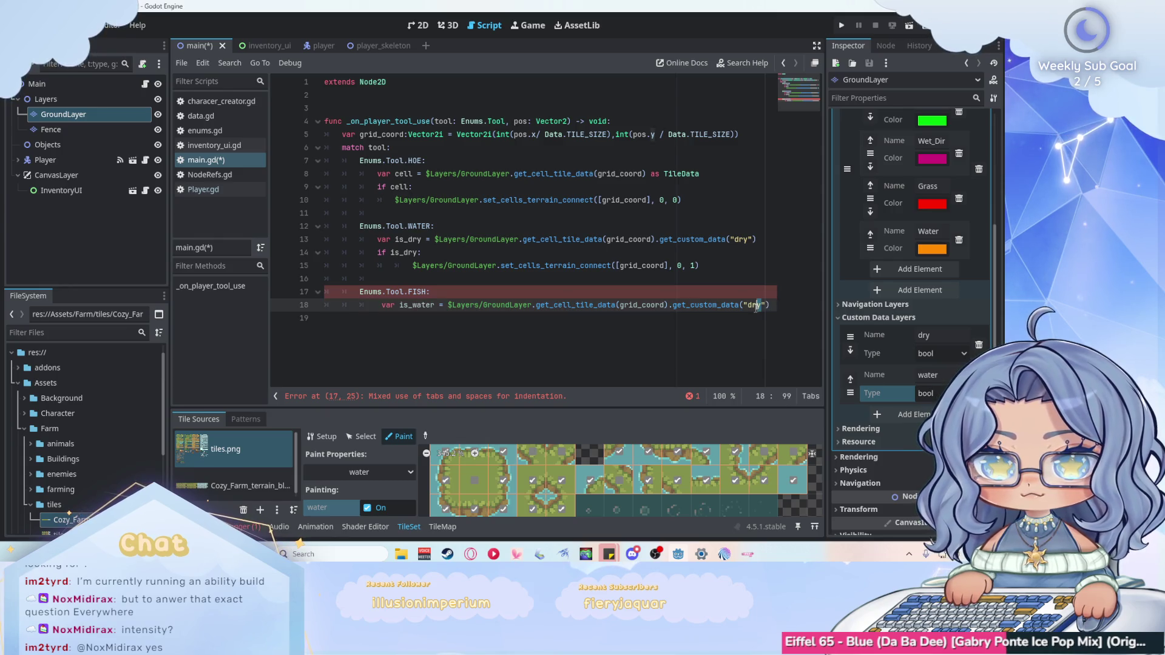
double_click(757, 305)
text(water)
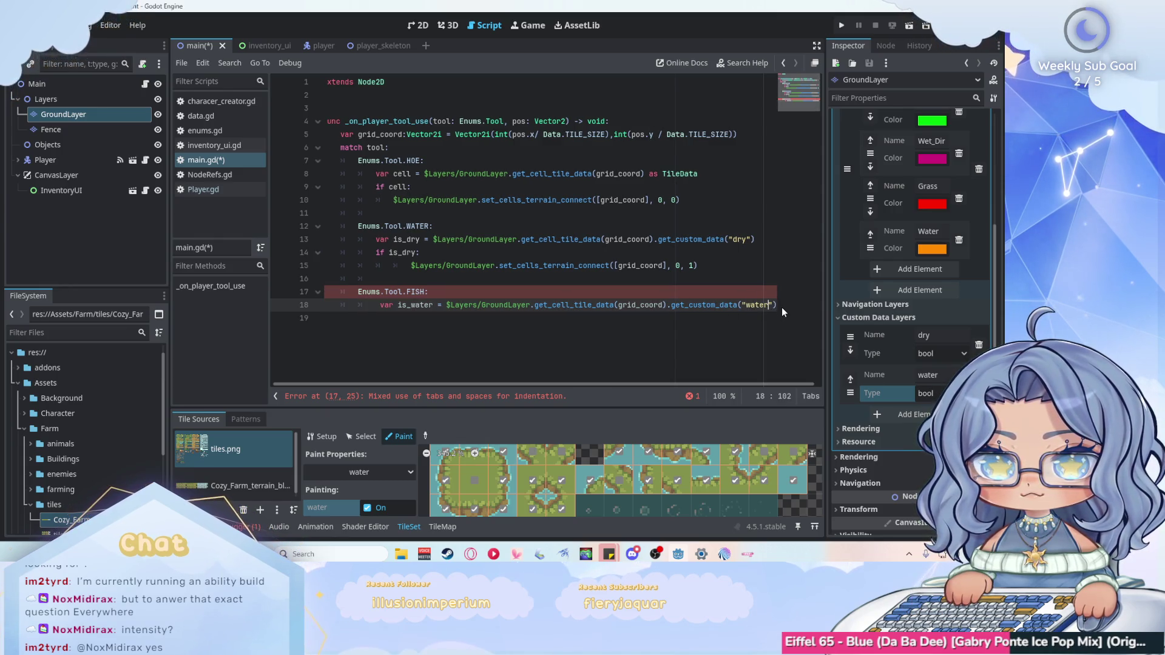
key(Return)
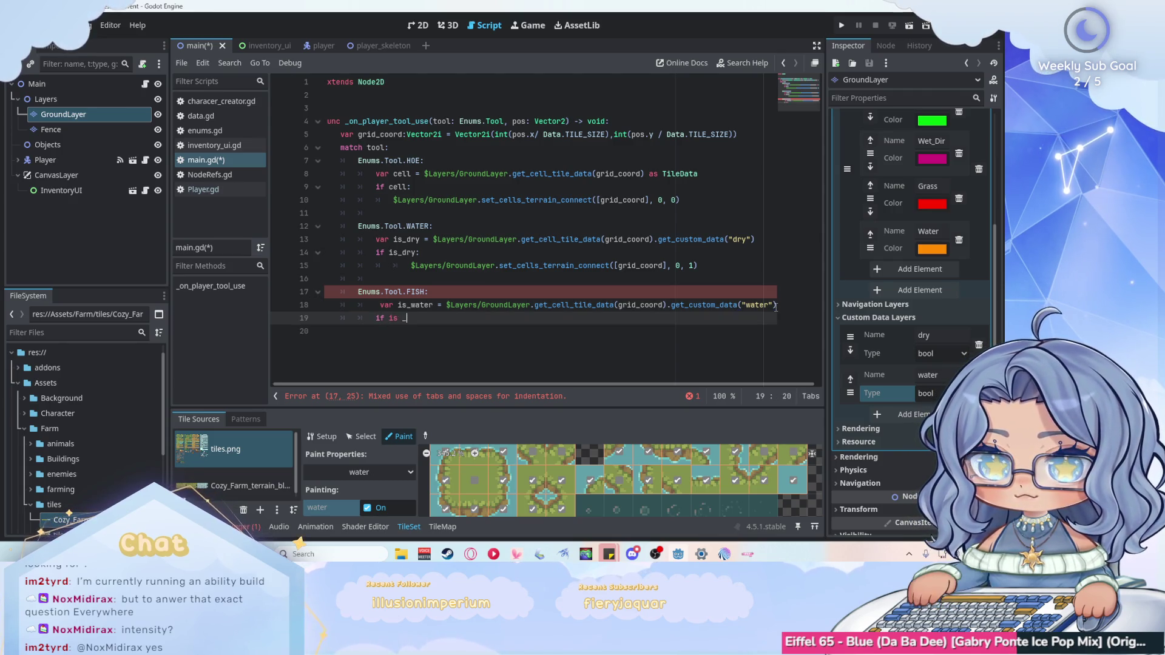
Add an indented line with return under if is_water and save main.gd.
key(BackSpace)
text(water:)
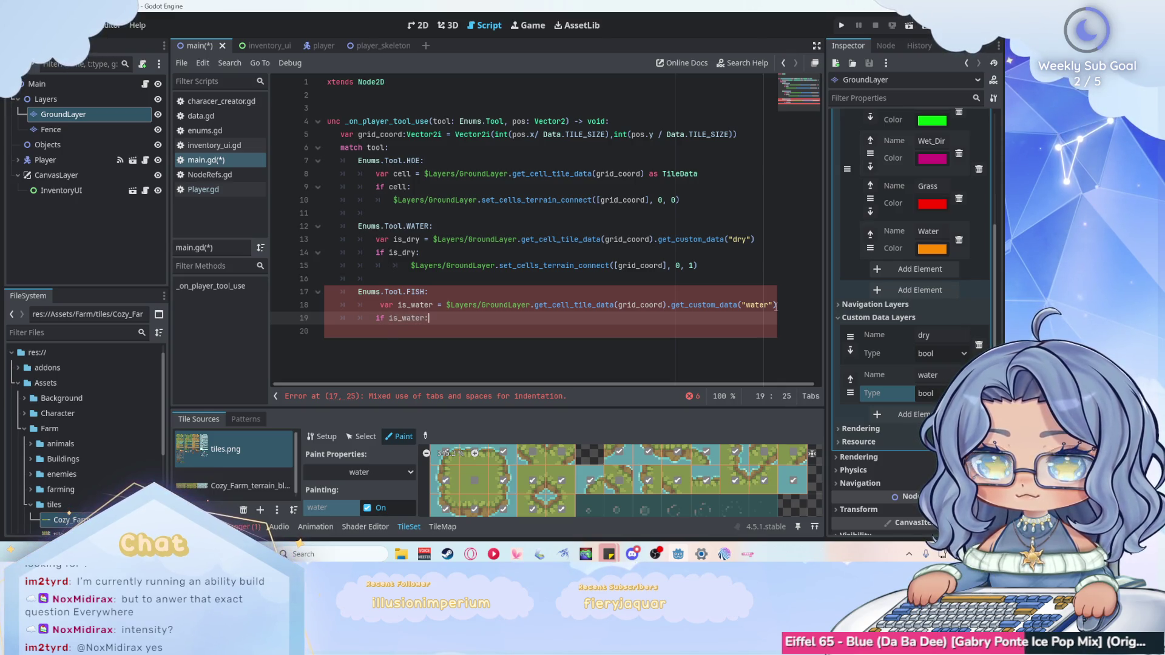
key(Return)
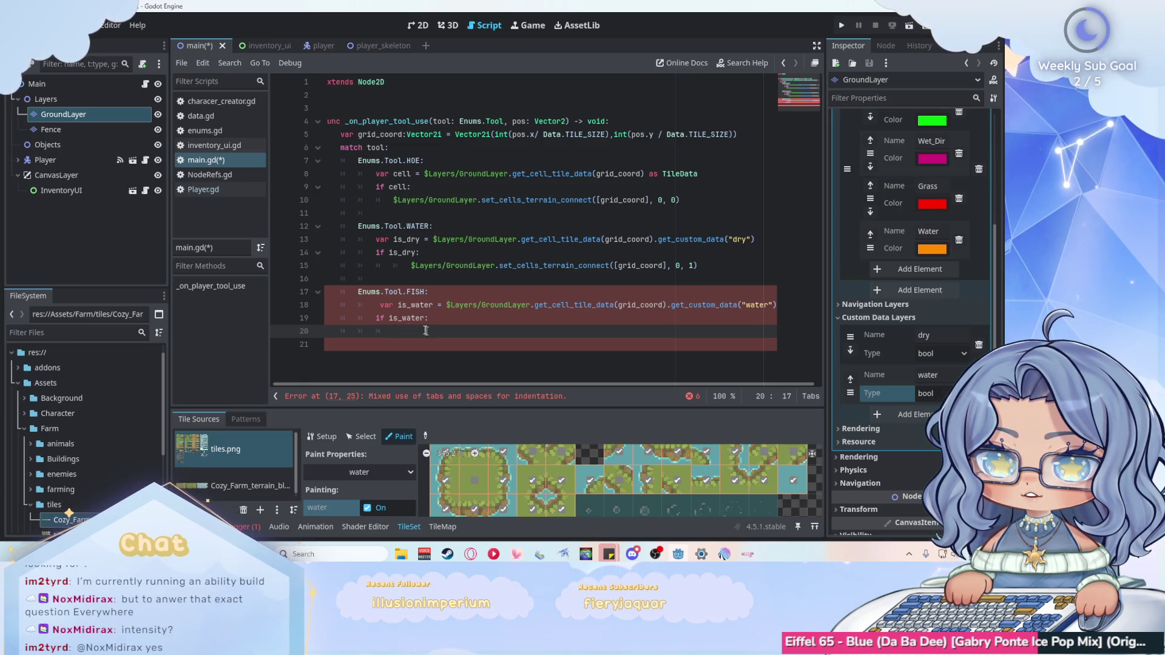
click(381, 304)
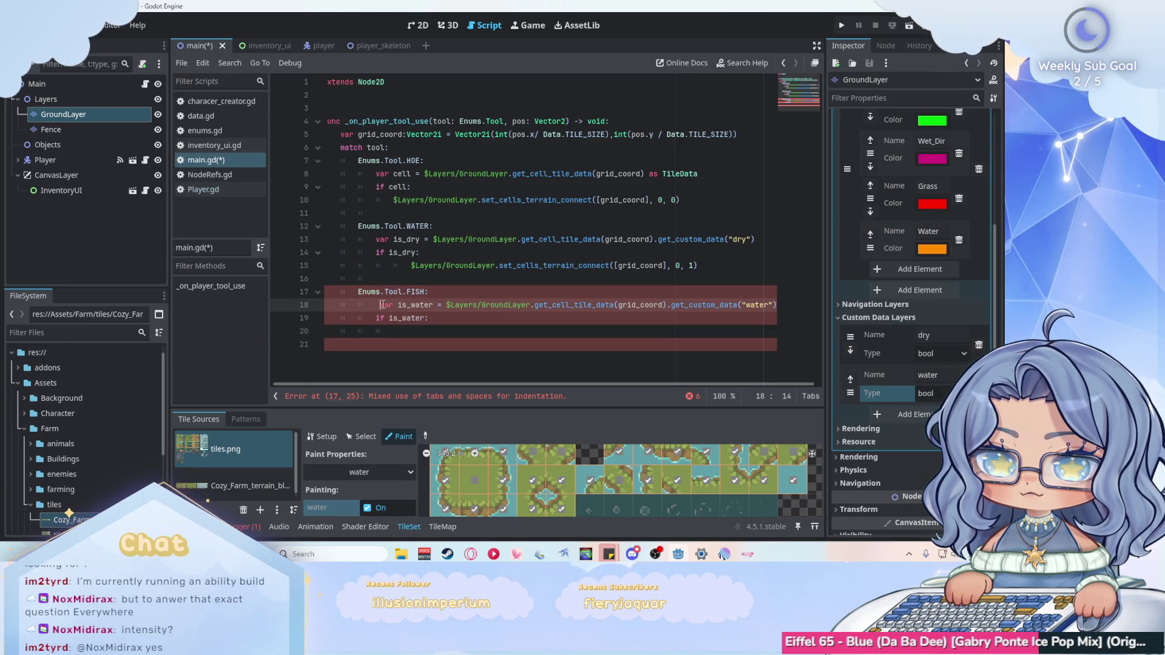
click(442, 335)
text(turn)
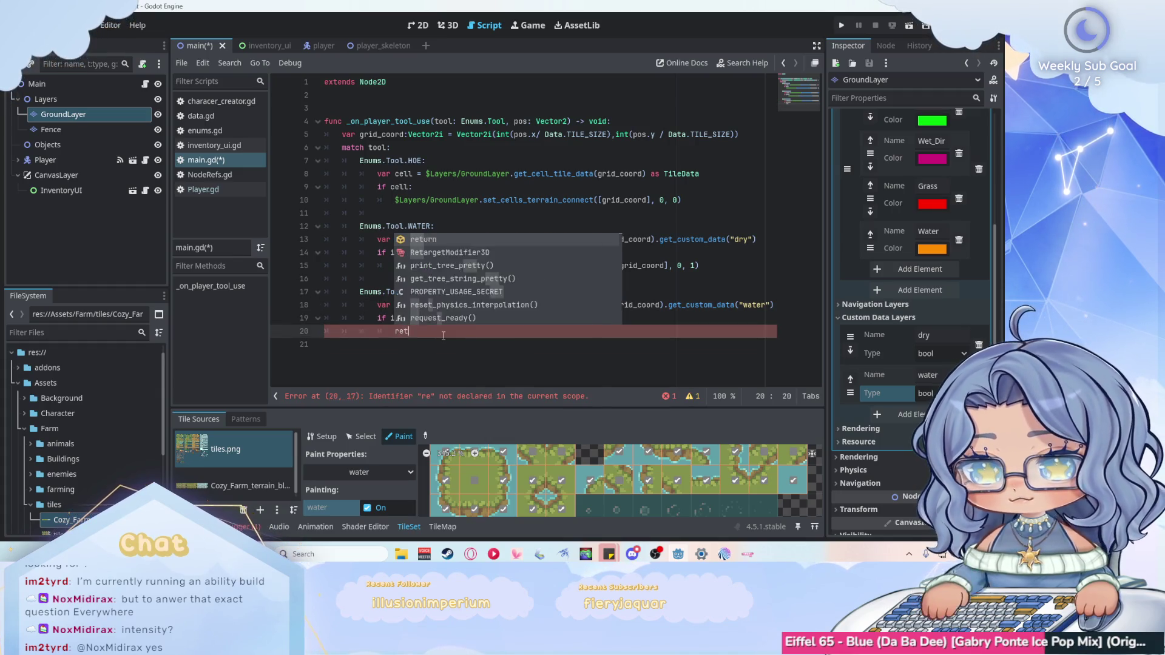
key(ctrl+s)
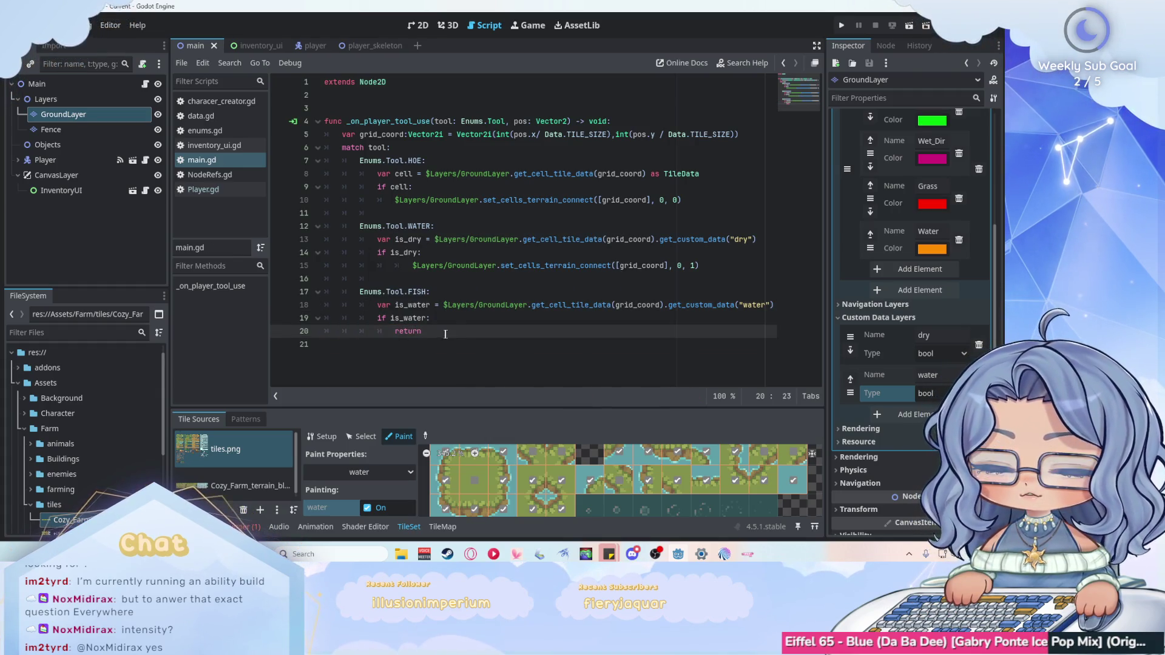
Replace that return with print("fish"), fix the 'fosh' typo, and save.
drag(454, 330, 388, 334)
text(p)
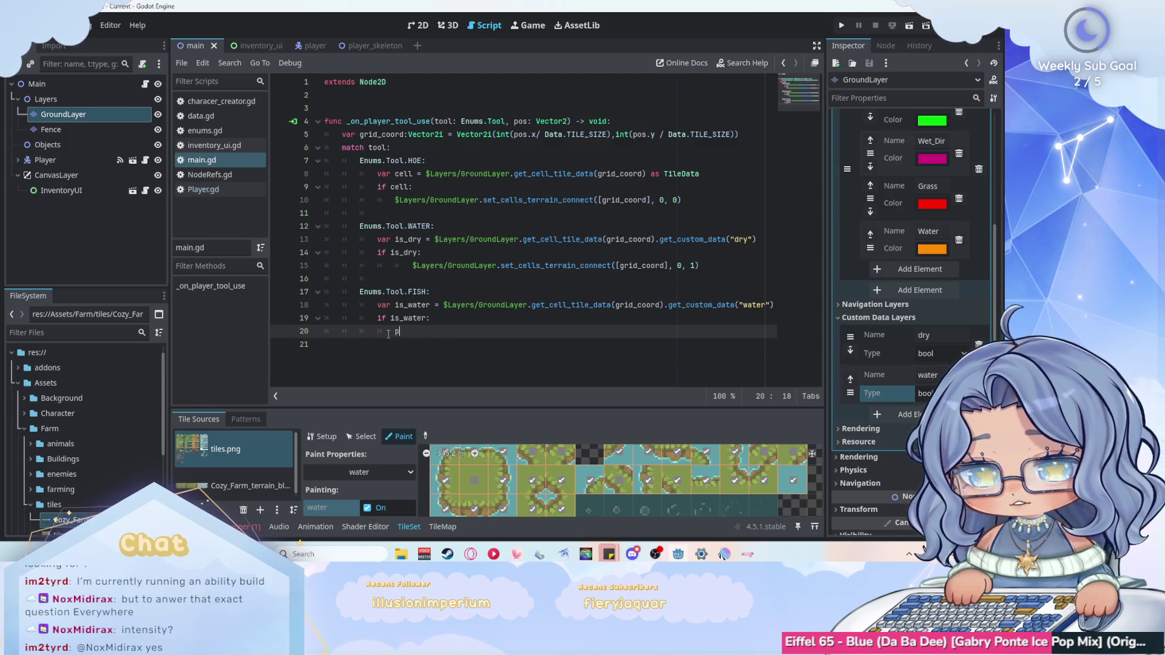
text(rint)
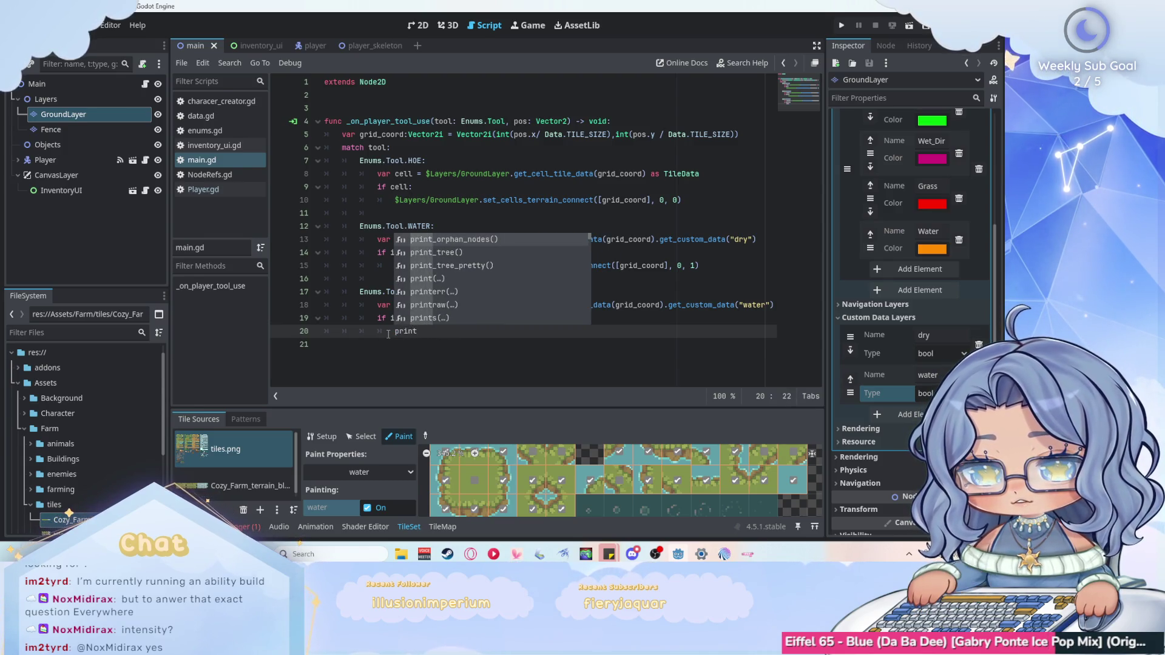
text(()
key(BackSpace)
text("fosh"))
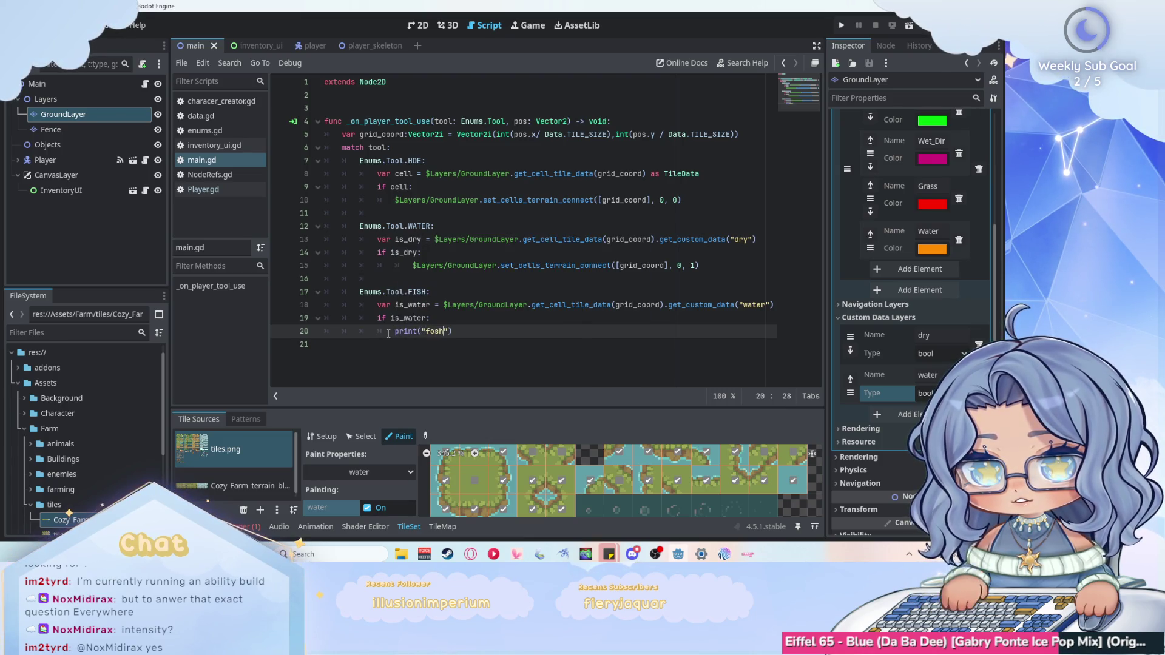
key(Left)
key(Left)
key(BackSpace)
text(i)
key(Right)
key(Right)
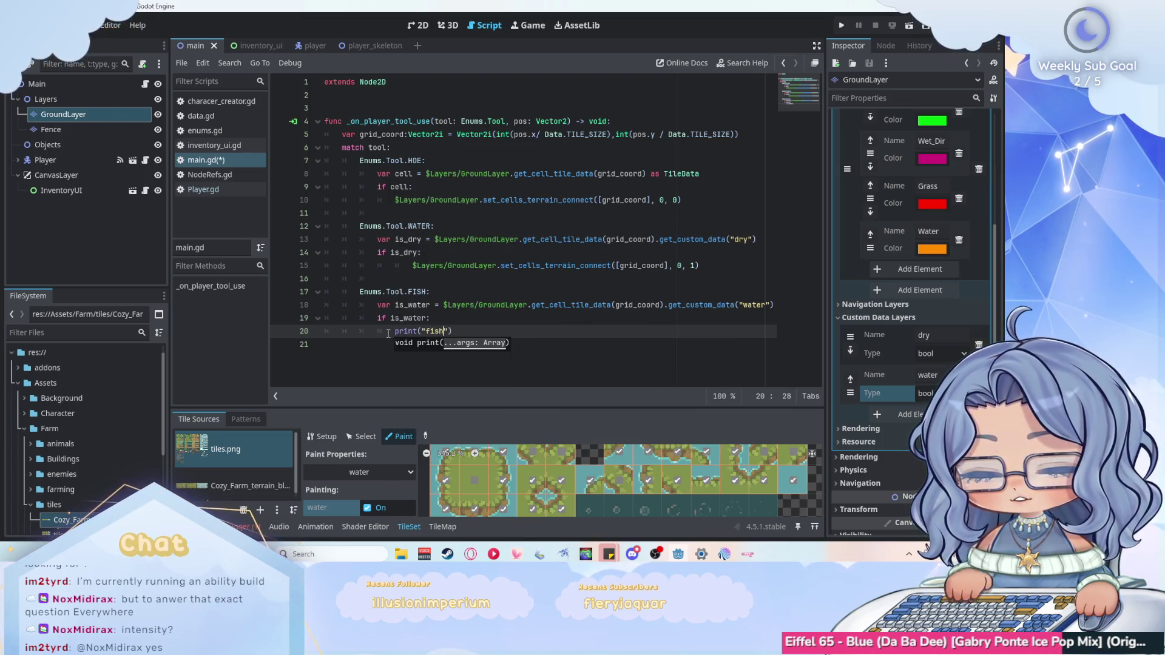
key(ctrl+s)
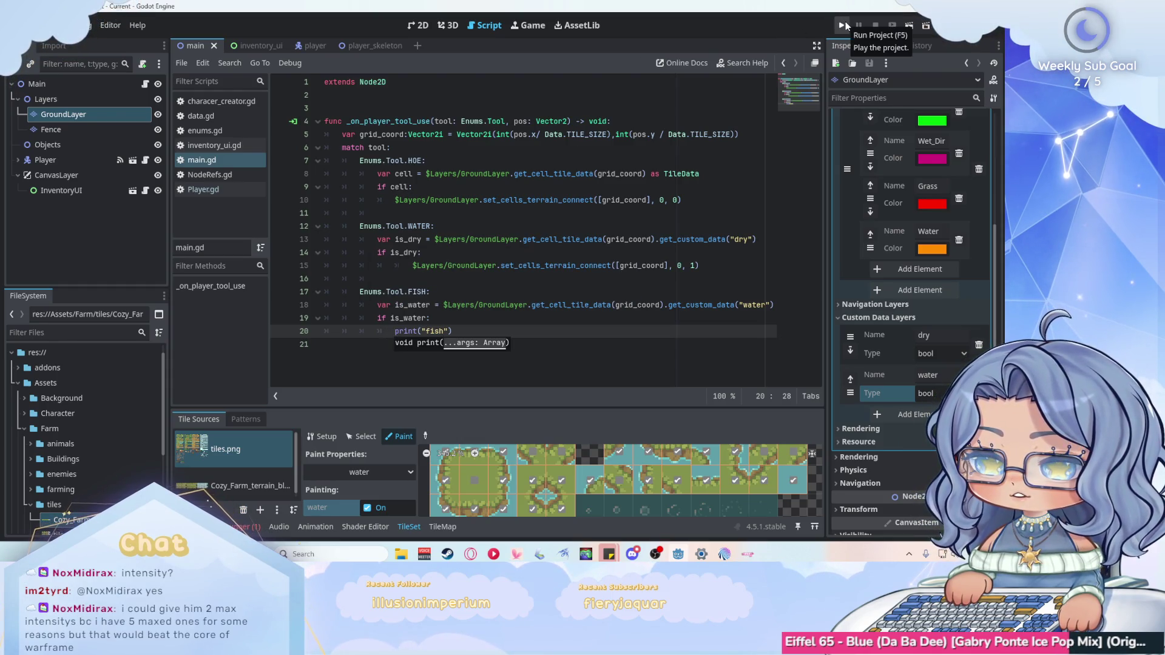
Playtest the game, using the tool twice beside the pond, then stop it and return to the 2D view.
click(845, 24)
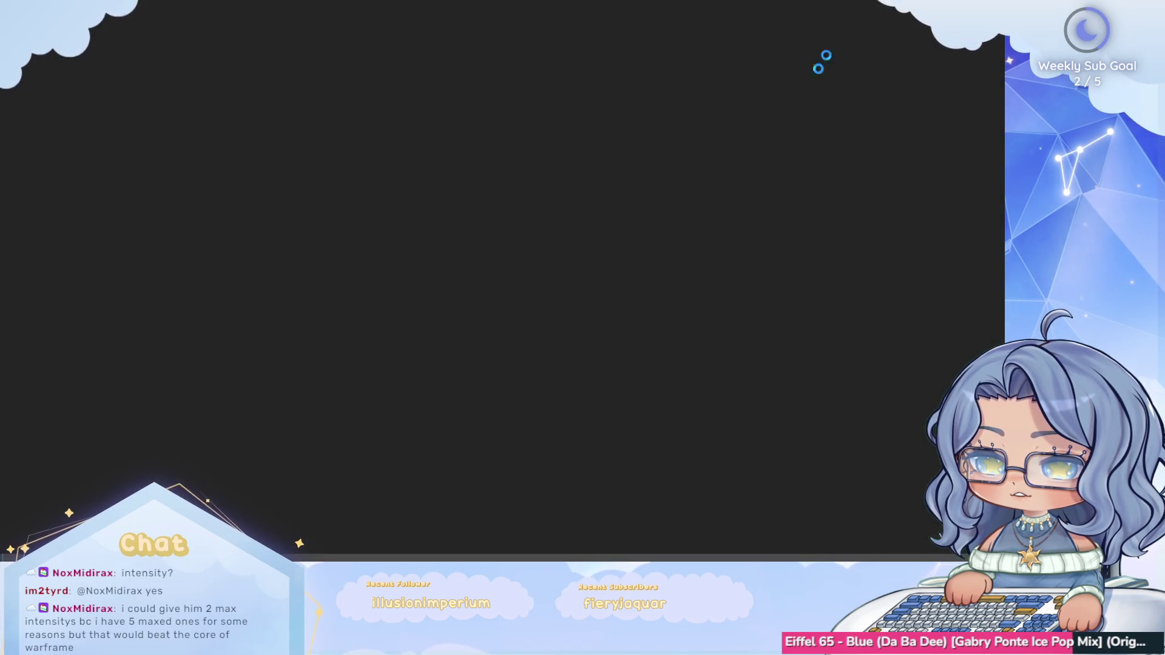
key(w)
key(d)
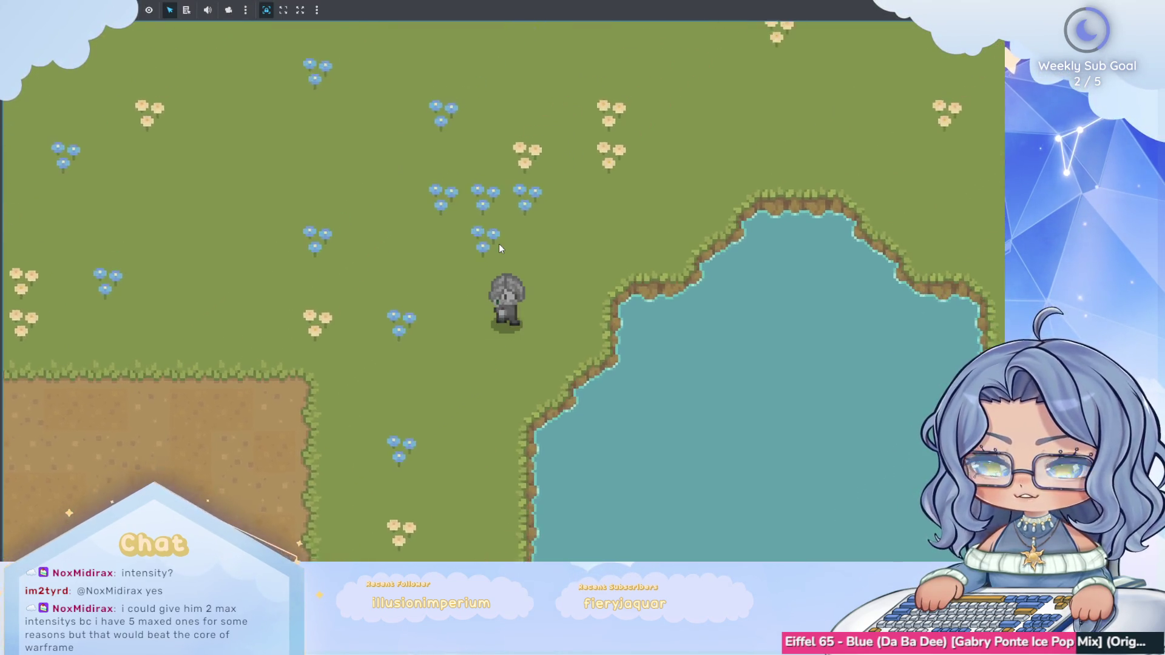
click(500, 249)
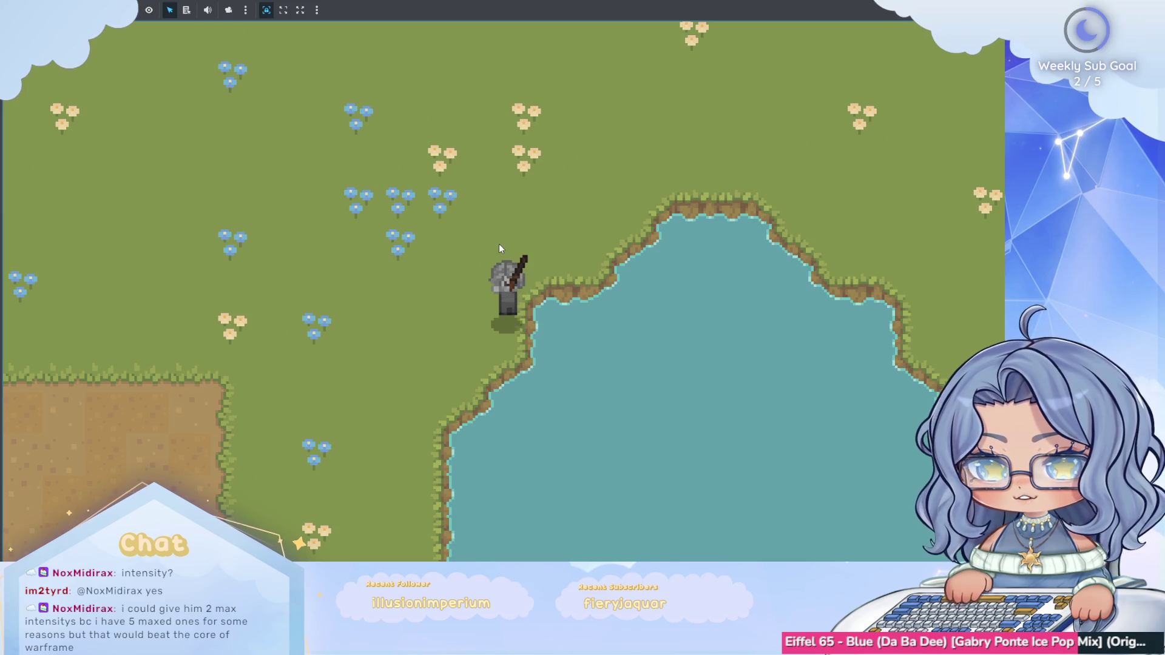
click(499, 249)
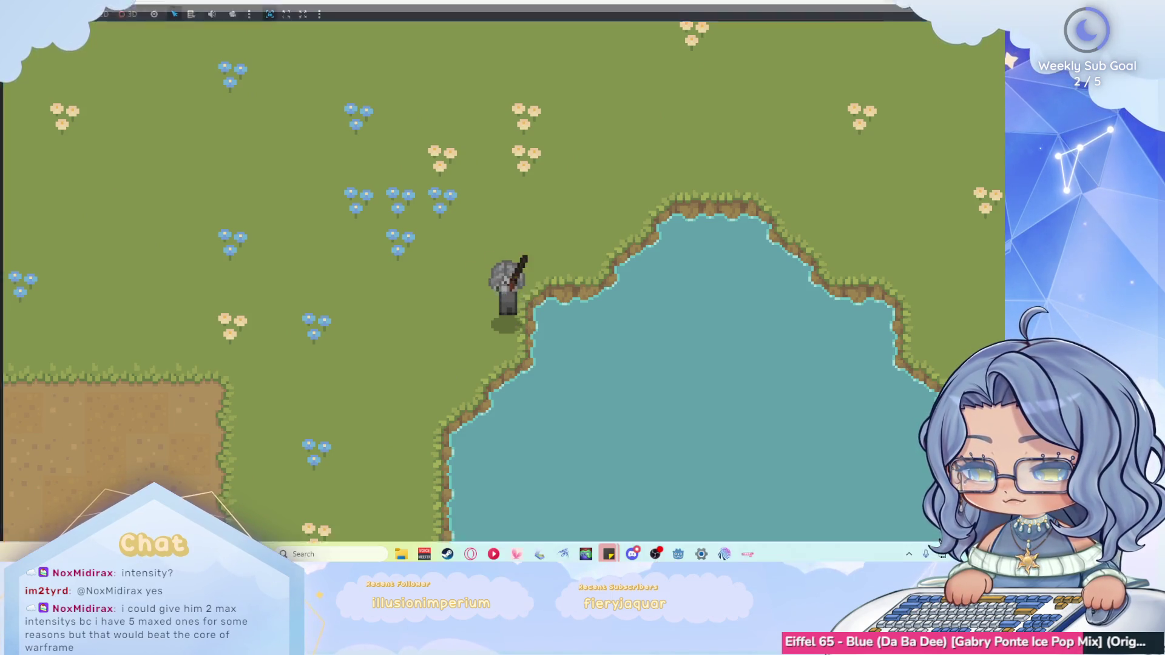
key(F8)
click(420, 25)
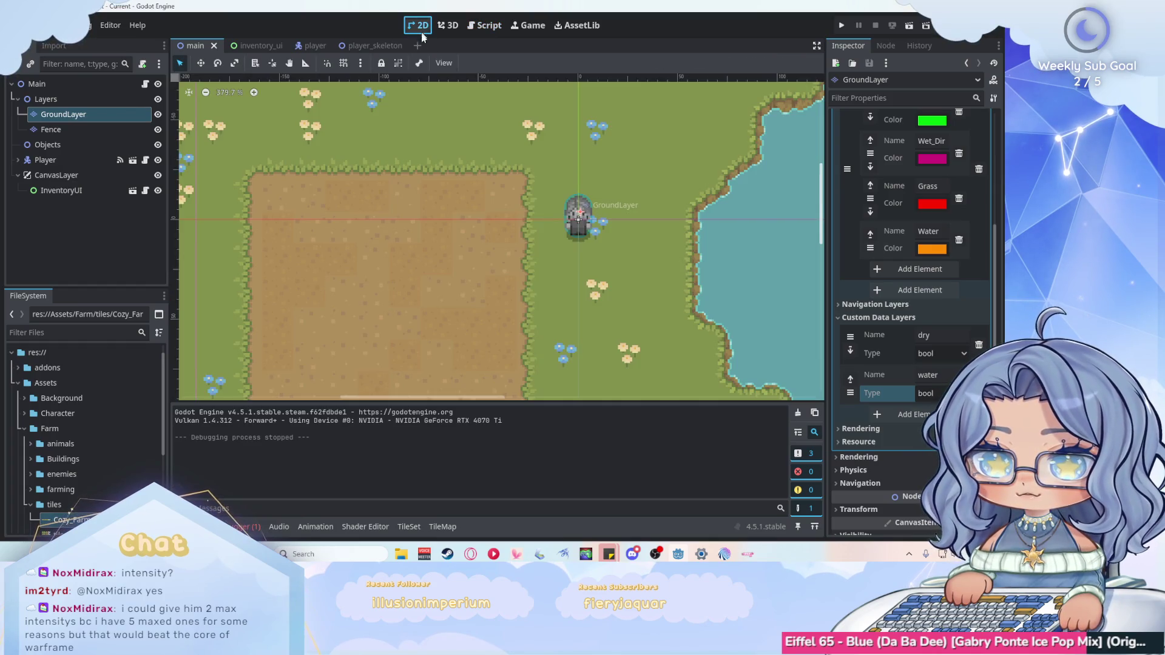
In the player's AnimationPlayer, toggle the loop mode of fish_down and fish_left.
click(306, 44)
click(63, 160)
click(452, 404)
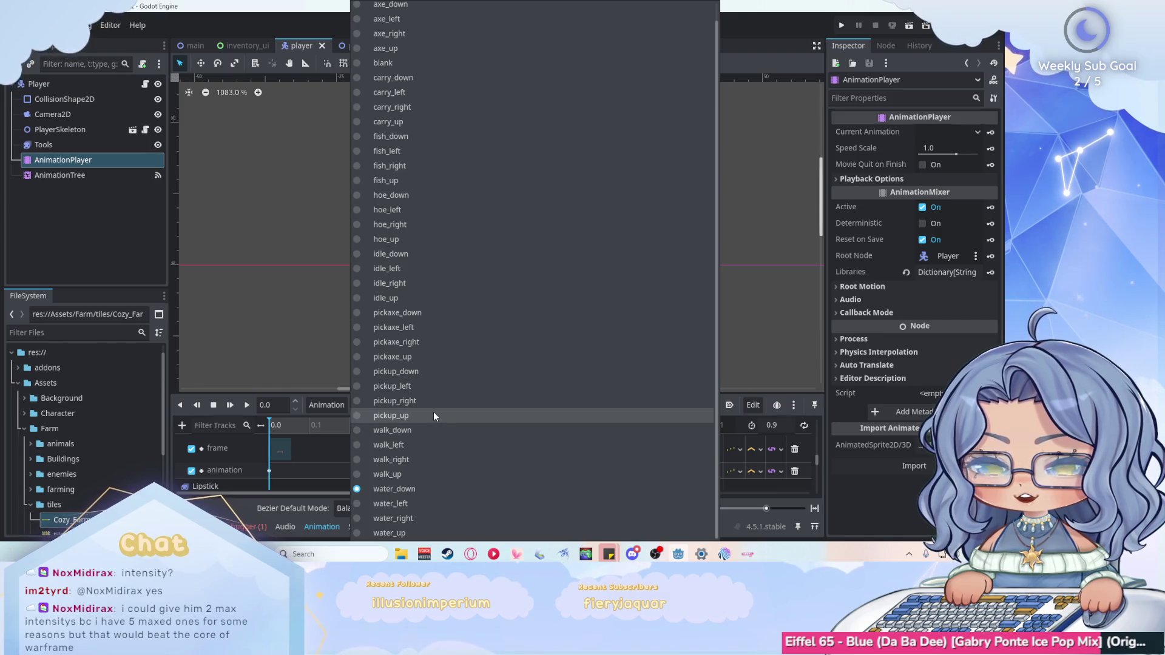
scroll(435, 402, up, 1)
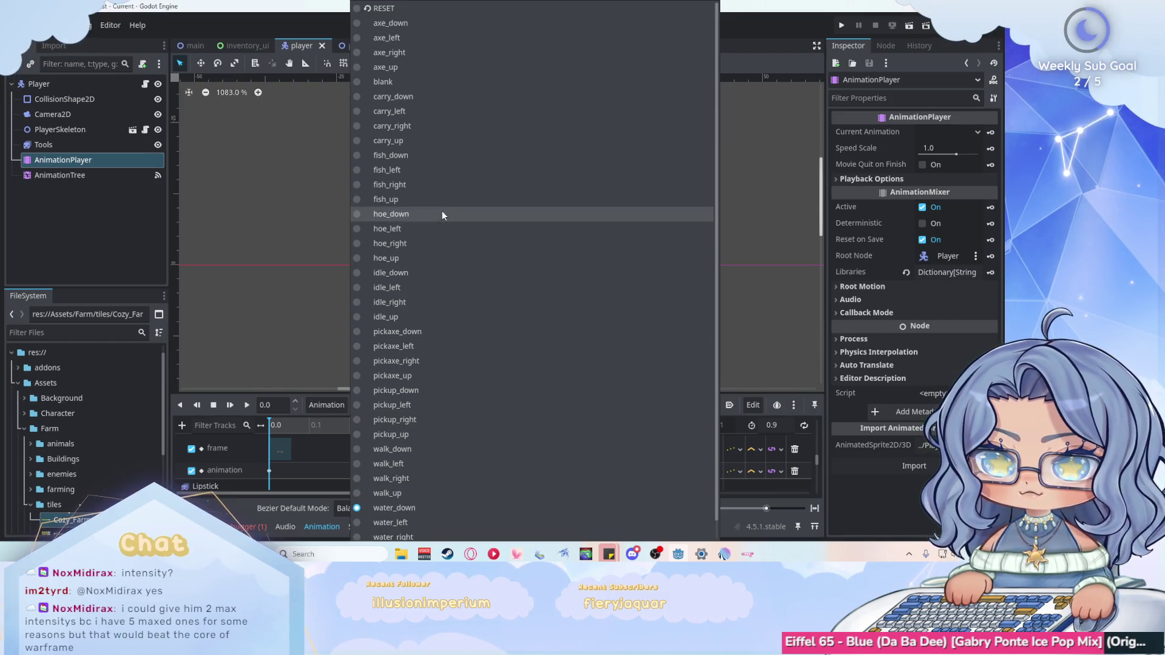
click(450, 155)
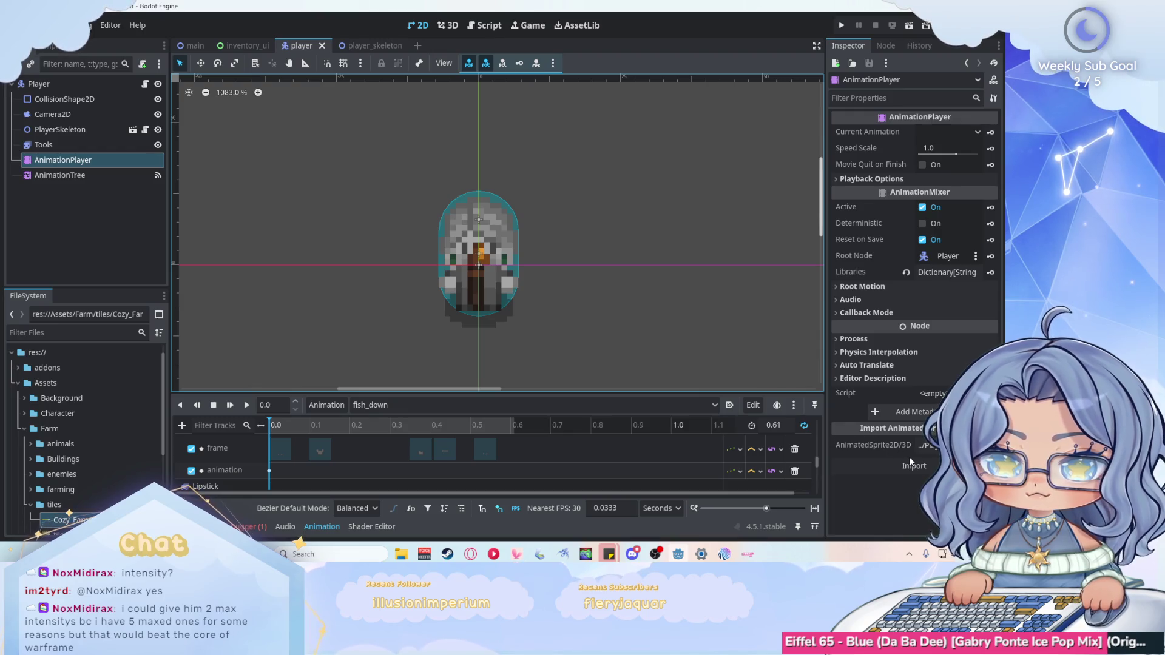
click(804, 425)
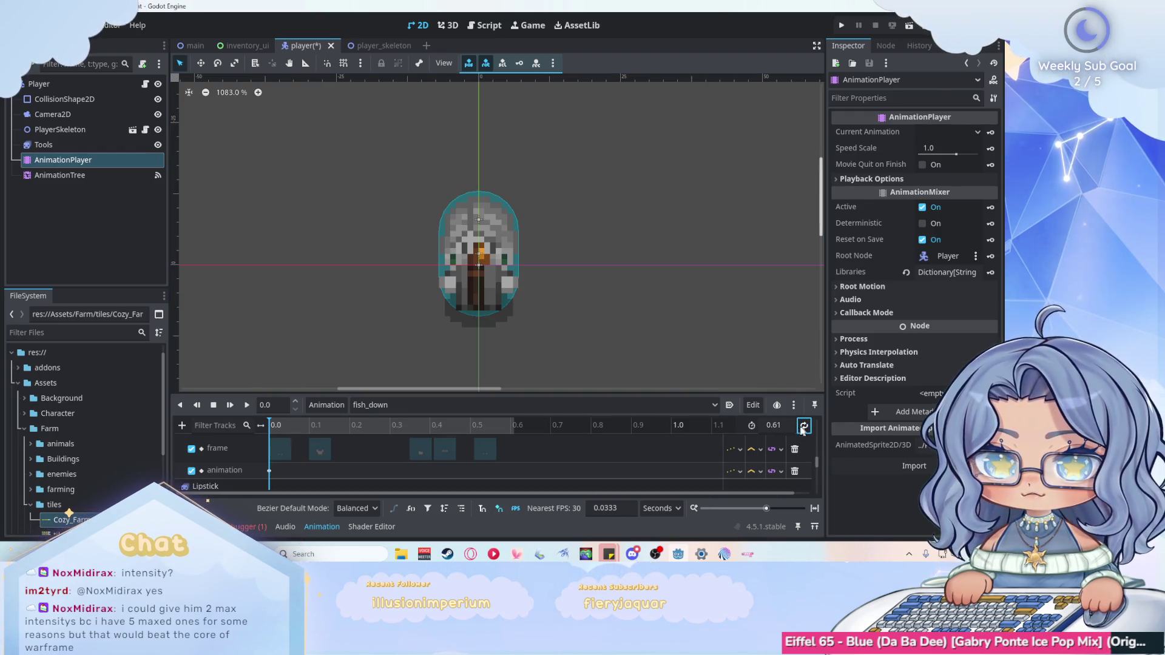
click(606, 405)
click(582, 185)
click(805, 427)
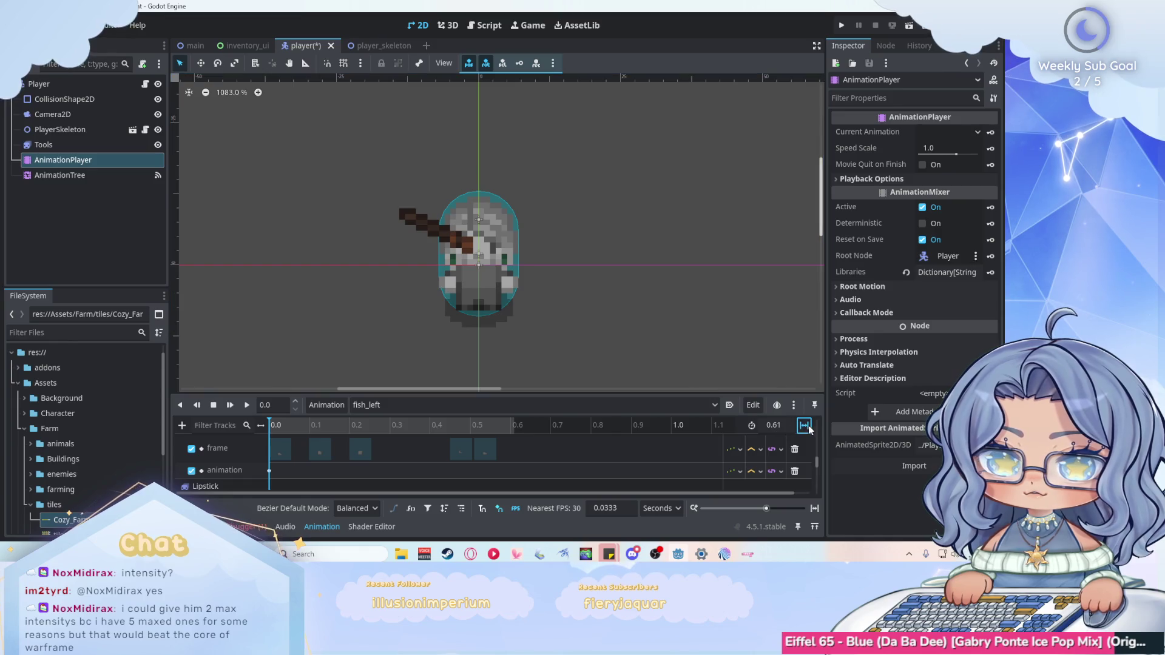
Toggle loop mode for fish_right and fish_up, then save the player scene.
click(698, 405)
click(541, 200)
click(805, 426)
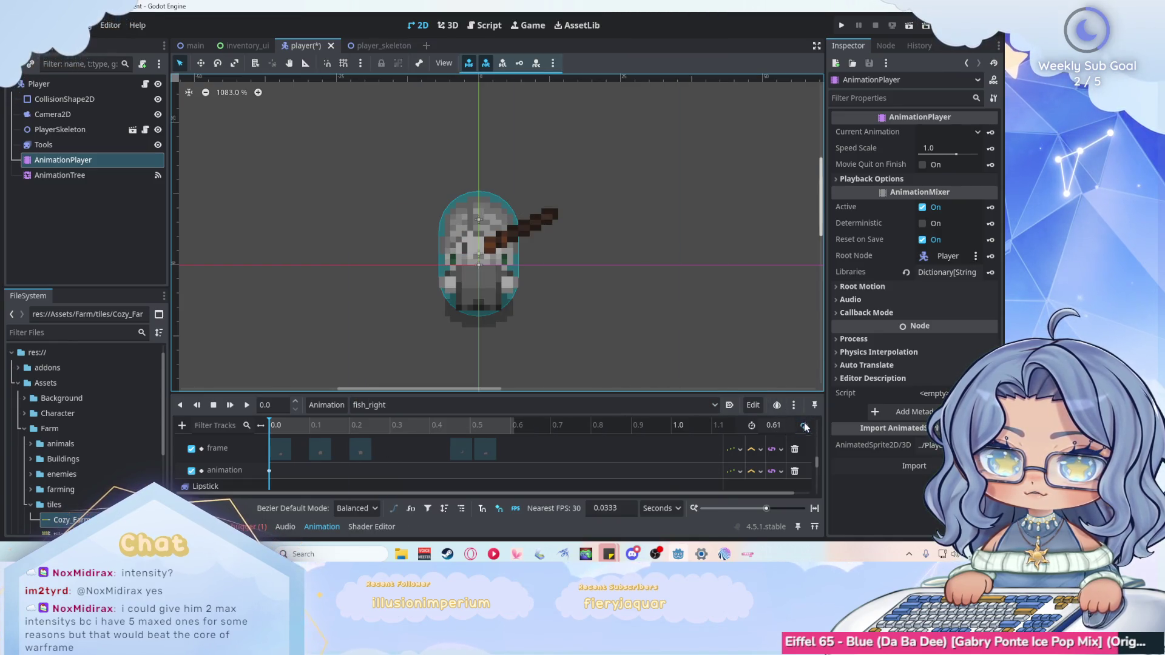
click(671, 406)
click(534, 198)
click(803, 426)
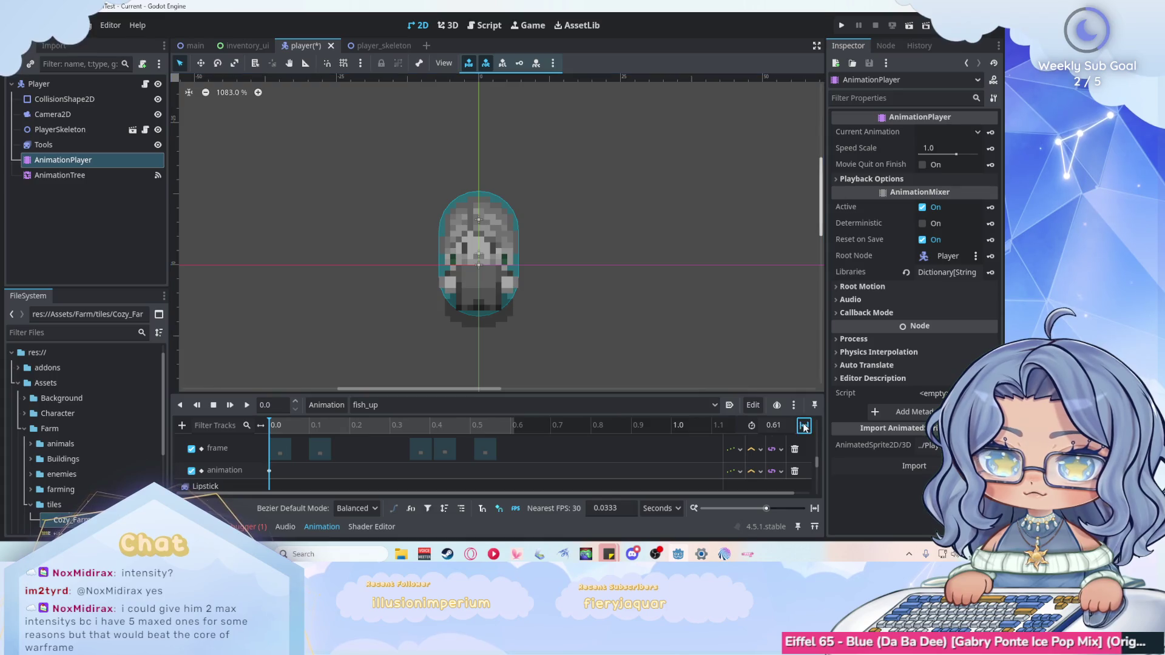
click(804, 426)
key(ctrl+s)
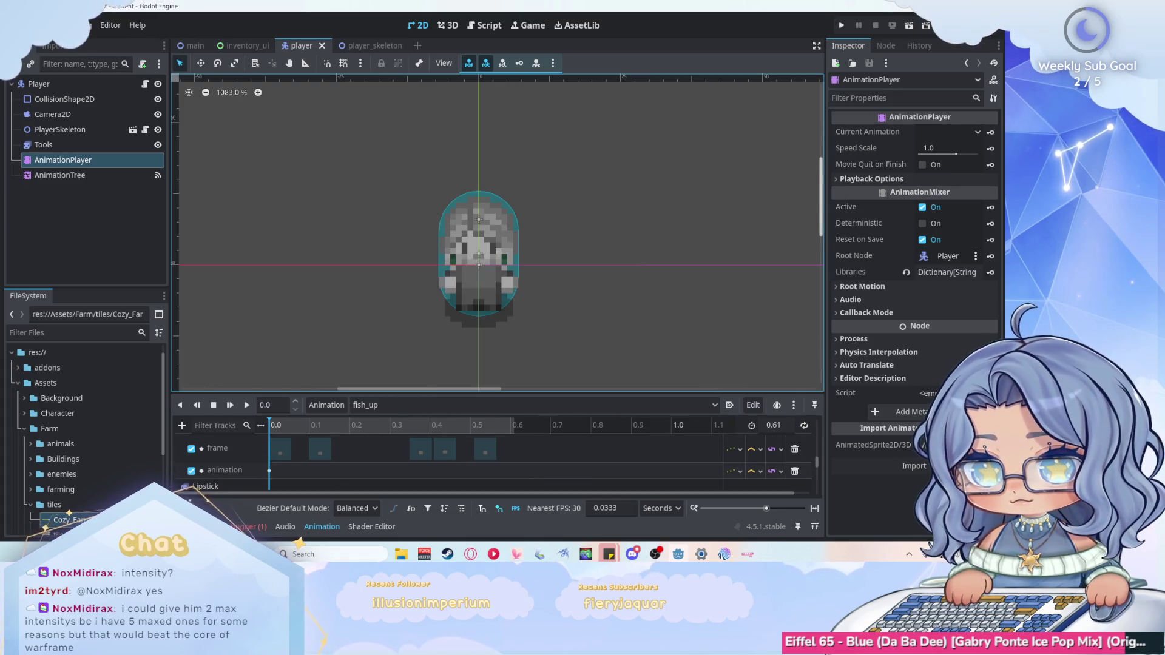
Clear the Output log and playtest the main scene, using the tool beside the pond.
scroll(334, 475, down, 3)
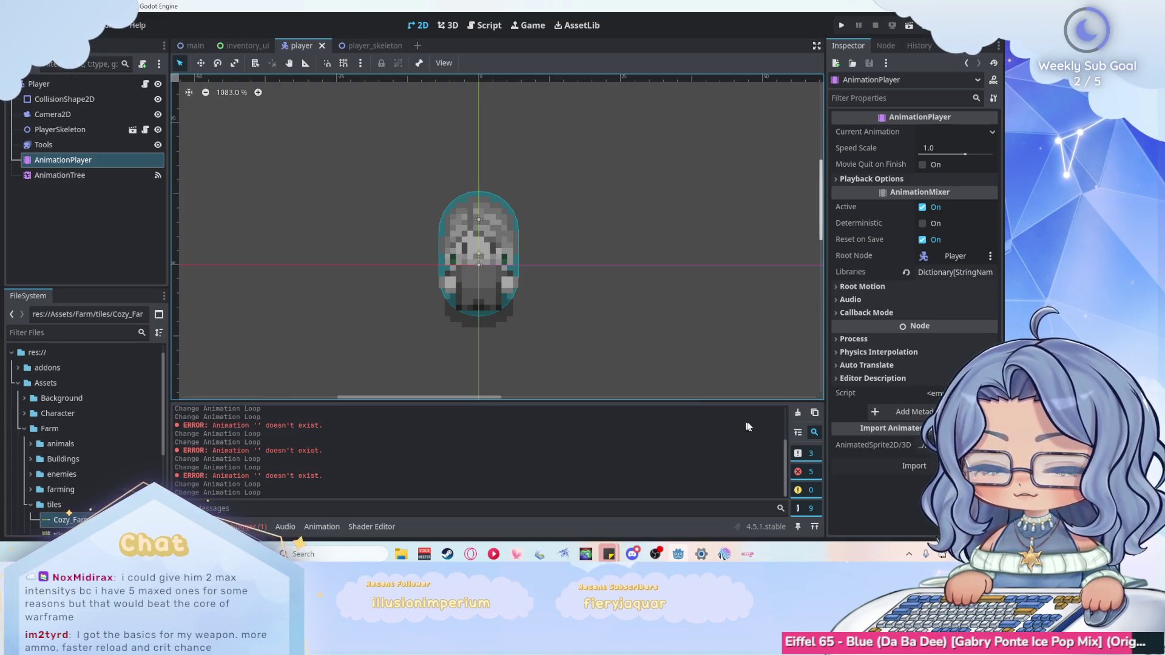
click(798, 413)
click(198, 49)
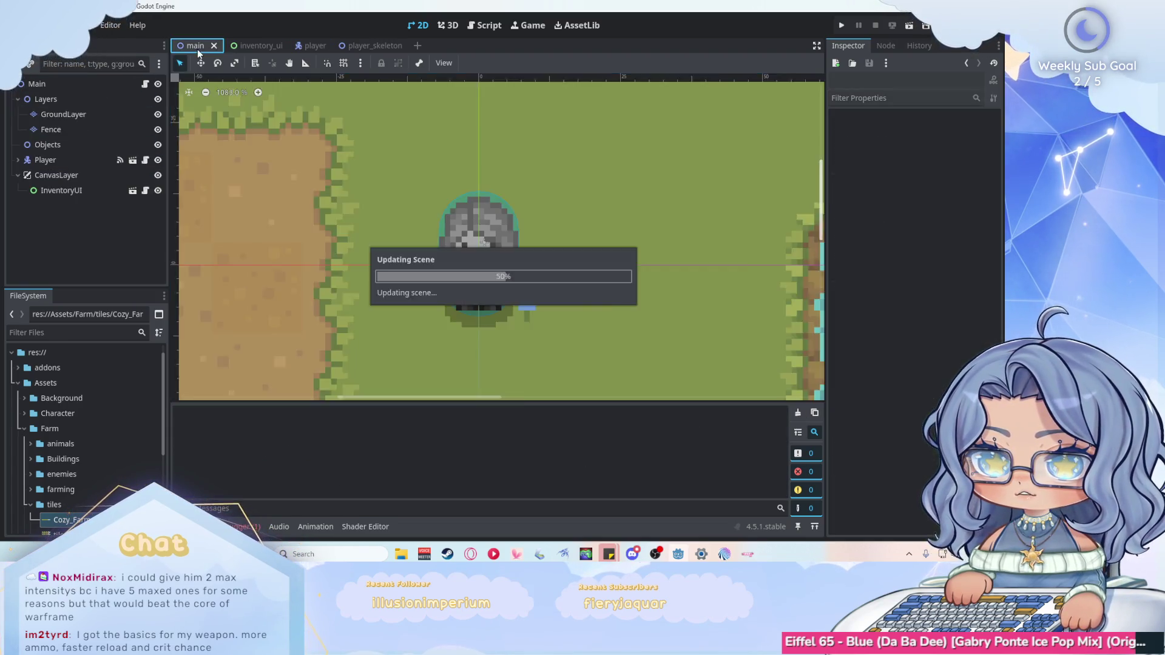
click(842, 25)
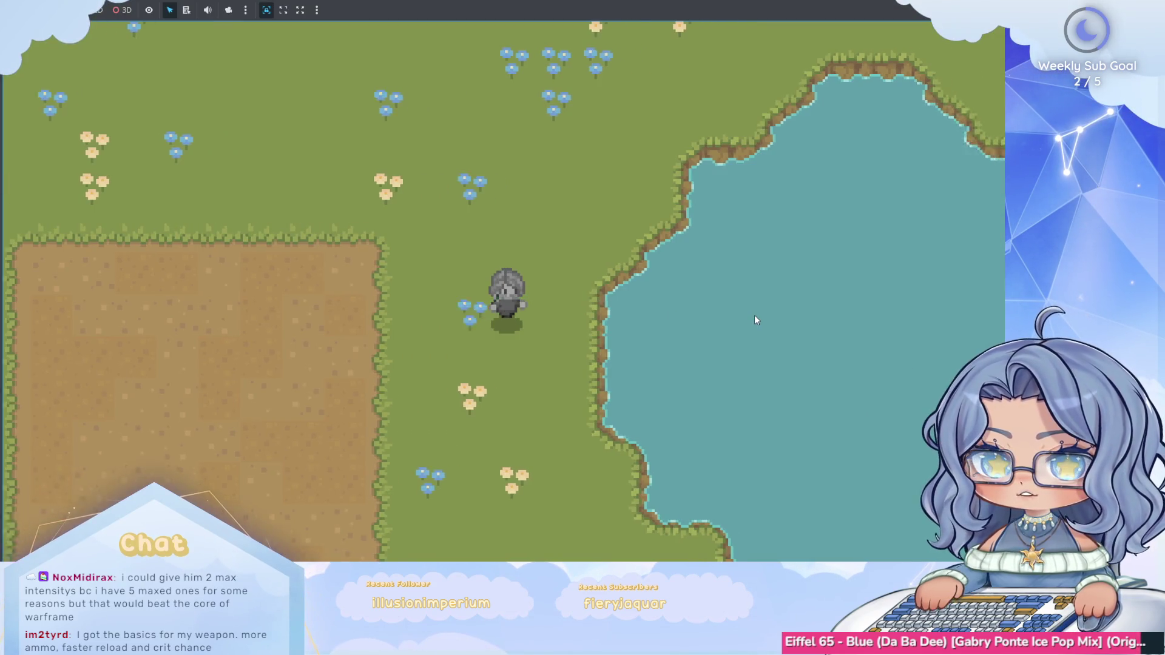
key(d)
click(754, 320)
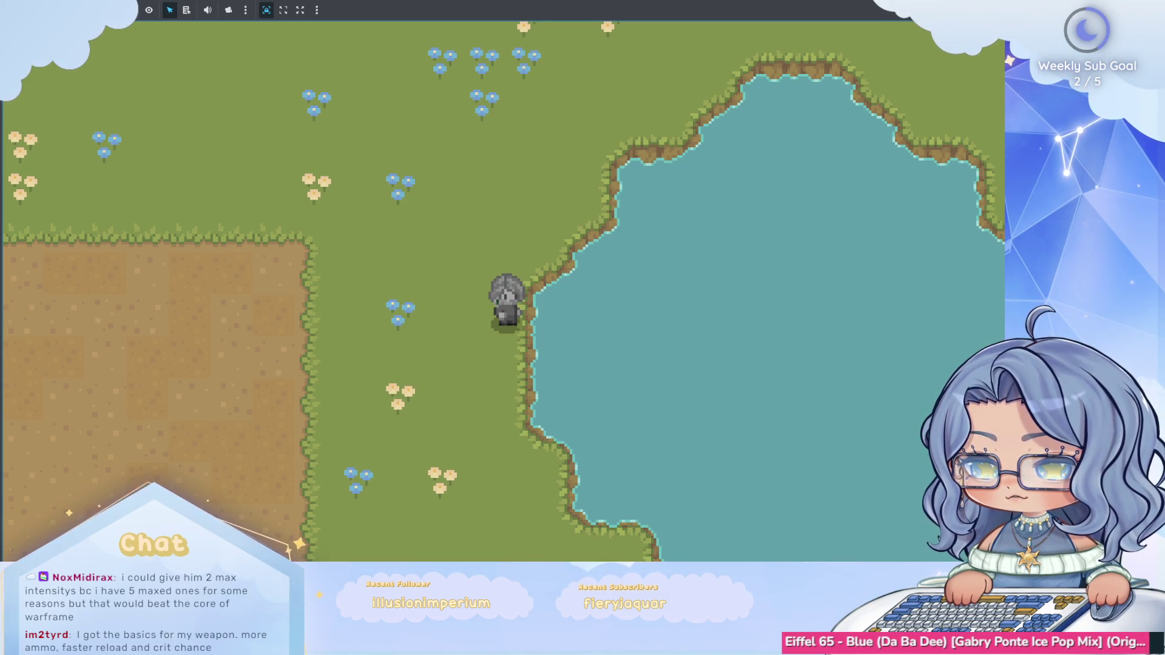
key(F8)
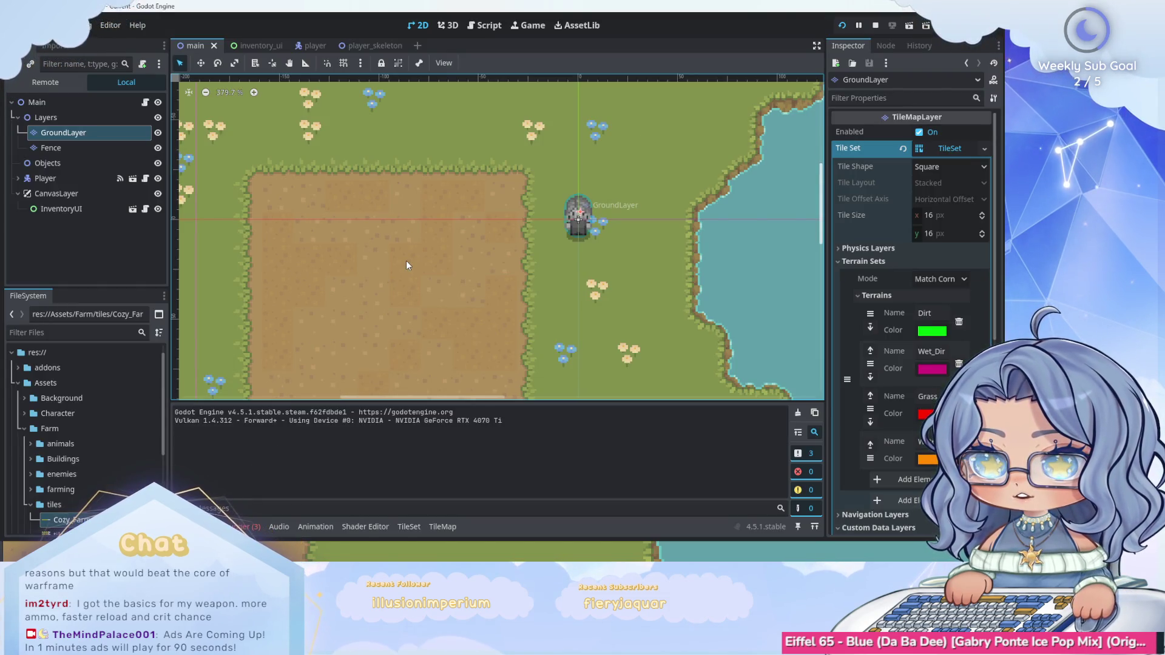
Select the Background sprite, then playtest walking along the lake shore and return to the player scene.
click(563, 230)
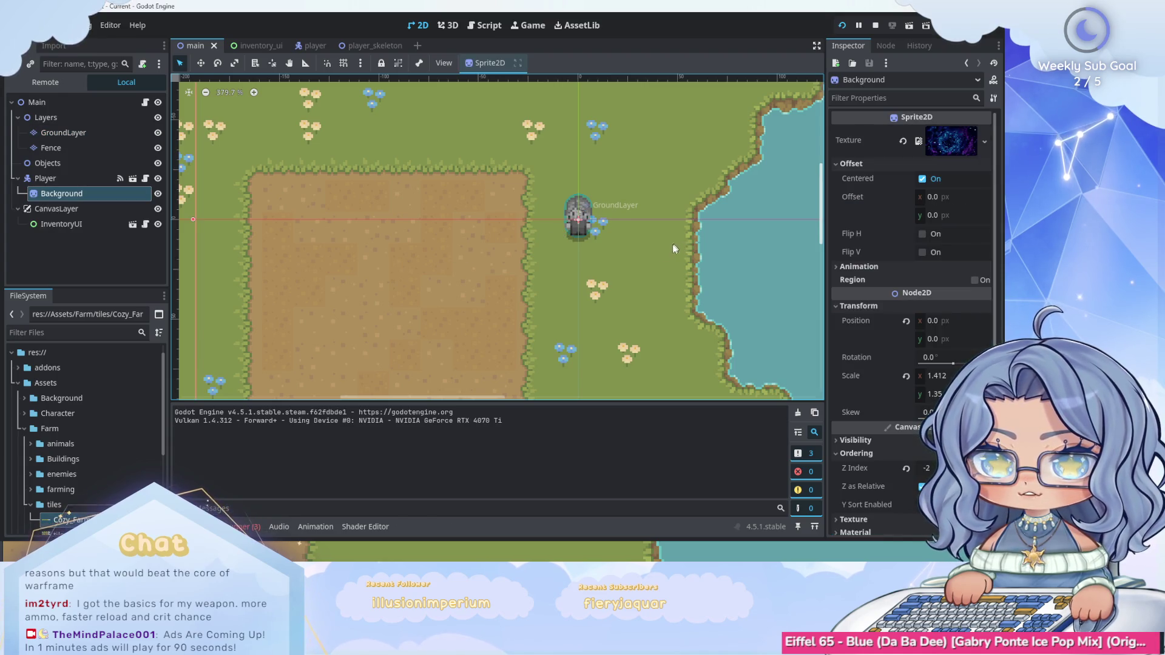
key(F5)
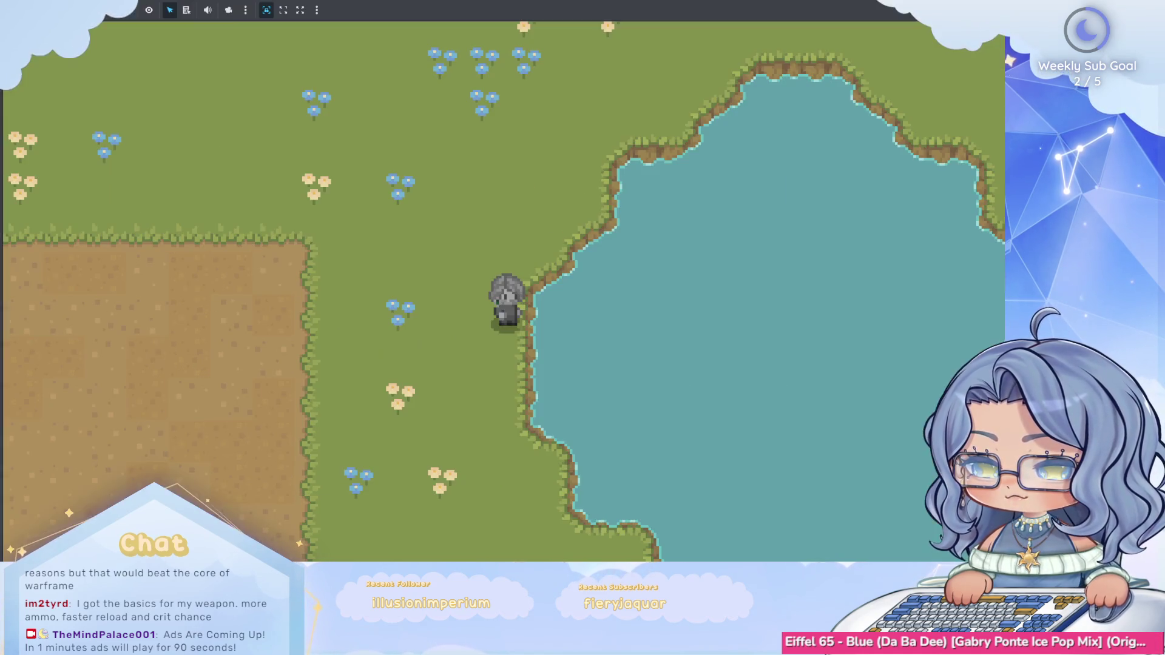
key(Down)
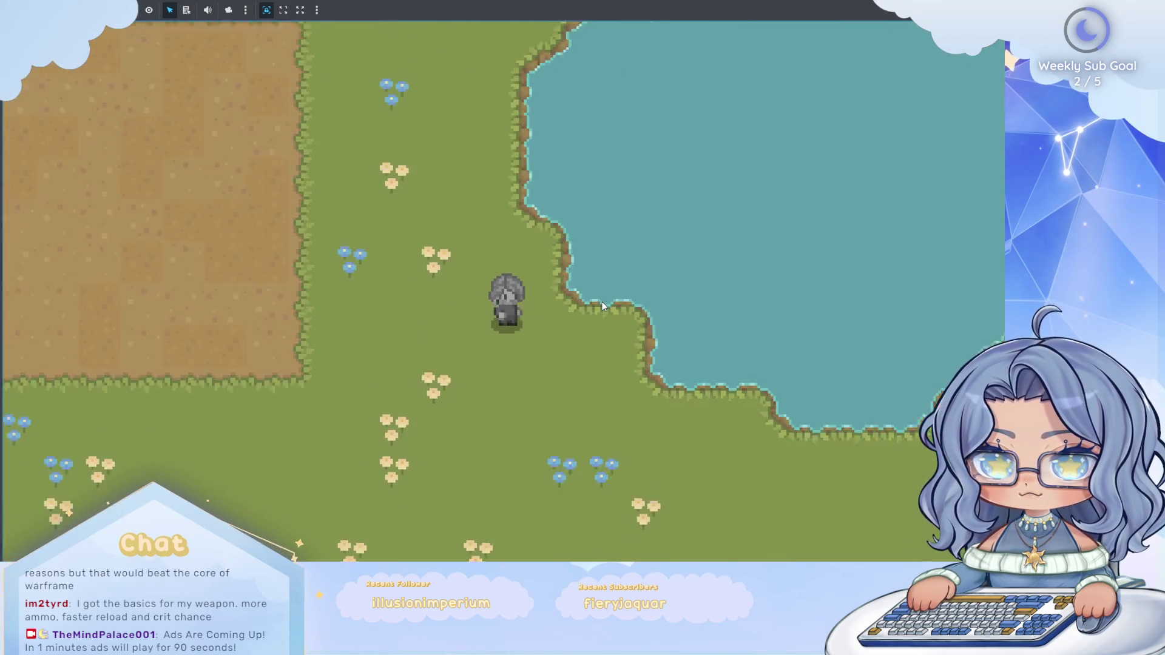
key(Right)
key(Left)
key(Right)
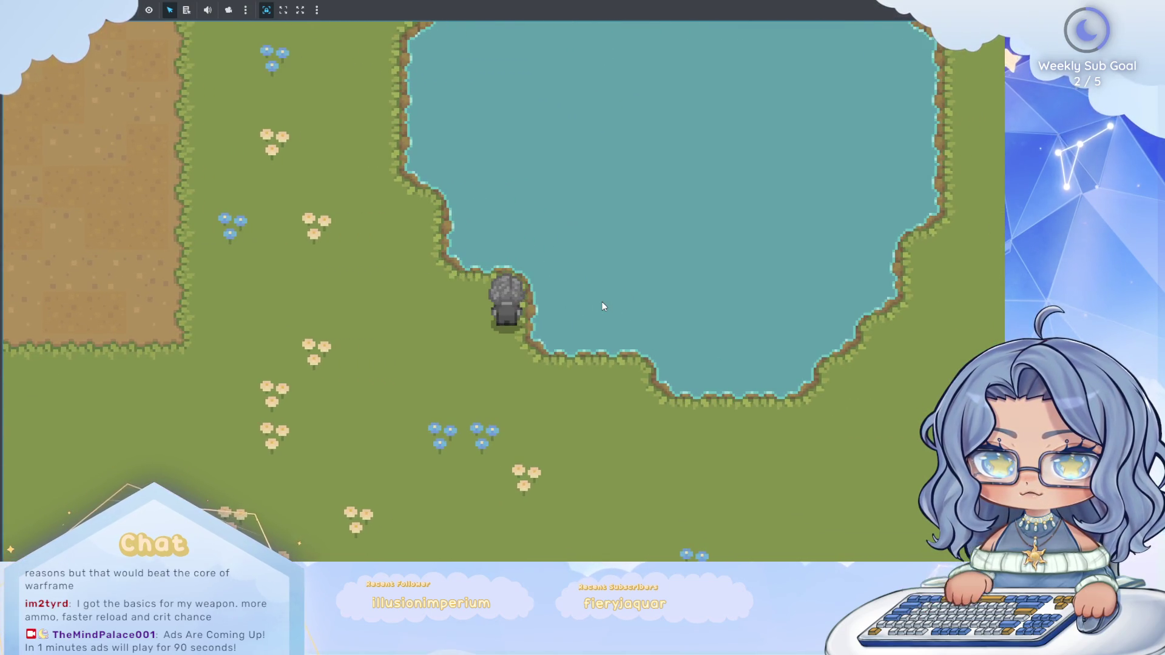
key(Left)
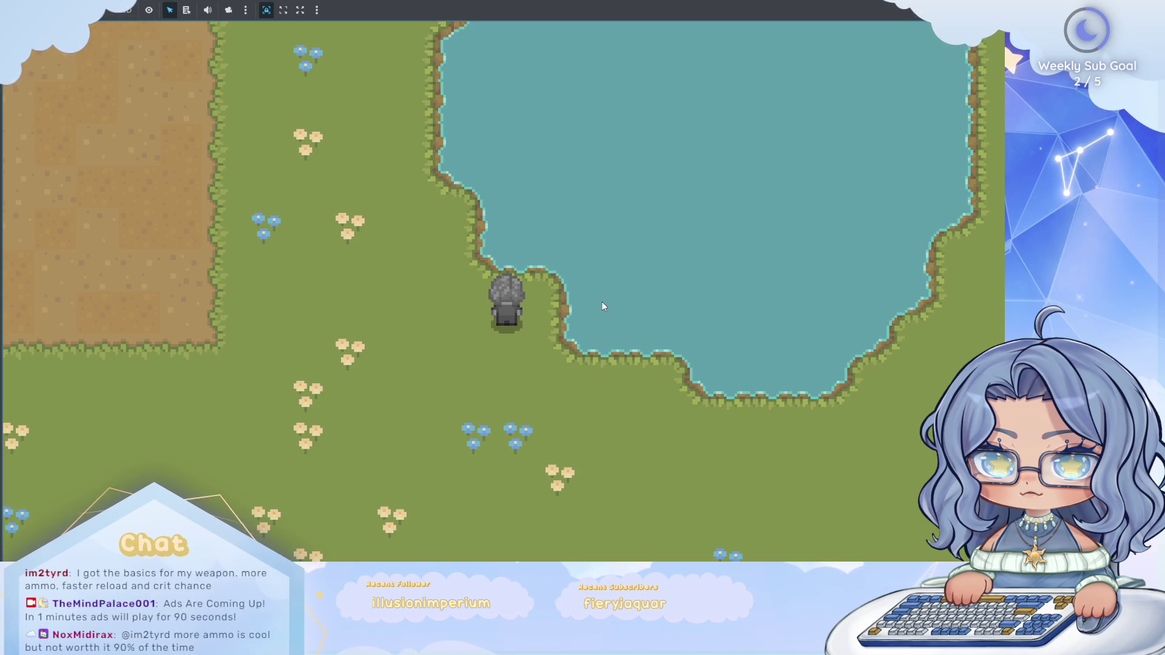
key(Down)
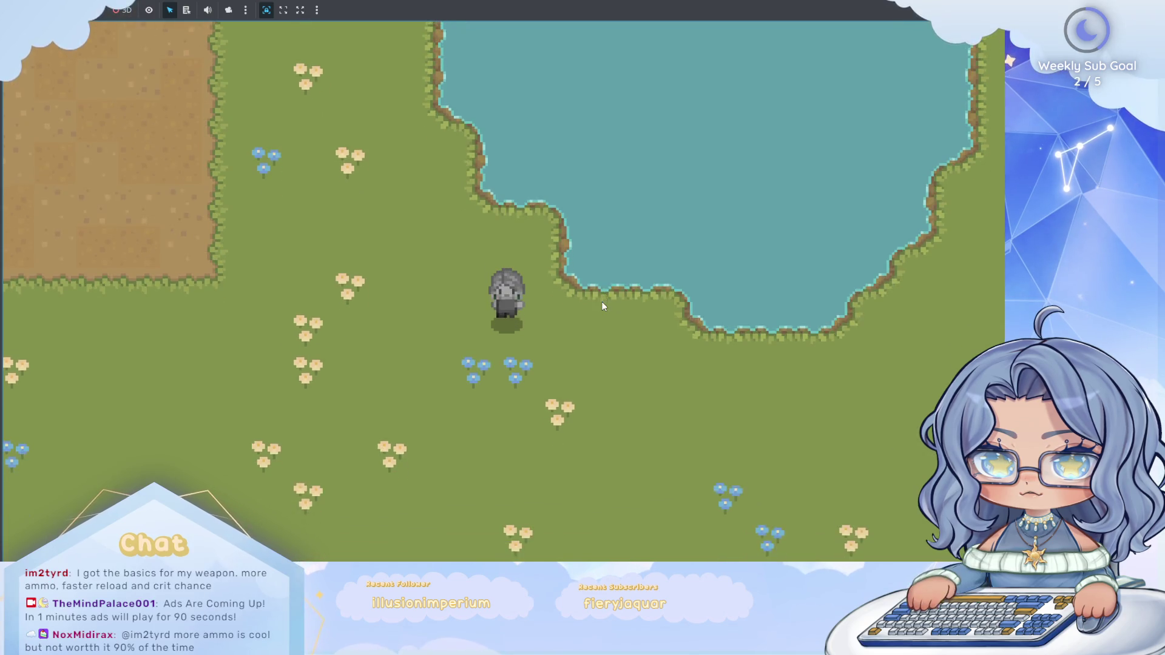
key(Up)
key(Down)
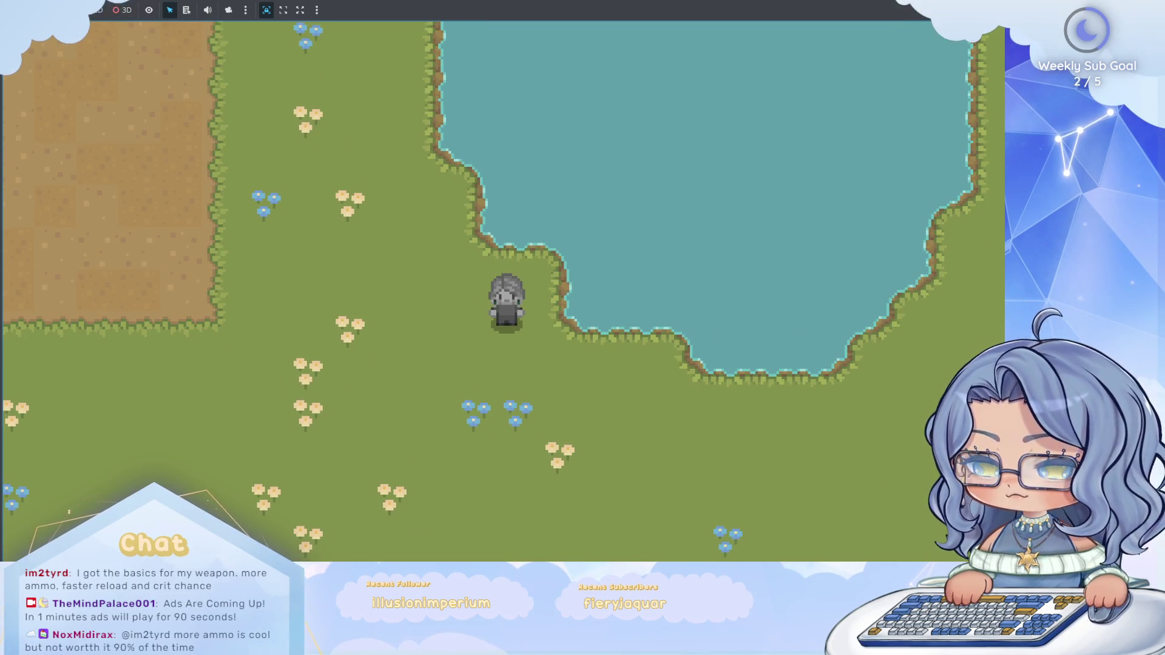
key(F8)
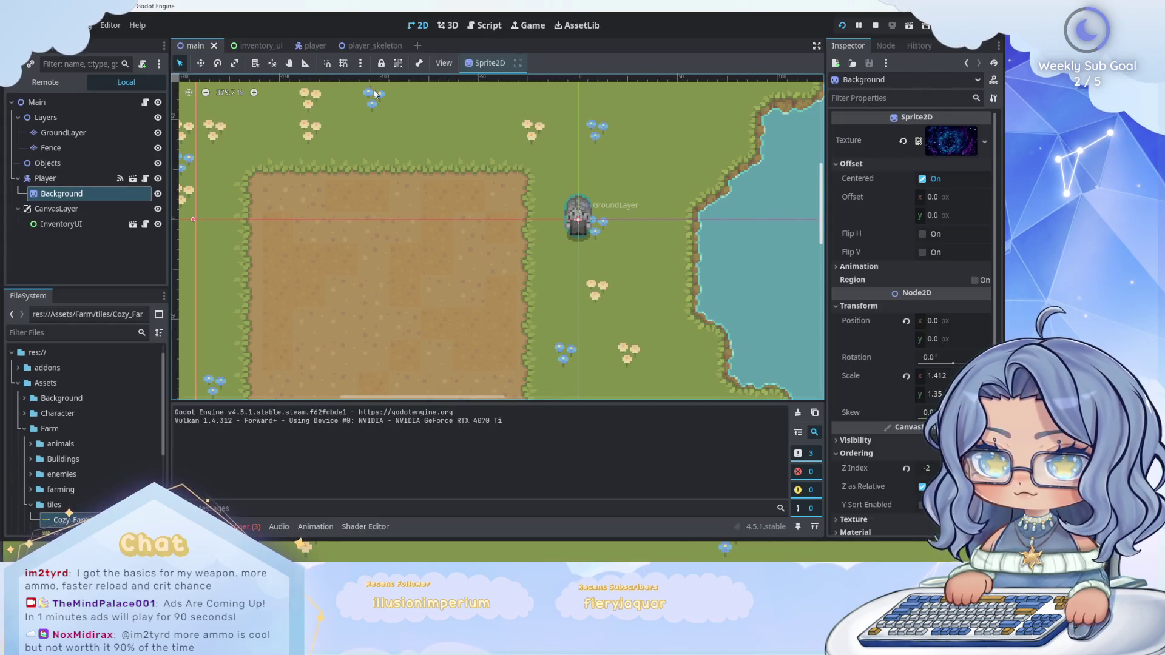
click(301, 46)
Shorten the player's collision capsule from the bottom, then run the game and walk to the pond's edge.
click(67, 117)
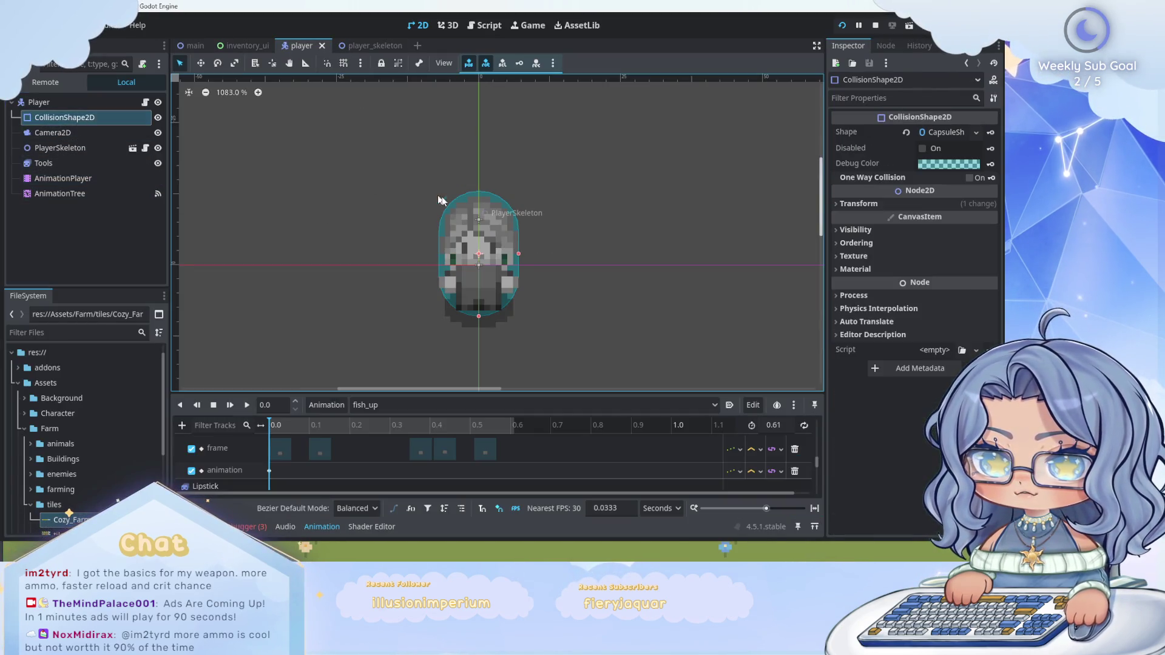
drag(480, 319, 483, 294)
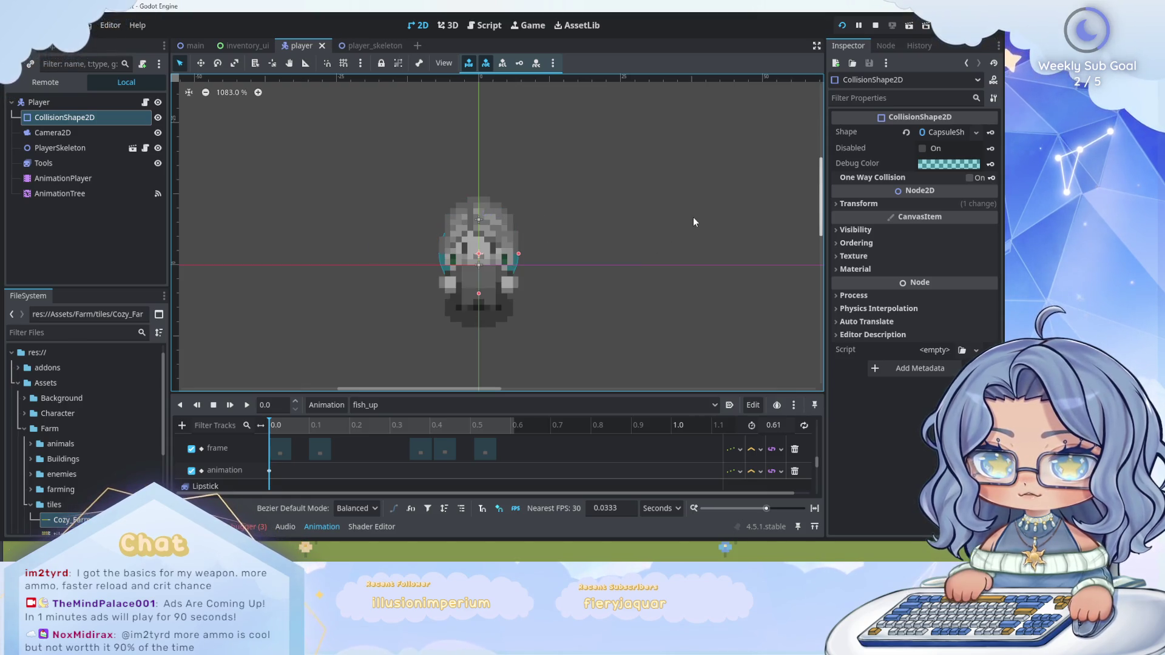
click(841, 23)
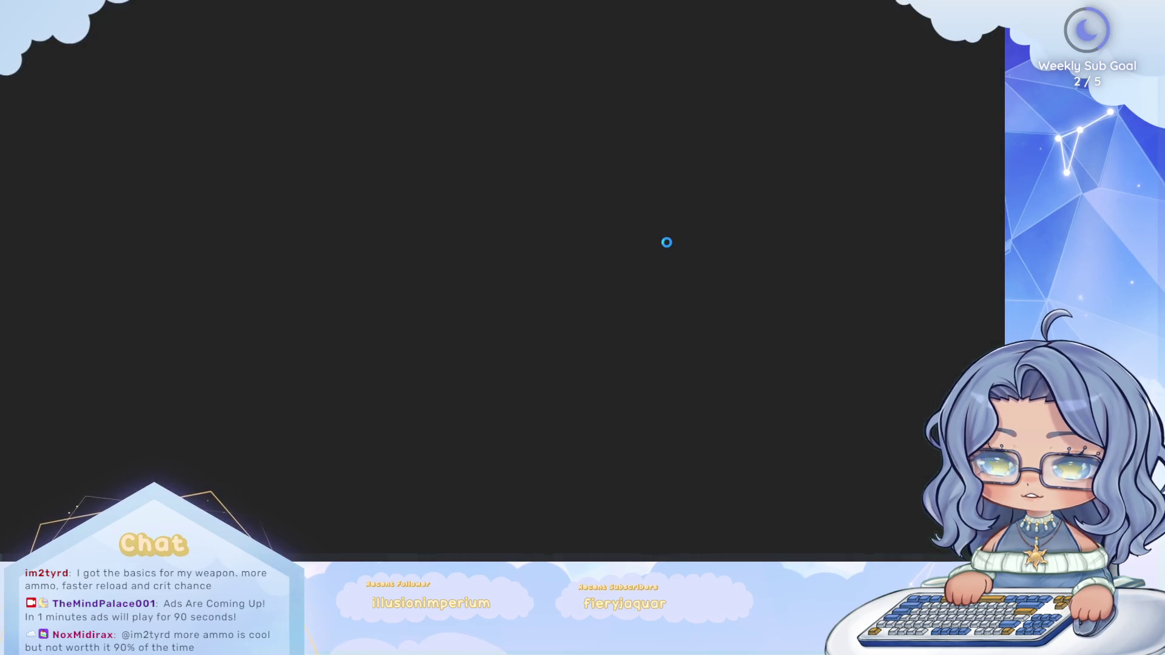
key(Up)
key(Down)
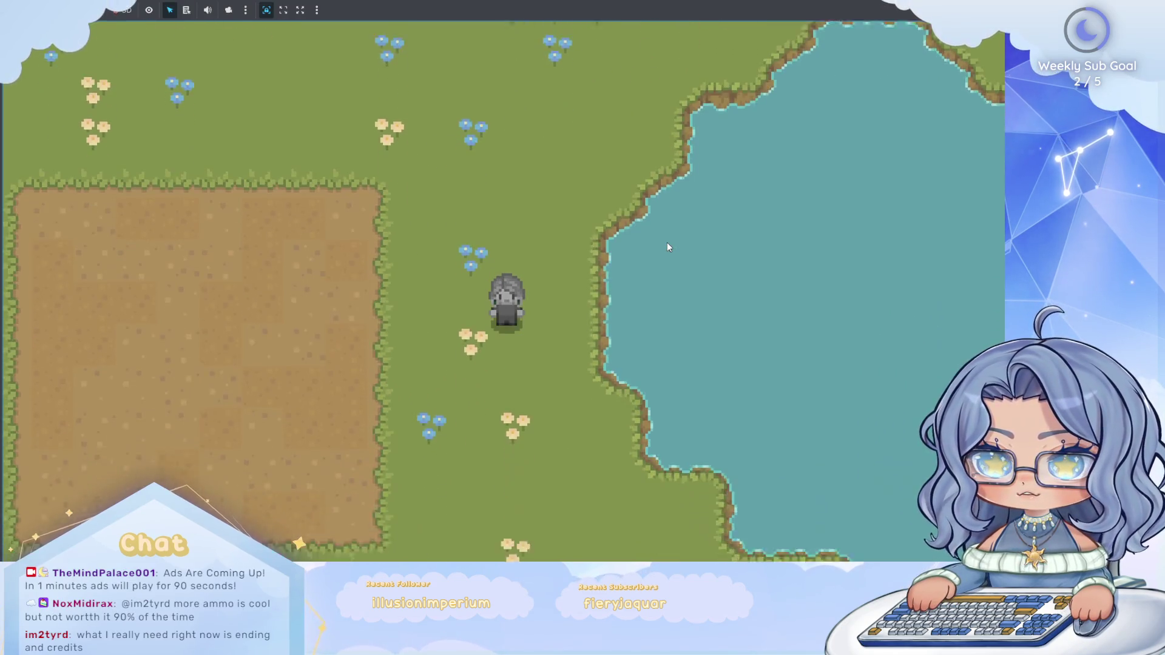
key(Right)
key(Down)
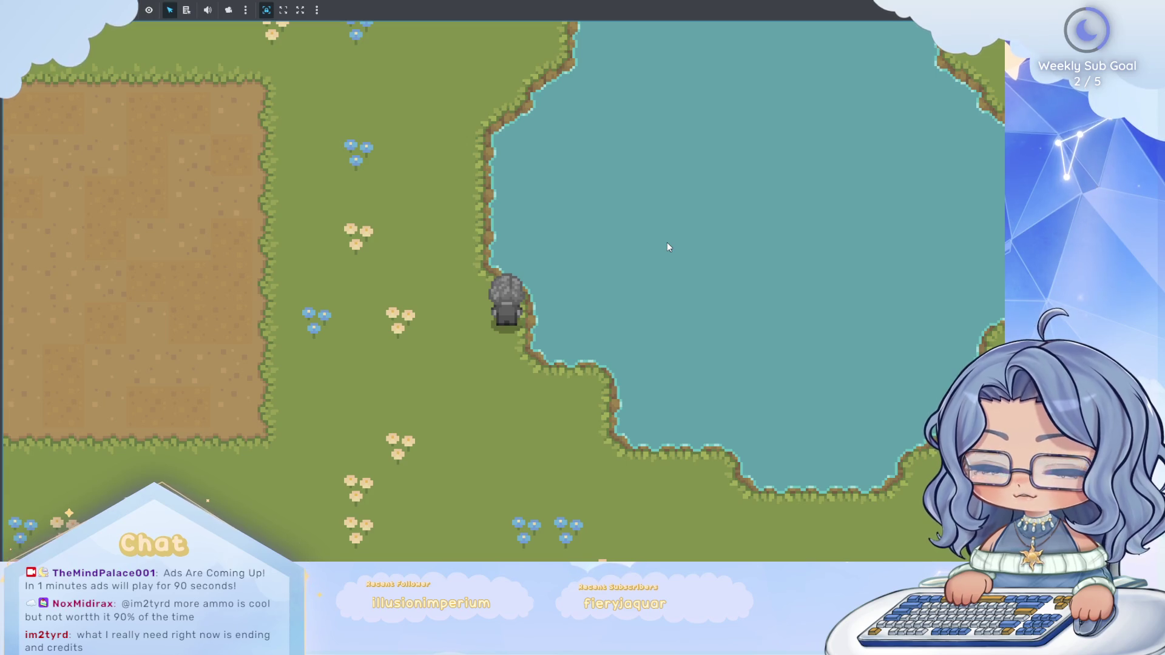
Walk the farmer along the pond, across the grass, and back along the shore.
key(Down)
key(Right)
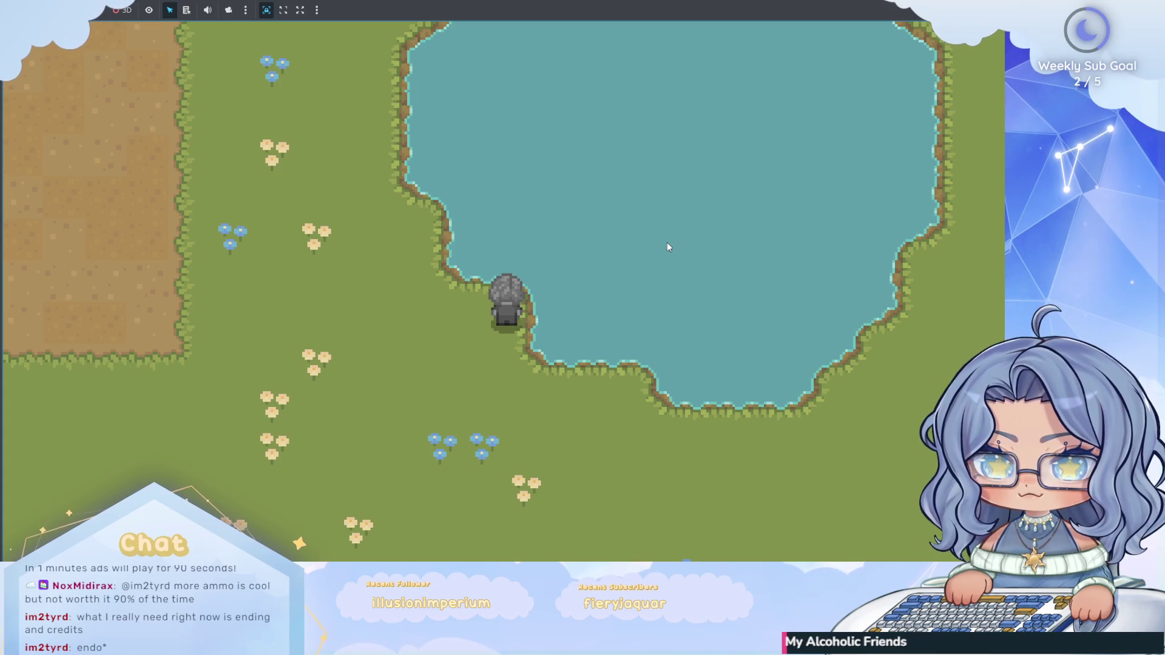
key(Left)
key(Up)
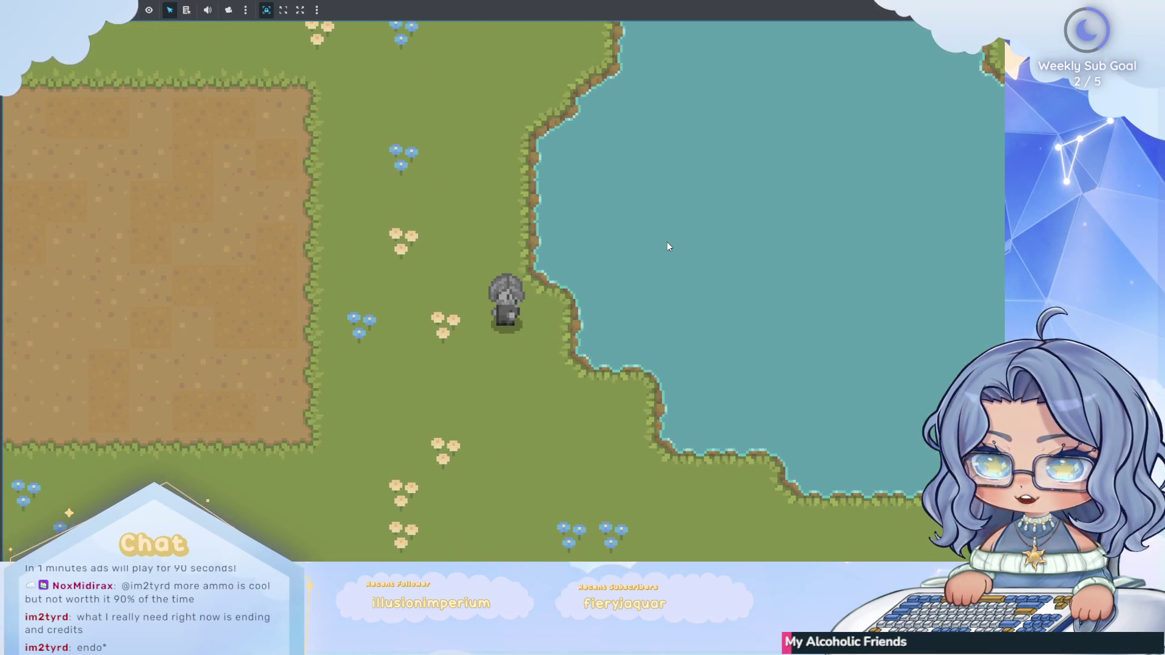
key(Left)
key(Up)
key(Right)
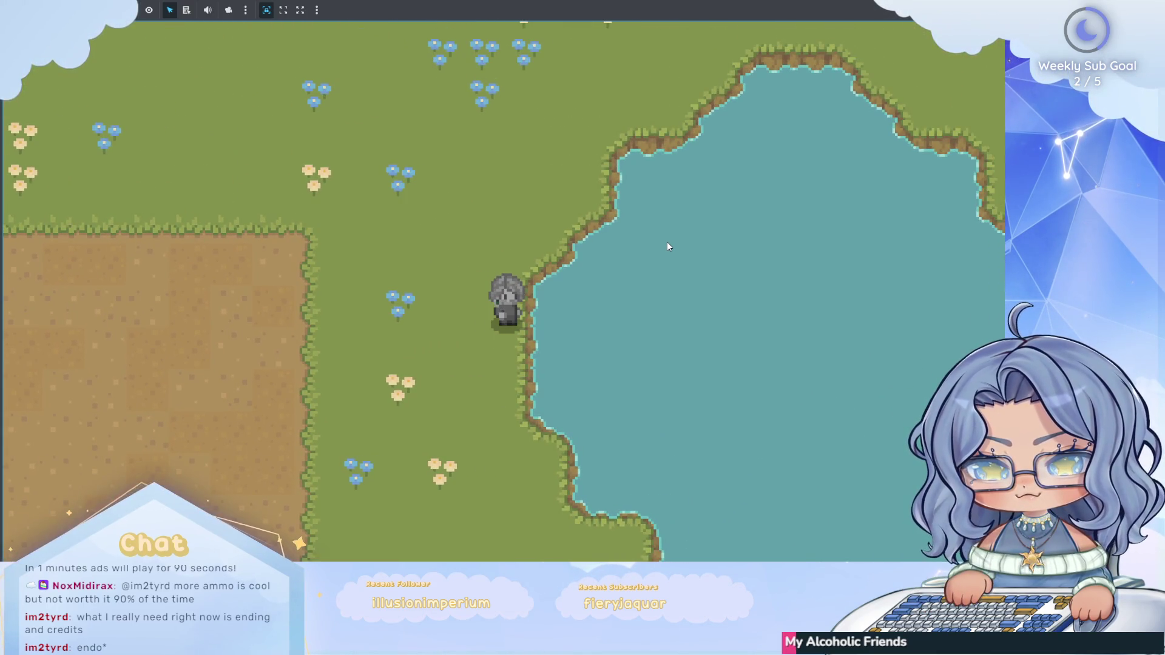
key(Up)
key(Right)
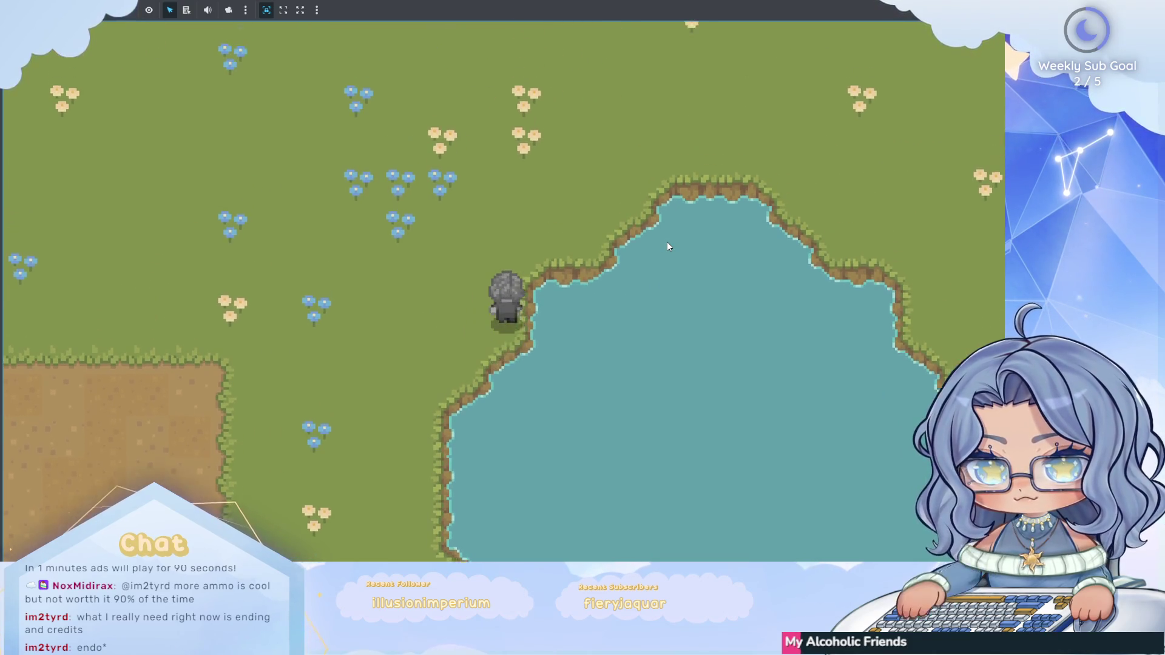
key(Down)
key(Left)
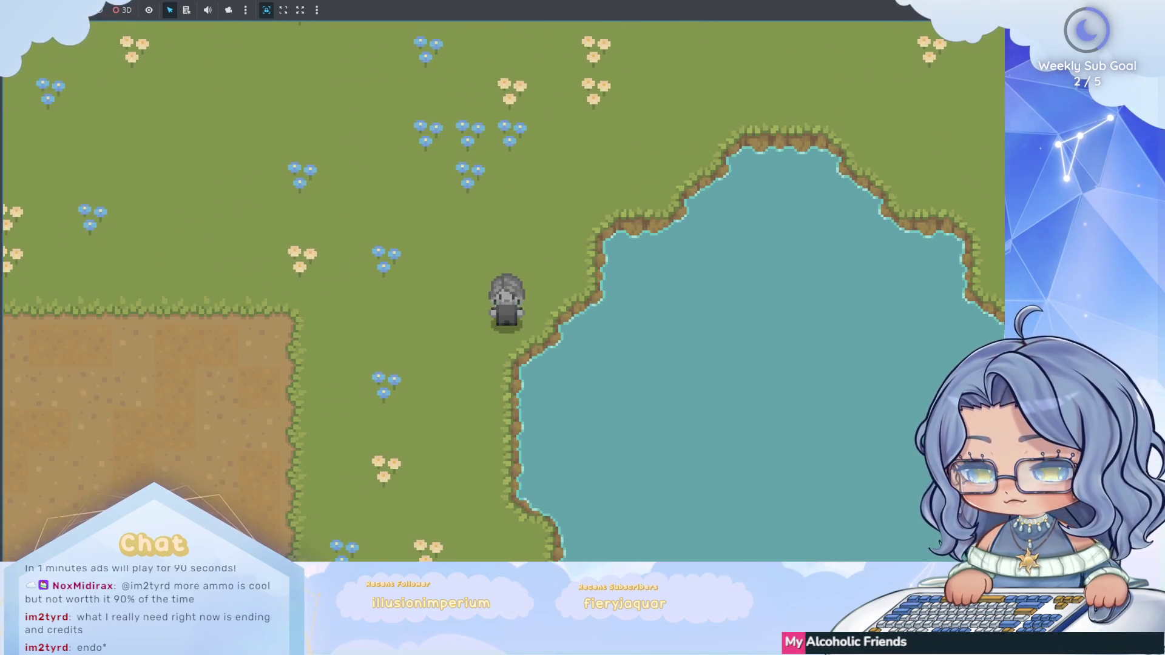
Stop the game, stretch the collision capsule taller downward, nudge it slightly lower, and run again.
key(F8)
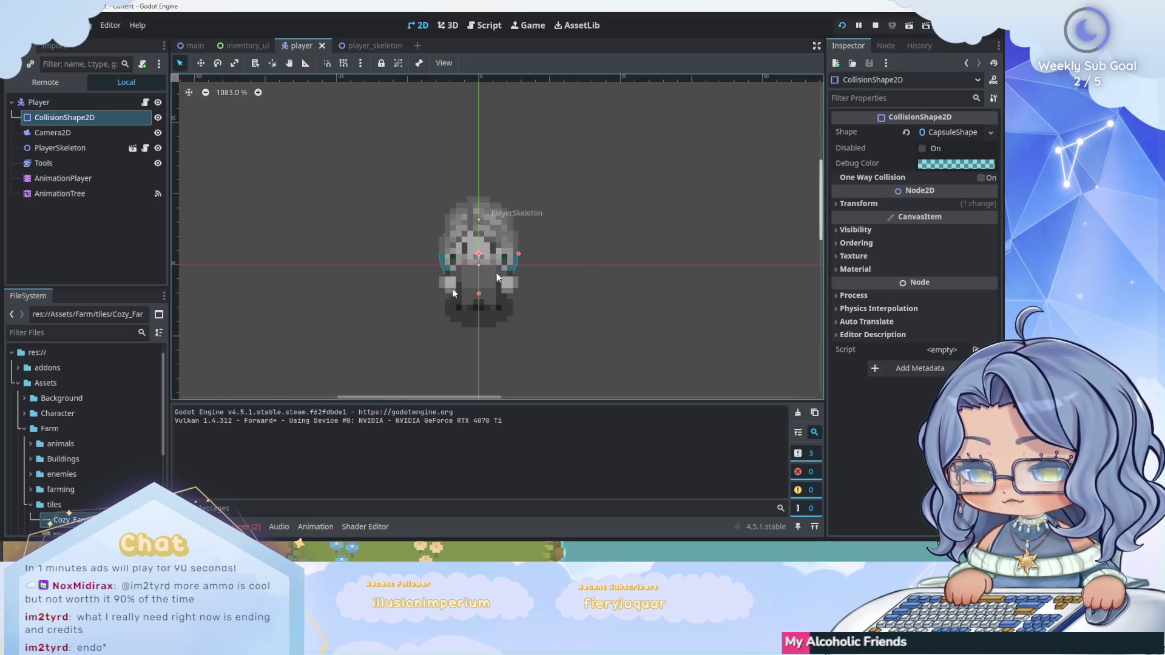
mouse_move(477, 300)
mouse_down()
mouse_move(481, 319)
mouse_move(484, 309)
mouse_up()
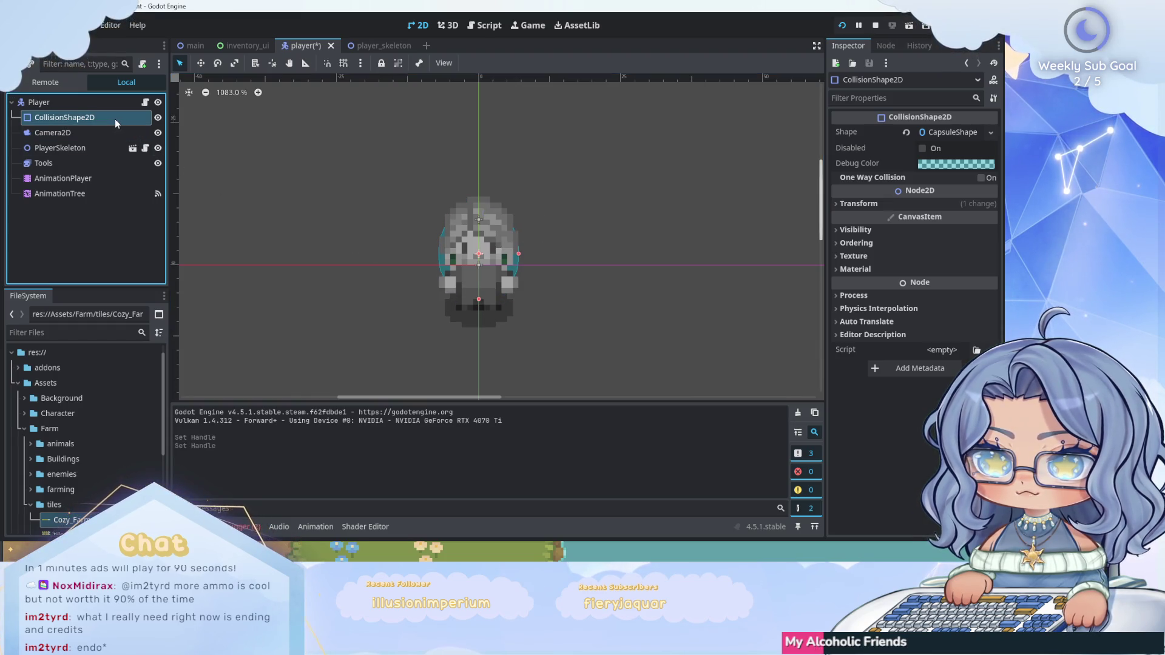
click(199, 63)
key(Down)
key(Down)
key(Down)
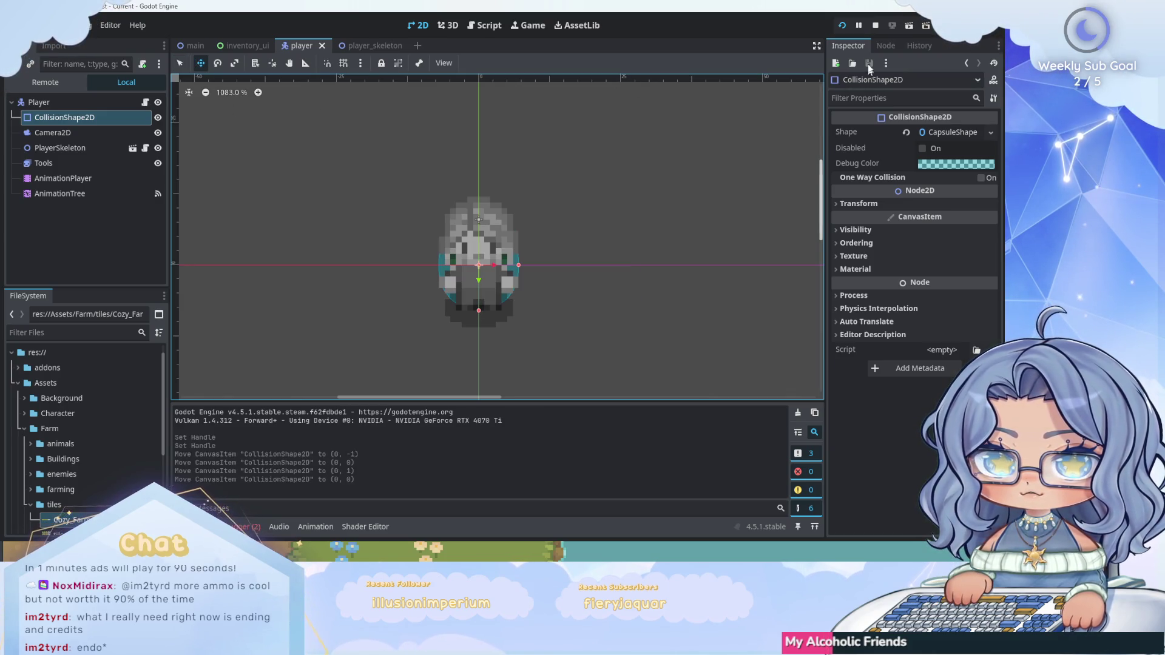
key(F5)
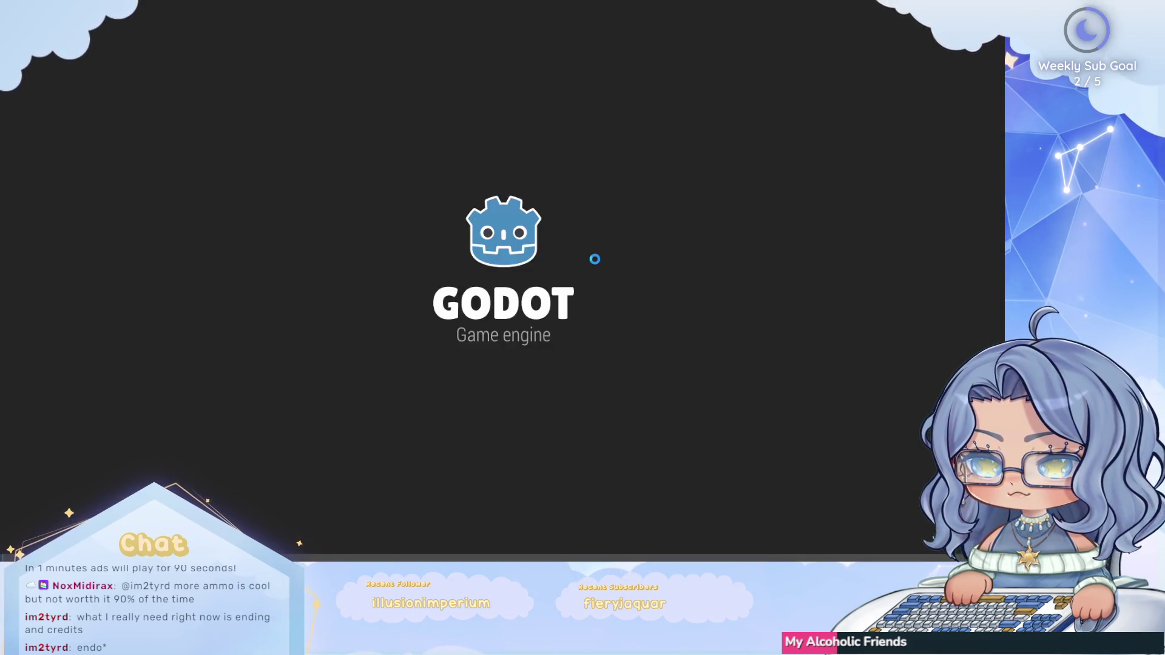
Walk the farmer along the lake's south and north shores, then stop the game.
key(Down)
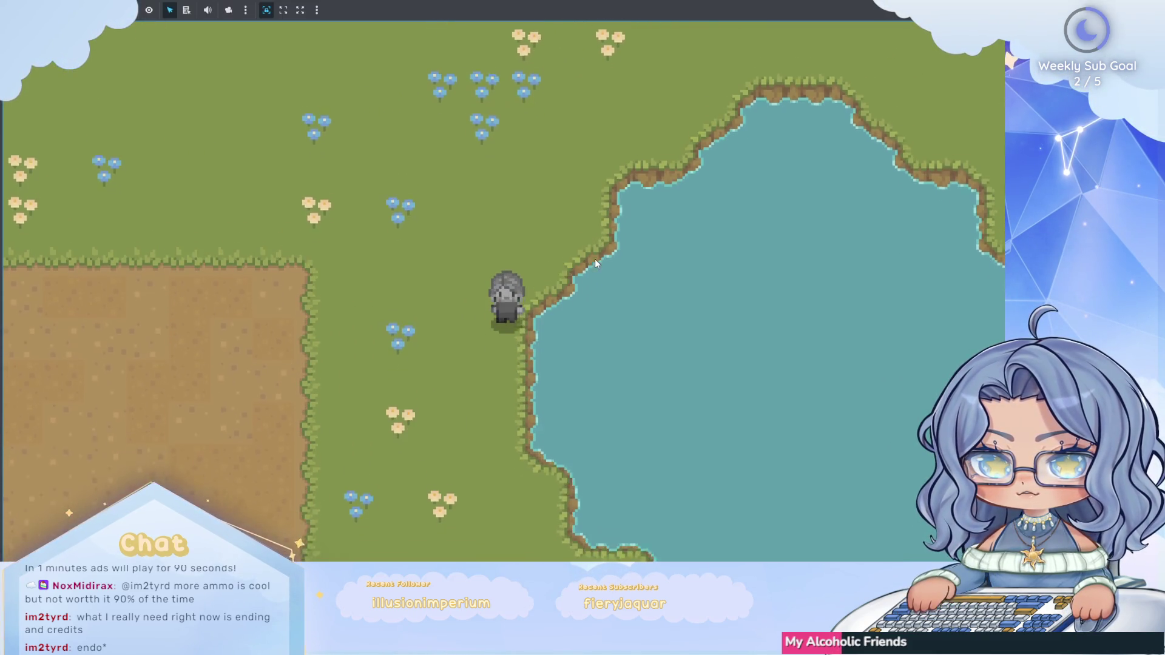
key(Up)
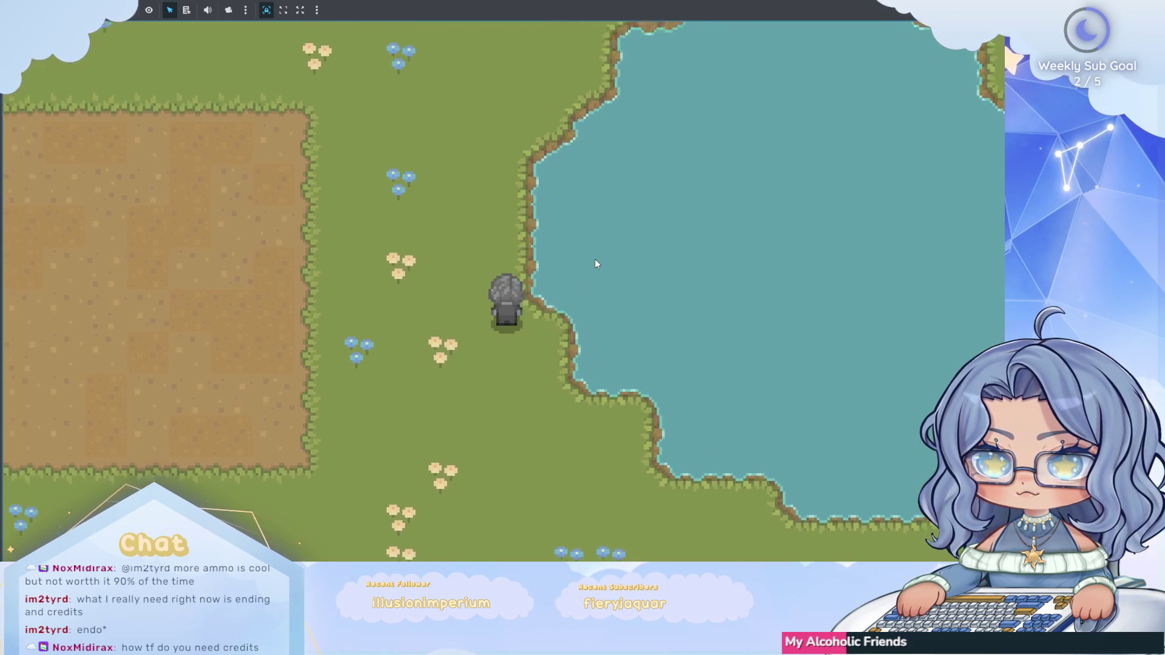
key(Right)
key(Up)
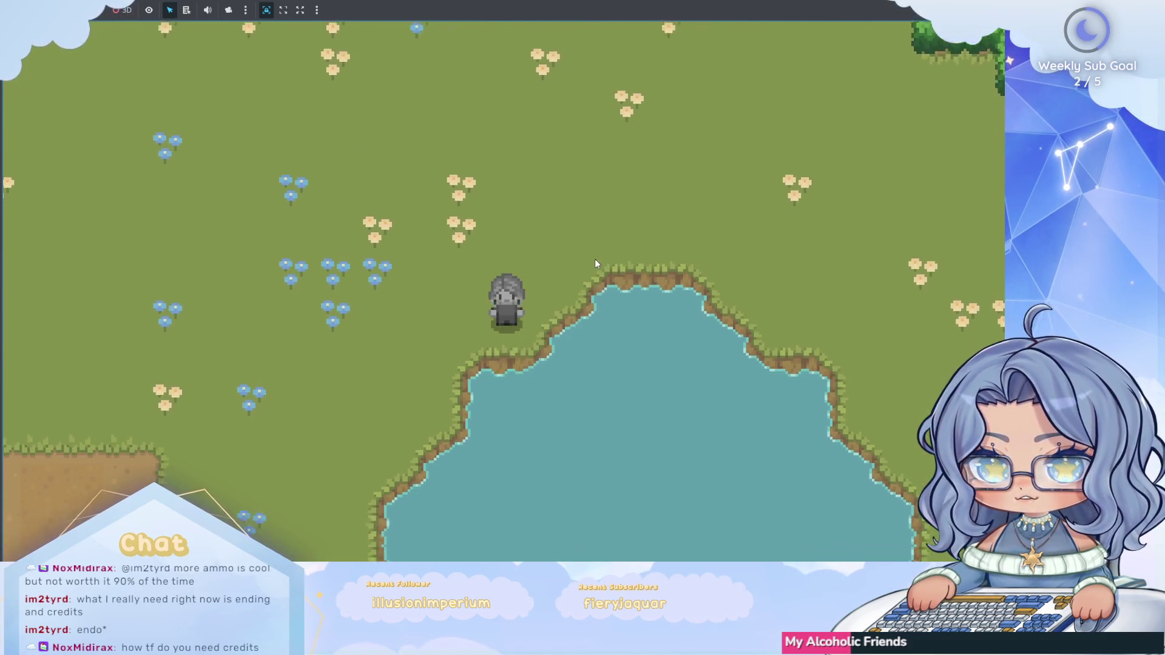
key(Up)
key(Right)
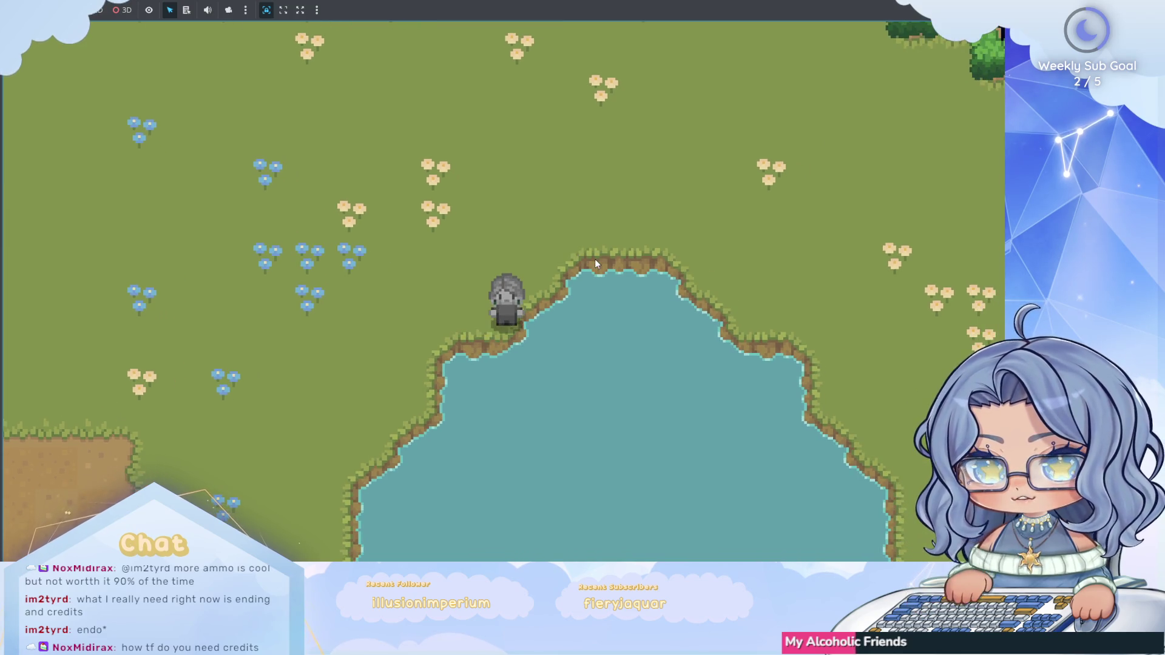
key(Down)
key(Left)
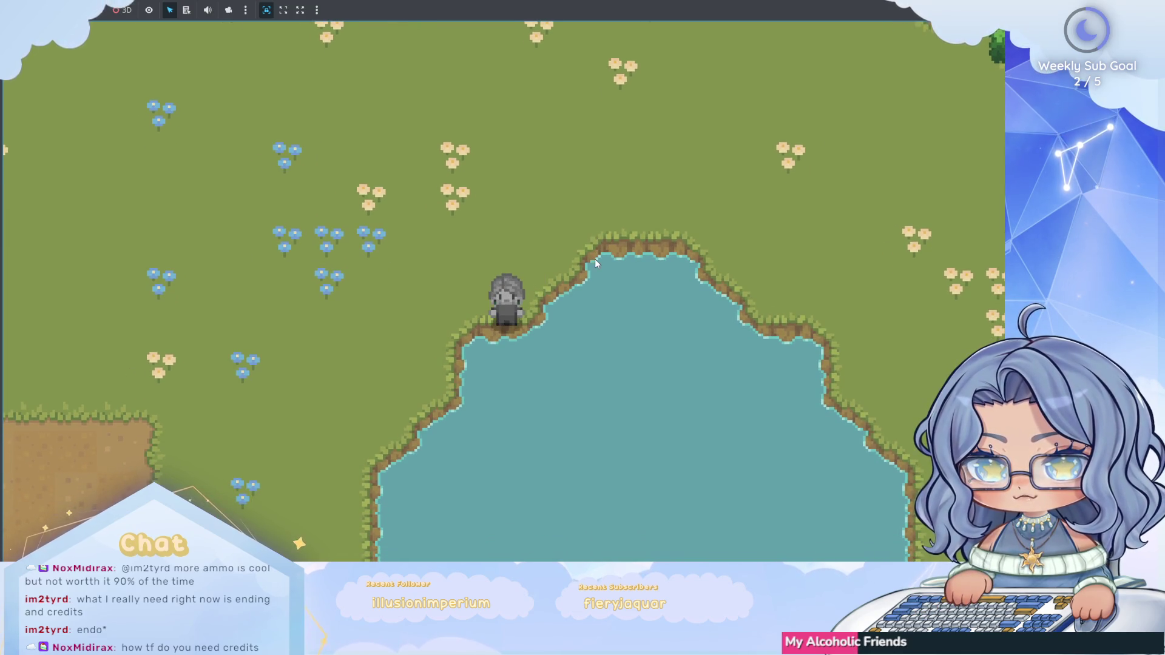
key(Left)
key(Right)
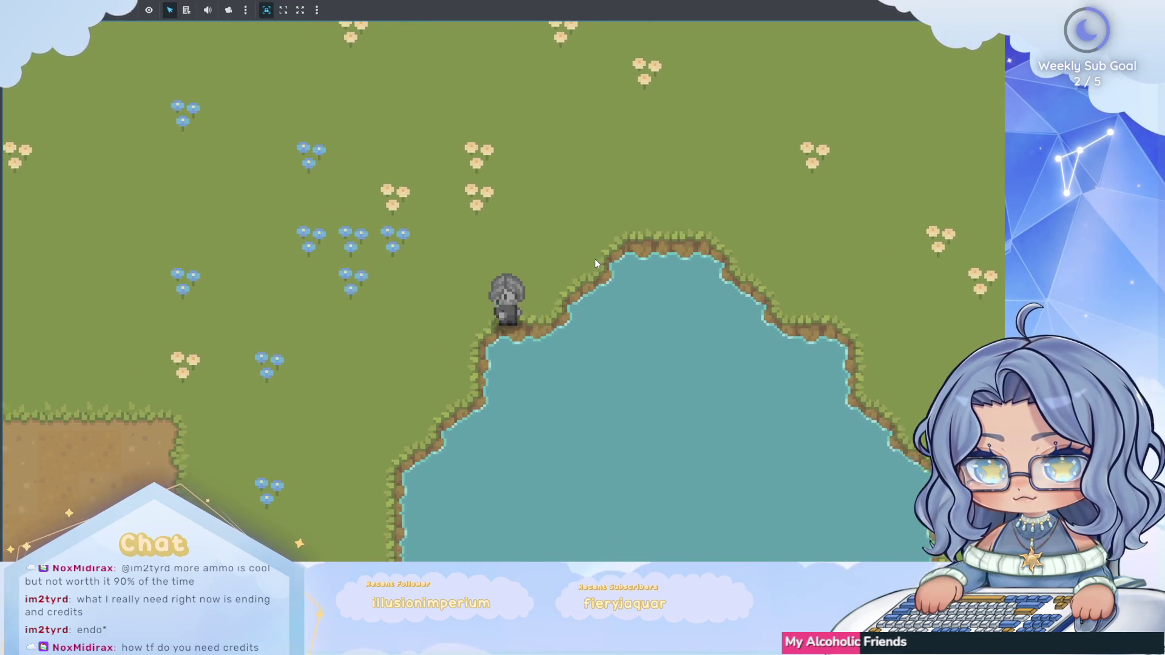
key(Up)
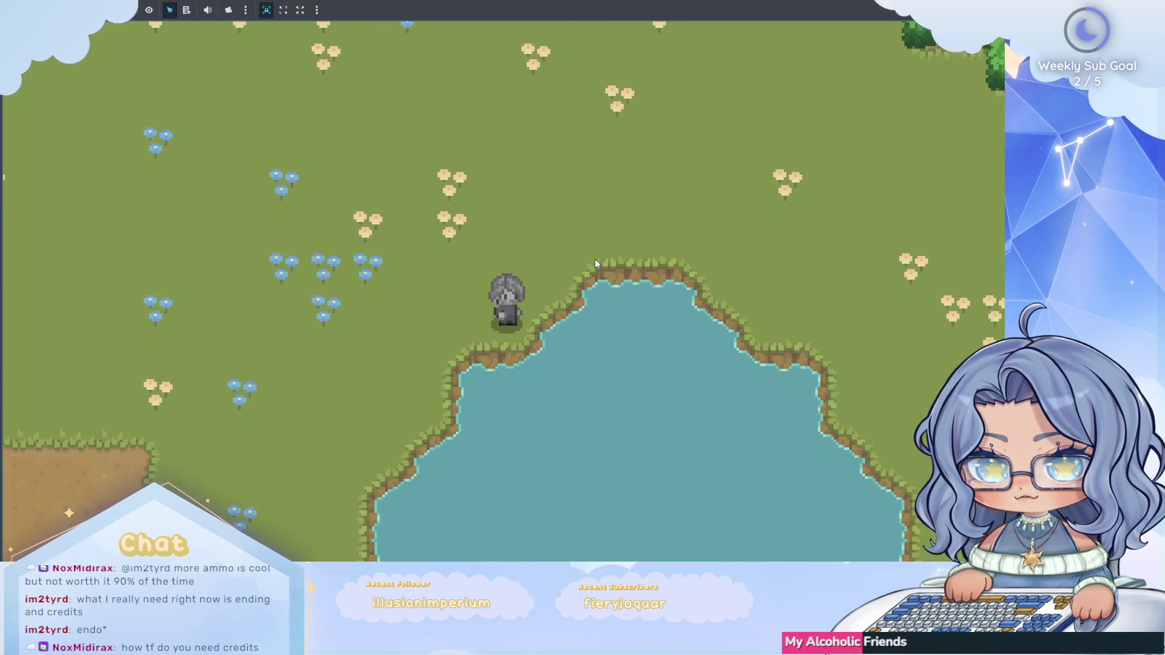
key(Down)
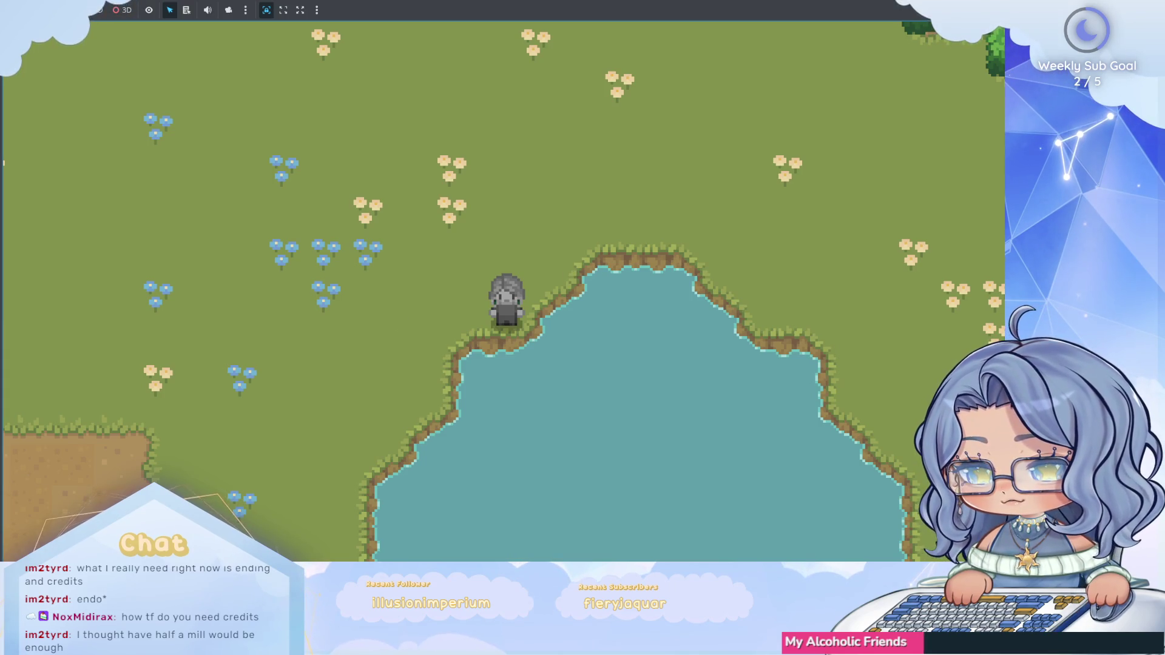
key(F8)
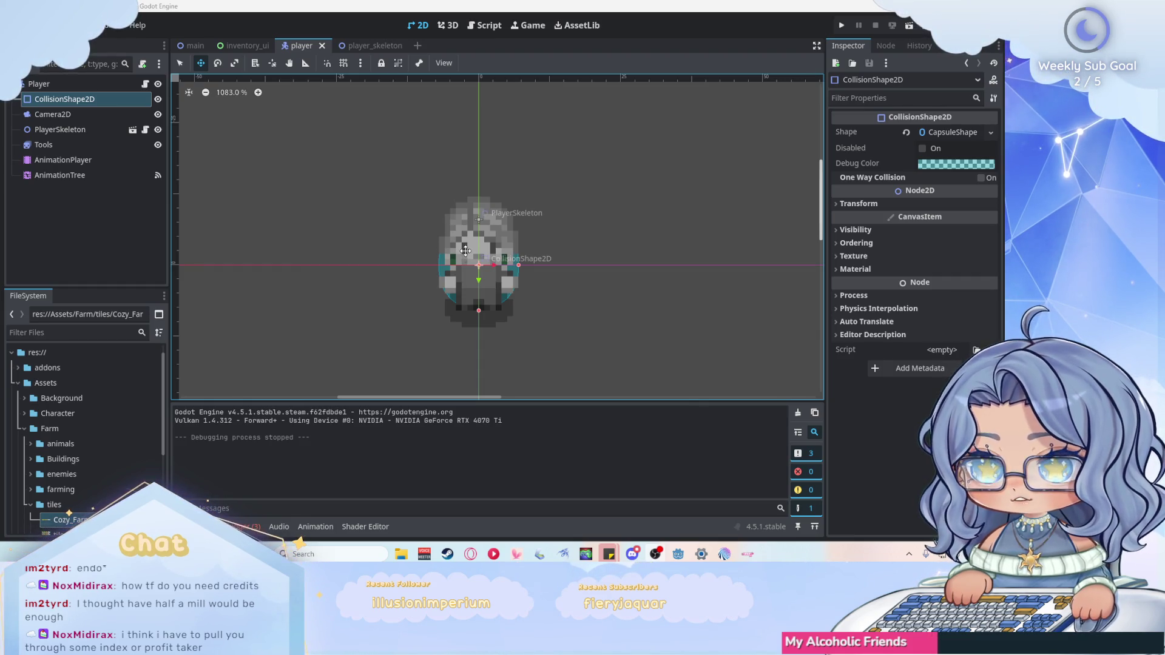
Switch to the main farm scene and clear the Output log and Debugger errors.
scroll(466, 250, down, 5)
scroll(466, 250, up, 3)
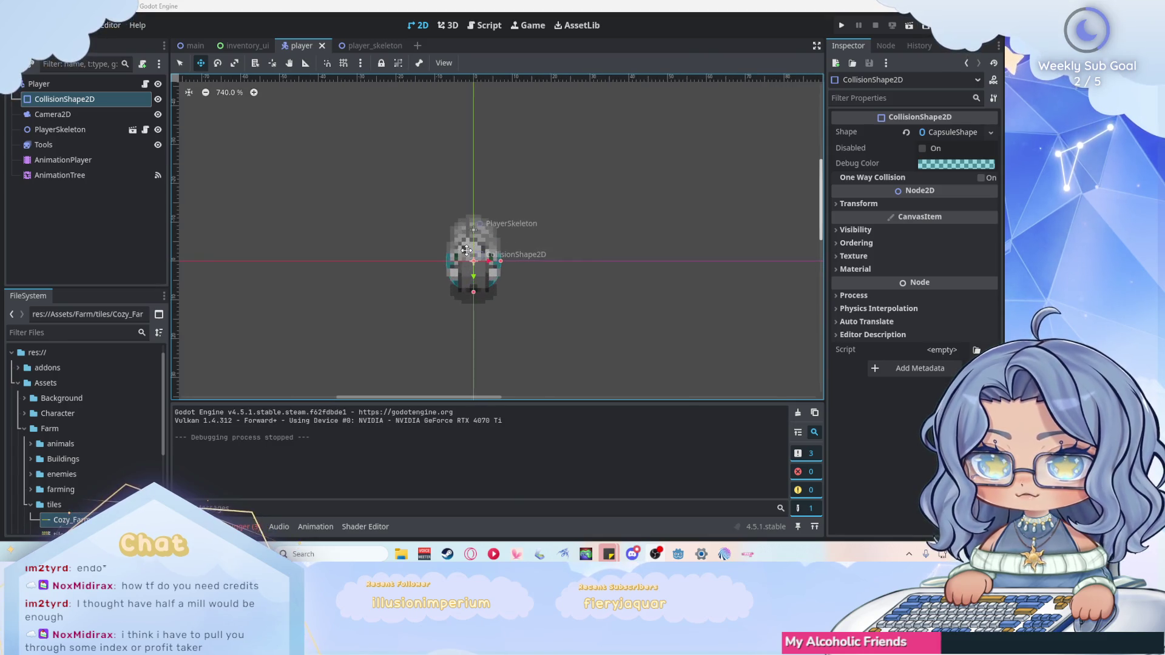
click(195, 46)
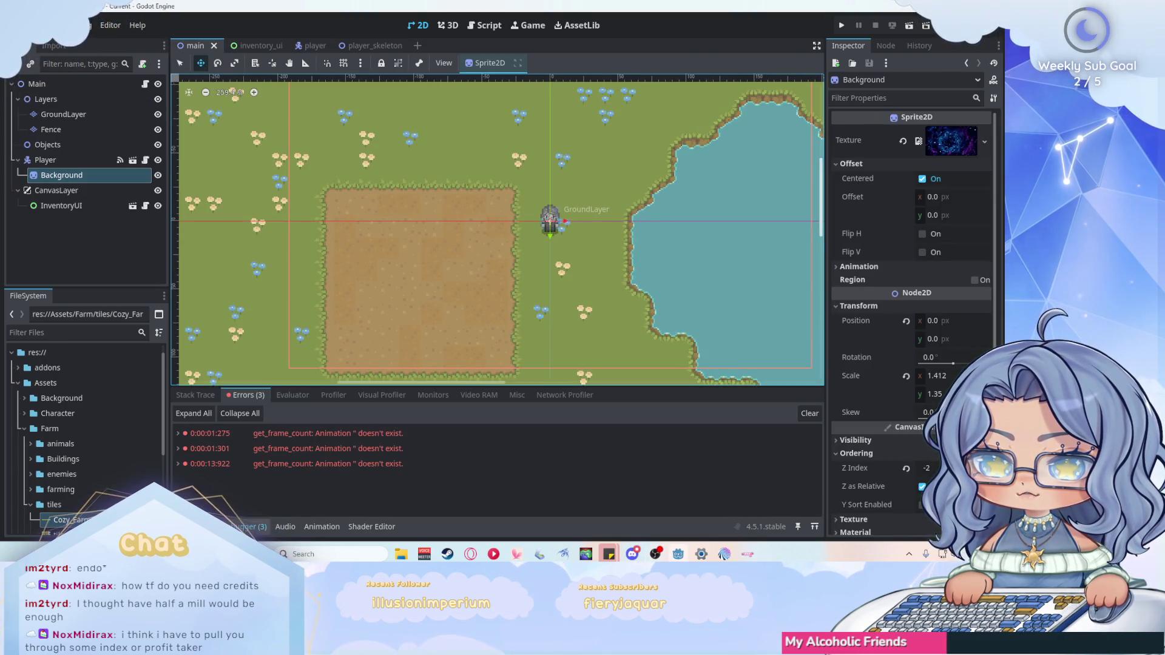
click(798, 412)
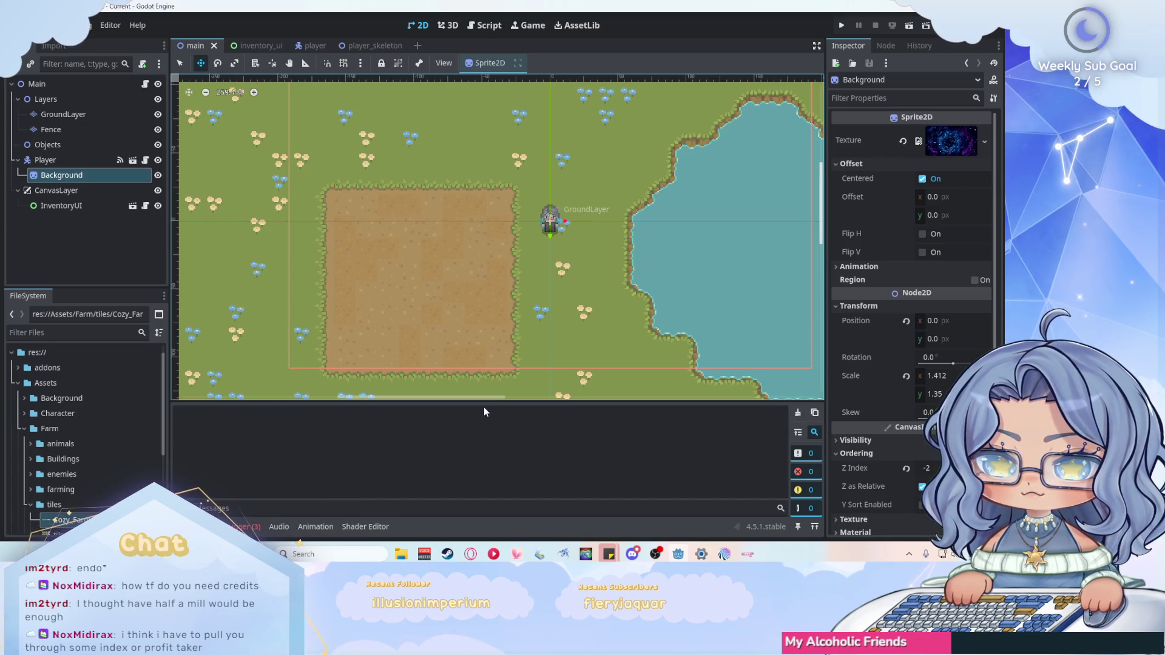
click(246, 527)
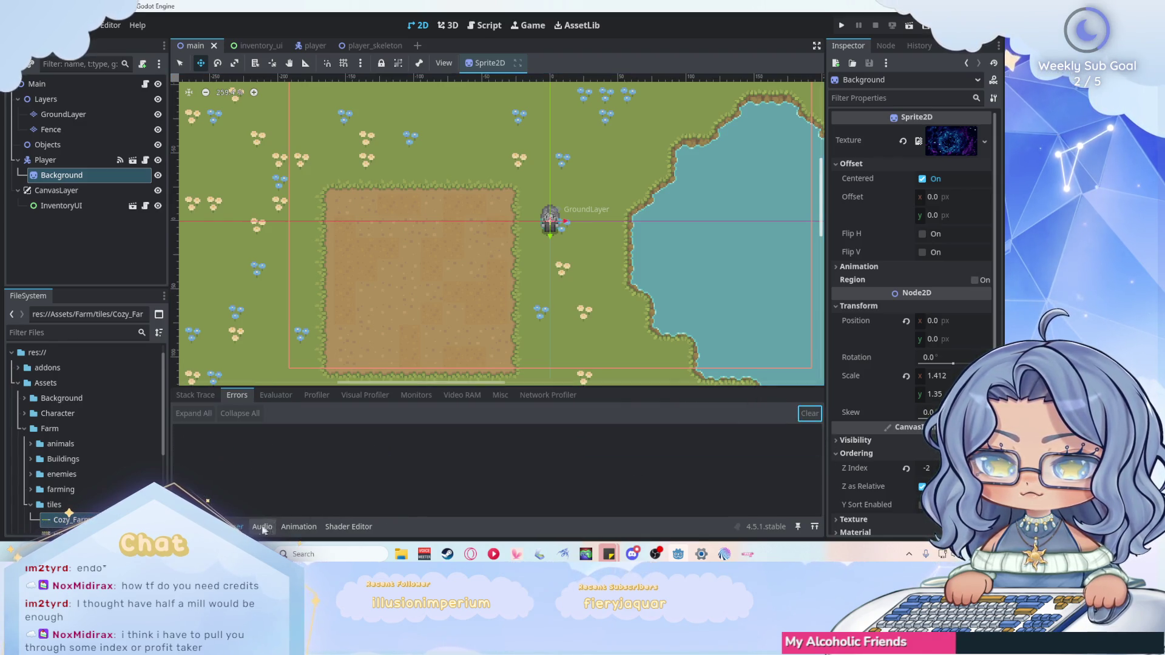
click(262, 528)
scroll(451, 211, down, 3)
scroll(450, 210, up, 4)
scroll(450, 210, down, 2)
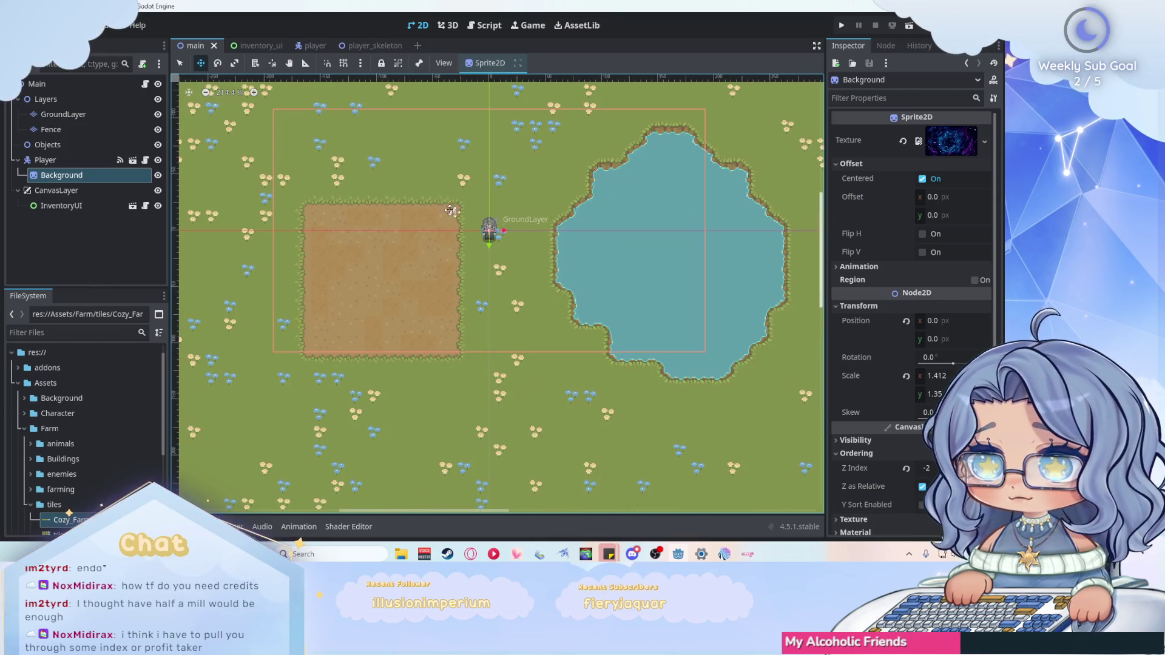
scroll(451, 210, down, 5)
scroll(482, 212, up, 6)
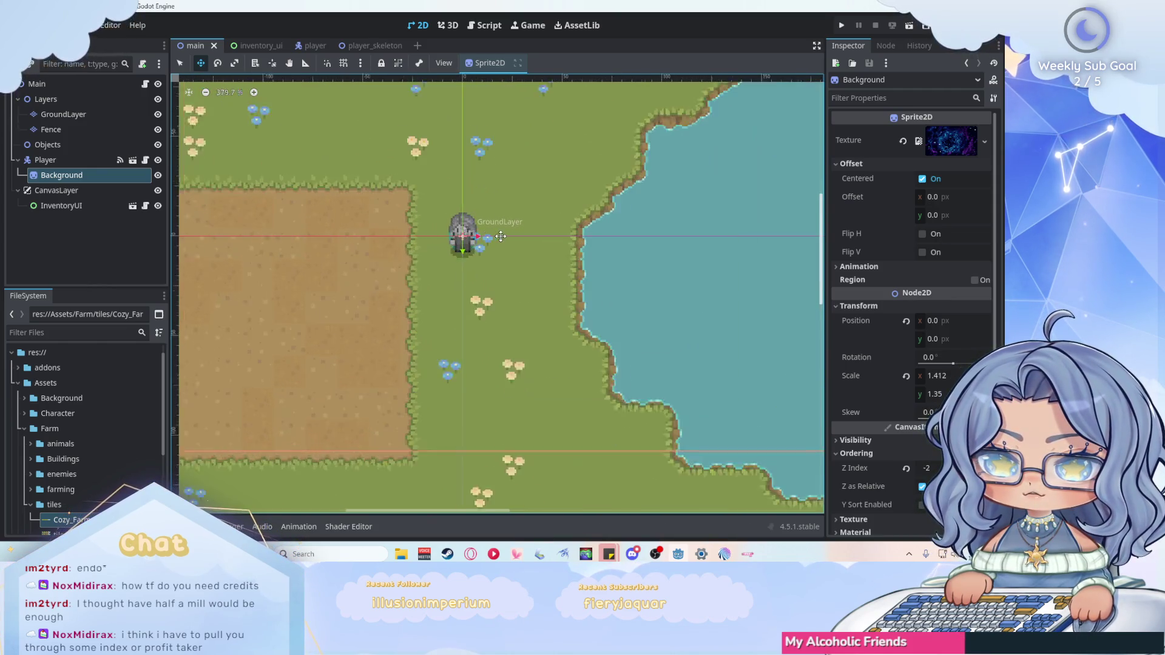
Open main.gd, then select GroundLayer to show its dry and water custom data layers.
click(486, 25)
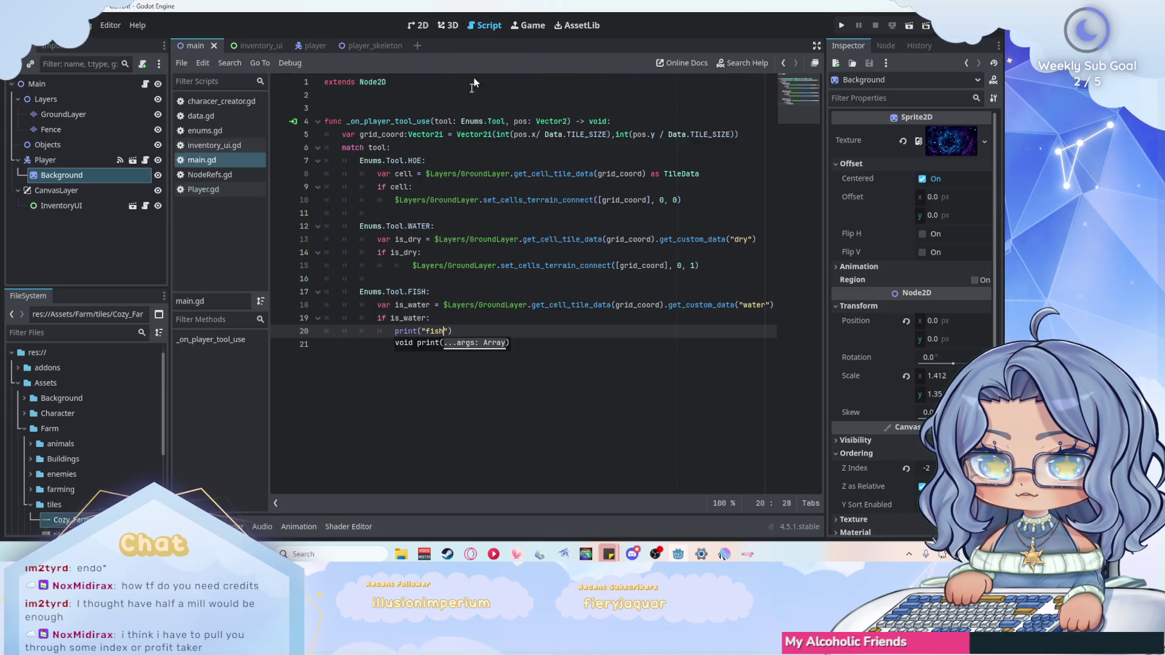
click(476, 329)
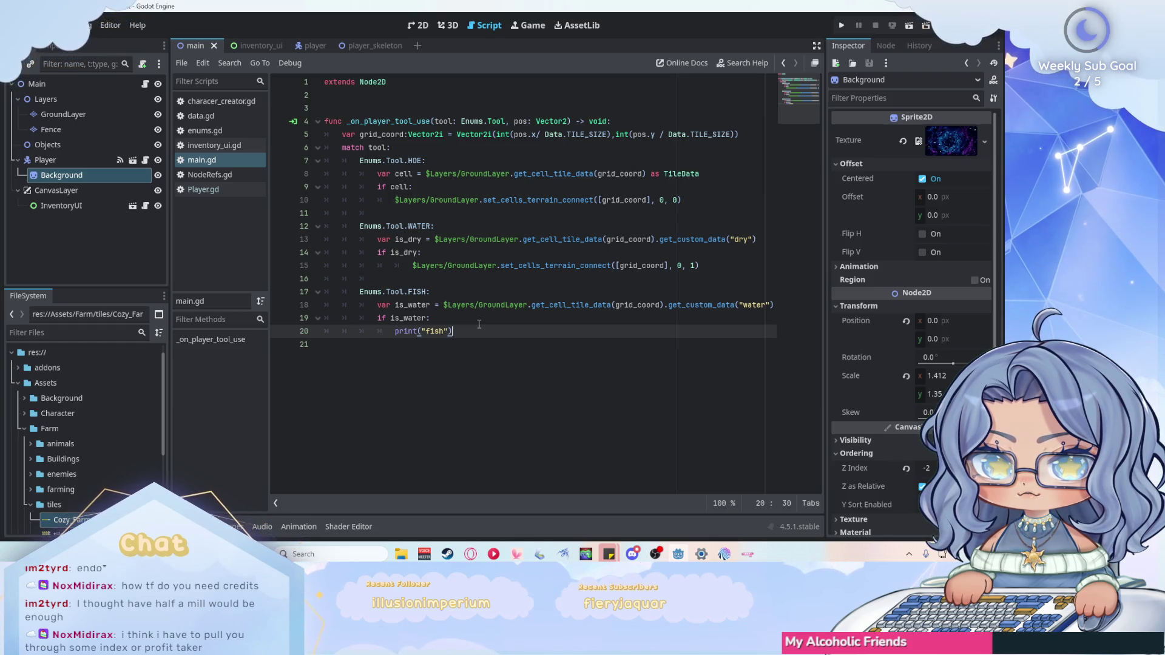
click(64, 114)
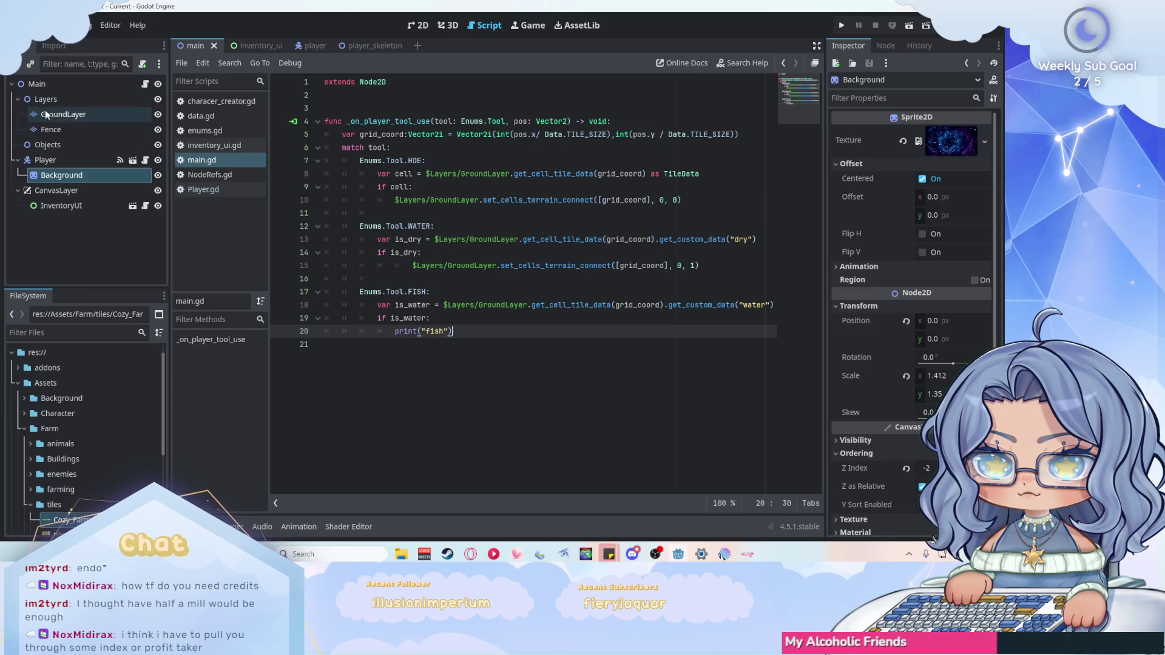
scroll(964, 326, down, 5)
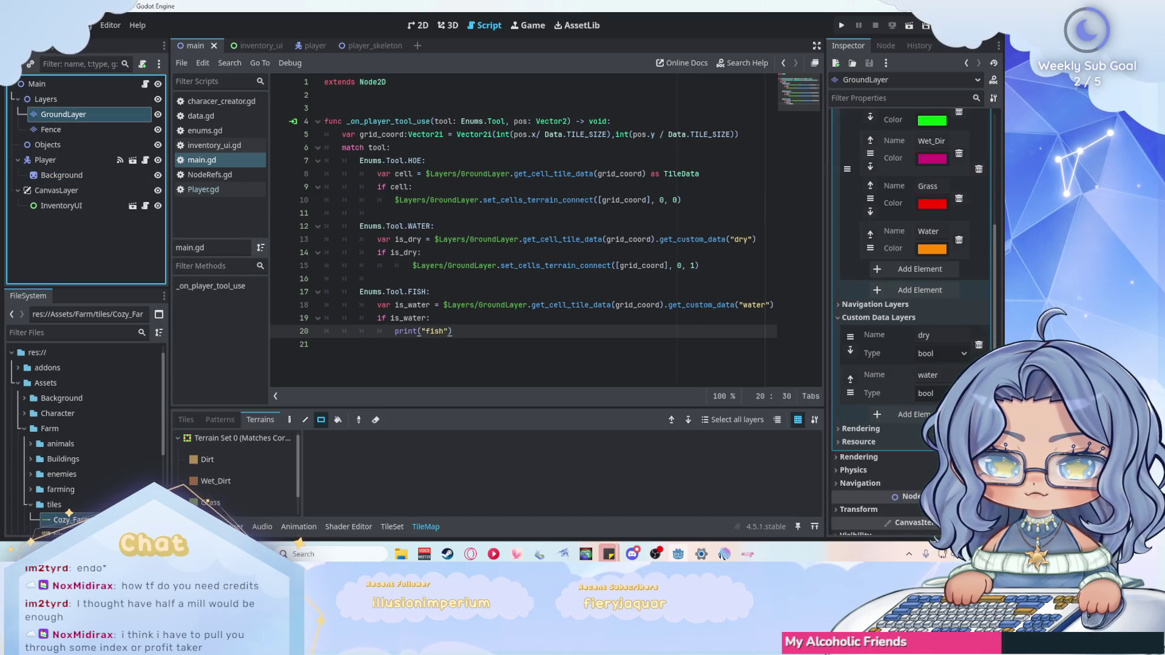
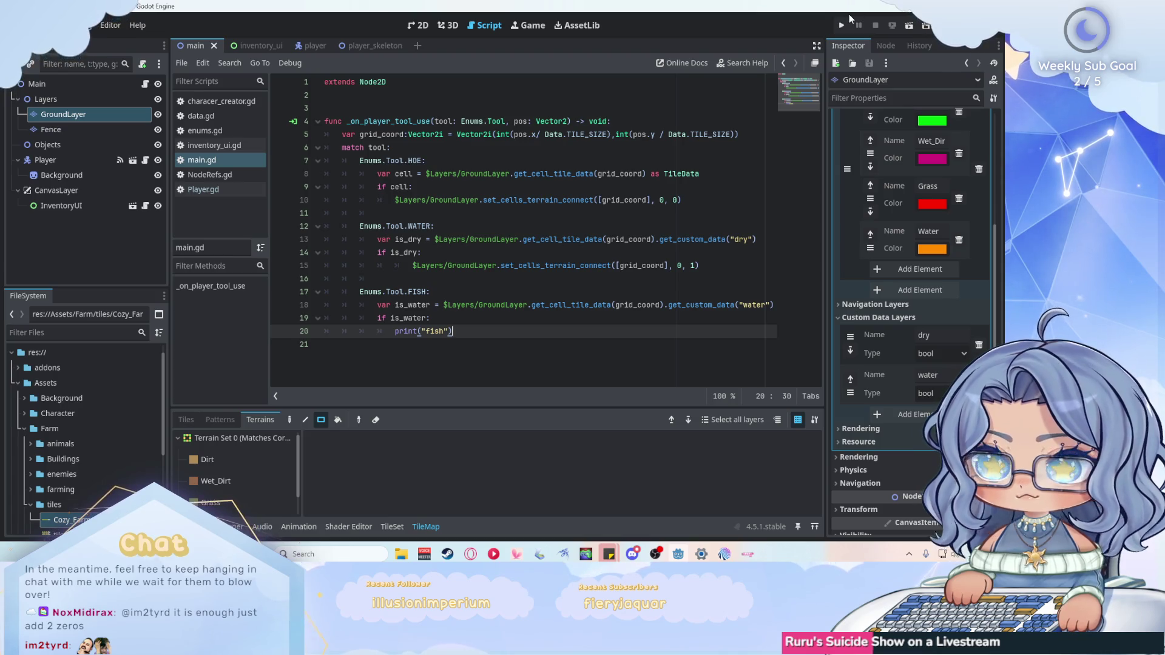
Run the farm game, walk the player toward the pond, and cast the fishing tool at the water.
click(841, 24)
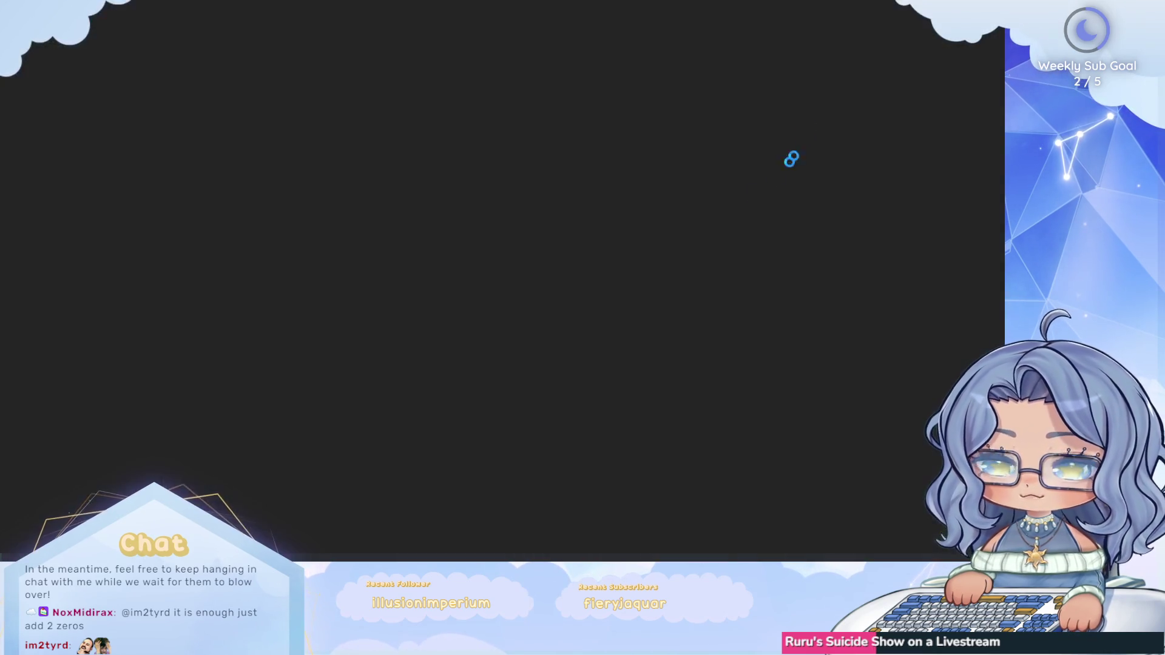
key(d)
key(w)
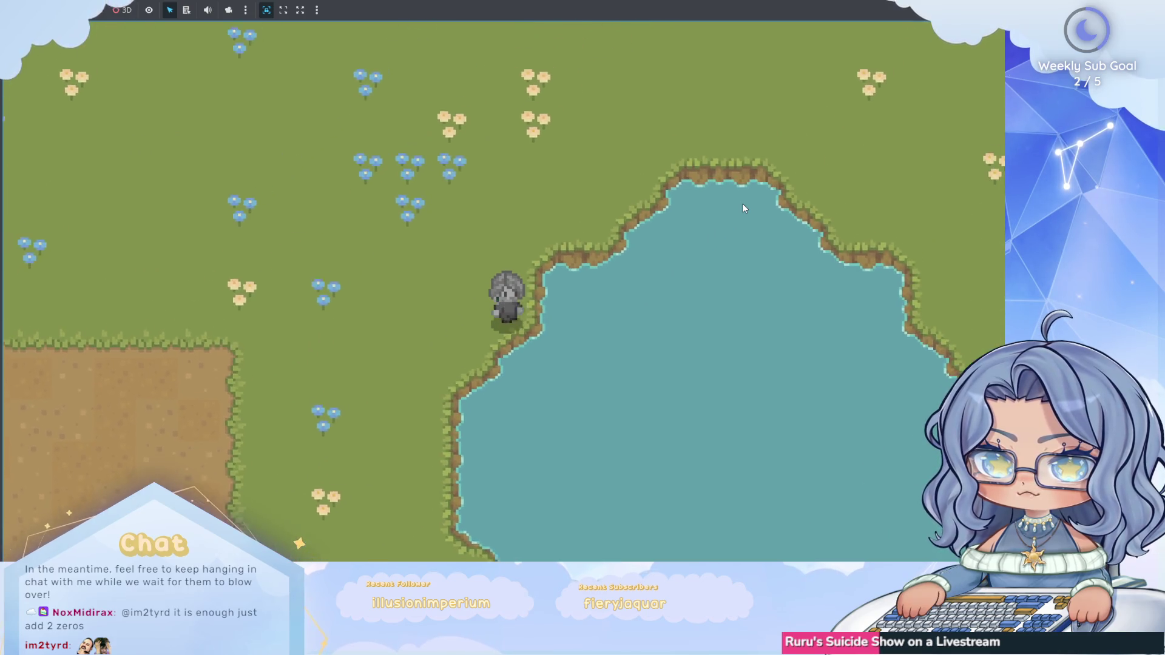
click(742, 203)
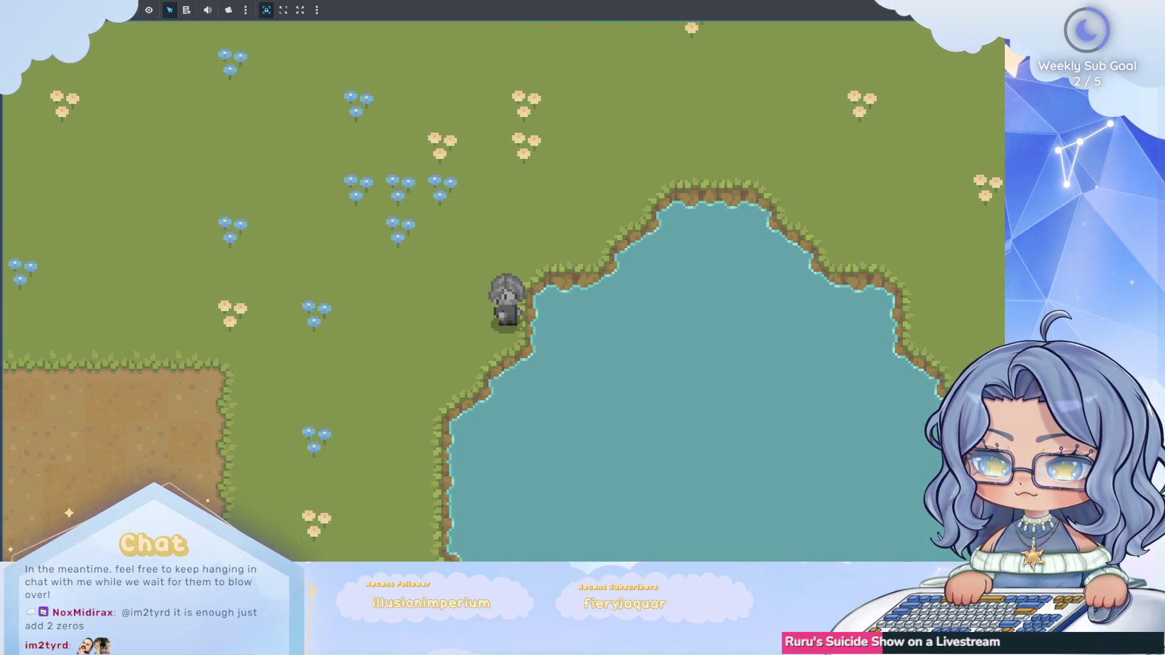
key(alt+Tab)
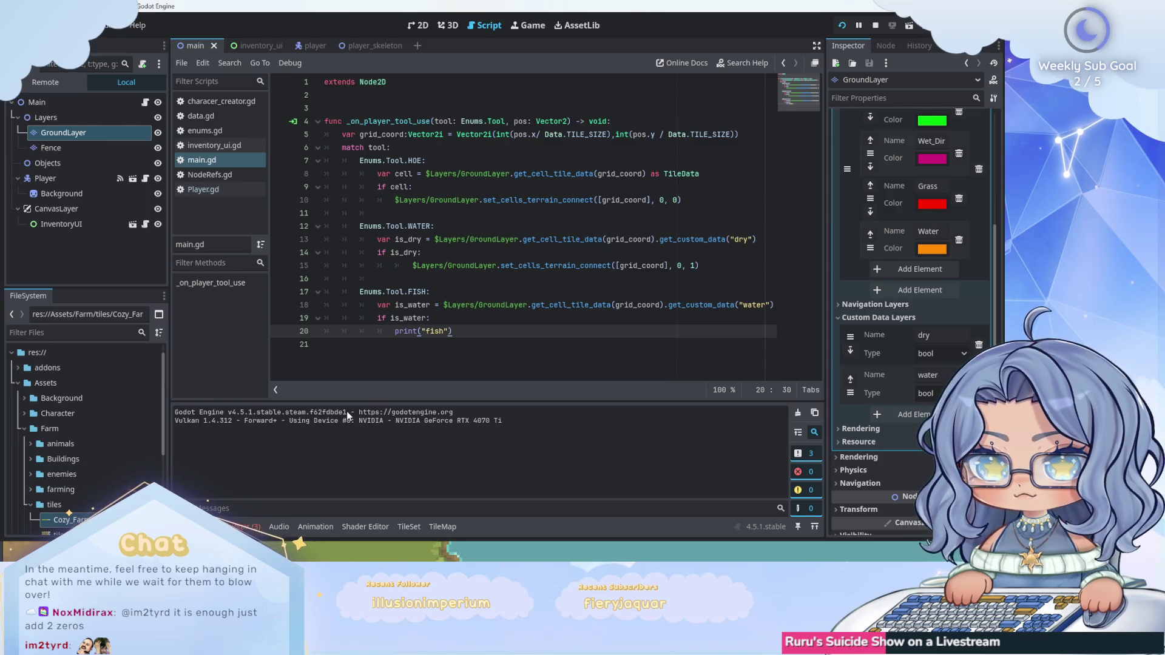
Restart the game, walk the player onto the pond's north shore, then stop the run.
key(F5)
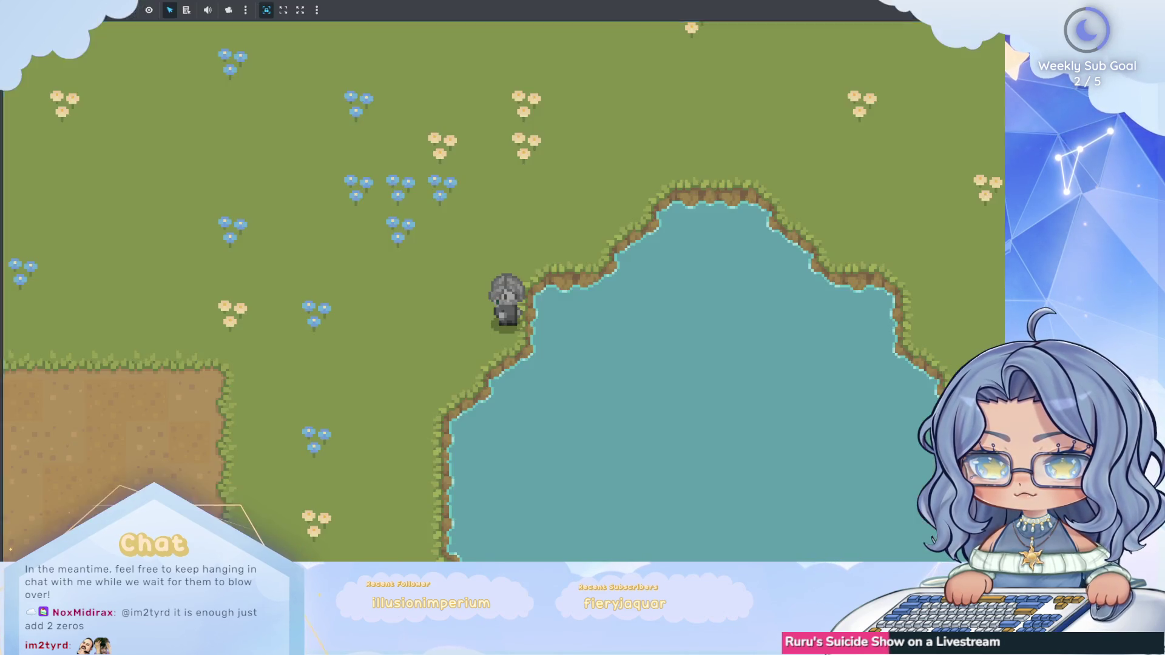
key(d)
key(w)
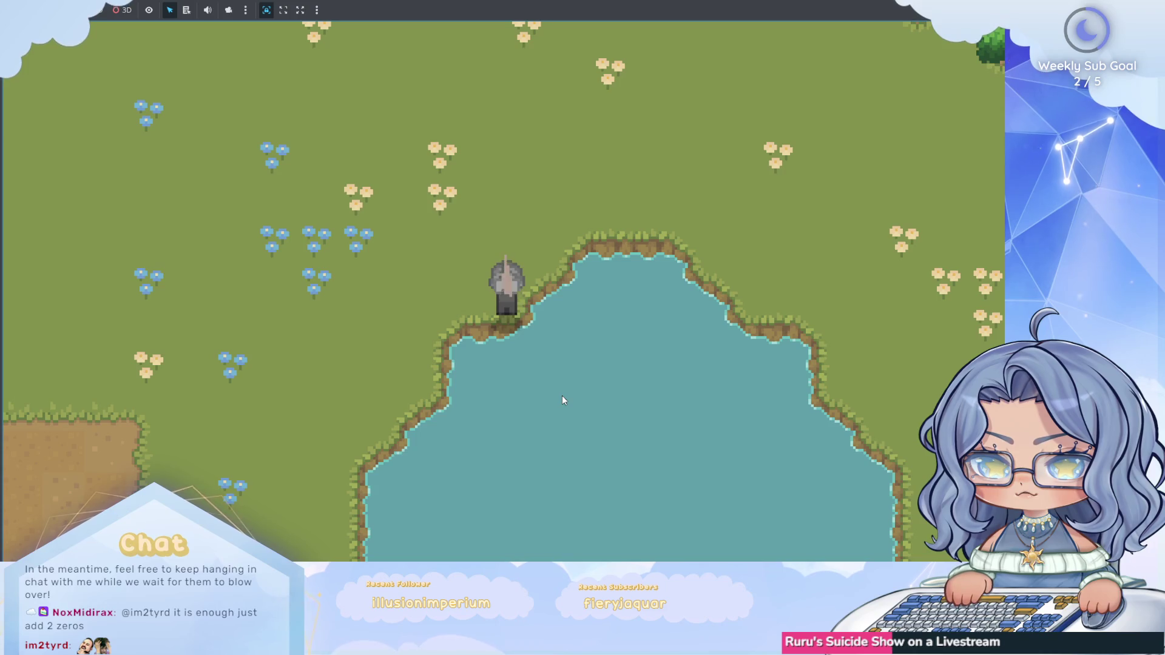
key(alt+Tab)
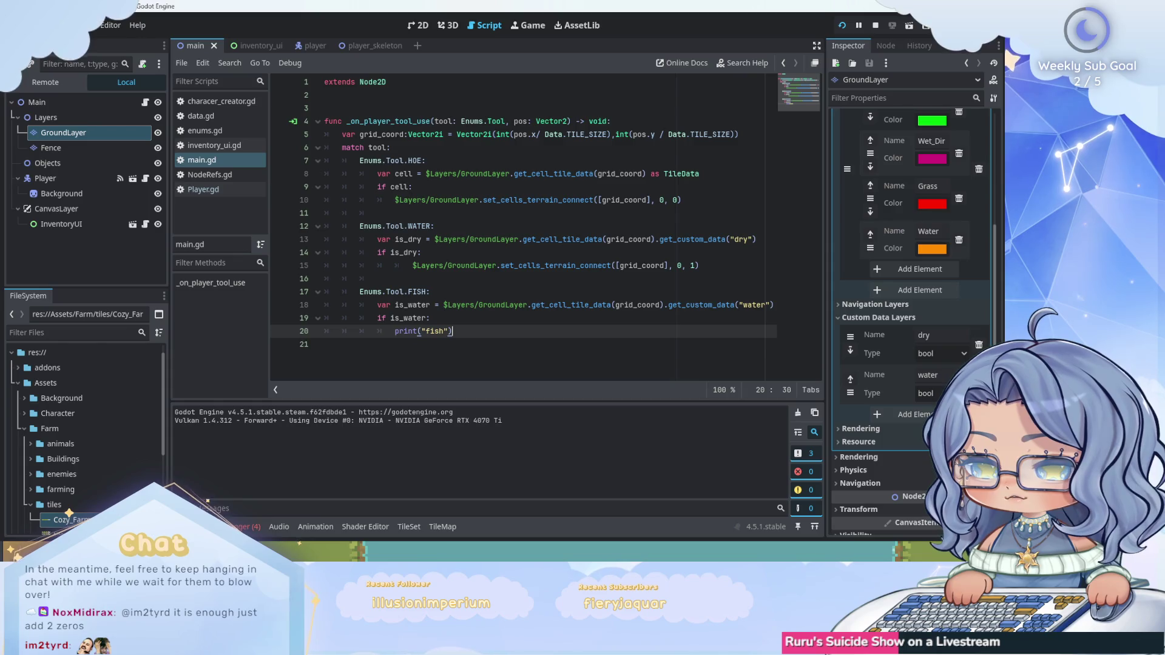
key(F8)
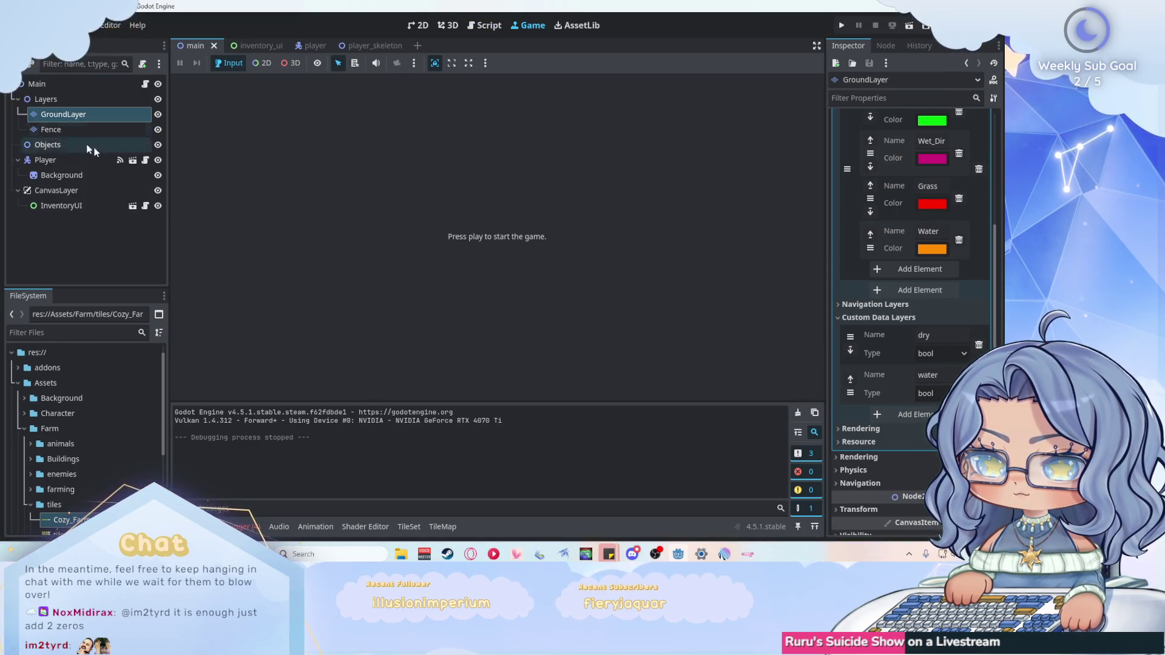
Go back to main.gd and put the caret at the end of line 18.
click(485, 25)
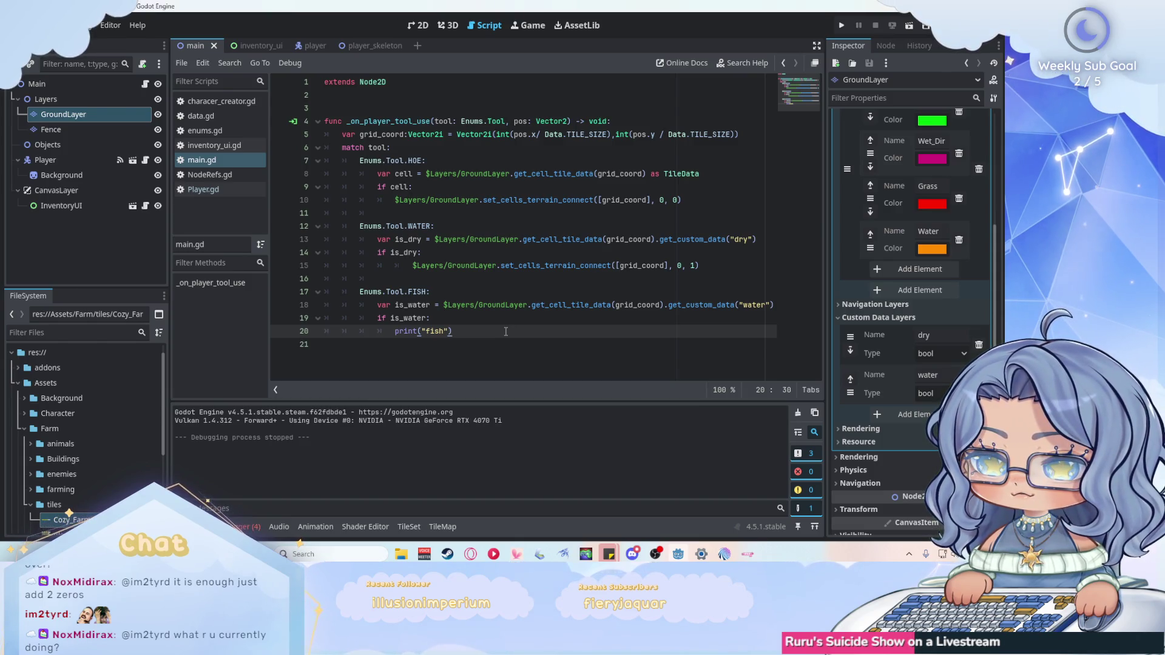
click(776, 305)
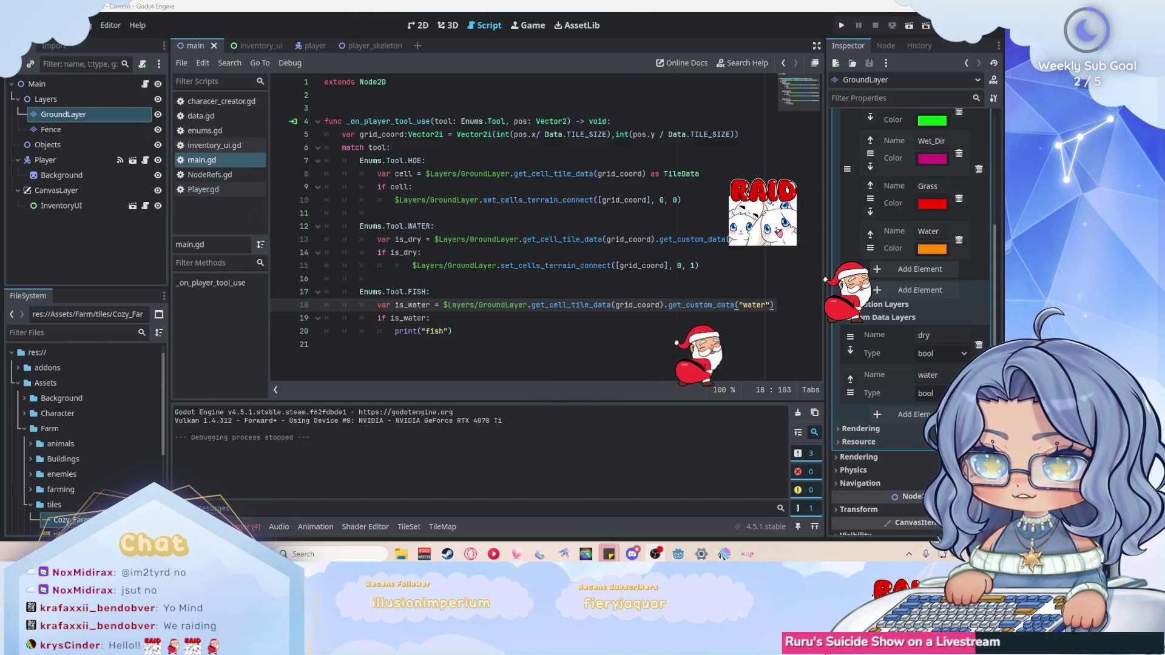
click(493, 333)
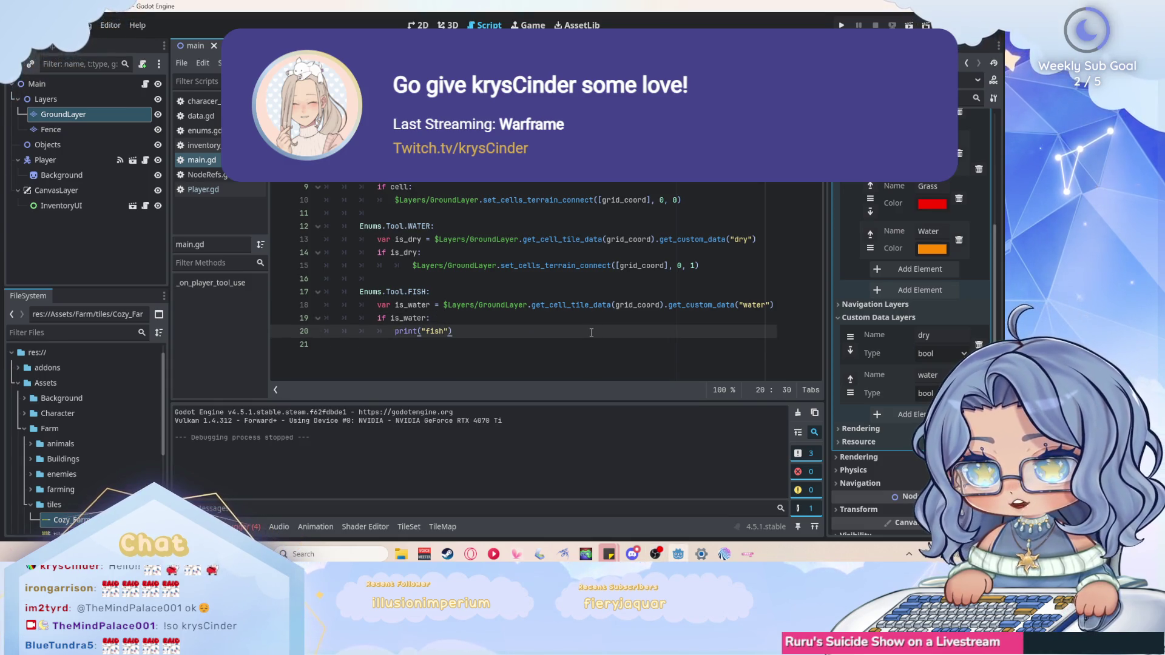
mouse_move(580, 265)
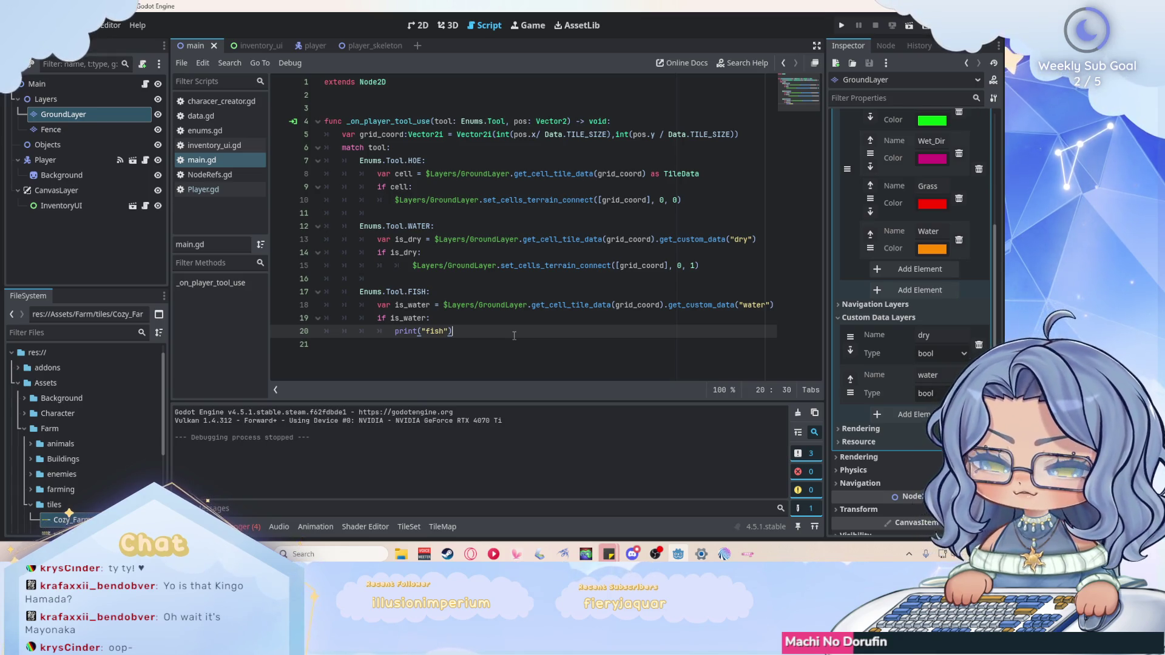
Put the caret at the end of line 20, then show get_cell_tile_data's documentation tooltip on line 13.
click(770, 305)
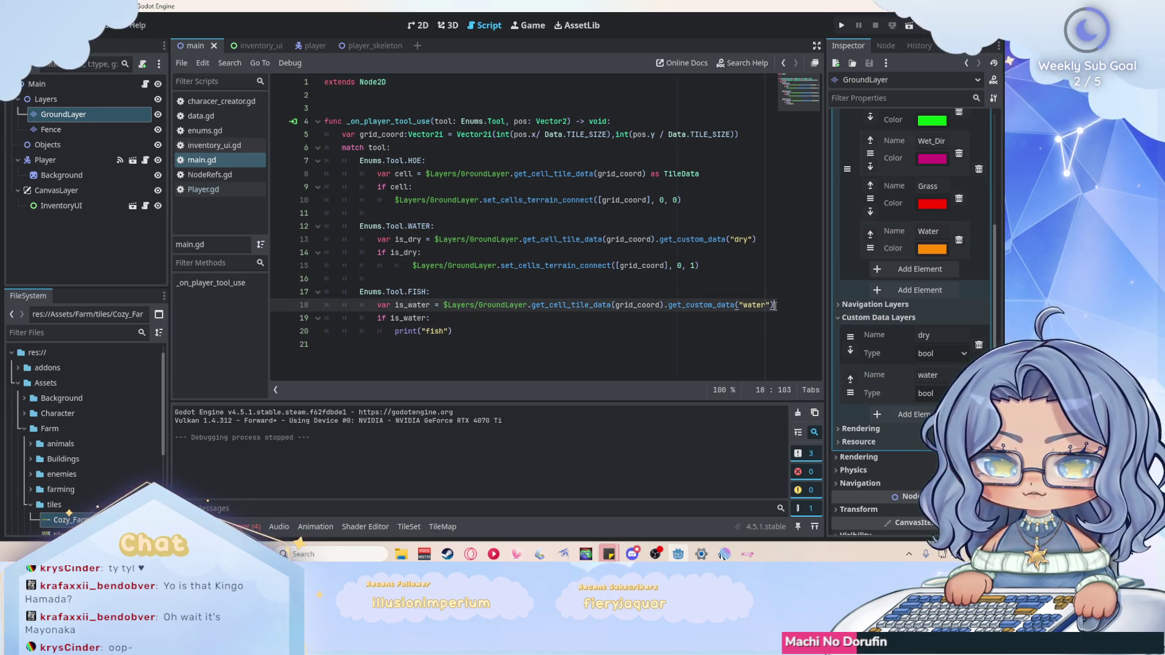
click(586, 329)
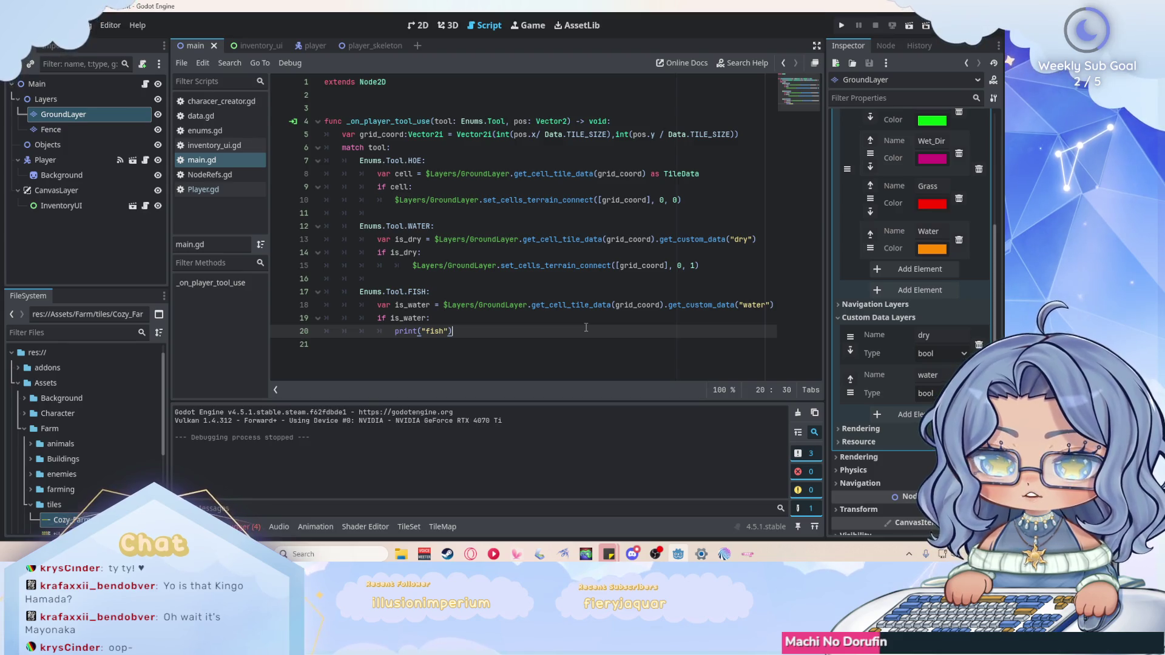
mouse_move(554, 173)
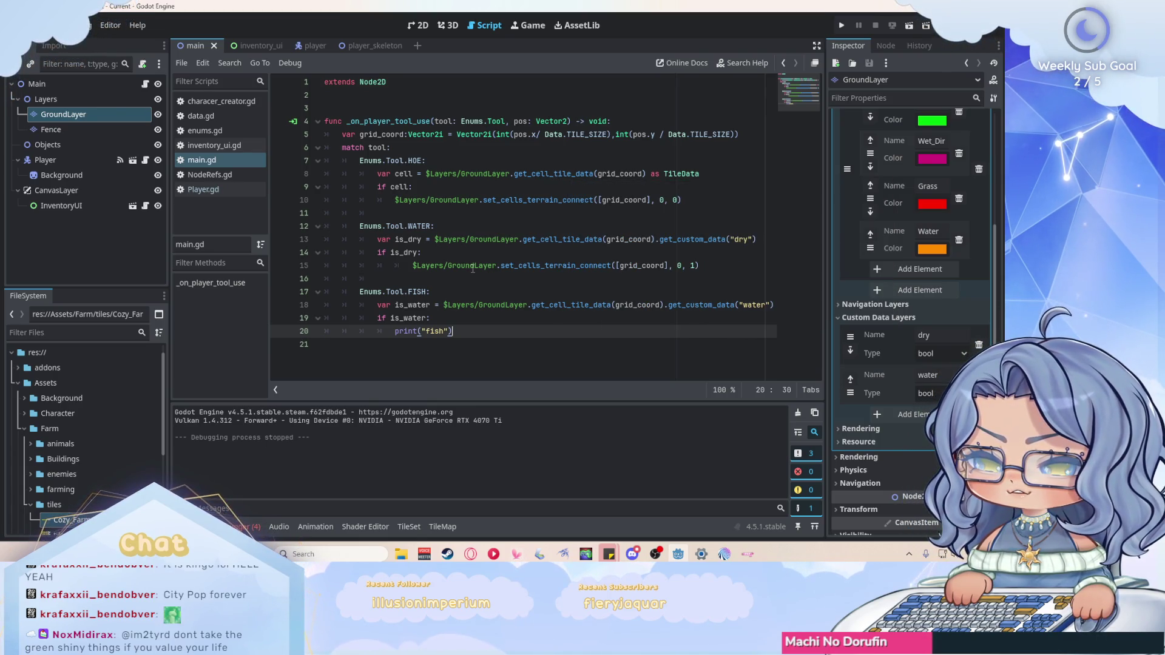
mouse_move(589, 244)
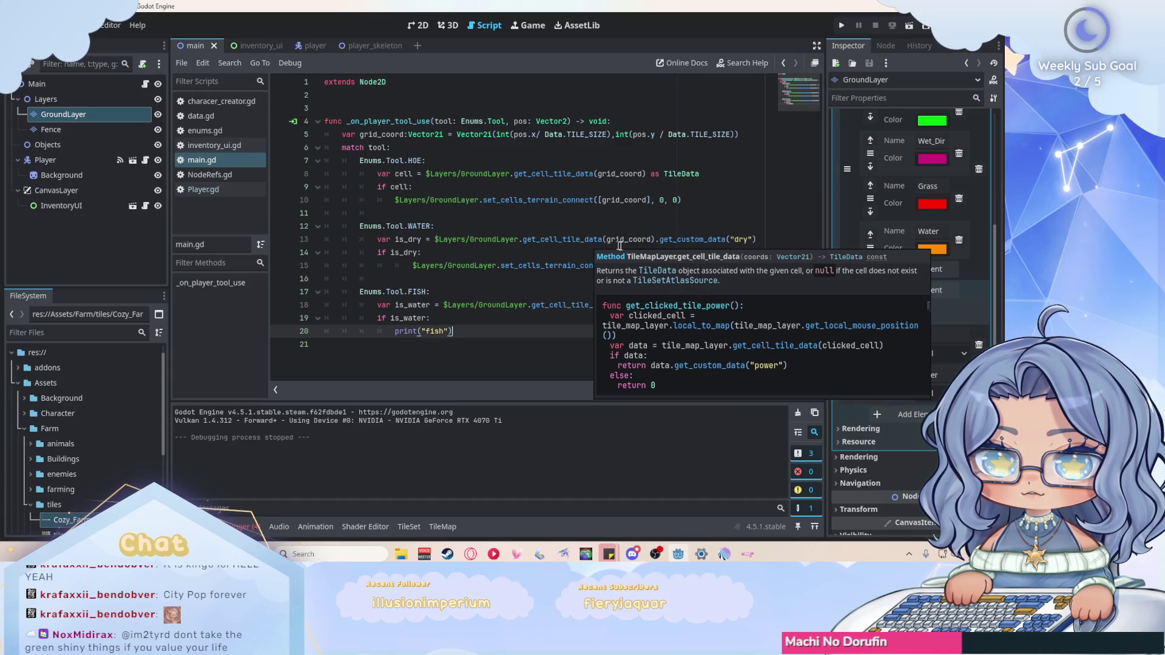
Open the TileData class reference from the tooltip and scroll through its Methods list.
click(655, 273)
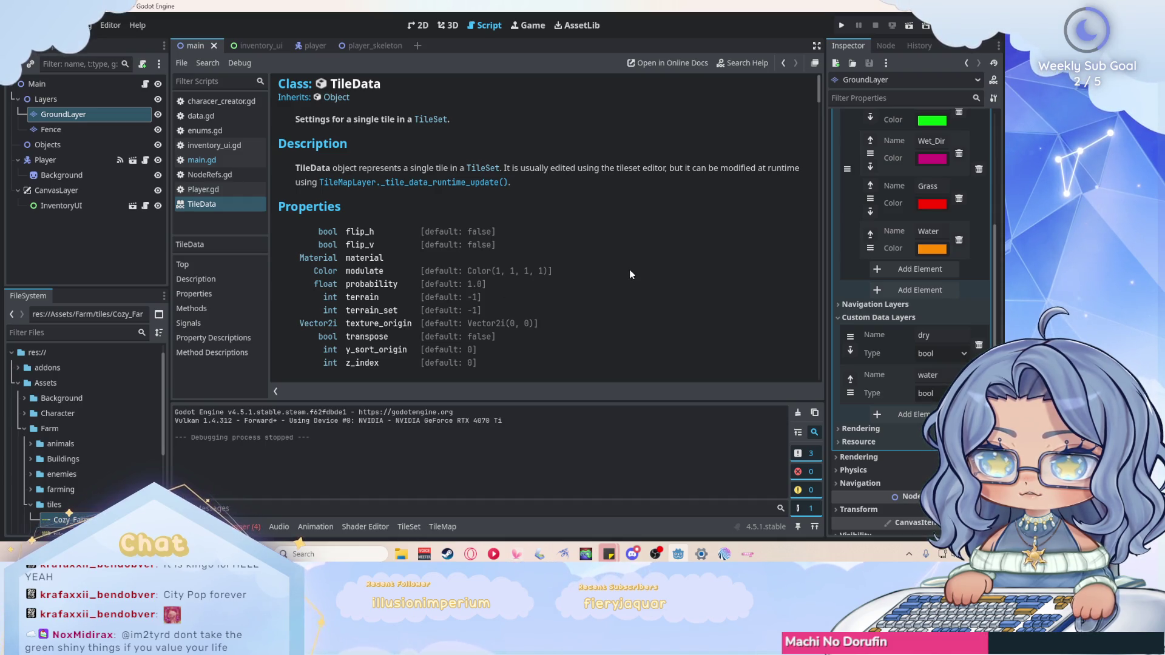
scroll(629, 269, down, 1)
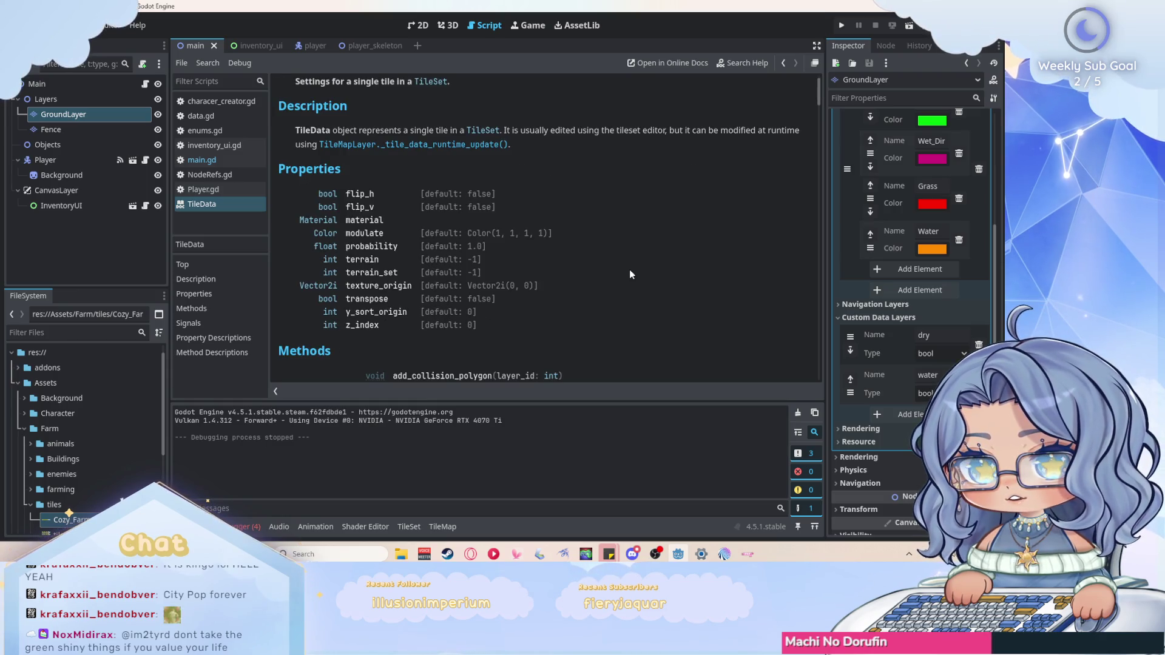
scroll(628, 269, down, 5)
scroll(602, 166, down, 1)
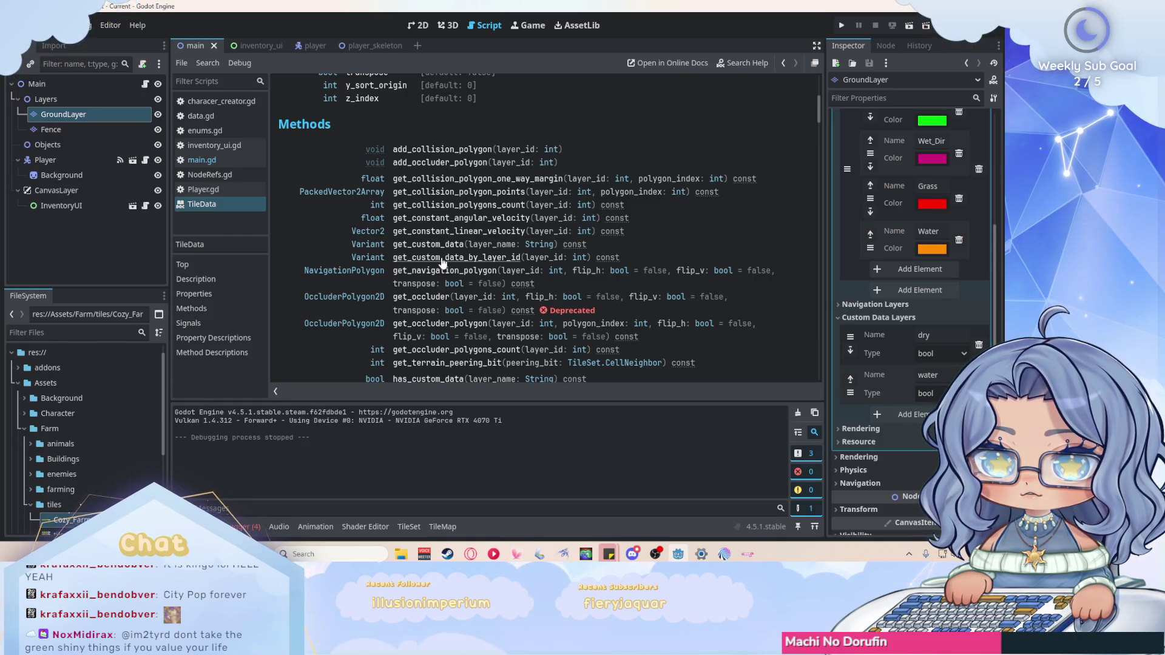
scroll(442, 274, down, 4)
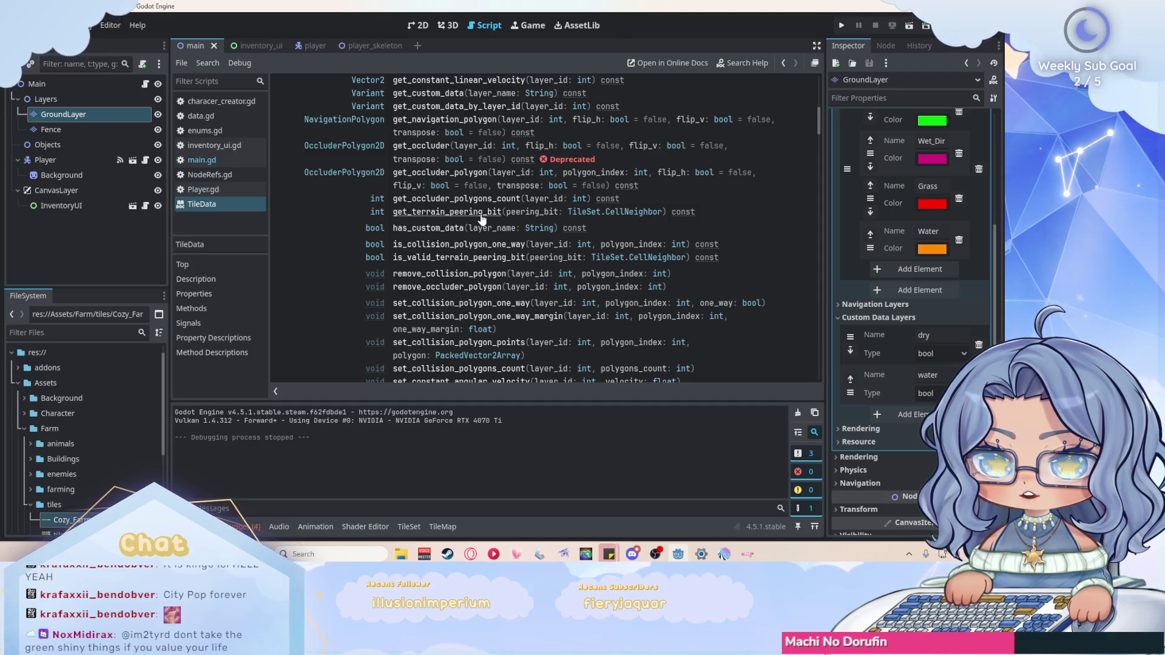
scroll(473, 224, up, 5)
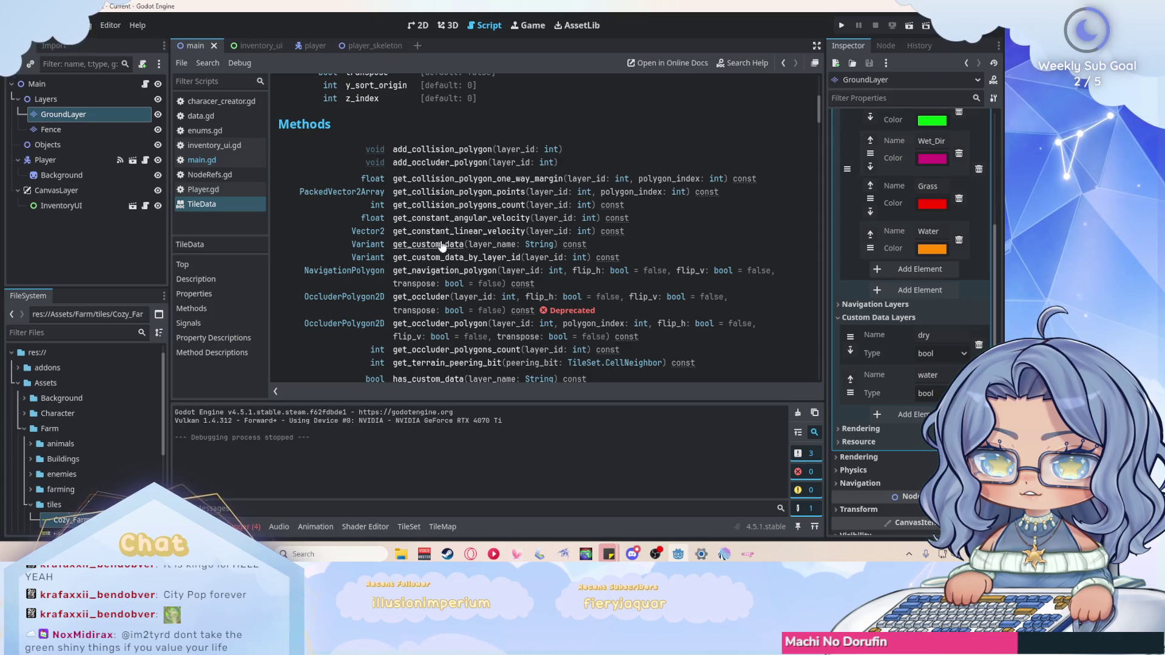
scroll(417, 176, down, 7)
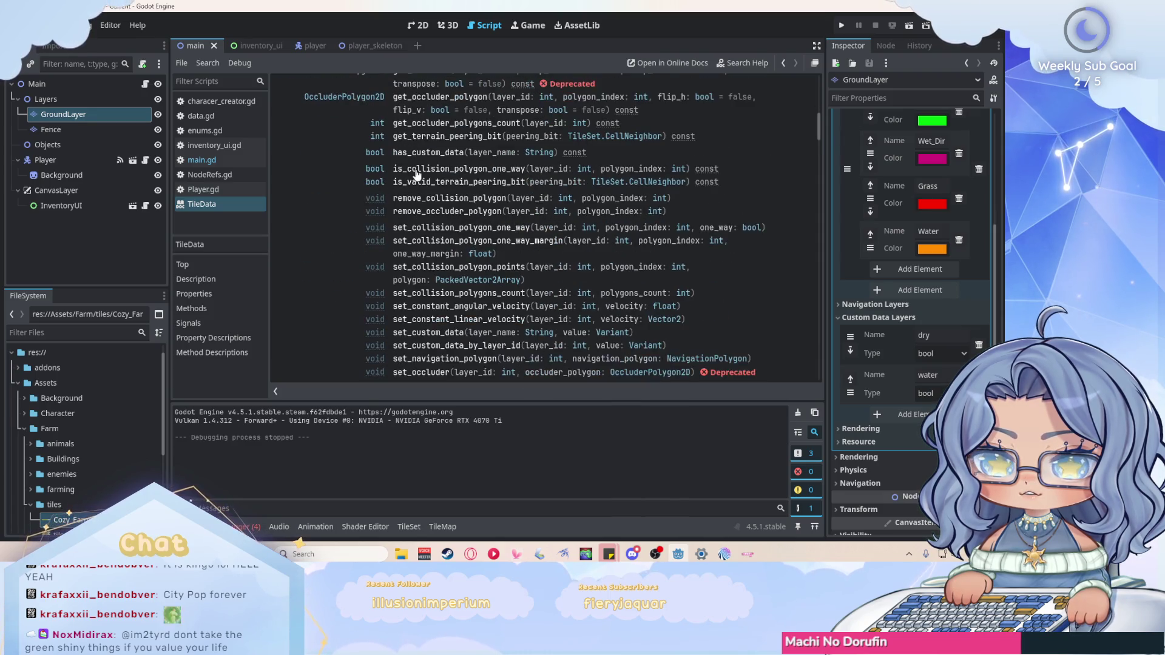
scroll(417, 176, down, 2)
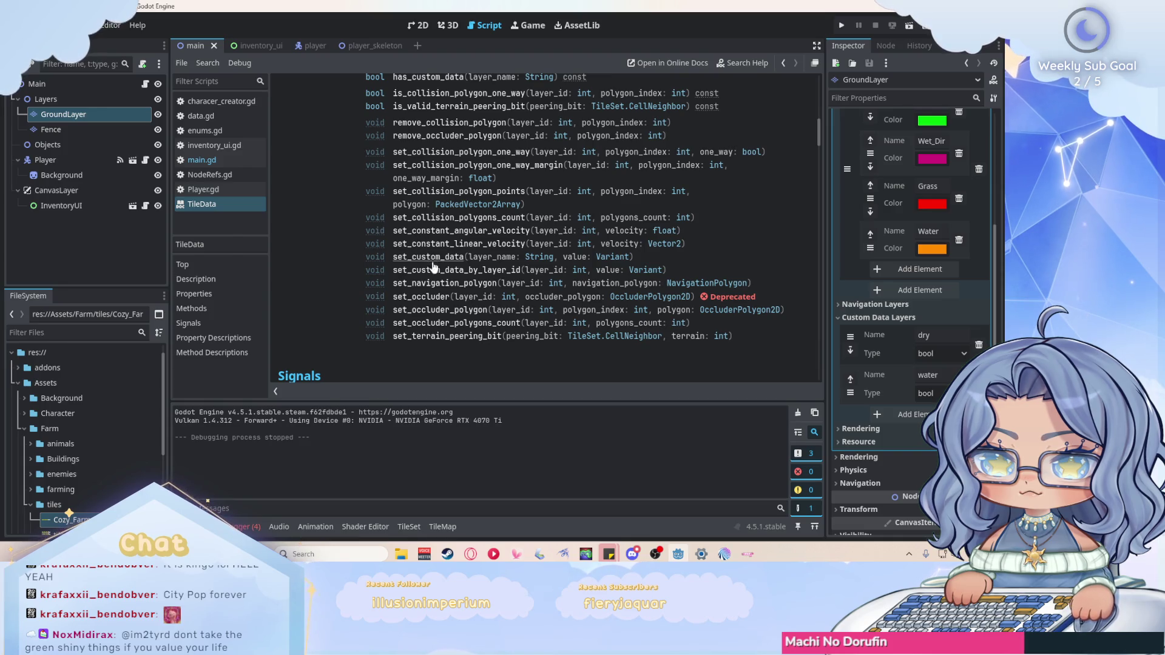
scroll(473, 255, down, 4)
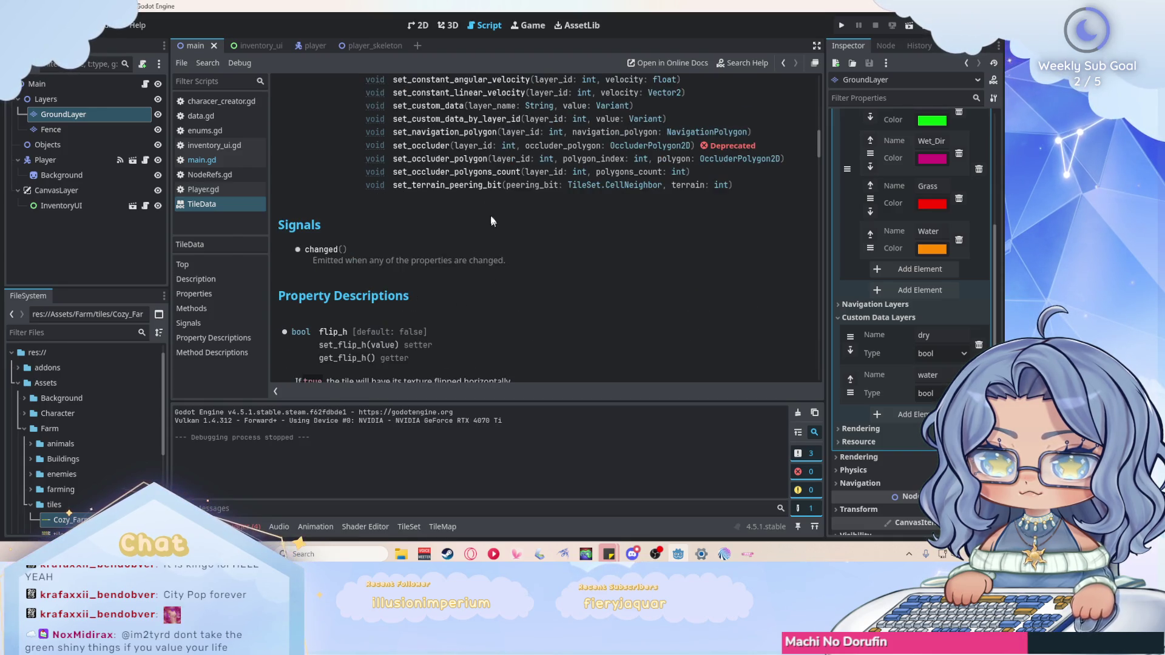
scroll(485, 194, down, 1)
scroll(486, 195, up, 15)
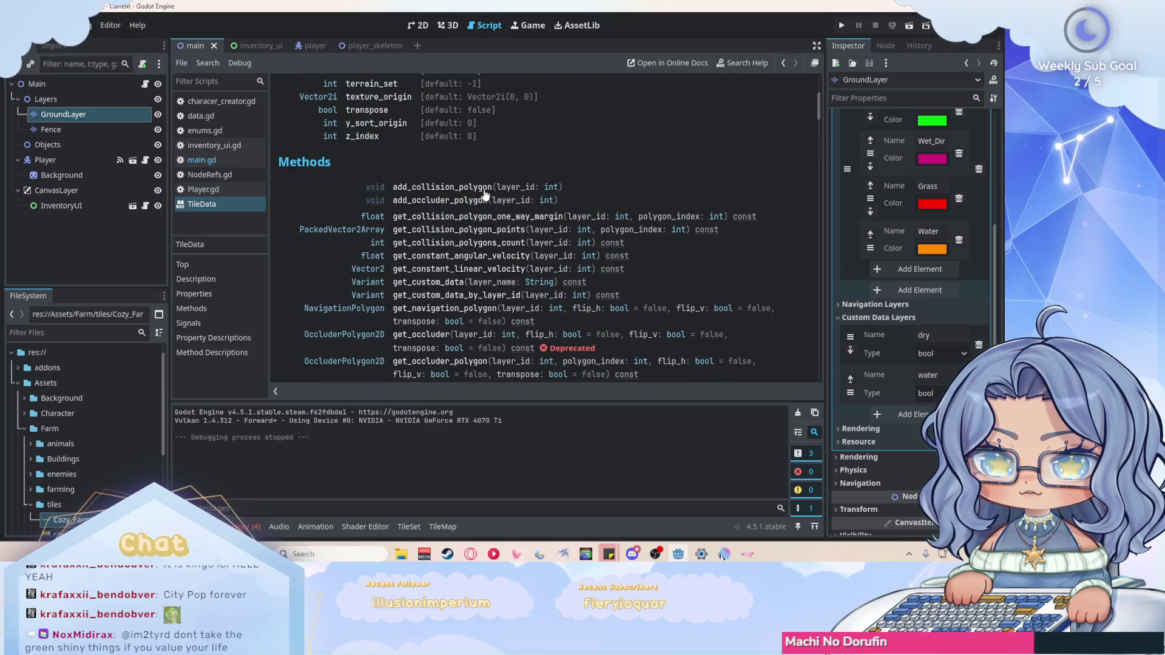
scroll(486, 194, up, 3)
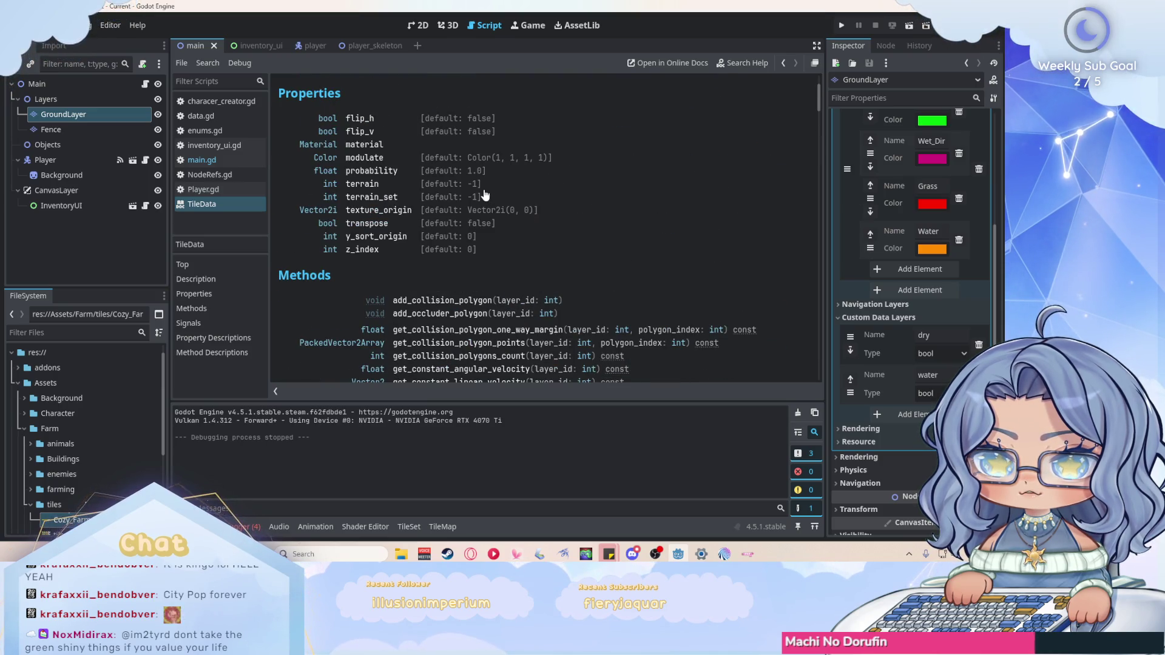
Jump to the terrain_set property description and read the terrain entry above it.
click(382, 199)
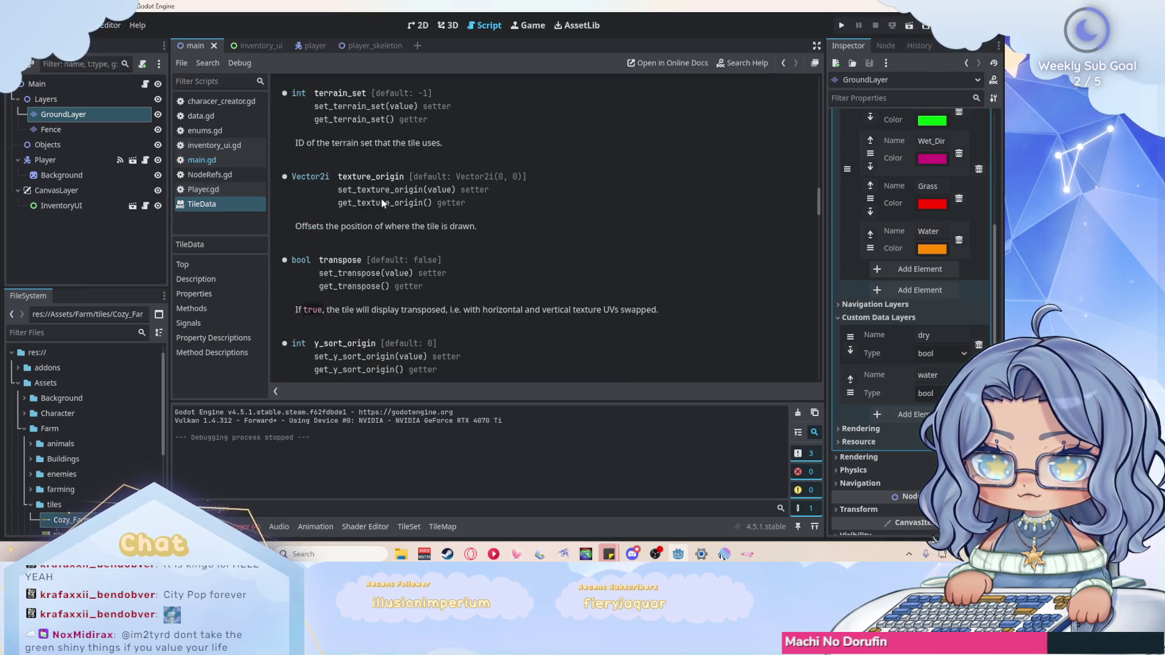
scroll(531, 210, up, 1)
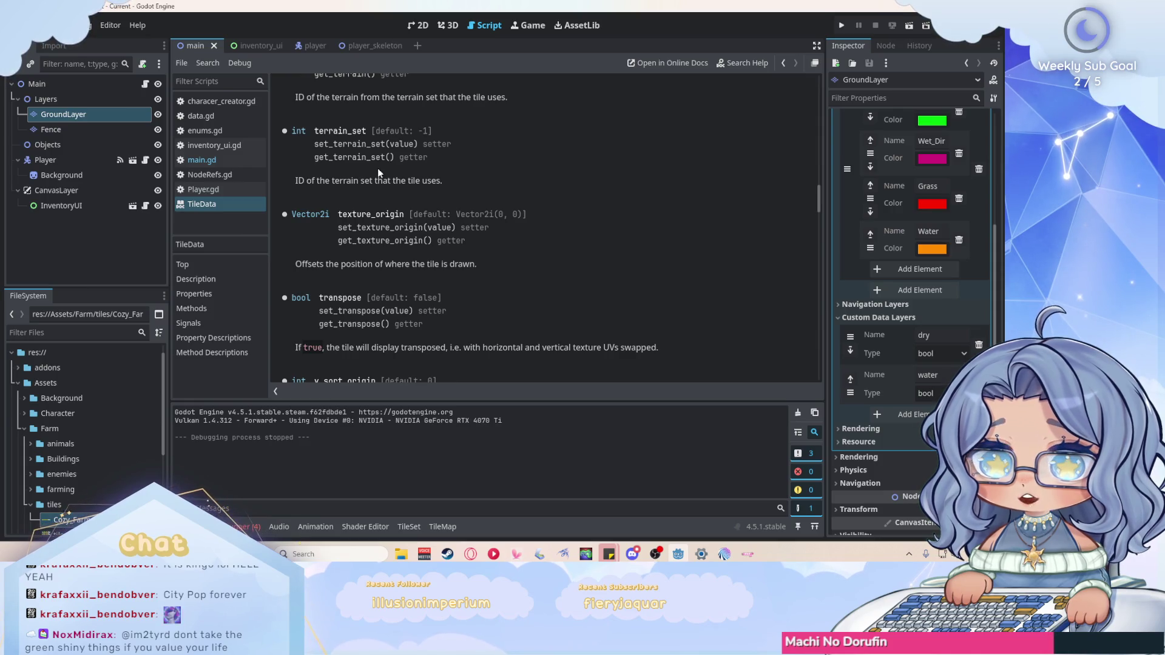
scroll(378, 169, up, 2)
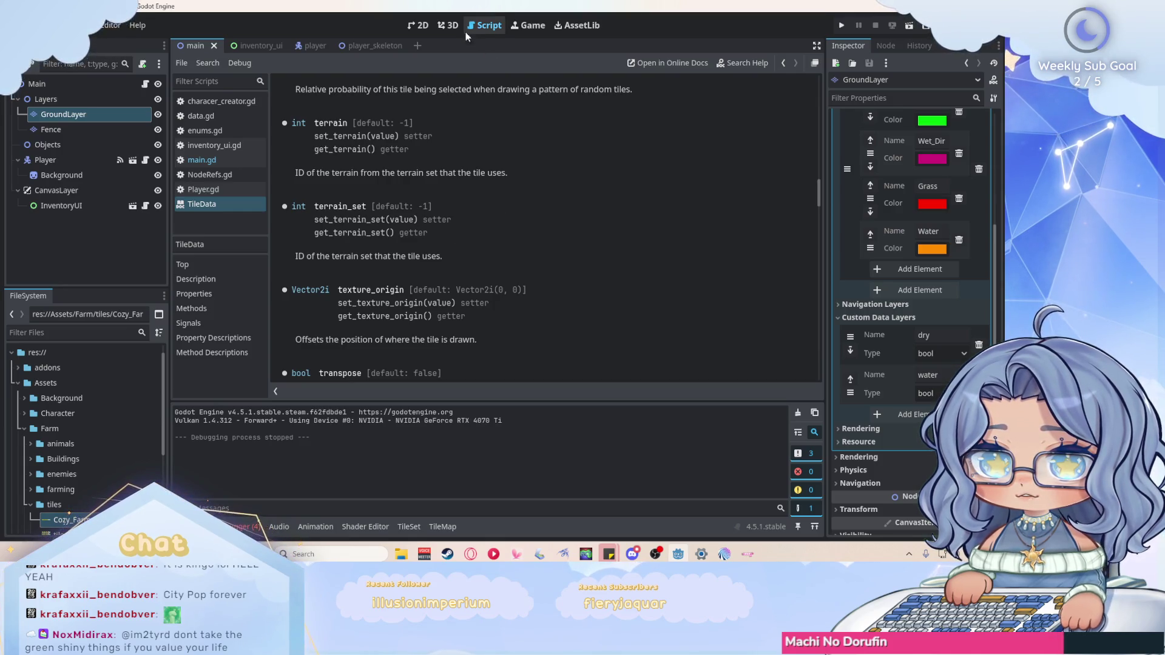
key(ctrl+F1)
Move between the TileData reference and main.gd, then check what get_cell_tile_data returns.
click(481, 26)
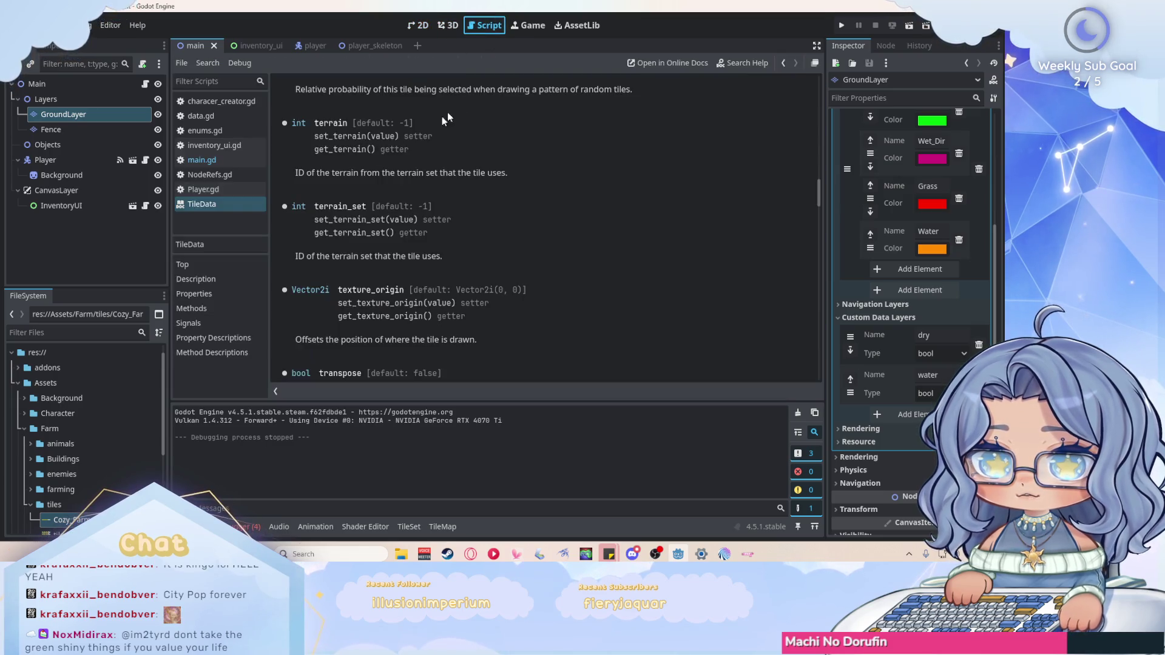
click(238, 157)
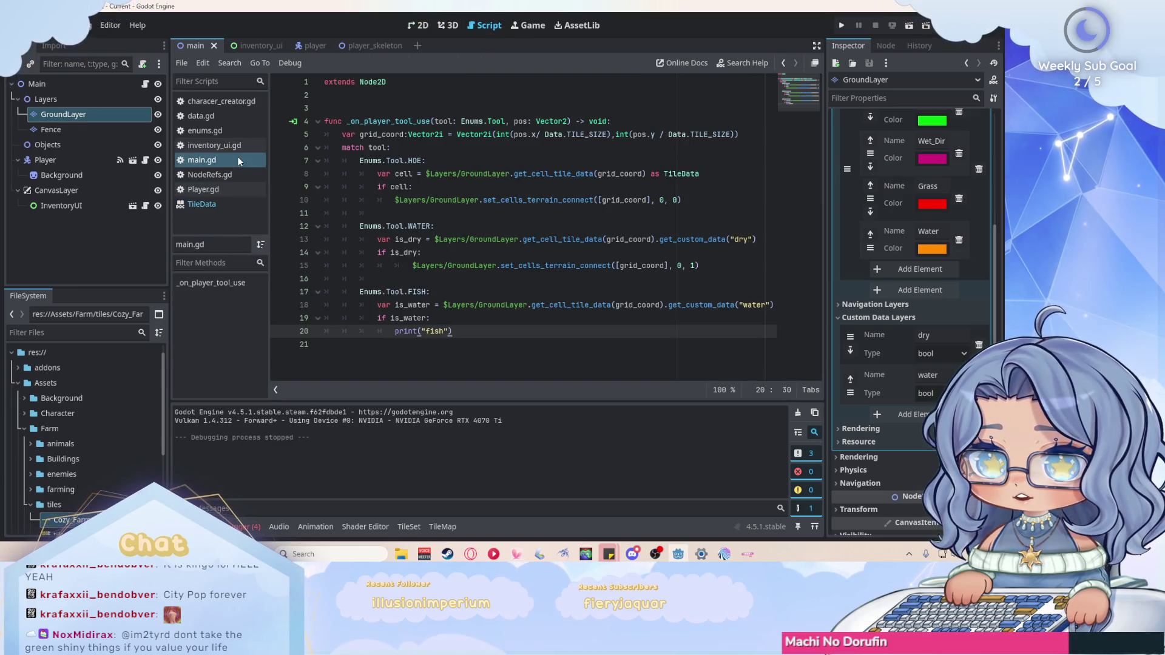
click(214, 204)
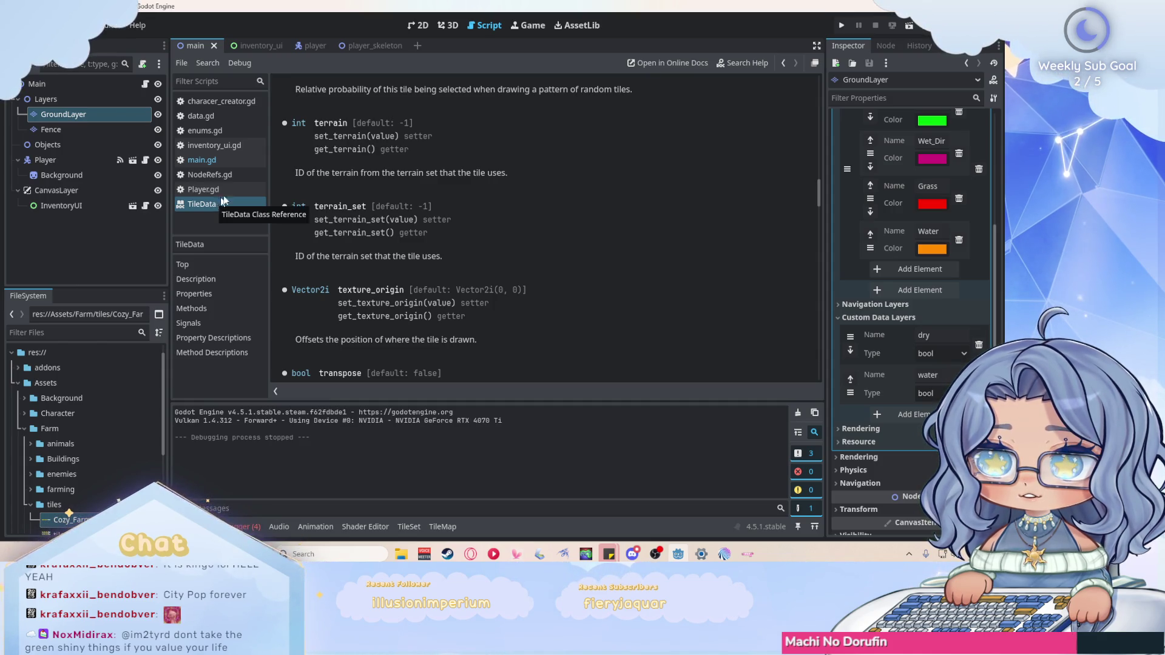
click(783, 64)
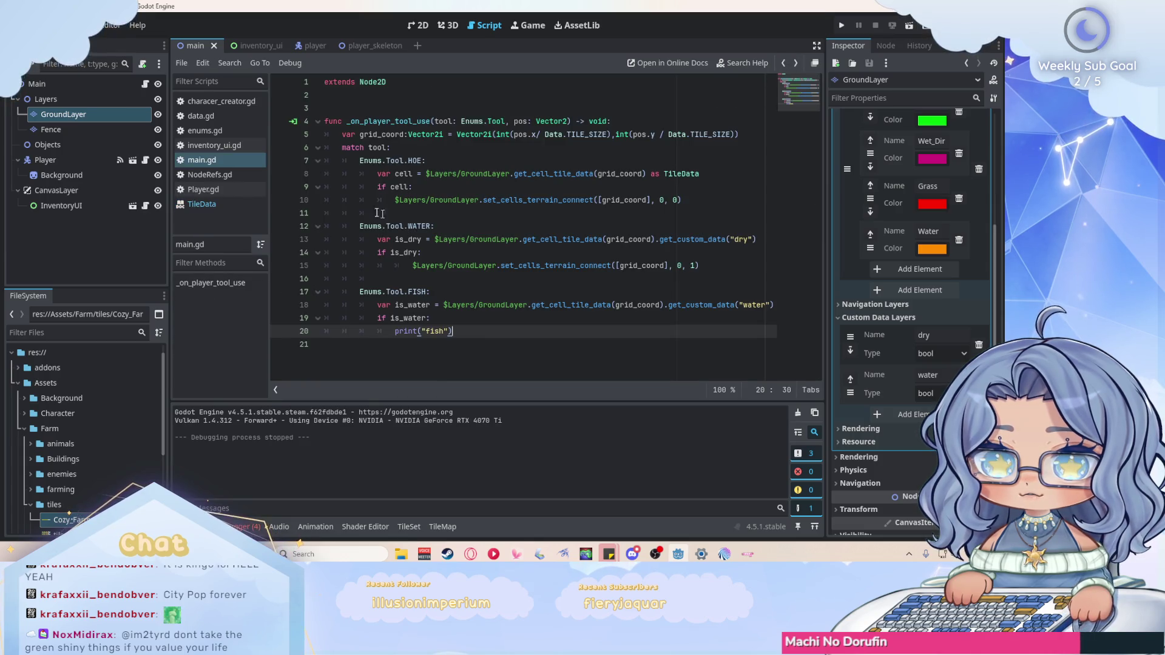
click(233, 205)
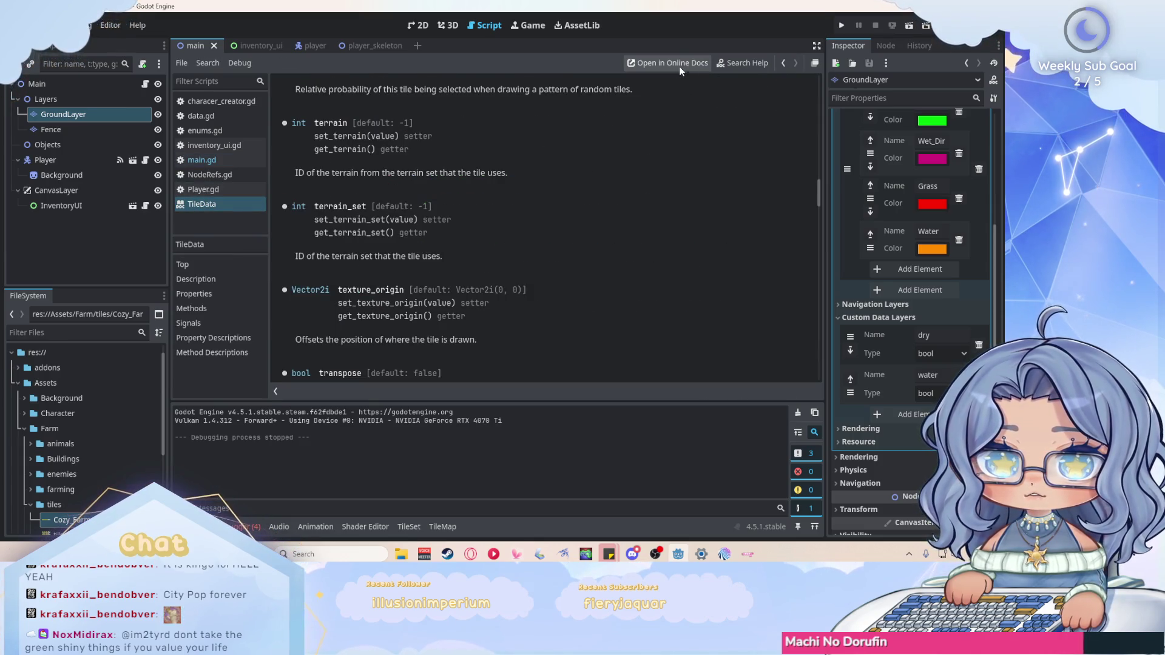
click(220, 161)
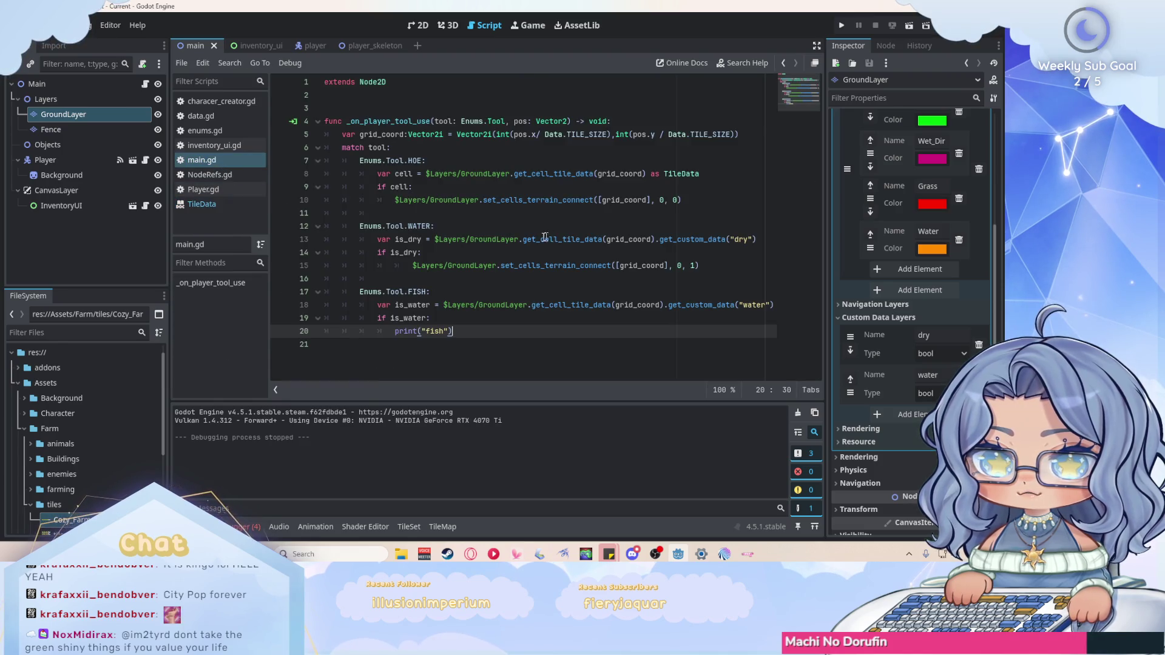
mouse_move(573, 237)
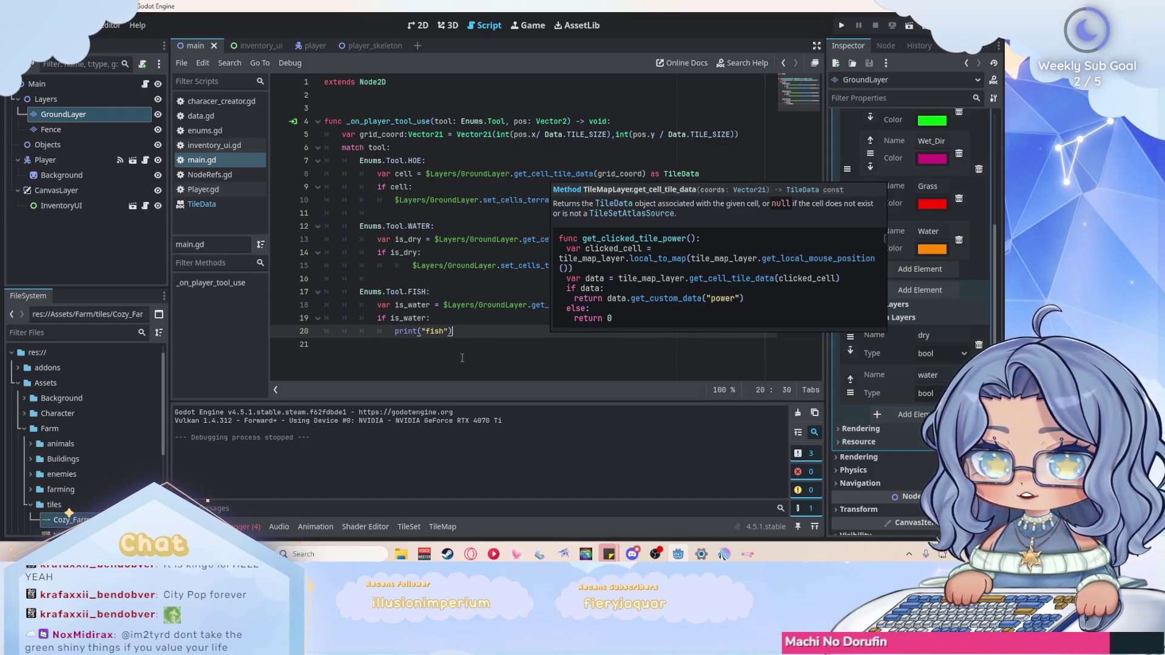
Replace the old water check with var cell = $Layers/GroundLayer.get_cell_tile_data(...) as TileData.
mouse_move(454, 332)
mouse_down()
mouse_move(443, 317)
mouse_move(377, 307)
mouse_up()
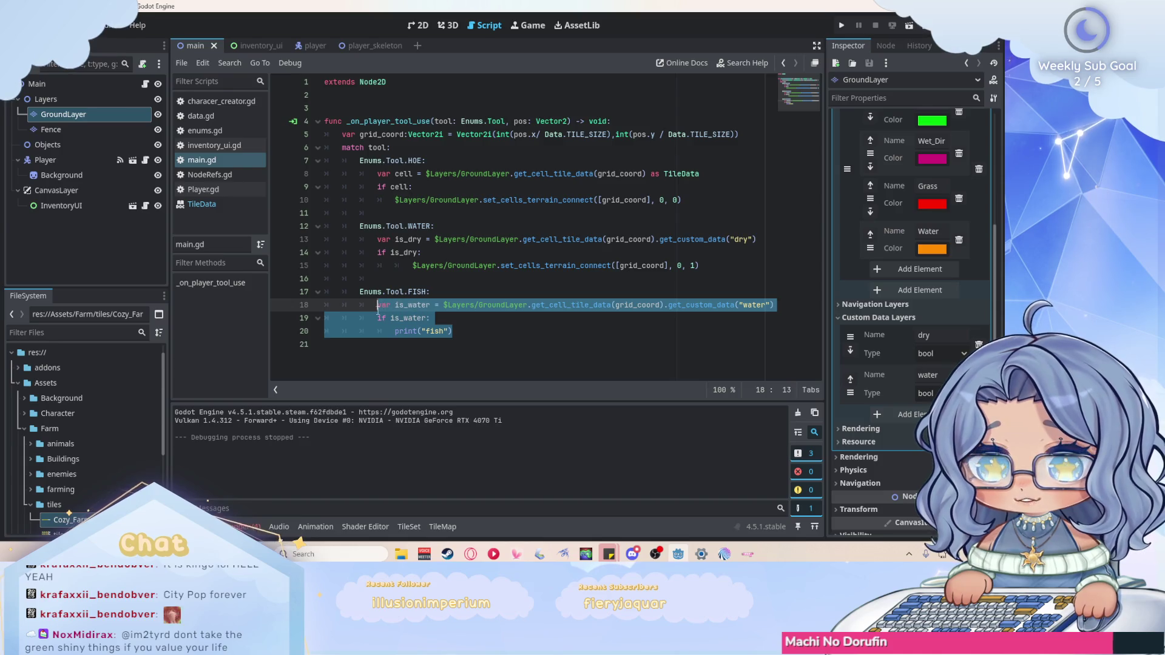
text(var cell =)
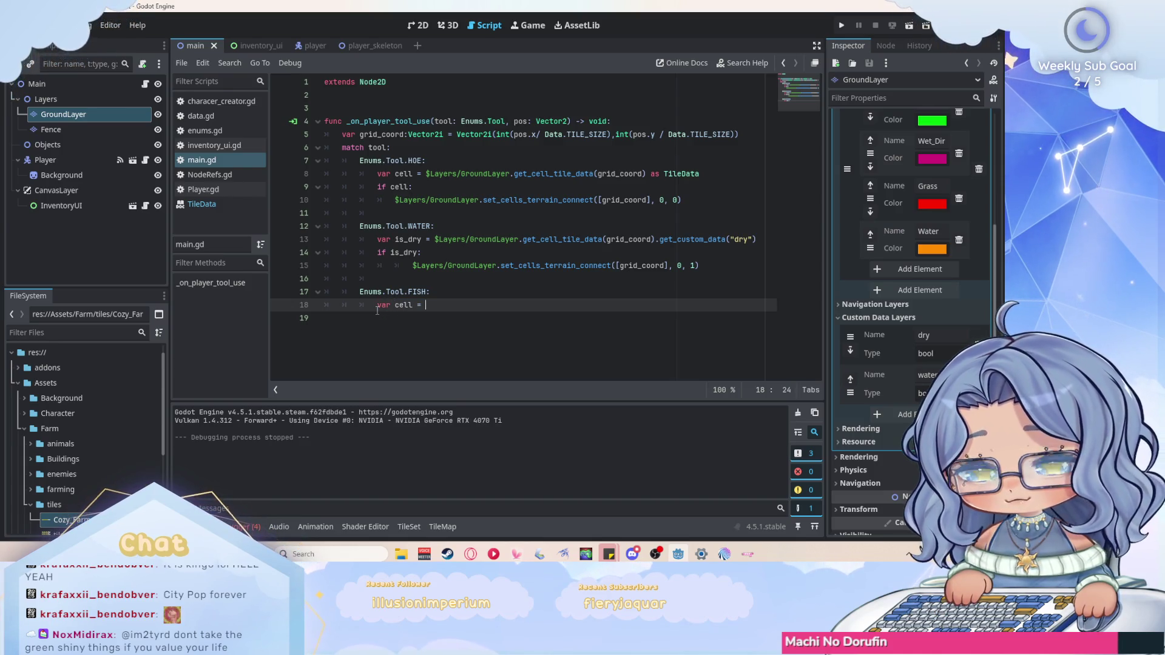
key(ctrl+space)
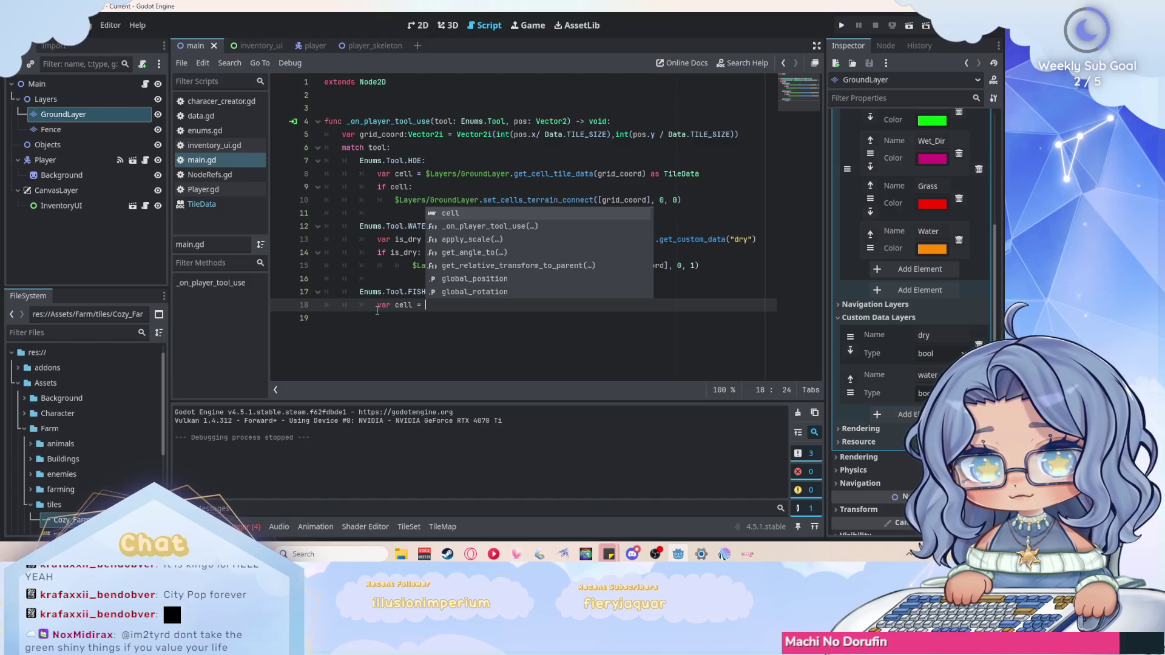
text($)
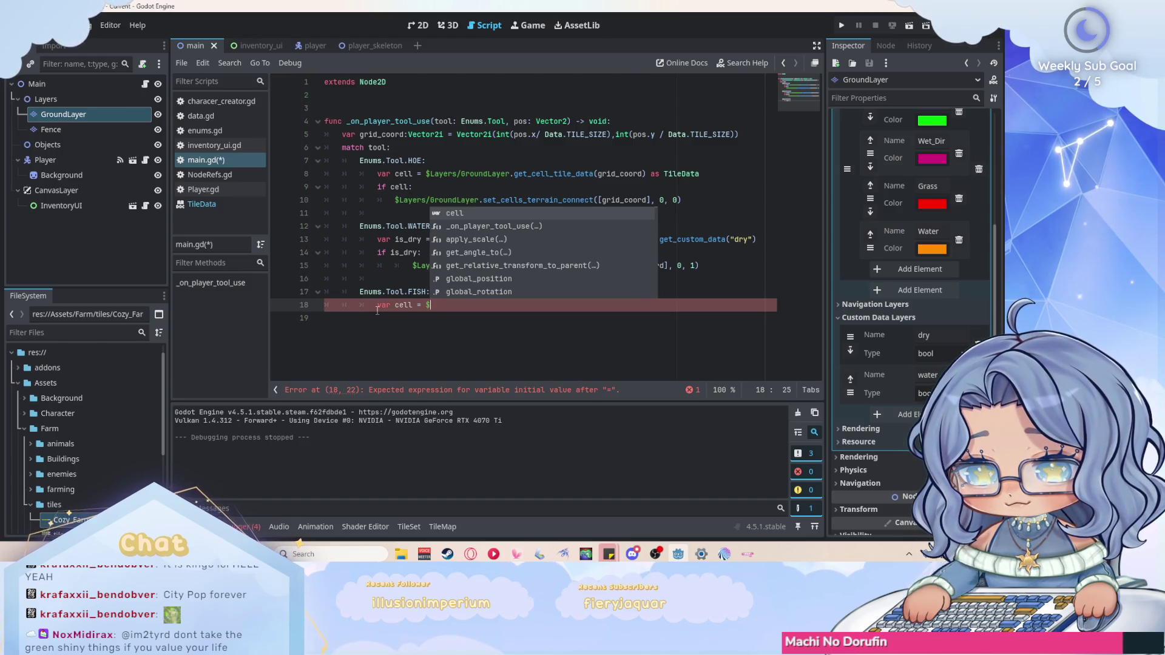
text(Layers)
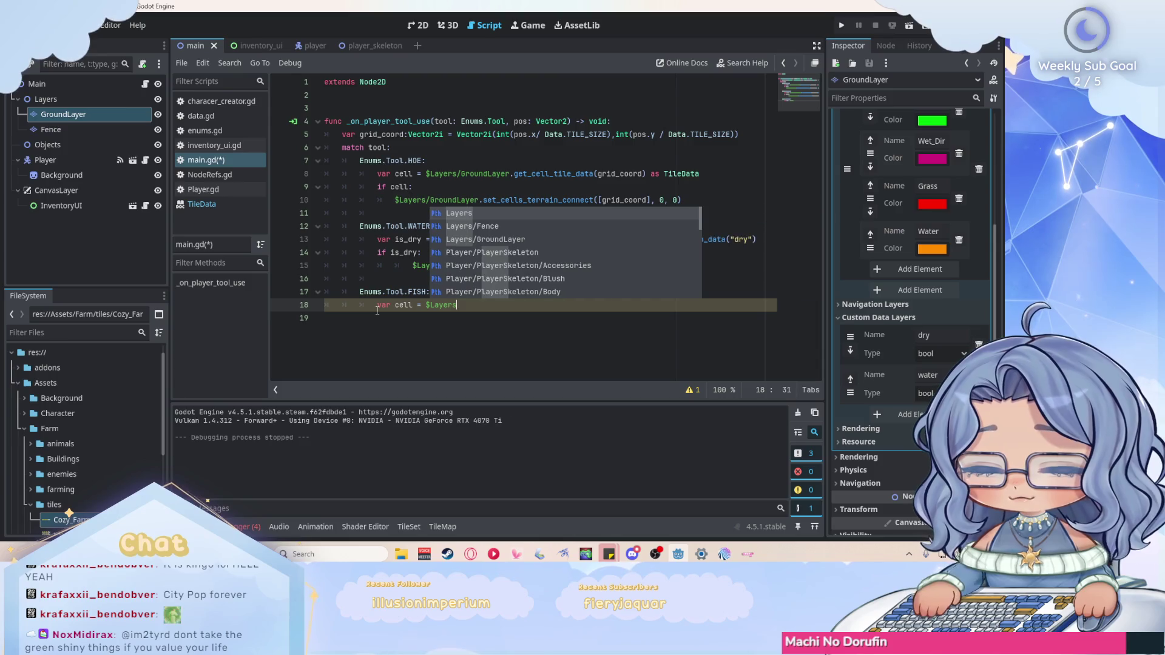
key(Down)
key(Down)
key(Return)
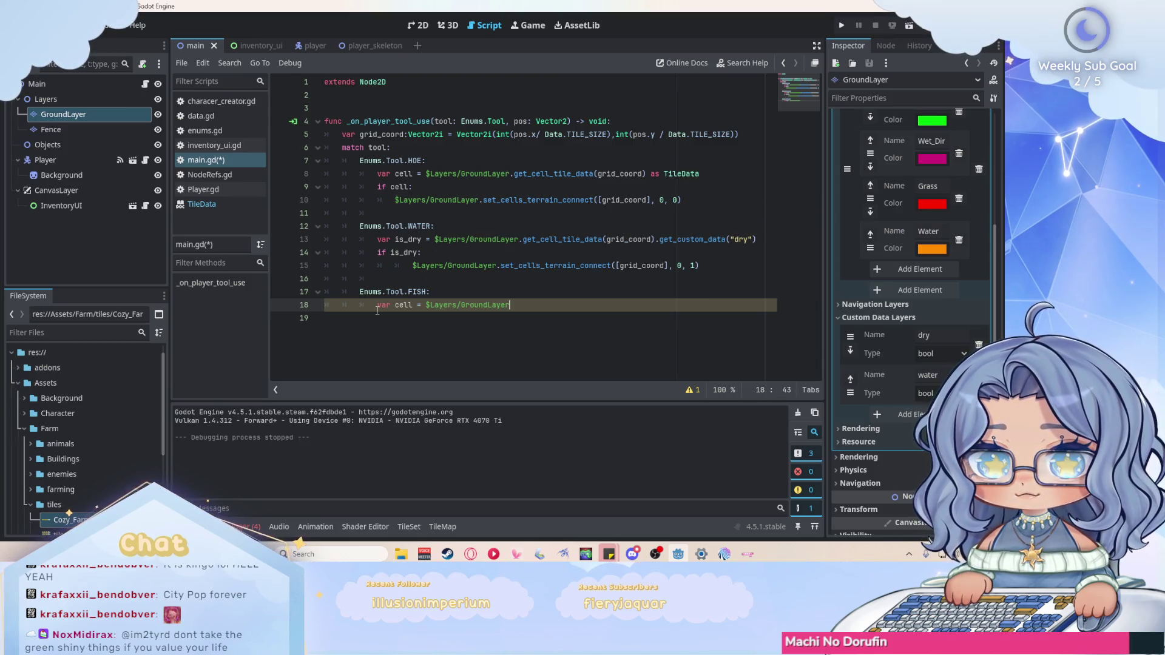
text(.get)
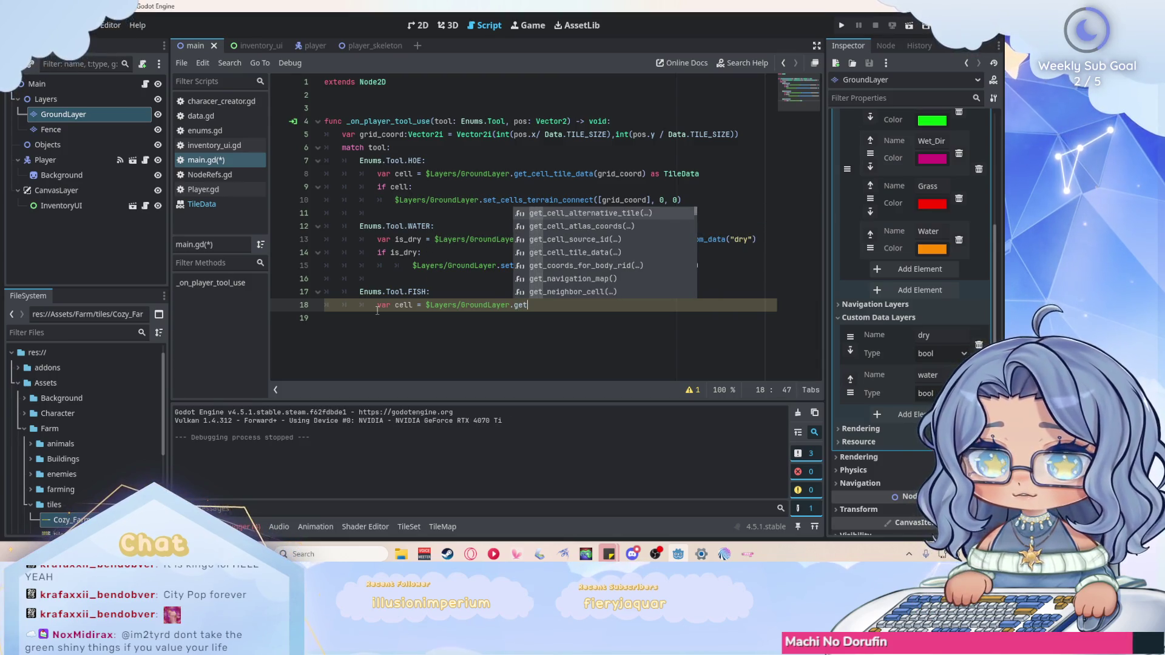
text(_)
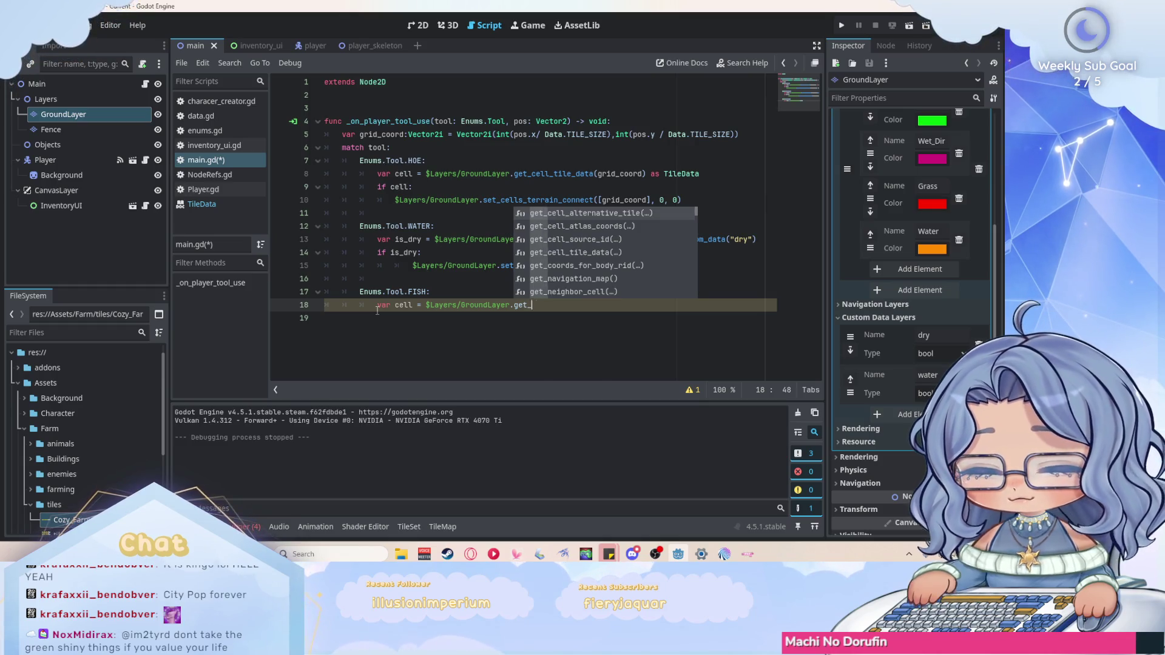
text(cell_til)
key(Return)
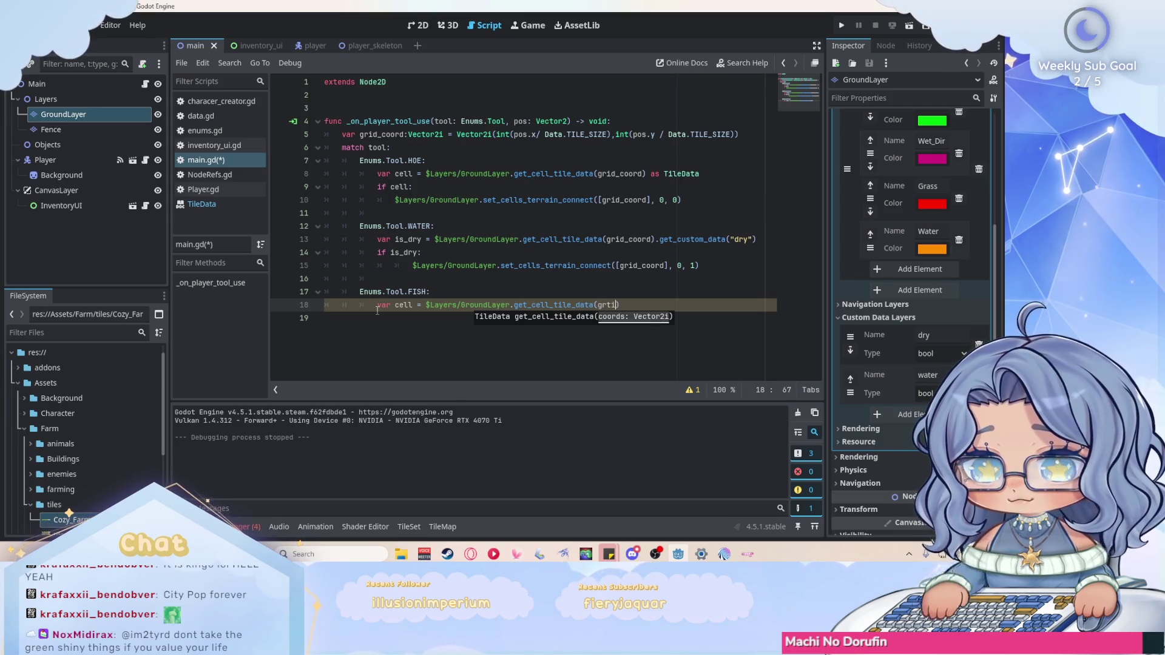
text(d) as TileDa)
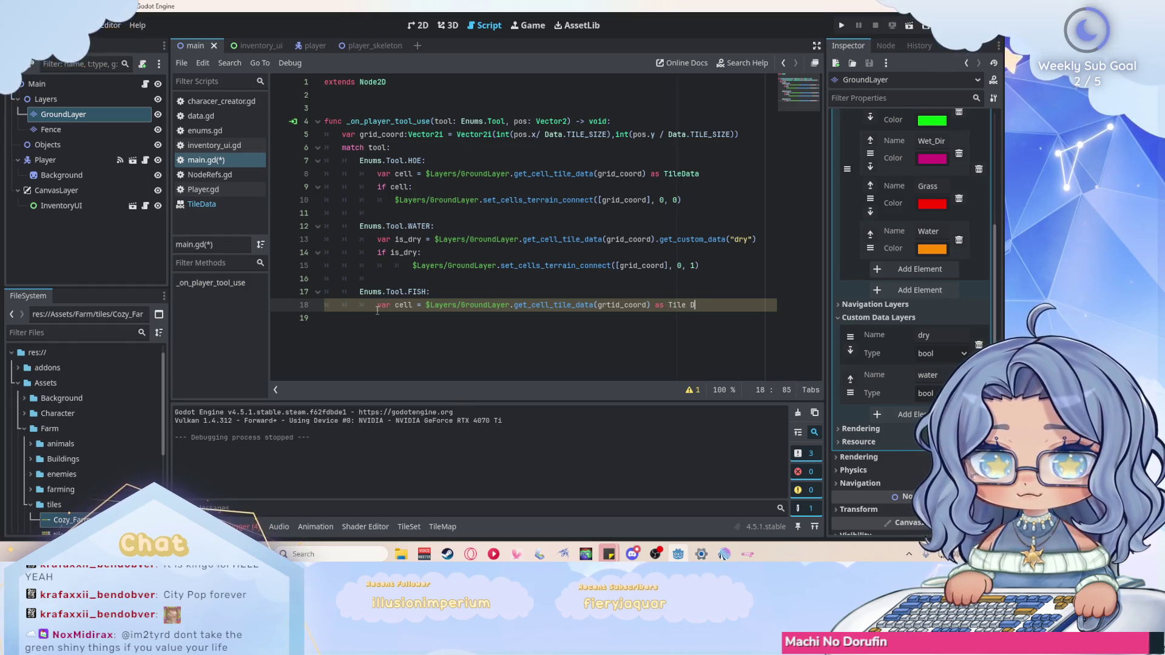
text(ta)
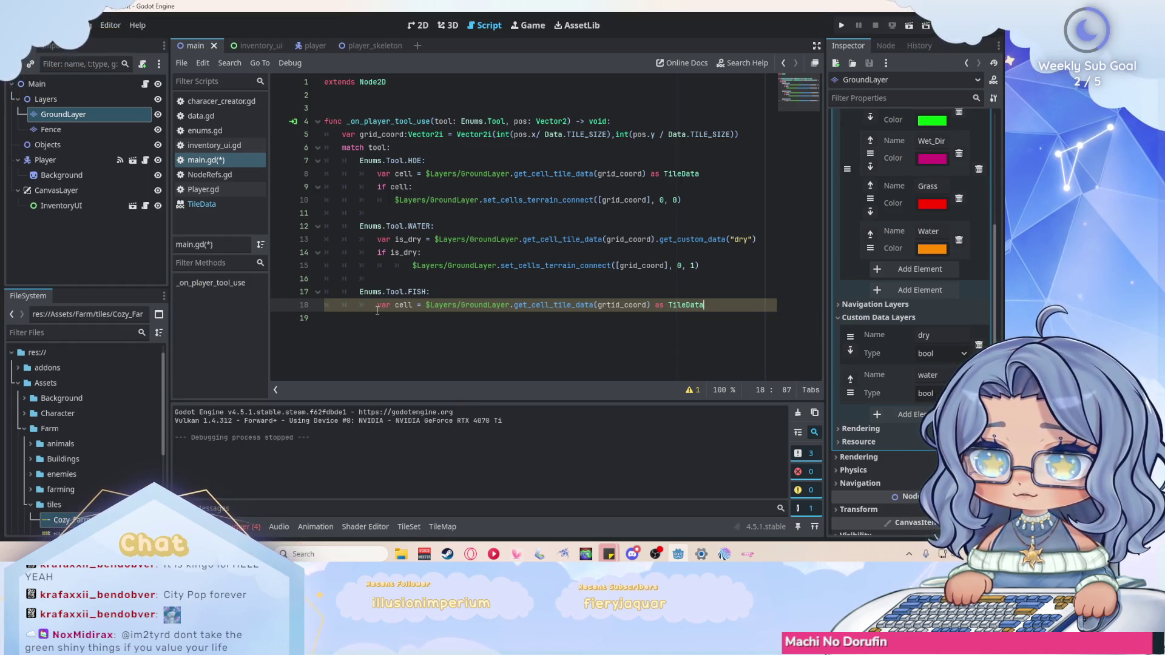
Start a new line var is_water = cell.get_terrain and consult the TileData class reference.
key(Return)
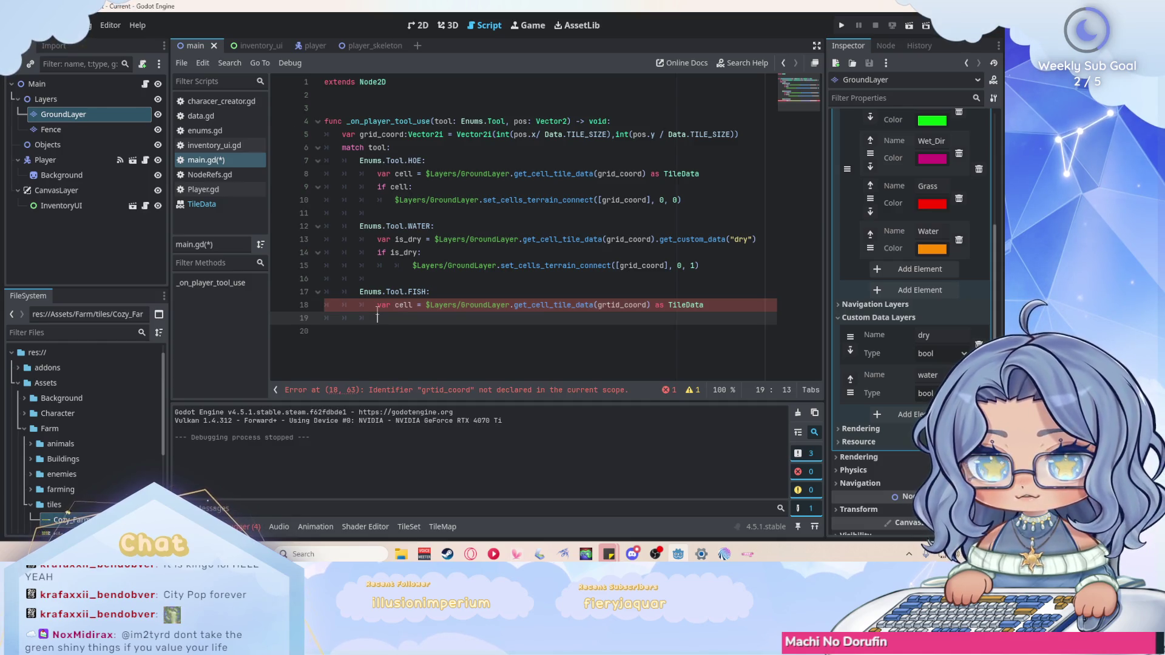
text(v)
text(ar is )
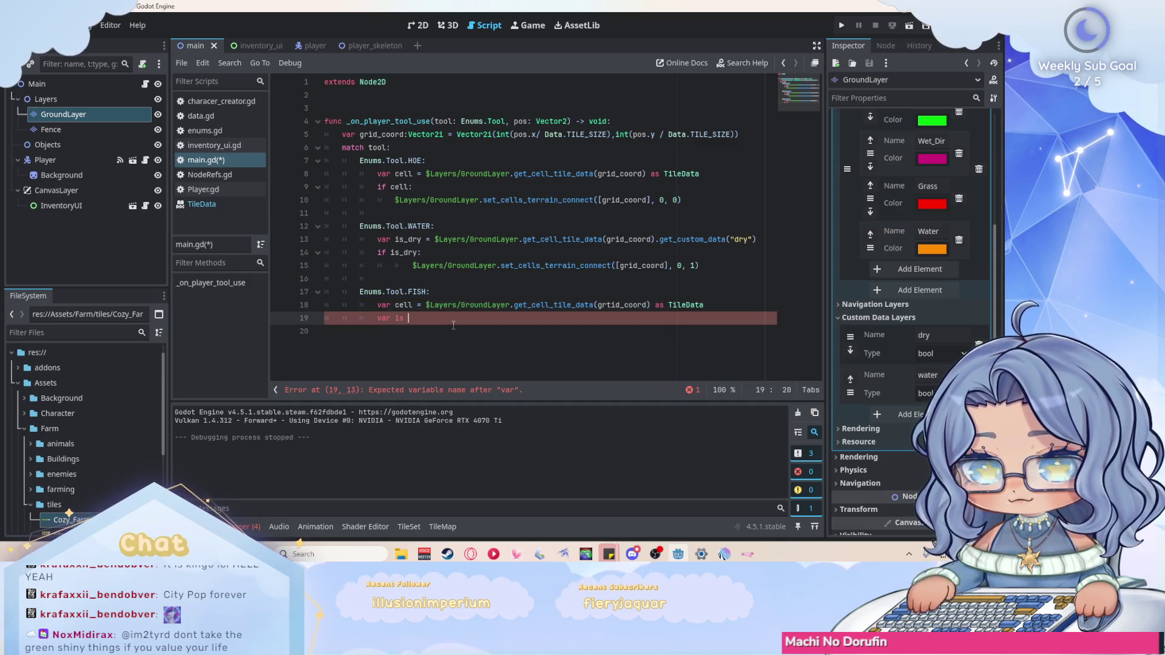
text(_water )
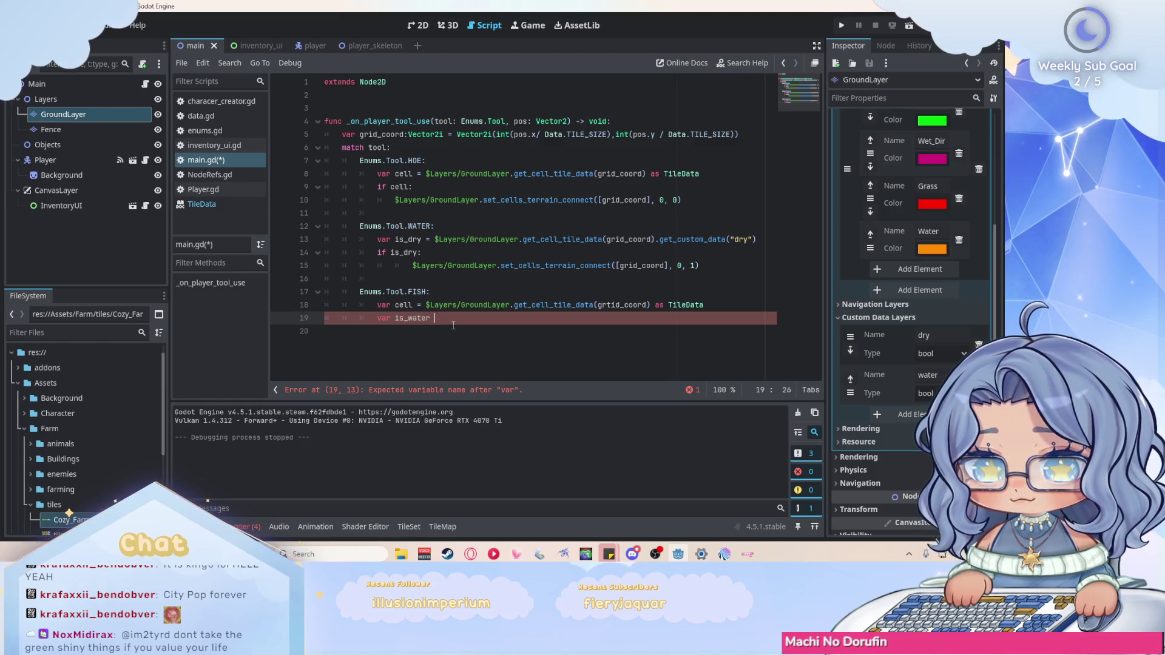
text(= cell.gert)
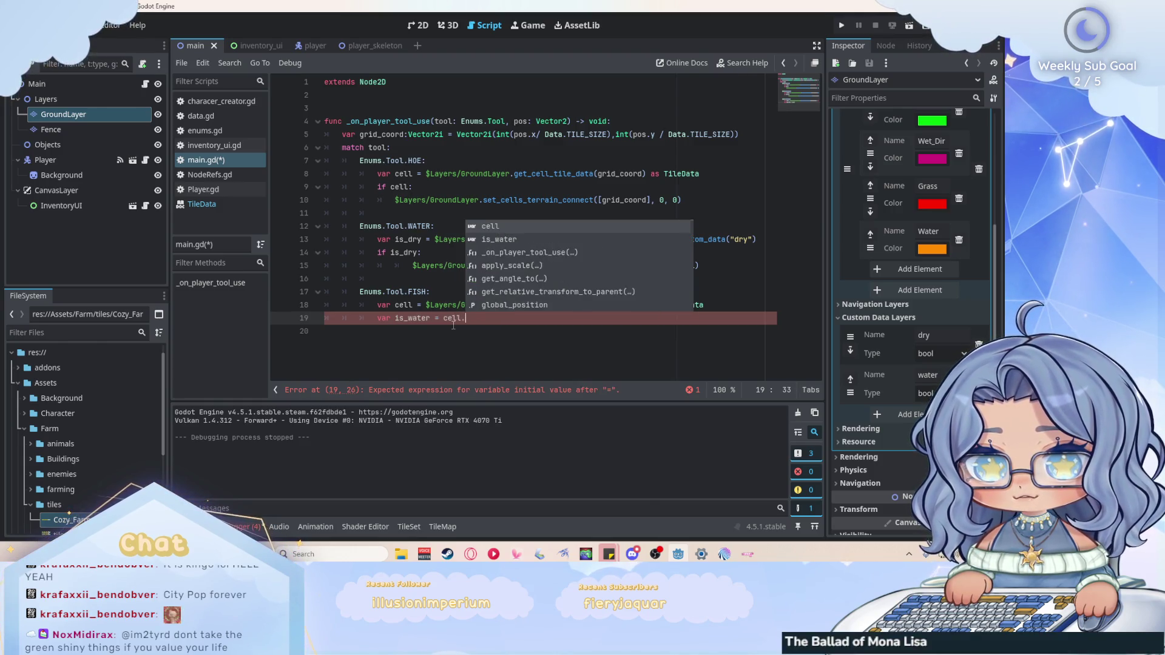
key(BackSpace)
key(BackSpace)
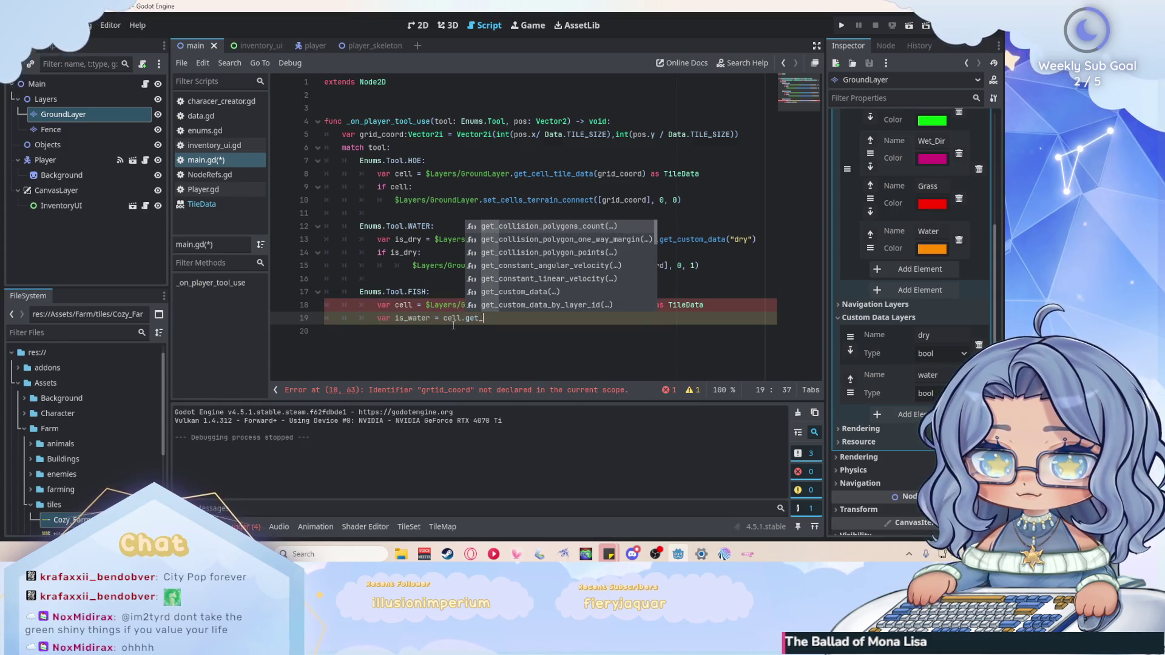
text(t_tera)
key(Escape)
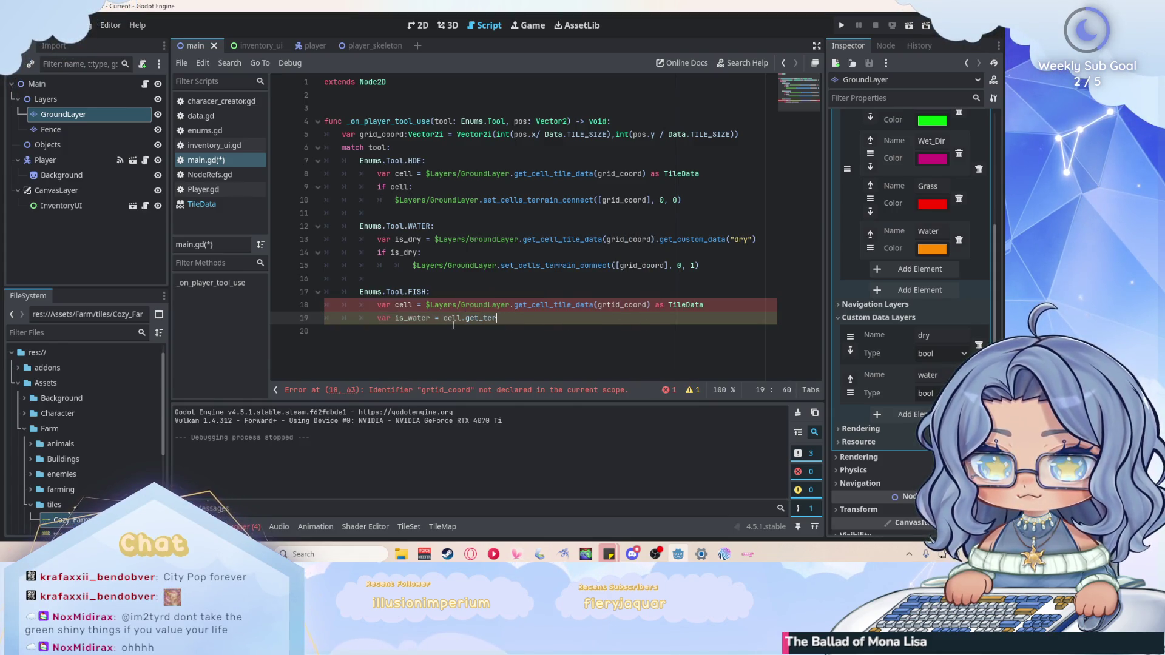
text(rain)
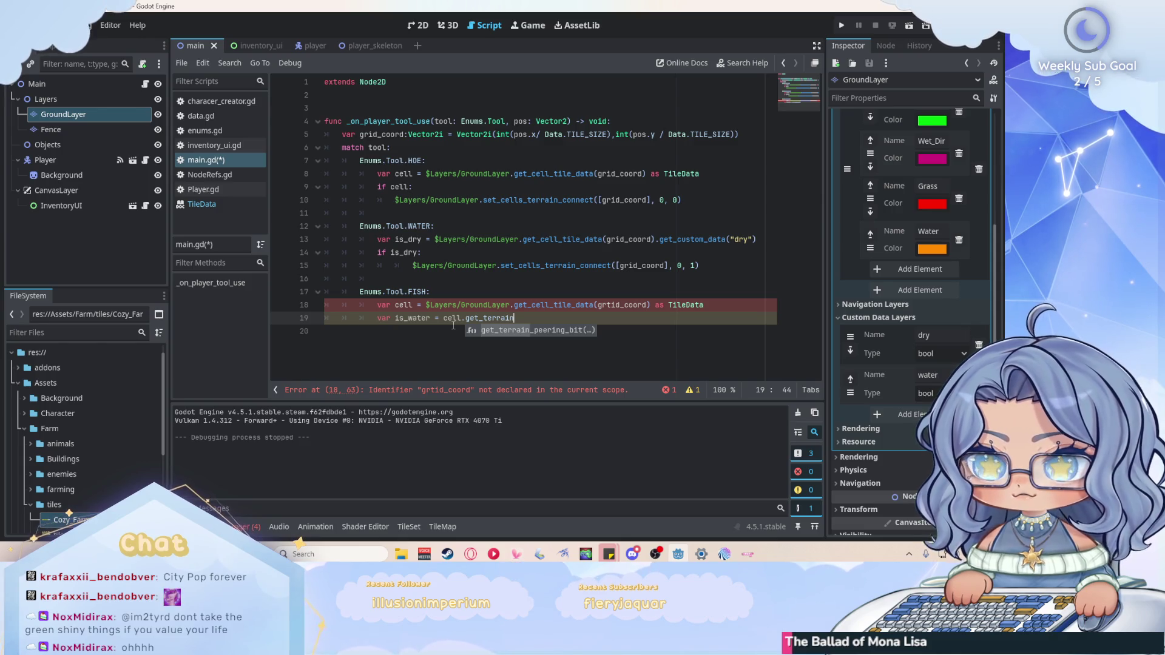
click(236, 203)
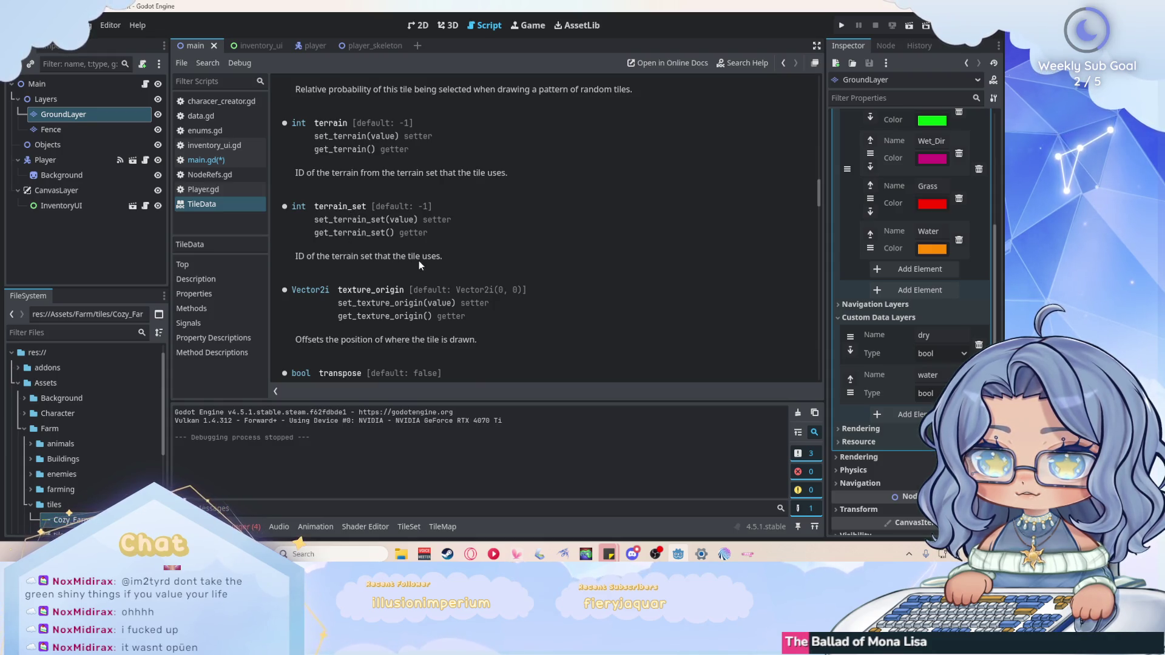
Scroll the TileData reference up to its terrain and terrain_set properties, then return to main.gd.
scroll(418, 260, up, 1)
scroll(460, 252, up, 1)
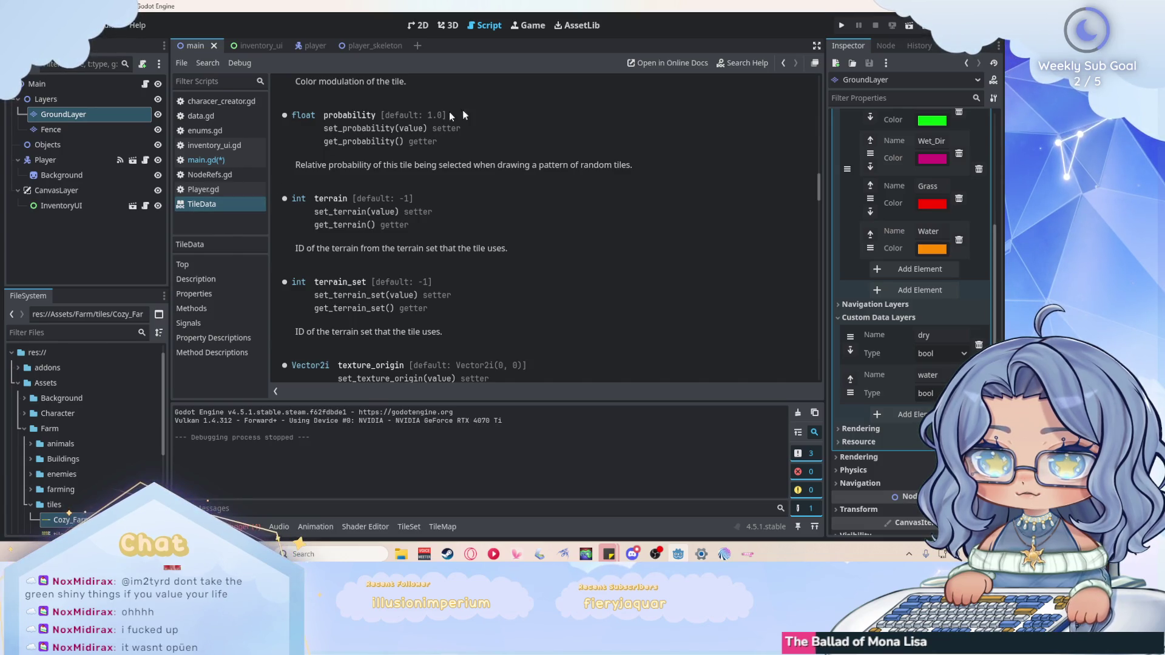
drag(818, 188, 817, 81)
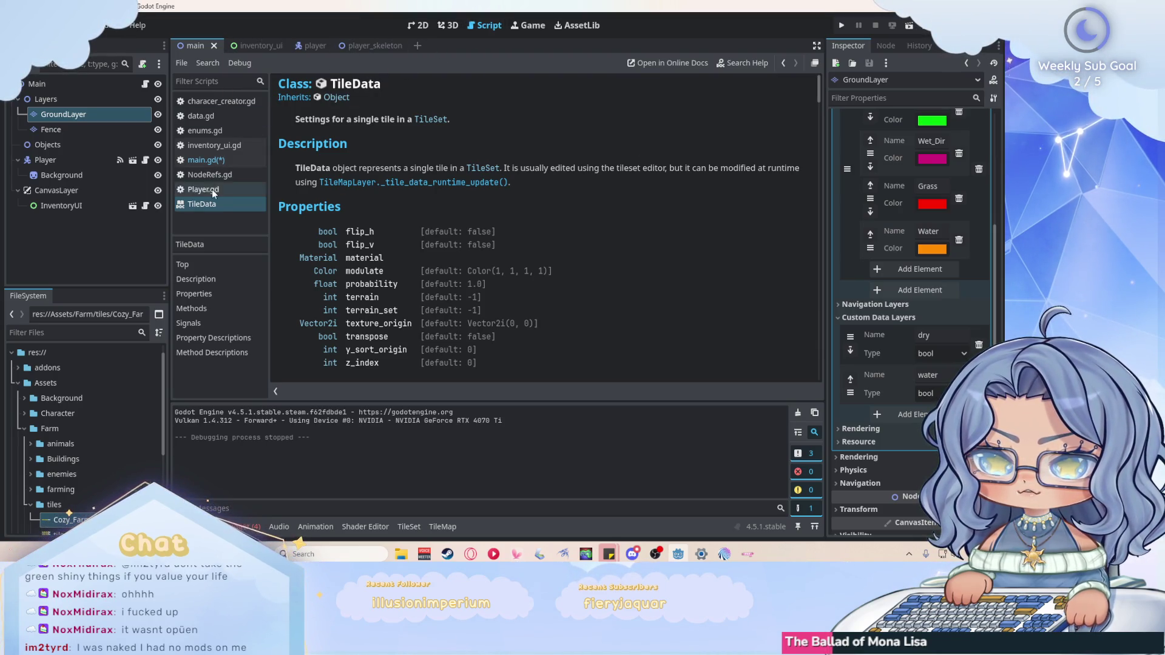
click(206, 160)
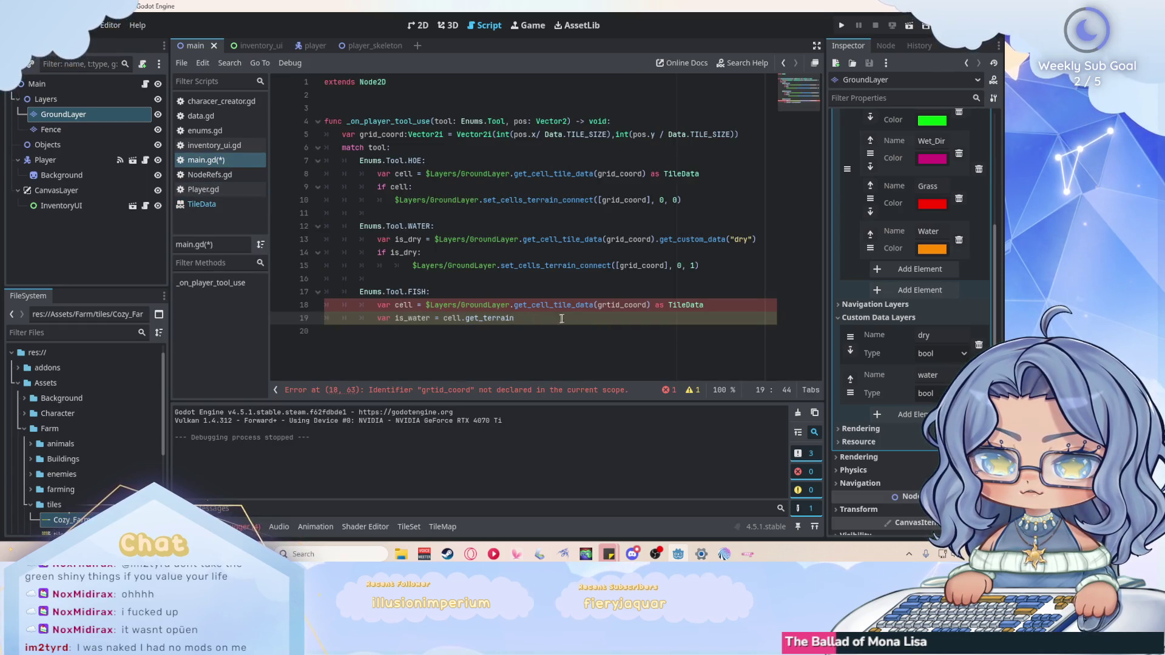
Delete the unfinished is_water line and clear the method call after GroundLayer on line 18.
drag(539, 322, 377, 320)
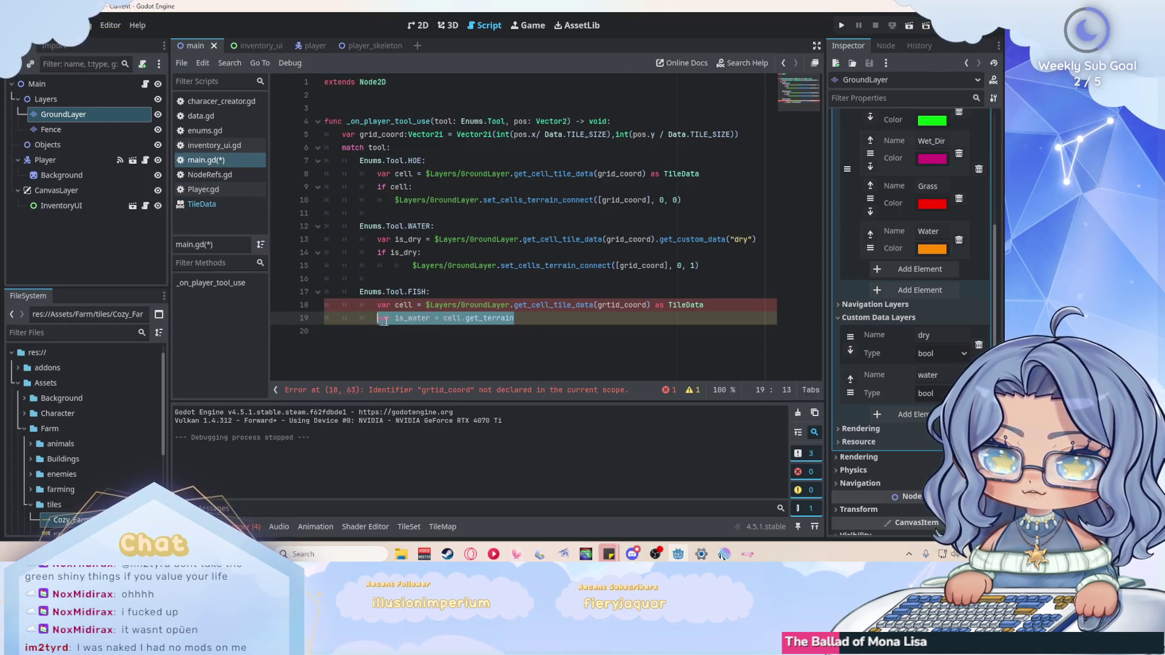
key(BackSpace)
drag(594, 304, 539, 307)
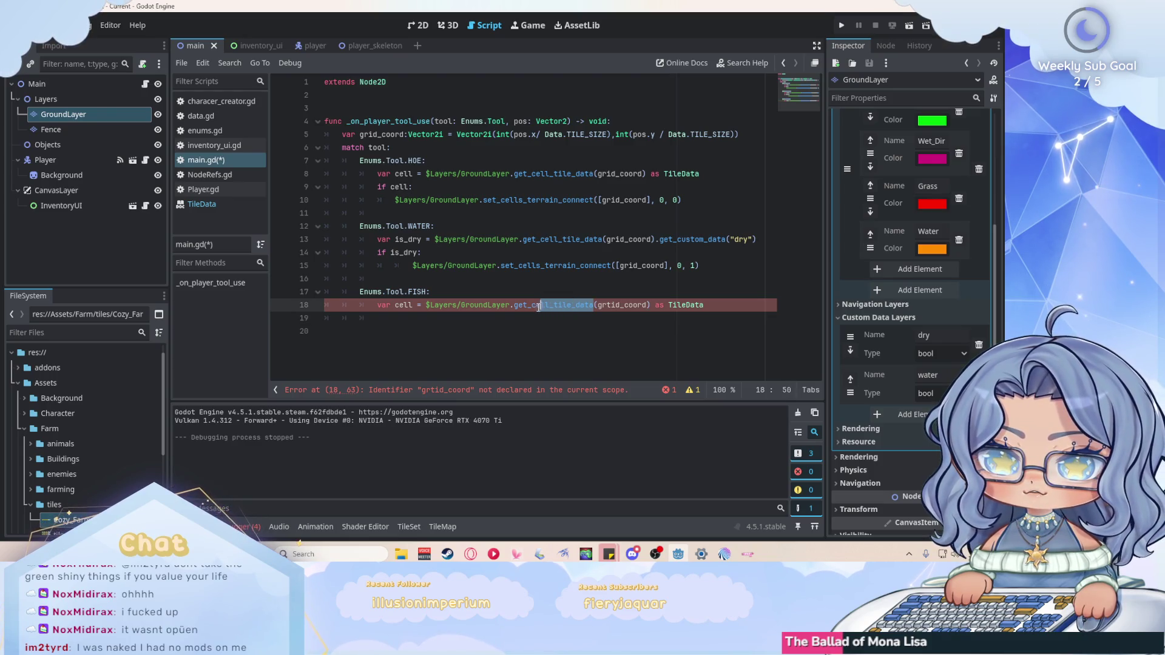
text(terrain_se)
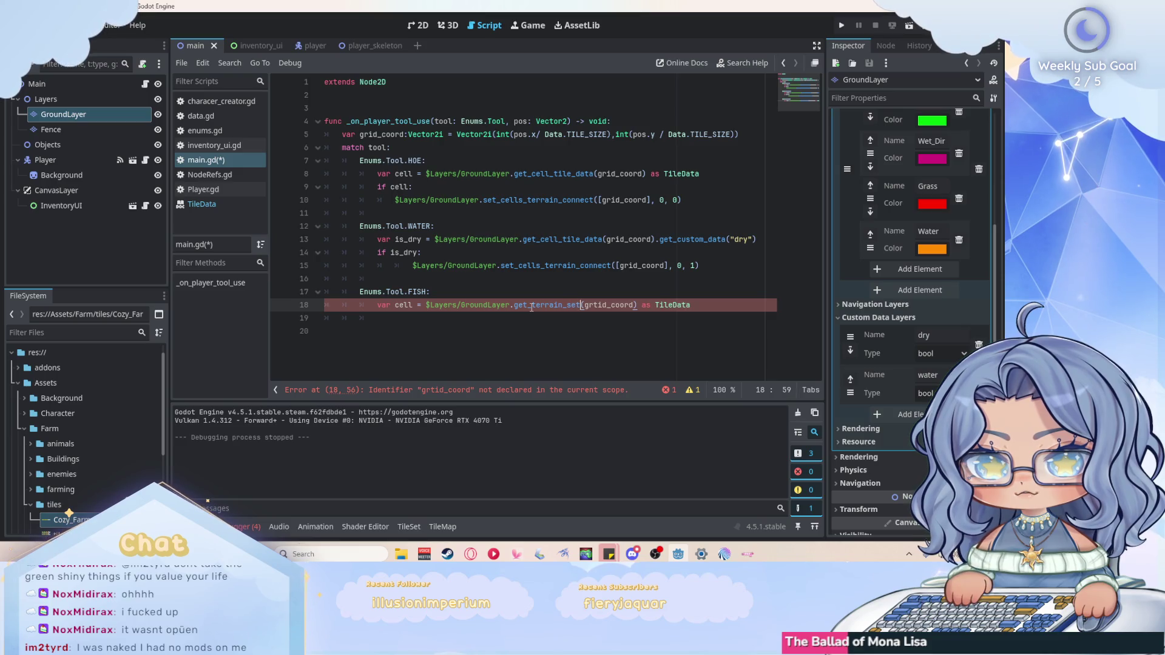
drag(682, 305, 516, 305)
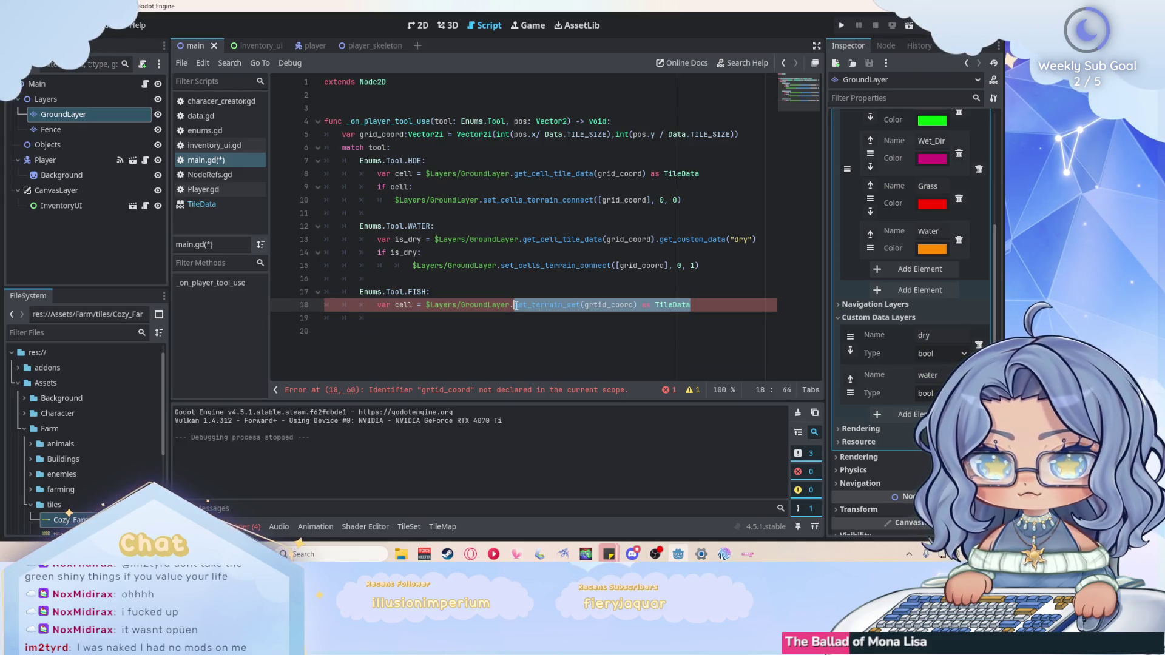
key(BackSpace)
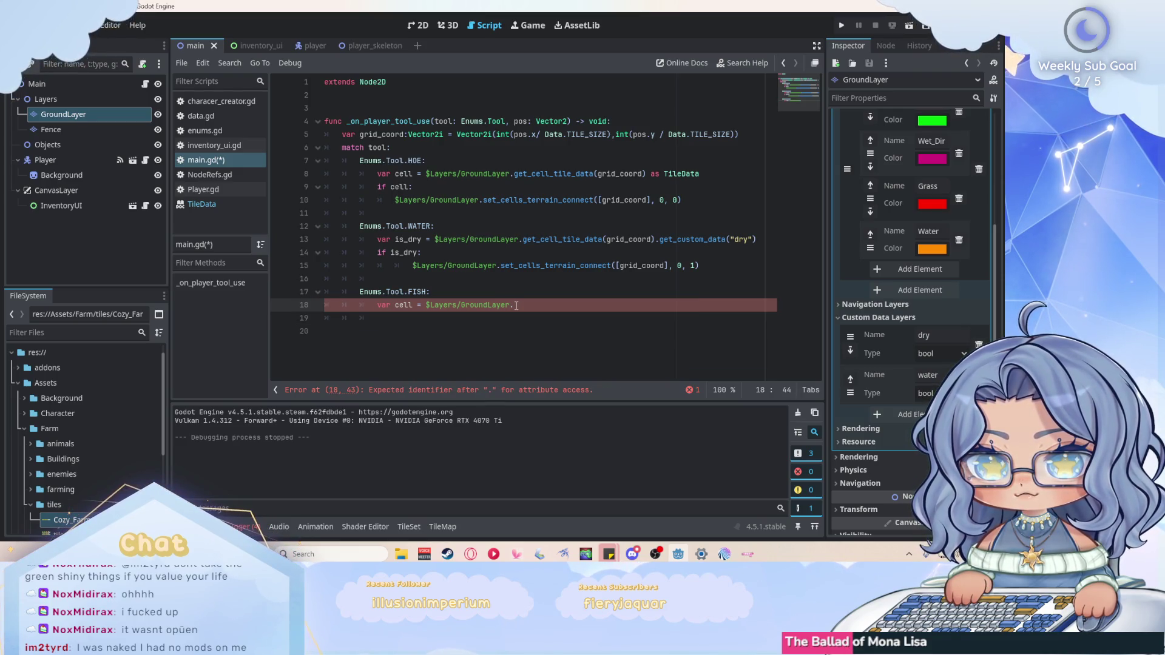
Make line 18 call get_terrain_set(grid_coord) as TileData, add print(cell), save, and run the game.
text(get_terr)
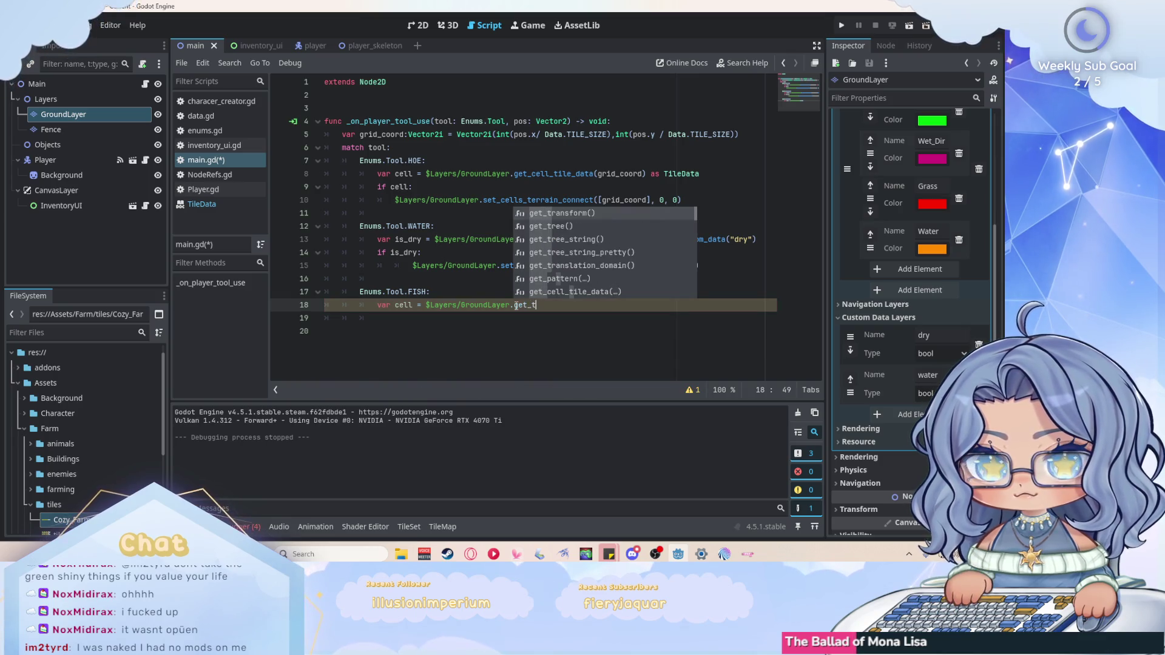
text(ain)
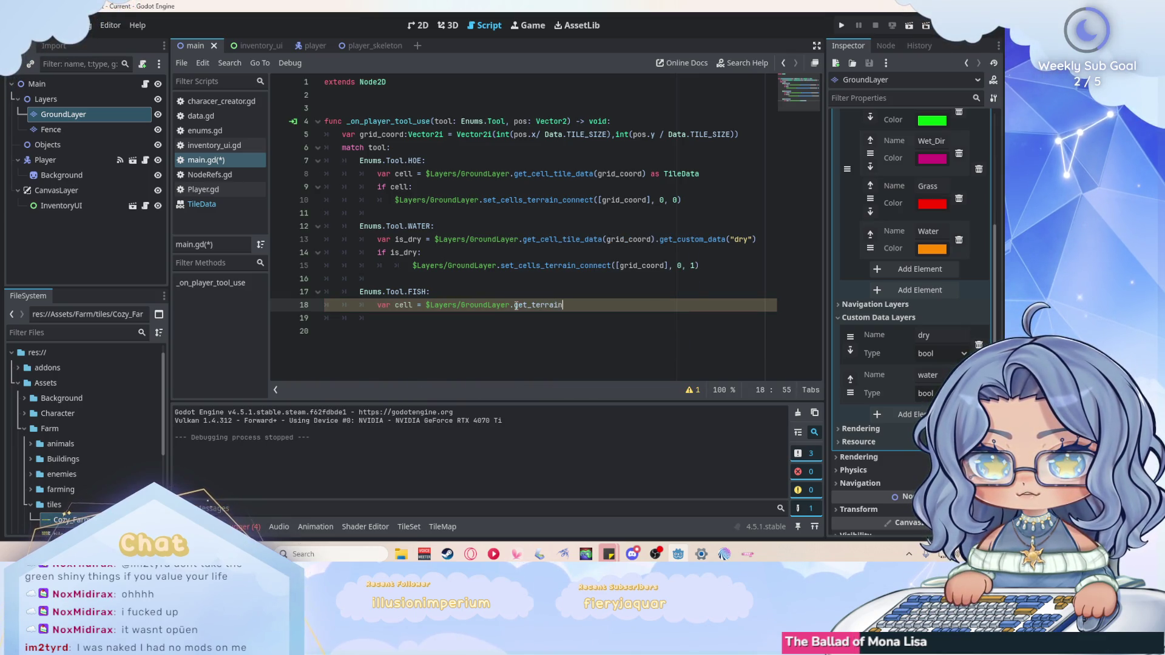
text(_set(grid)
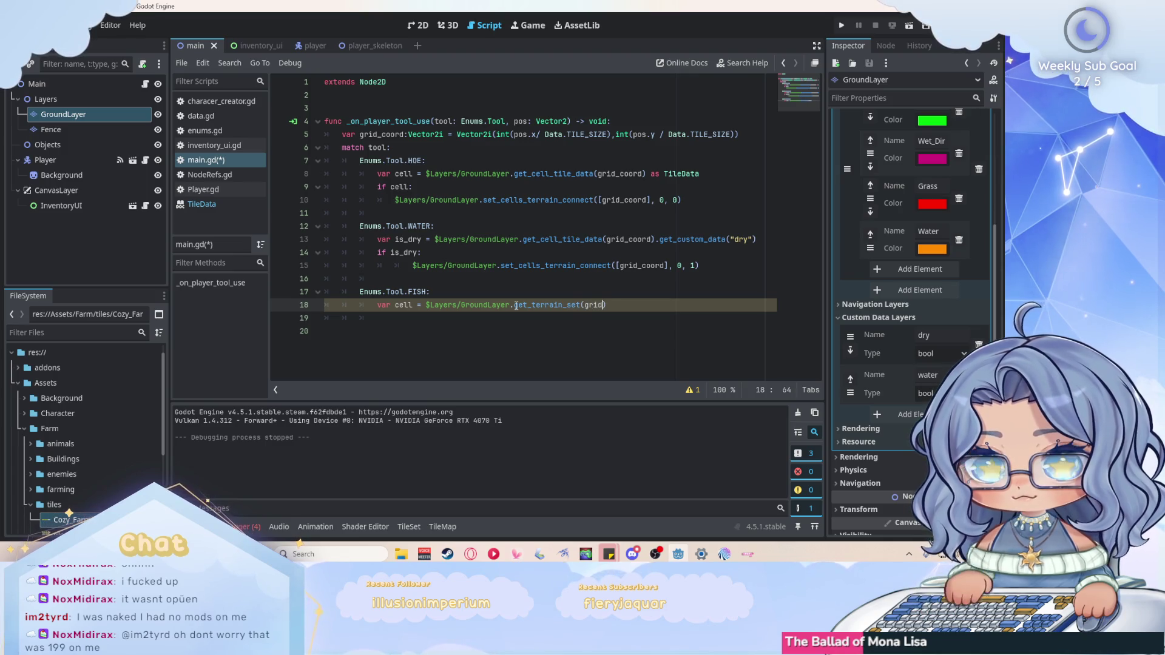
key(Return)
text())
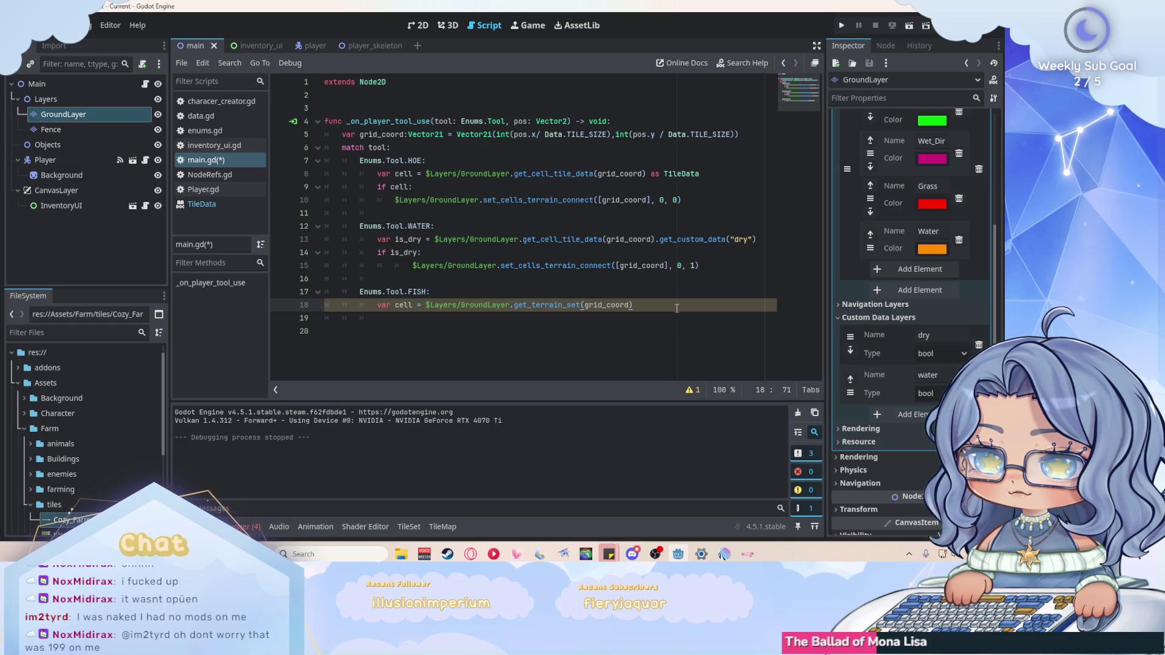
text(as TileData)
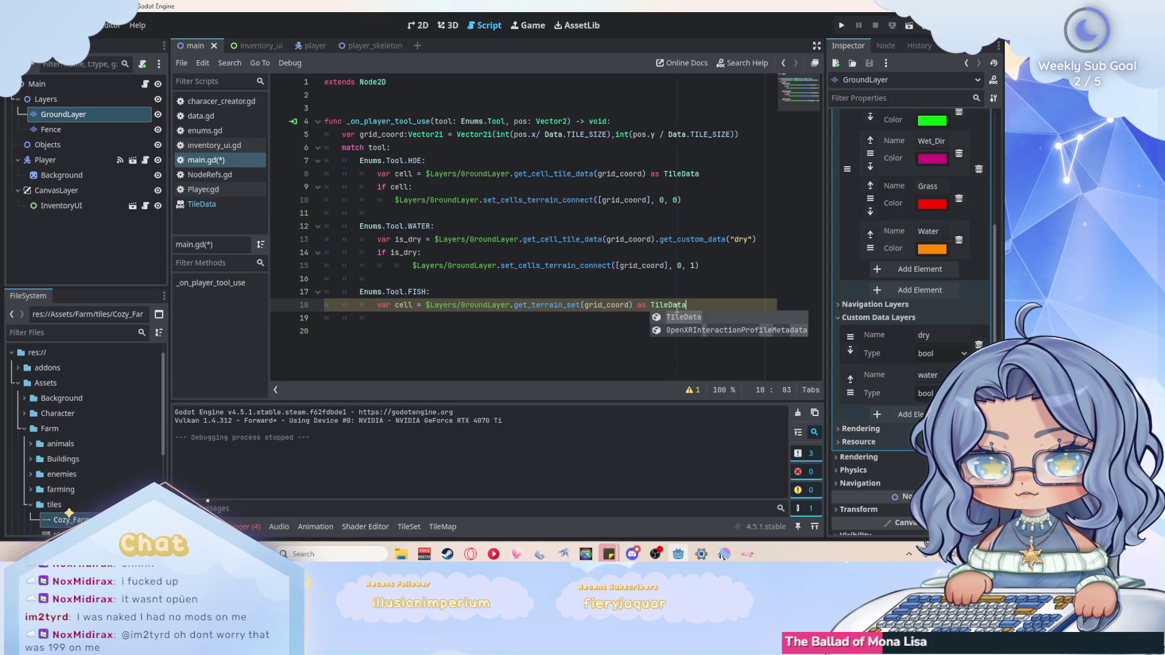
key(Return)
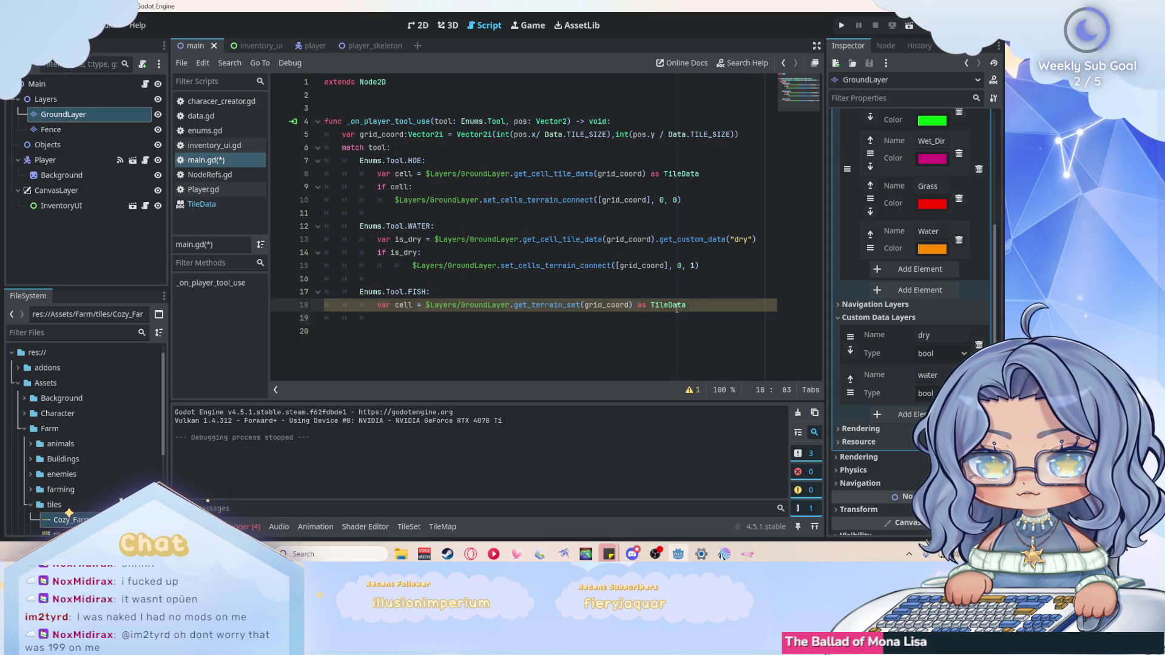
key(Return)
text(print)
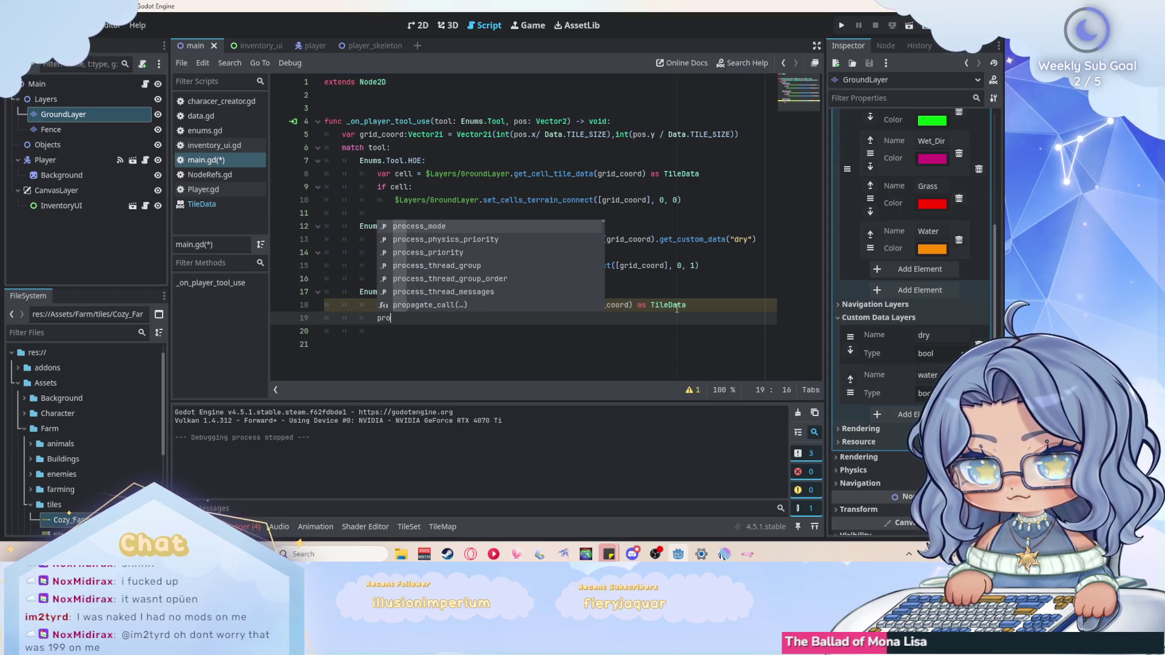
text((cell))
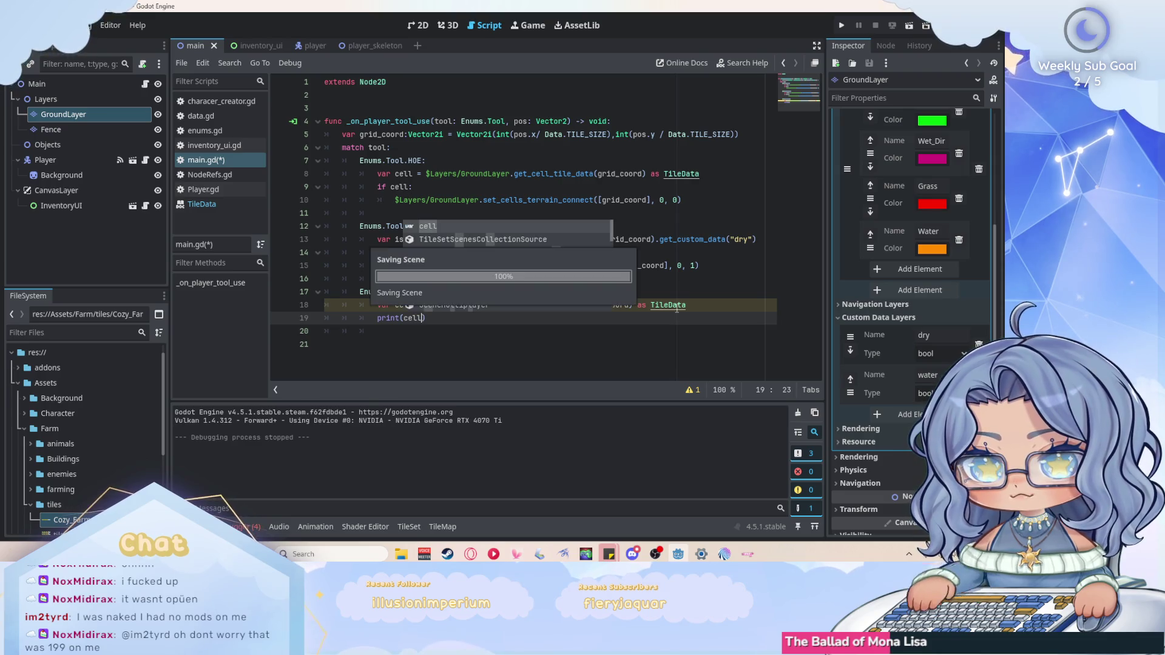
key(ctrl+s)
key(F5)
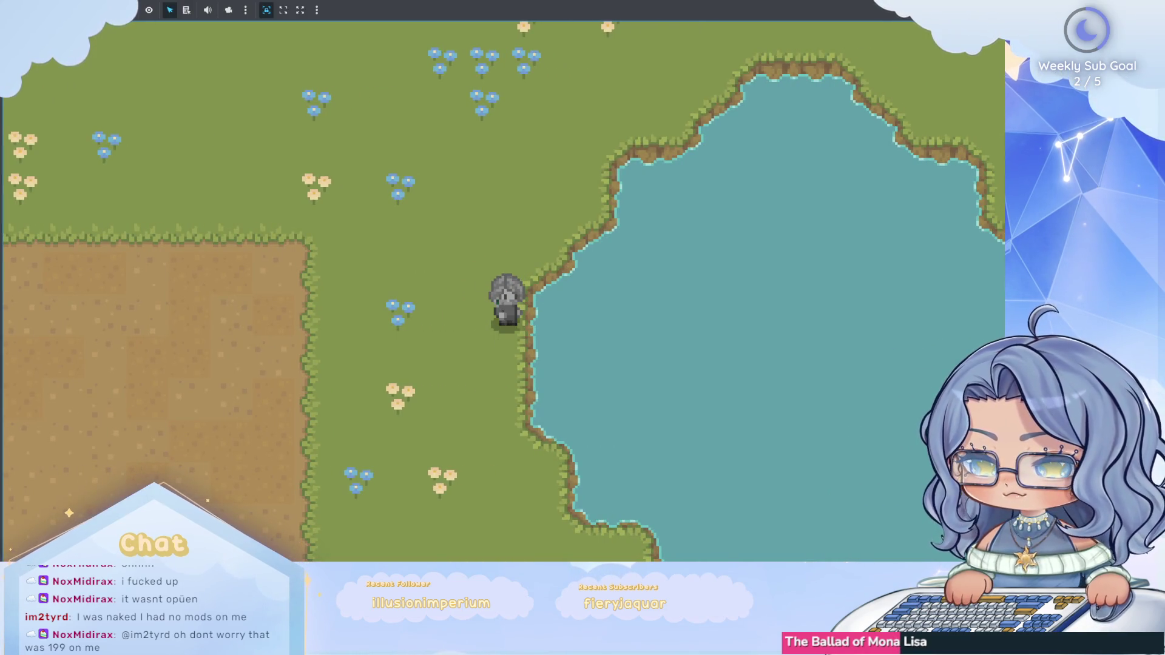
key(F8)
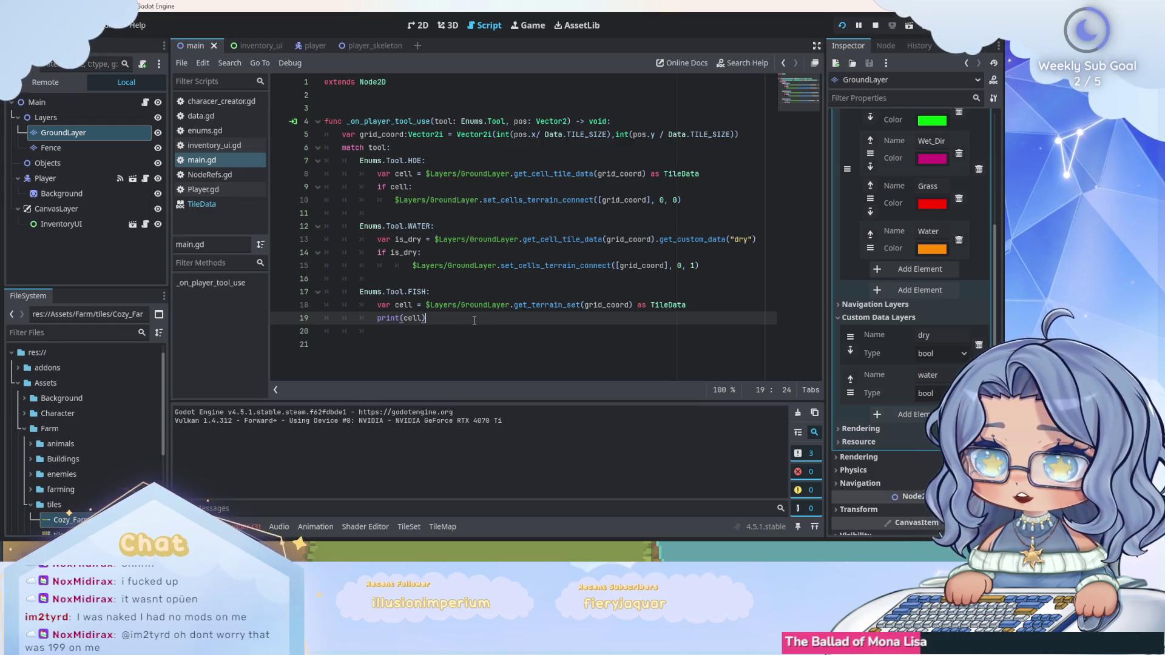
Open the player scene's AnimationPlayer, enlarge the animation panel, and select the fish_down animation.
click(308, 46)
click(143, 179)
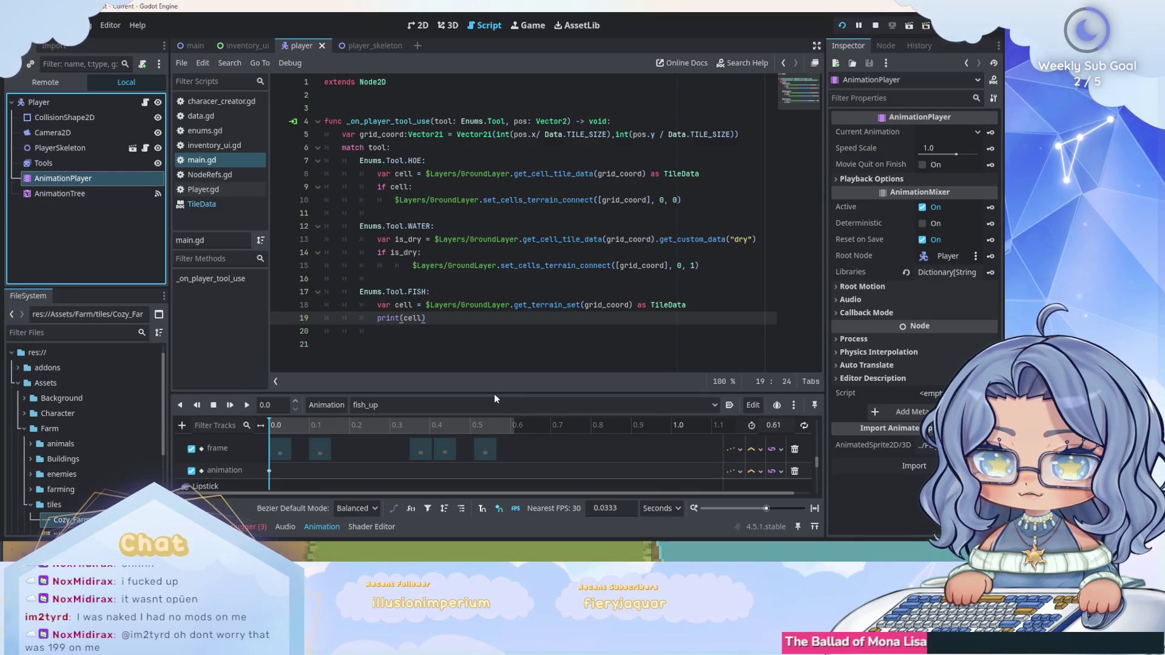
drag(494, 393, 516, 193)
scroll(540, 320, down, 1)
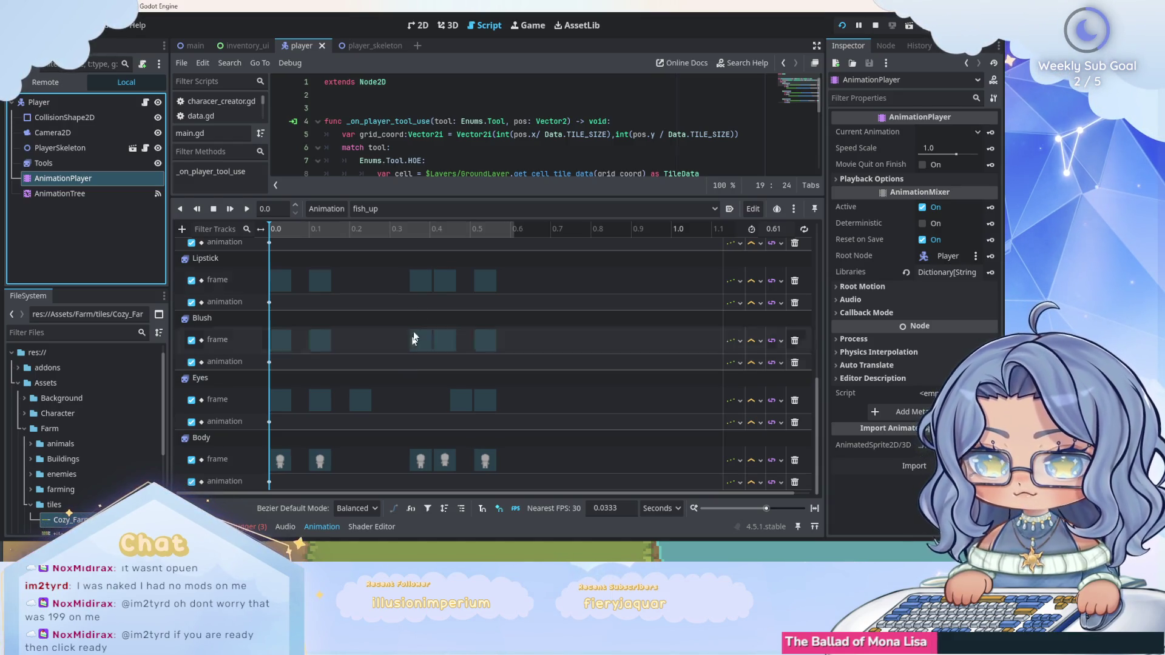
click(456, 209)
click(413, 475)
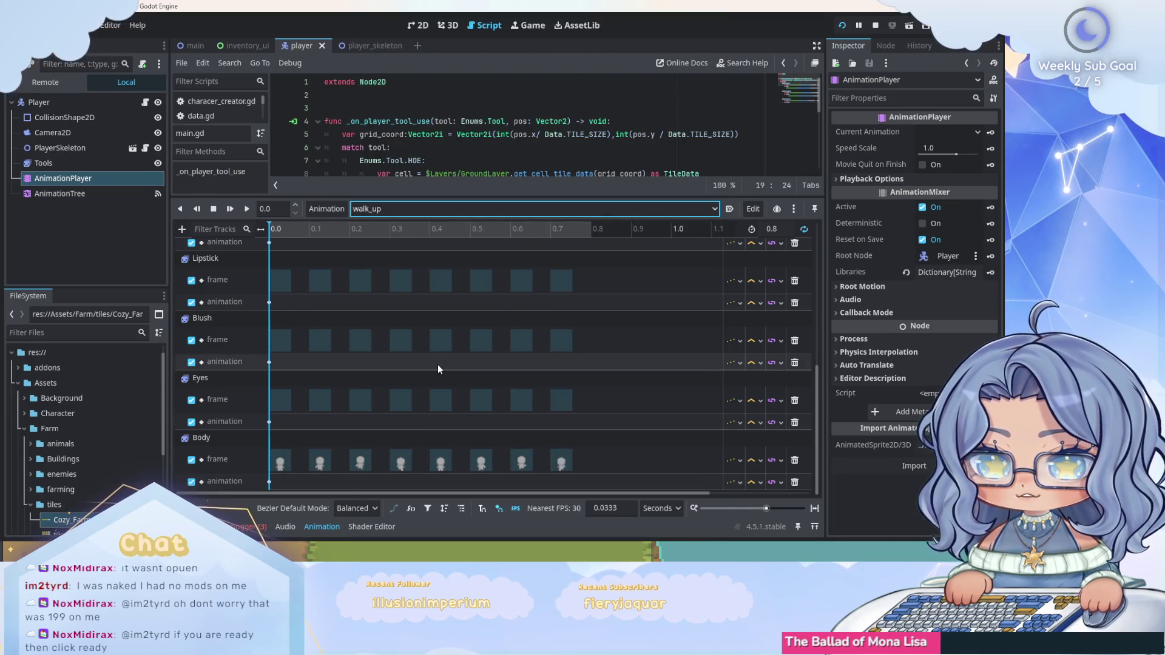
click(439, 209)
click(474, 489)
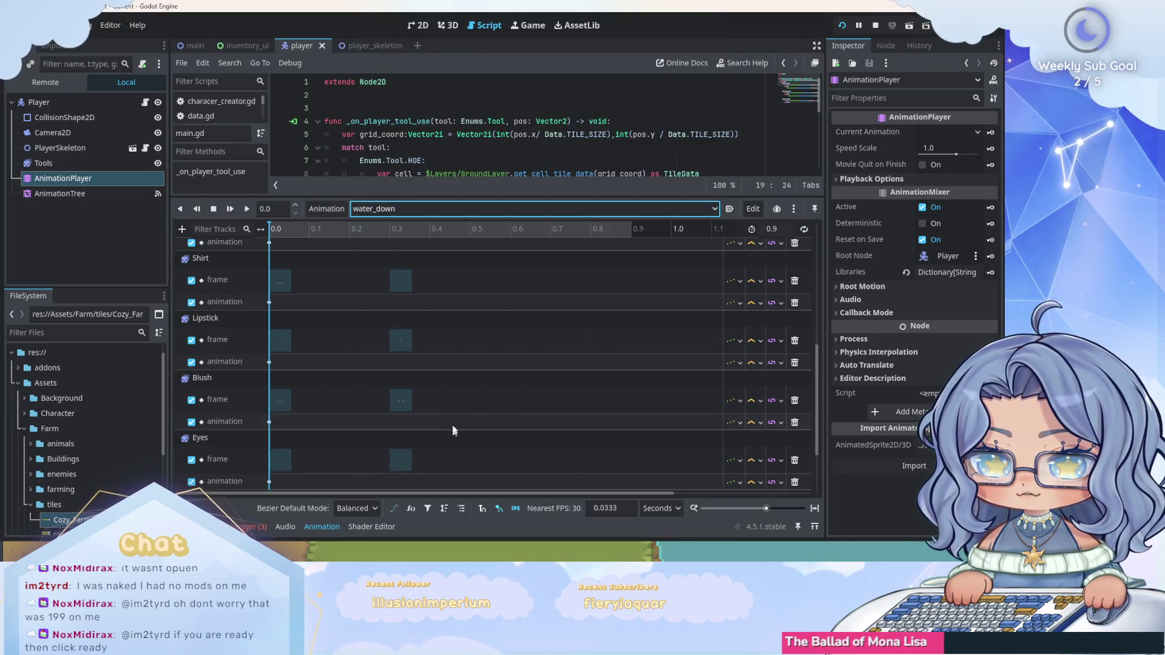
scroll(453, 425, down, 2)
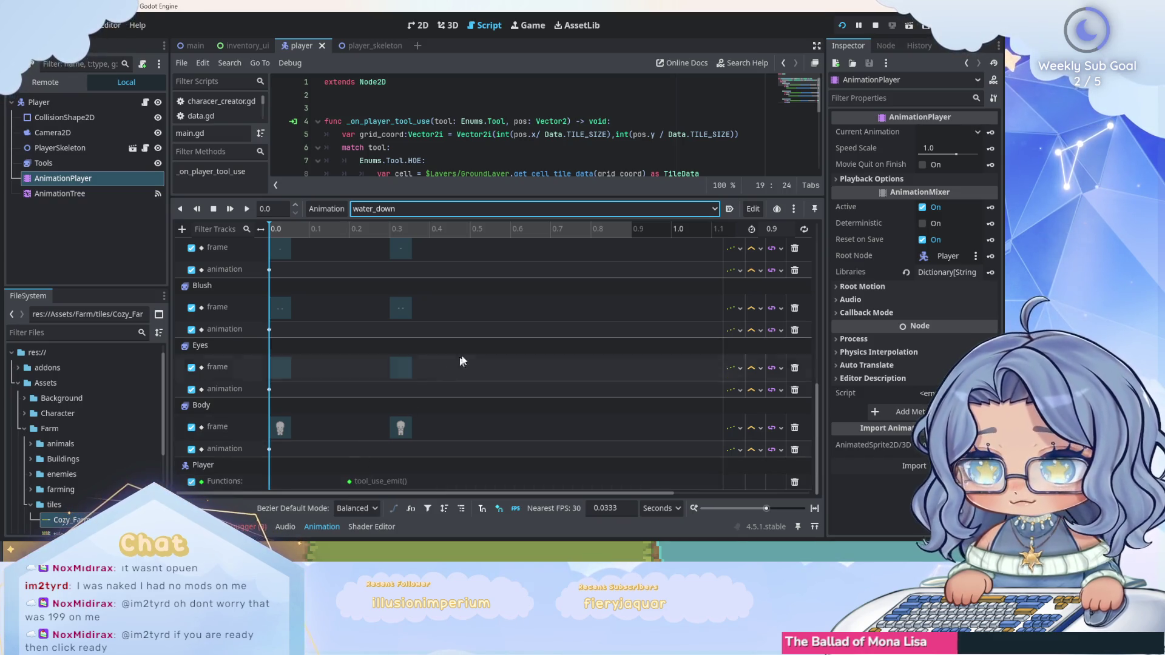
click(441, 208)
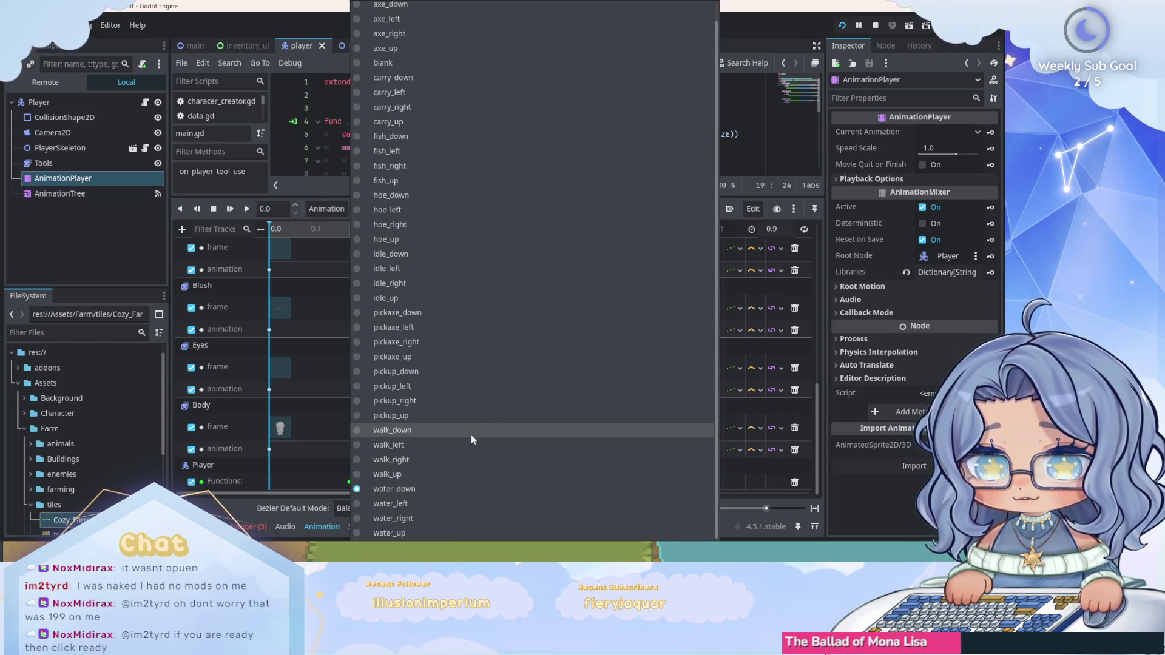
click(454, 141)
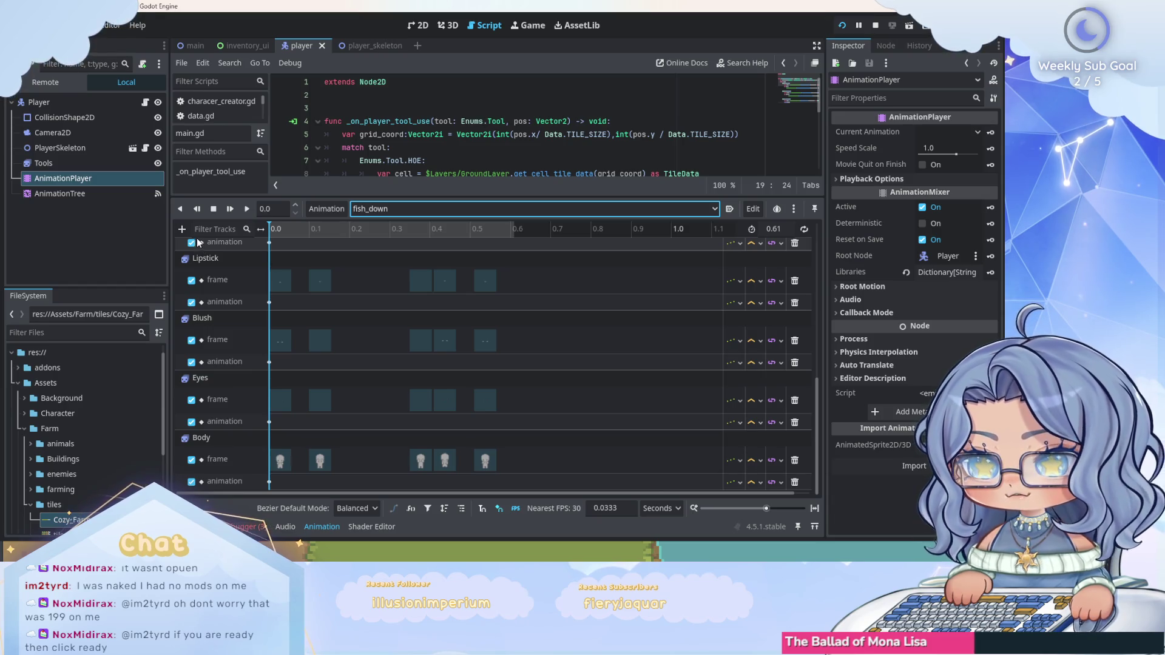
Add a Player call-method track to fish_down with a function key at about 0.4 s.
click(181, 228)
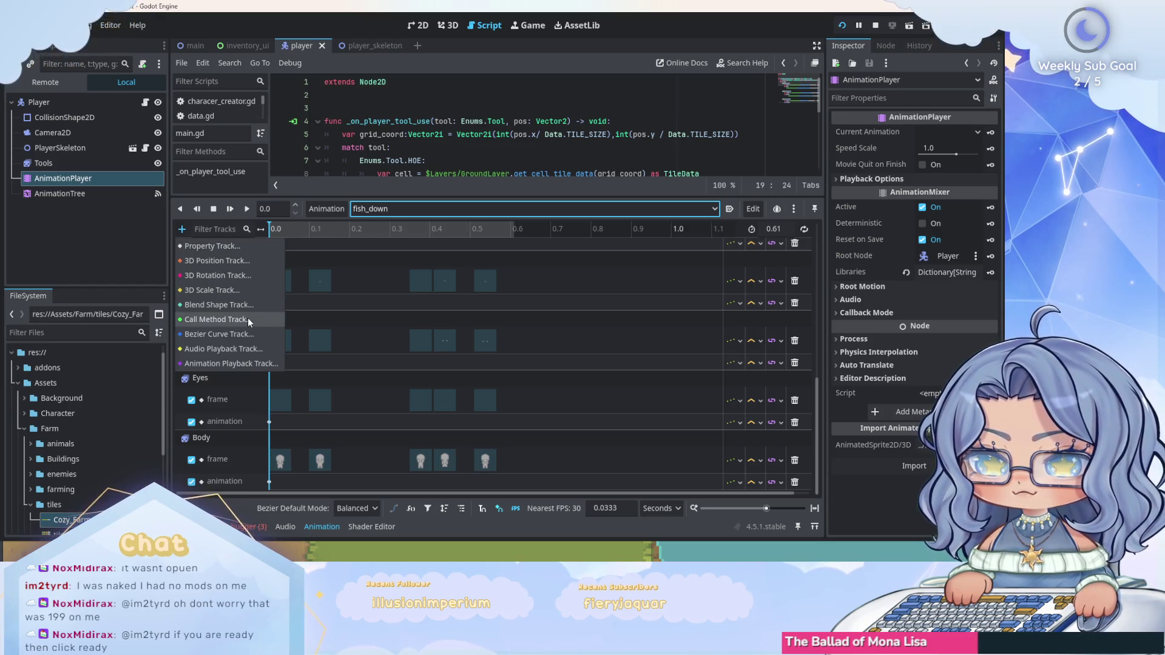
click(247, 318)
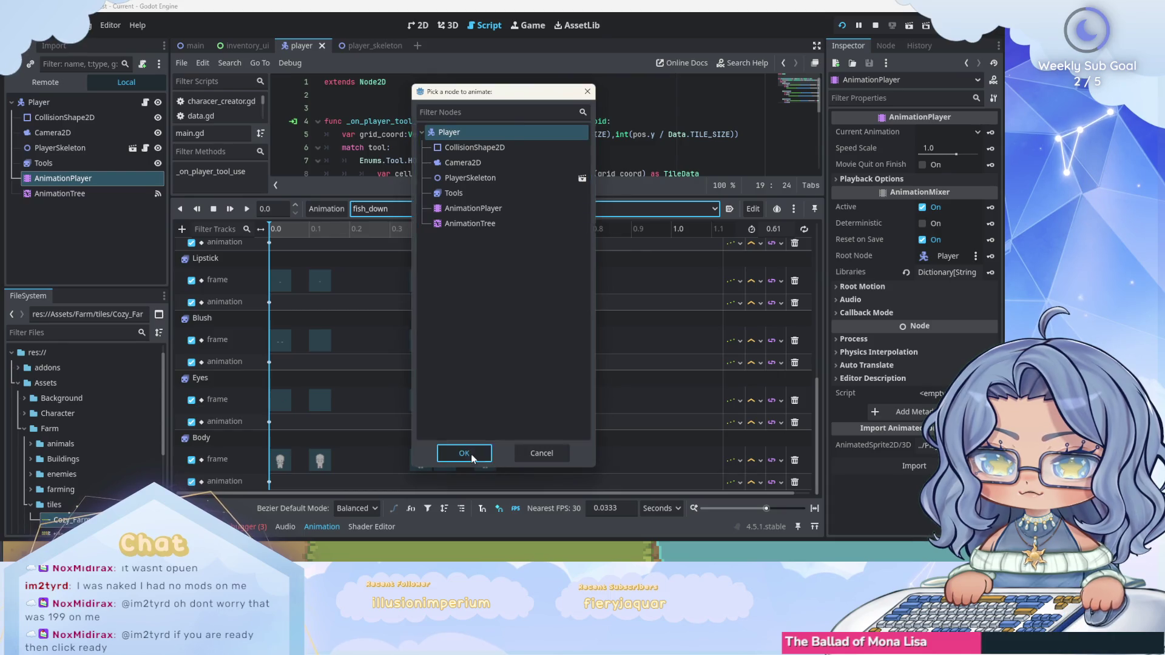
click(472, 455)
scroll(816, 398, down, 2)
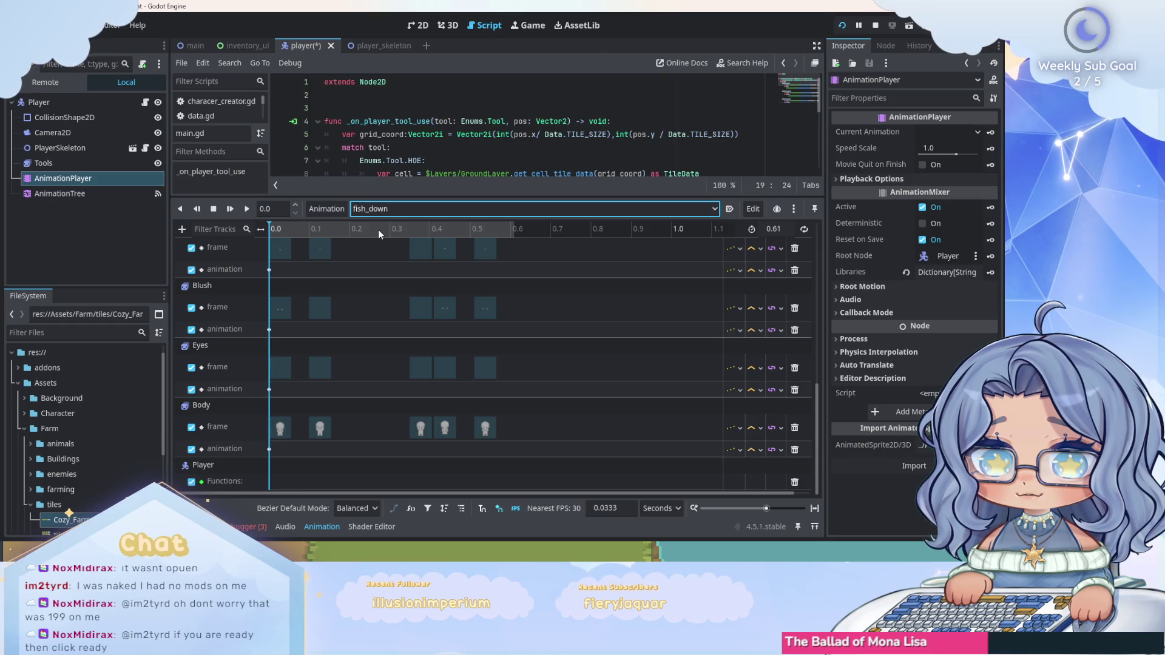
click(431, 231)
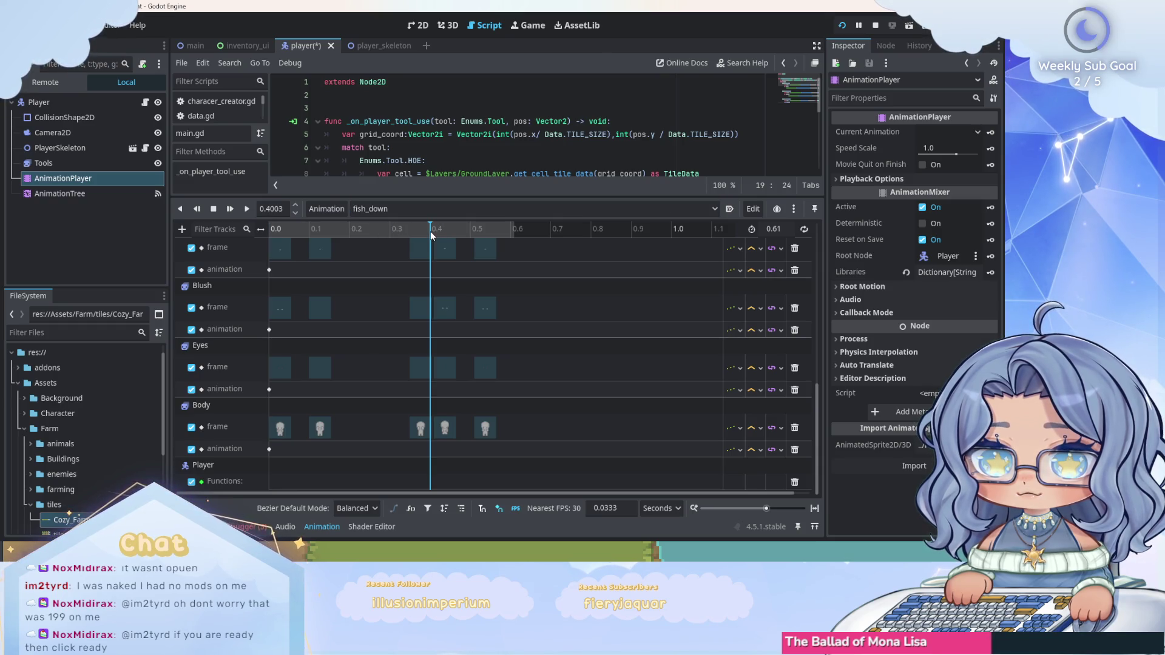
right_click(431, 480)
click(438, 485)
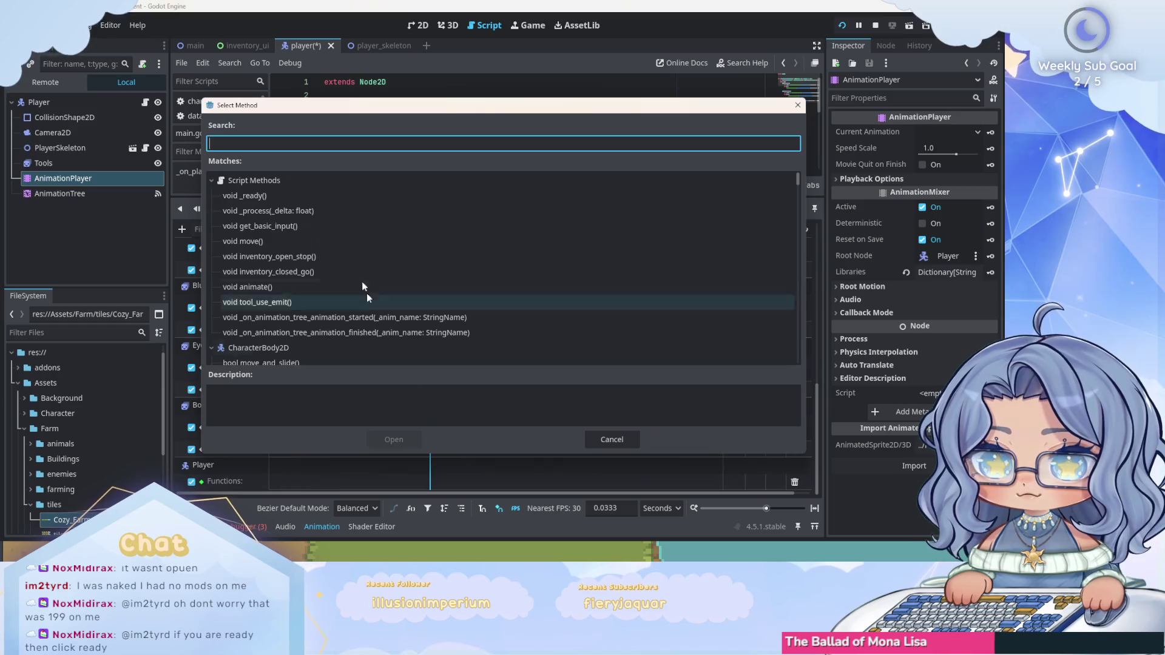
click(394, 439)
Switch to the fish_left animation and set the playhead exactly to 0.4 seconds.
click(399, 210)
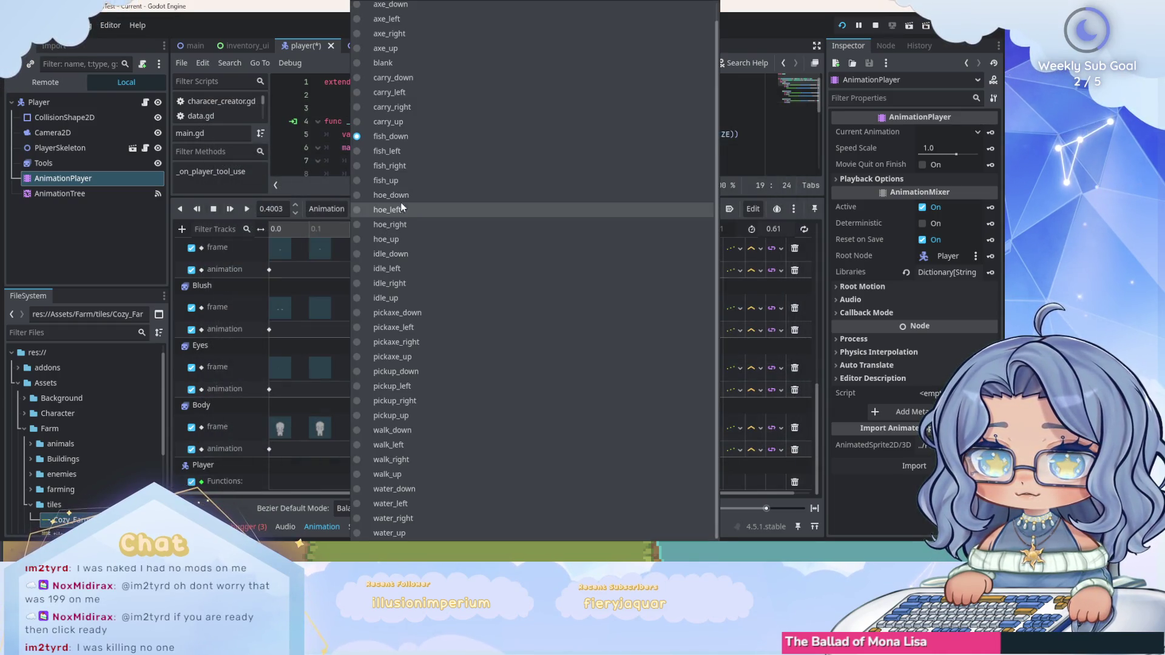
click(416, 150)
click(430, 230)
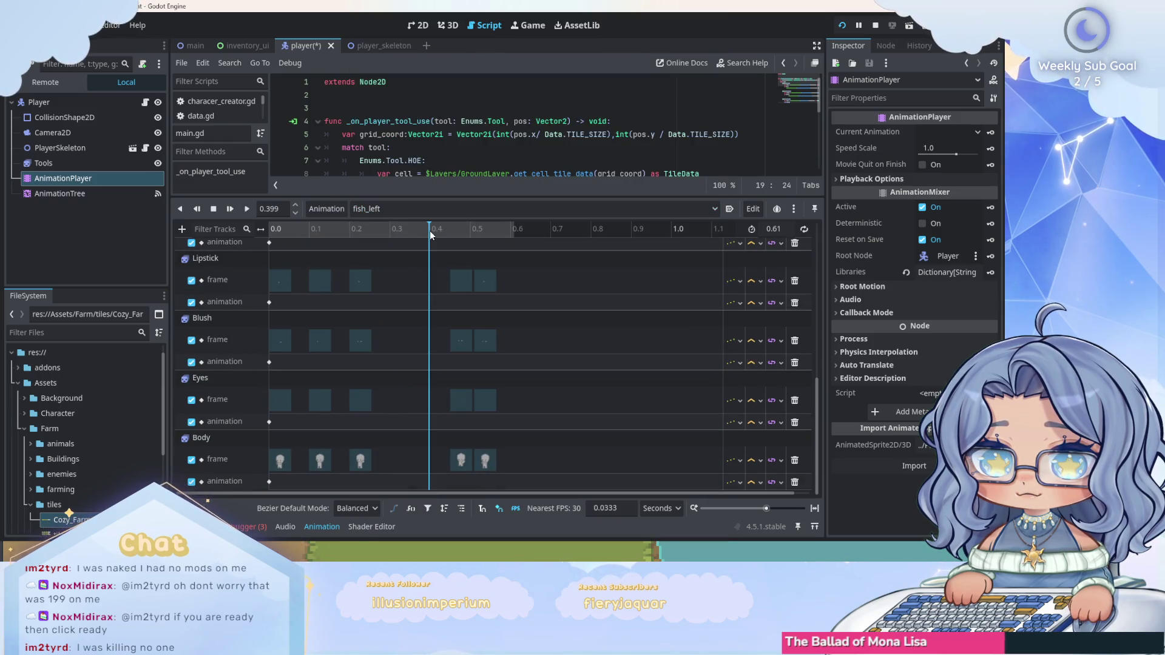
click(430, 231)
click(283, 211)
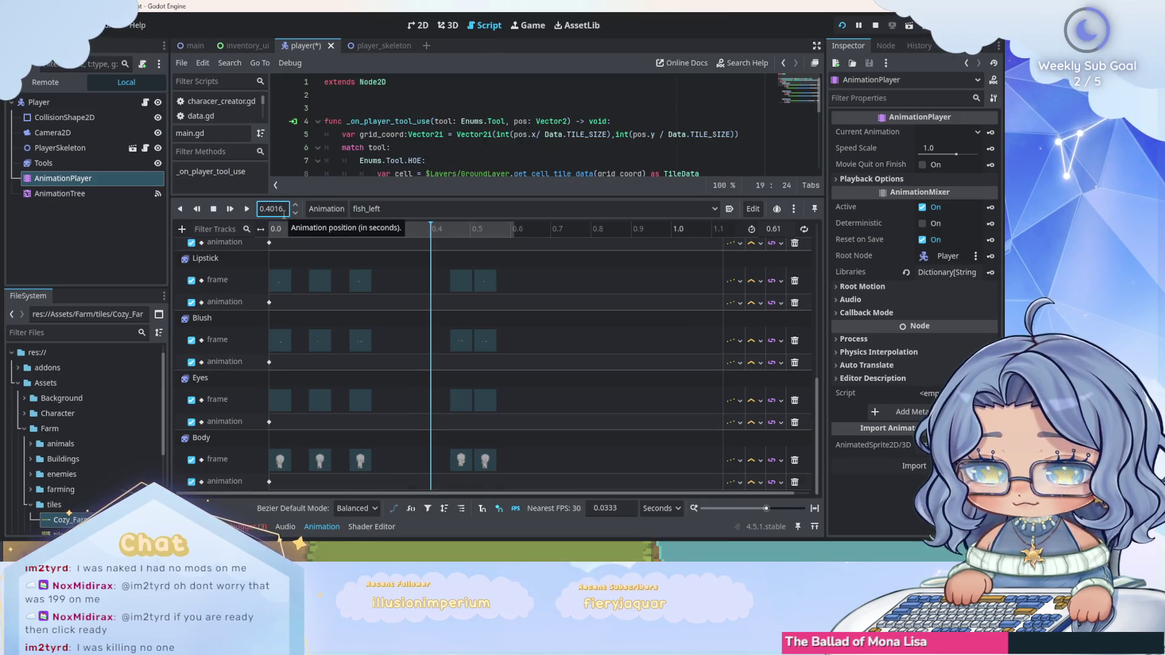
key(ctrl+a)
text(0.4)
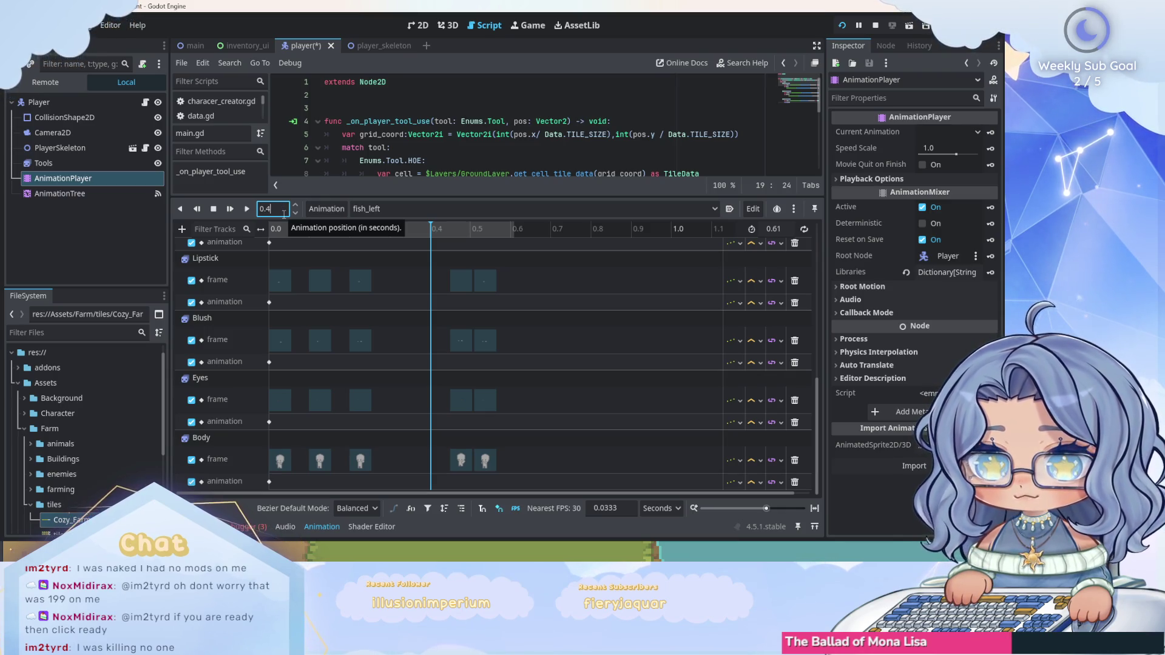
key(Return)
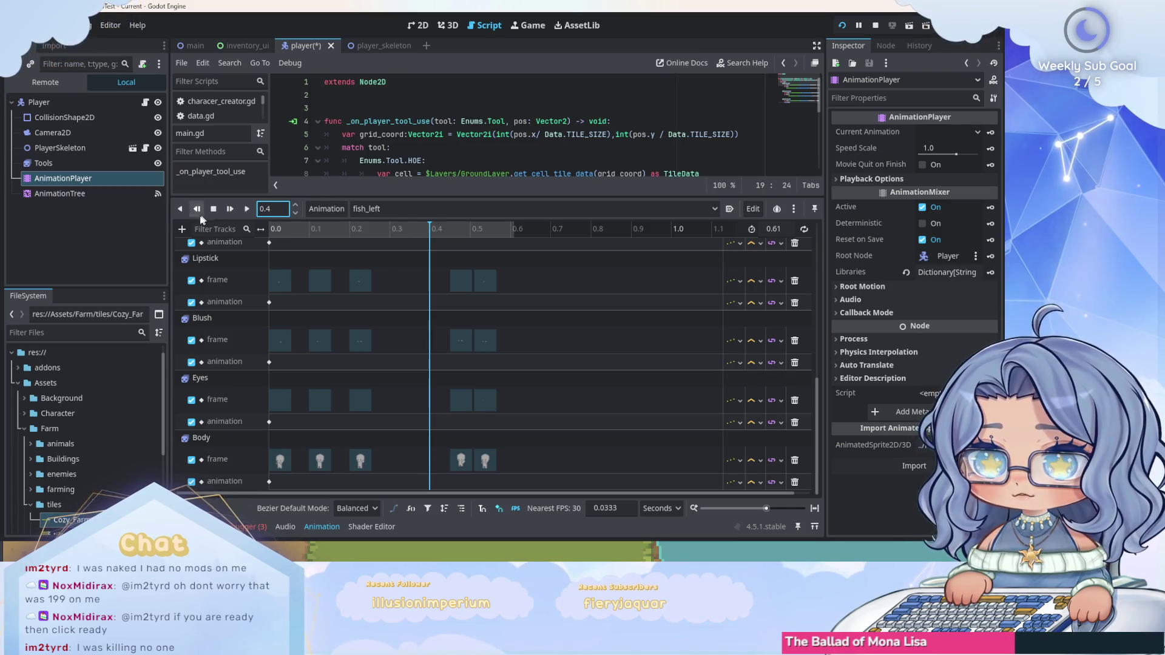
Add a Player call-method track to fish_left with a tool_use_emit() key at 0.4 s.
click(181, 232)
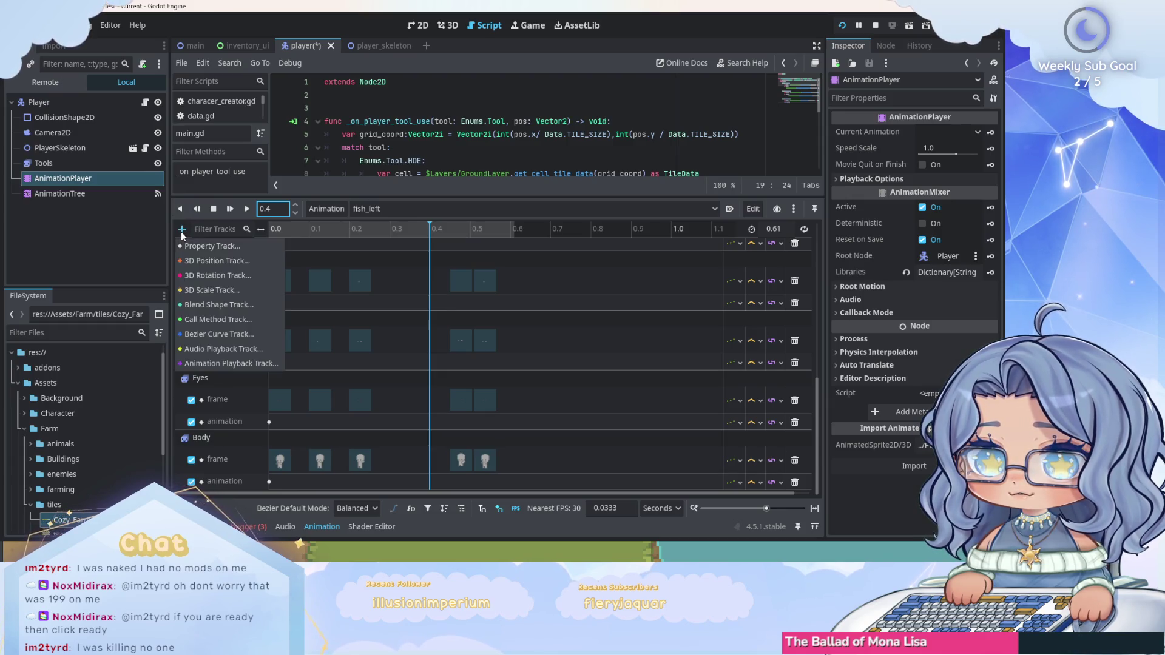
click(245, 318)
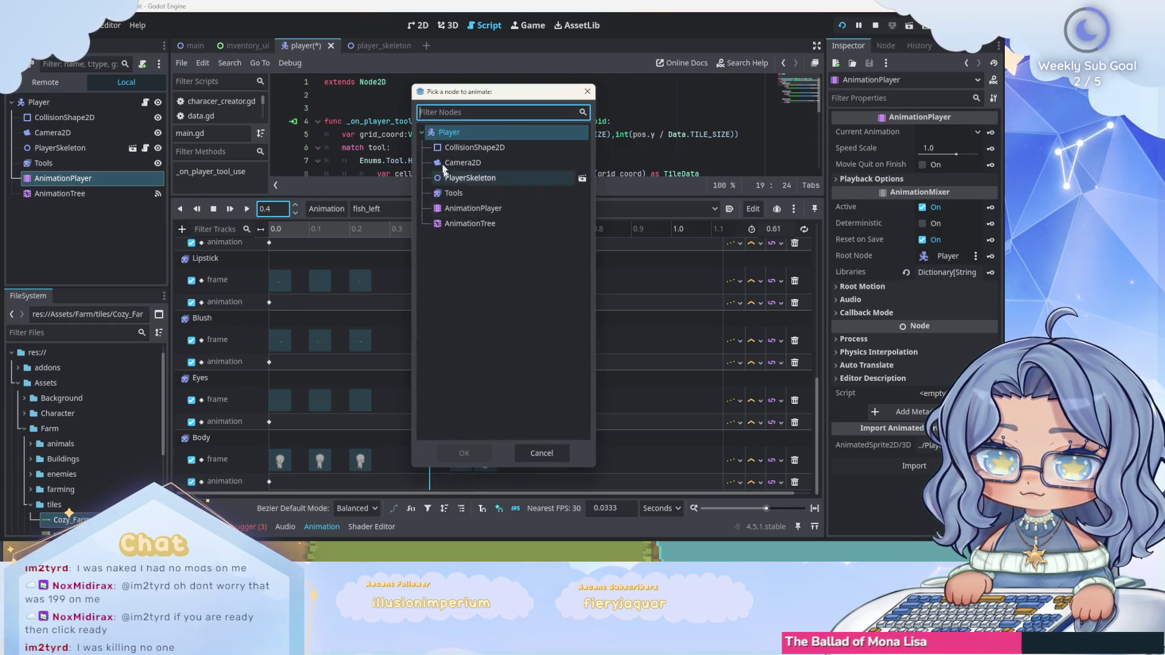
click(449, 133)
click(464, 454)
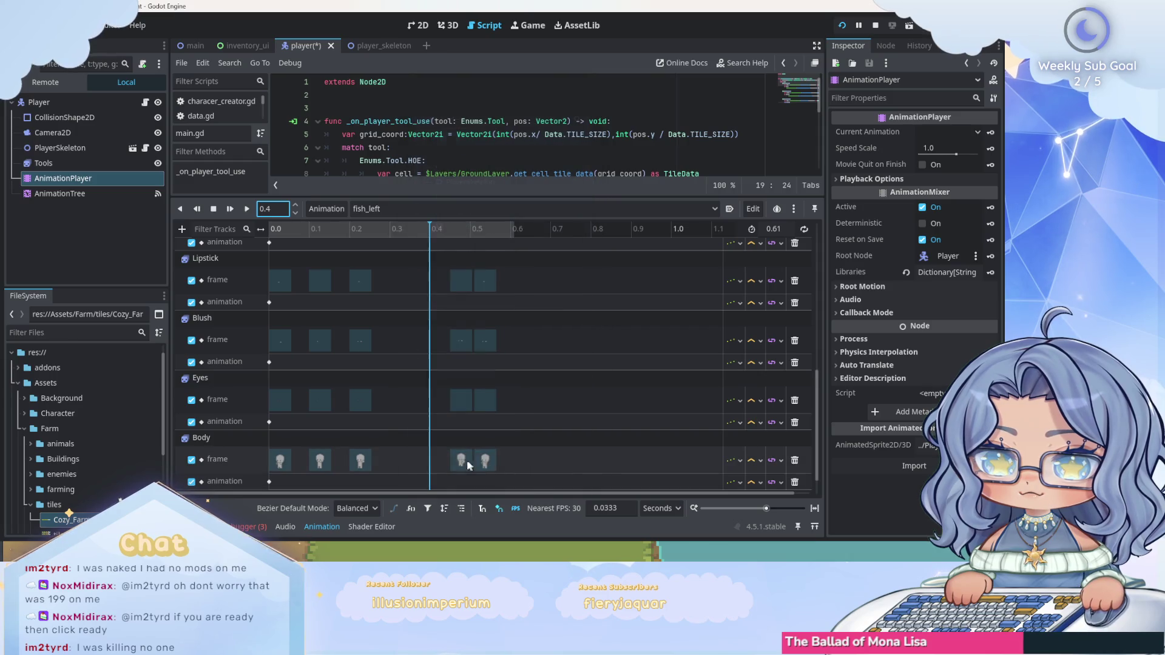
right_click(427, 480)
click(441, 489)
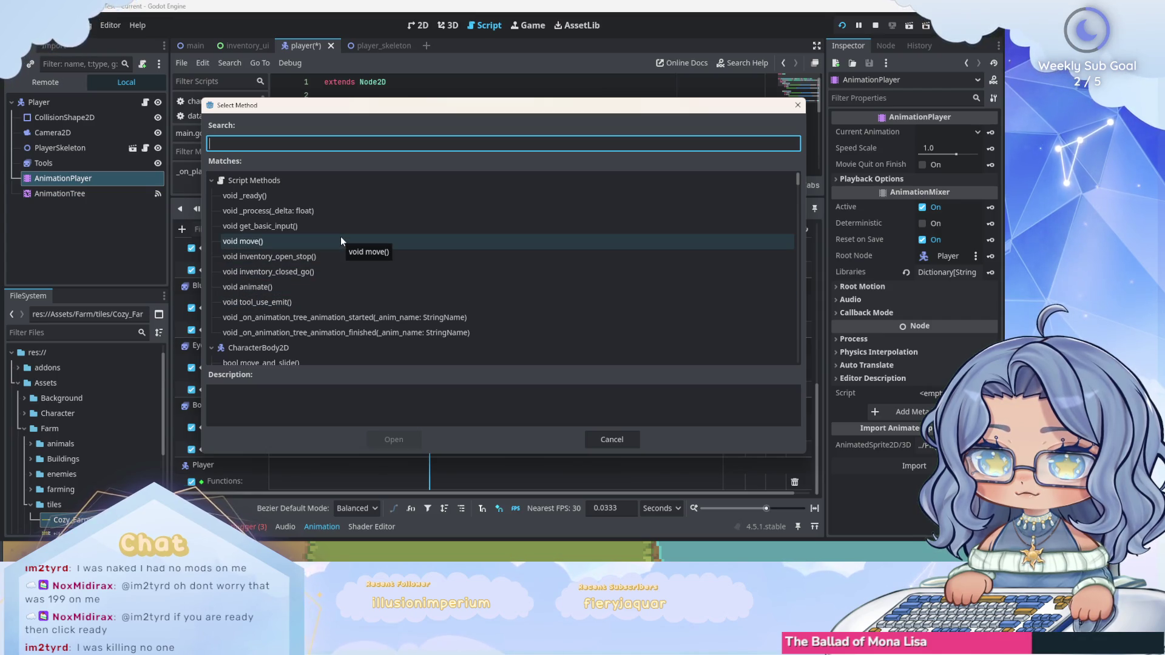
click(258, 301)
click(393, 440)
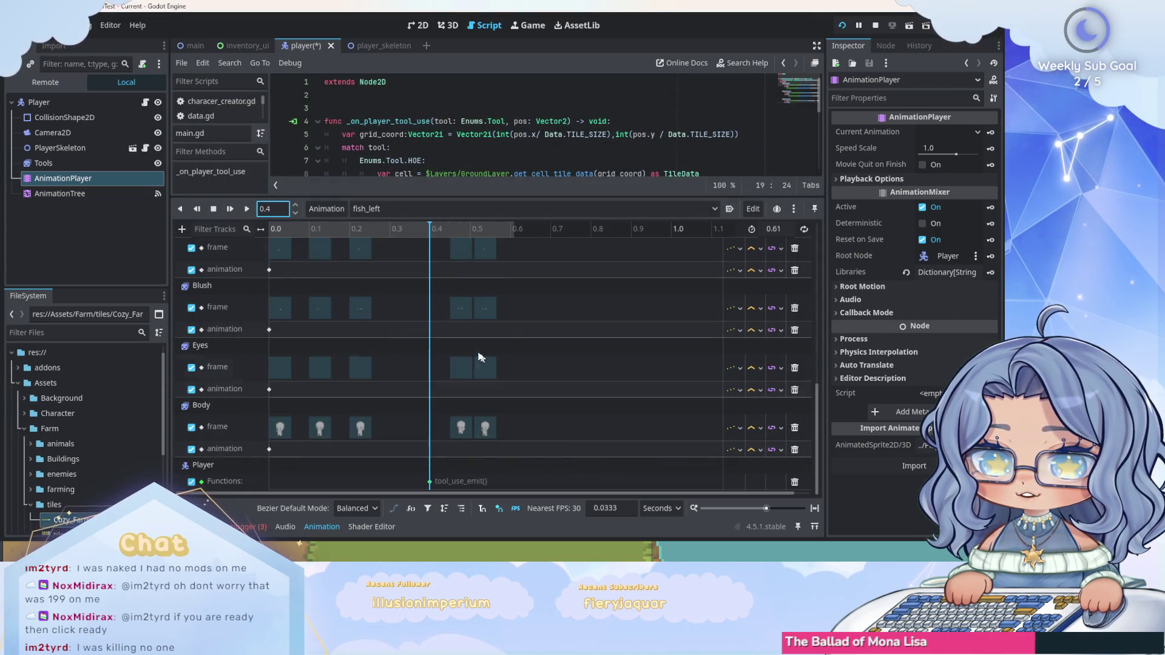
click(391, 208)
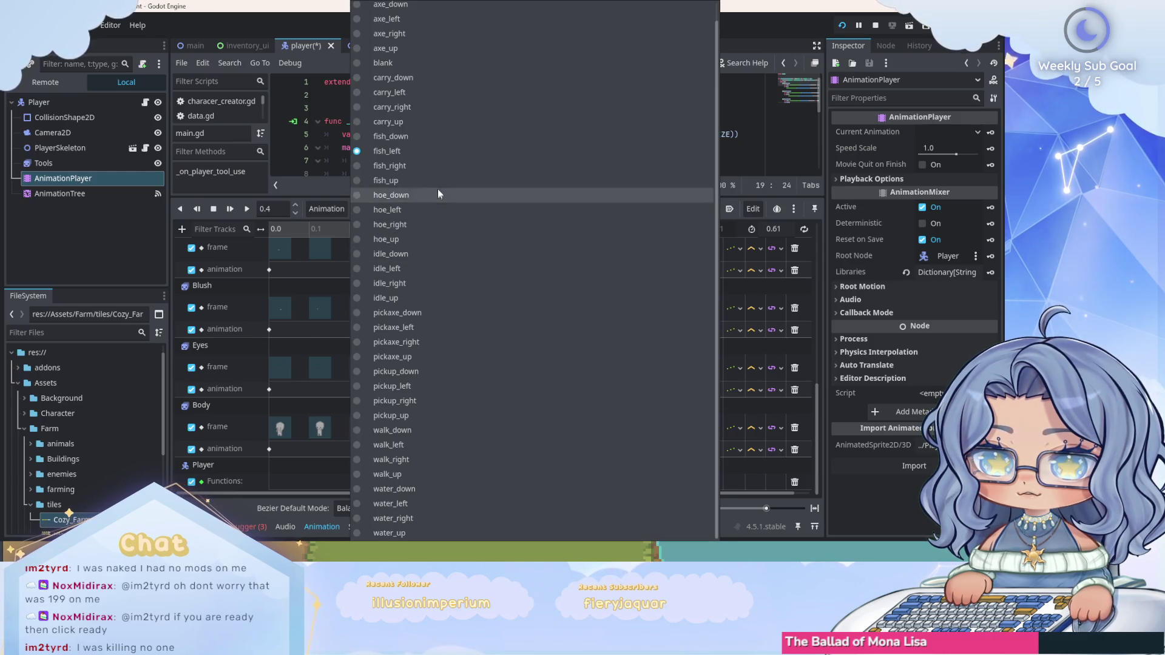
Give fish_right a Player call-method track with a tool_use_emit() key at 0.4 s.
click(443, 166)
click(265, 209)
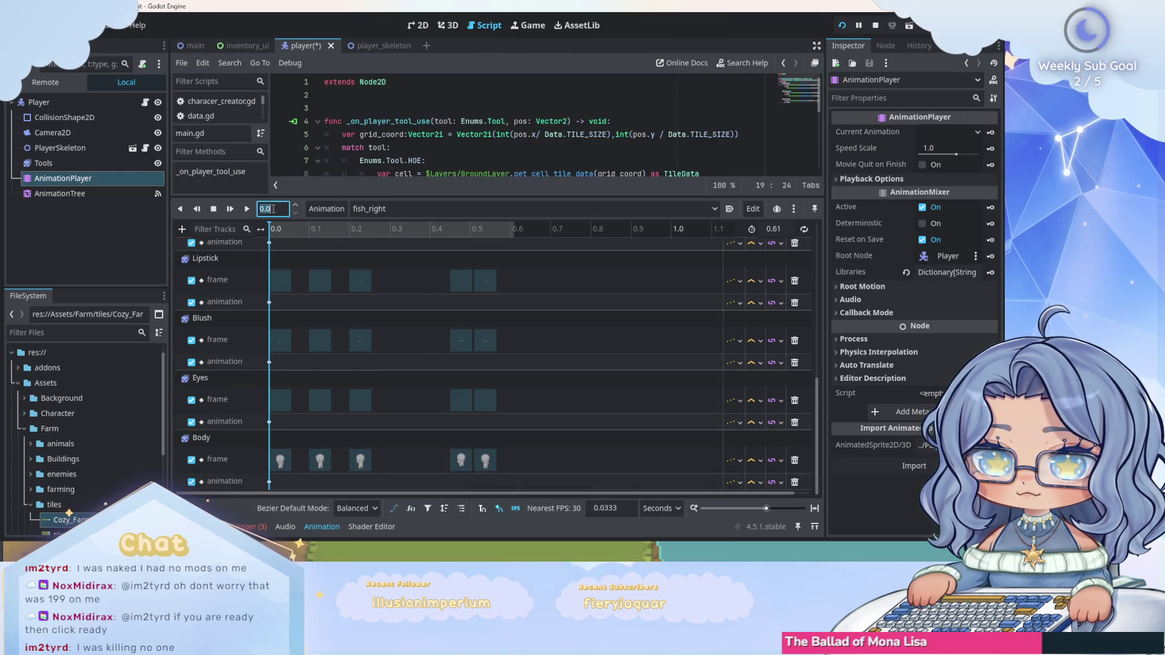
text(0.4)
key(Return)
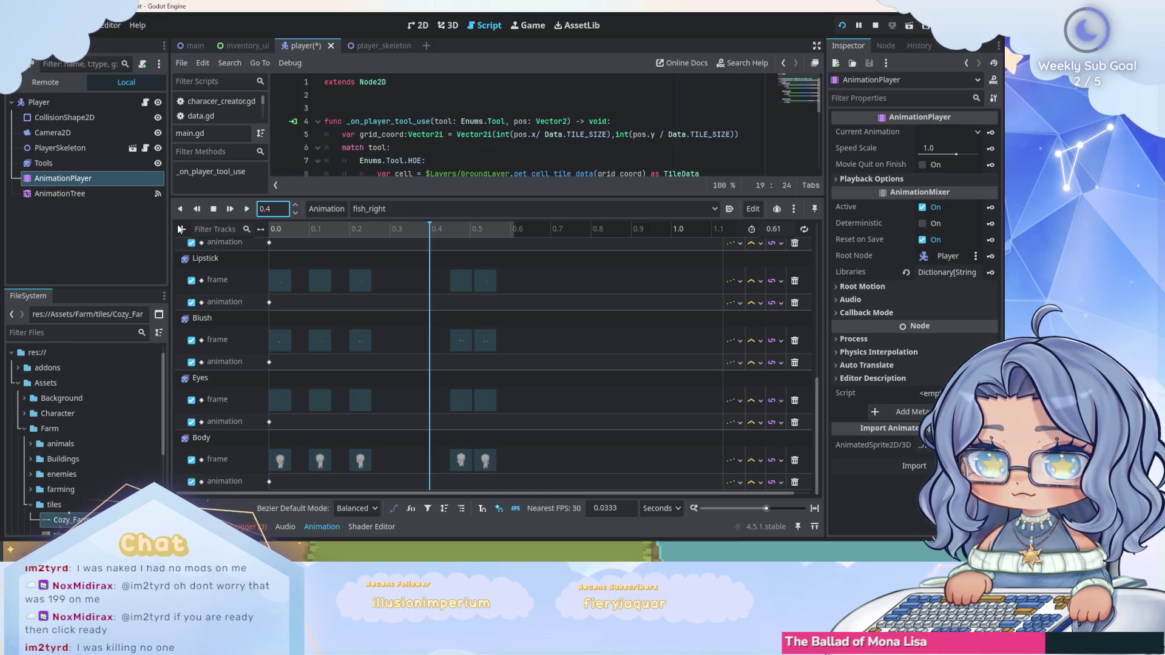
click(182, 229)
click(234, 318)
click(449, 132)
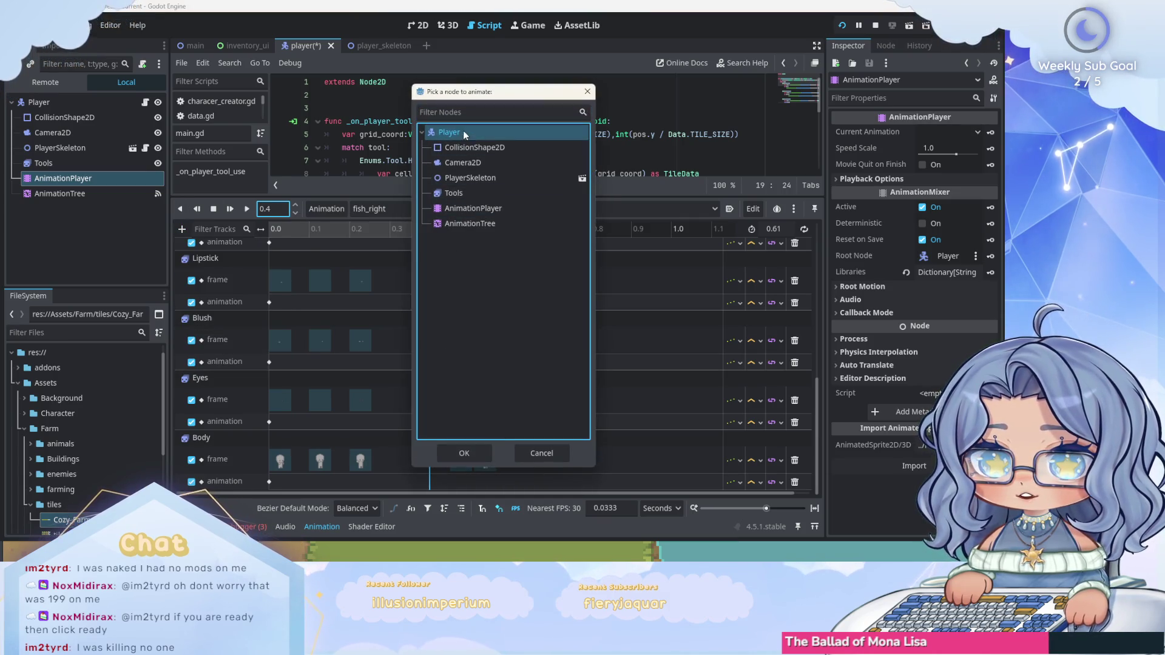
click(463, 453)
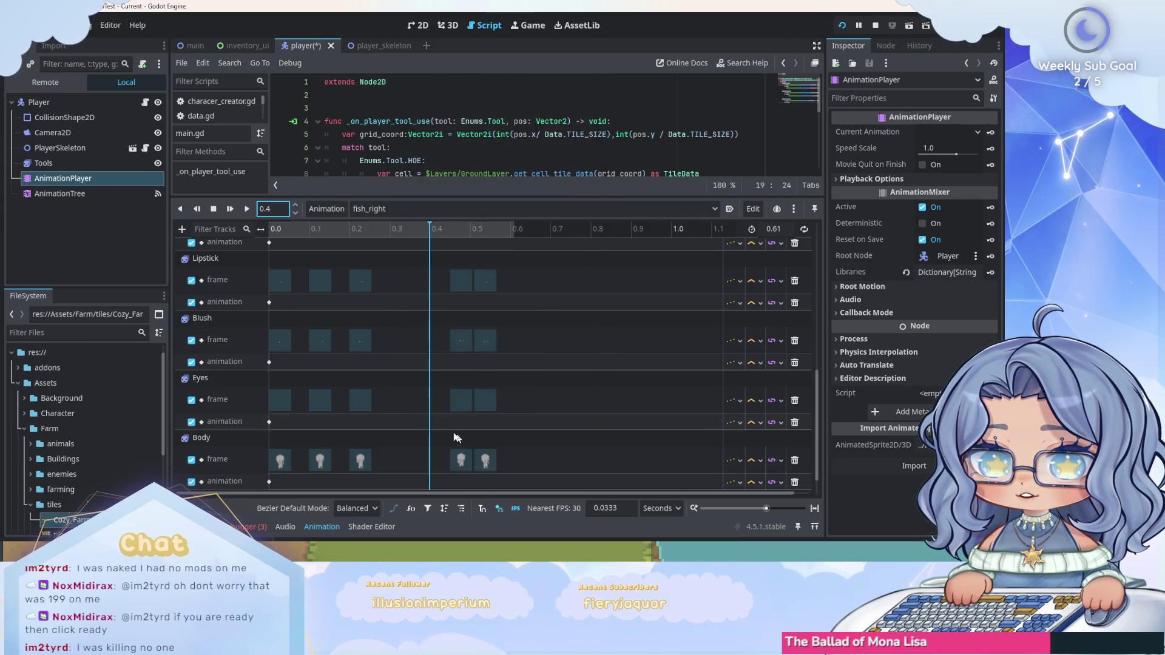
right_click(429, 481)
click(454, 488)
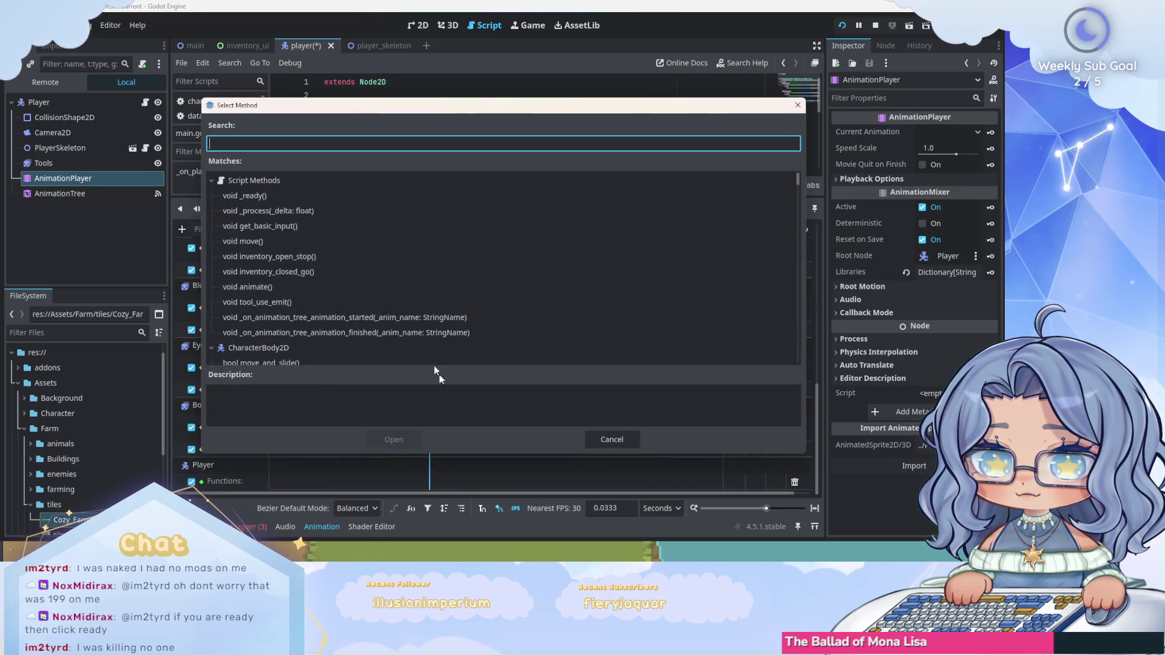
click(343, 303)
click(393, 438)
Give fish_up a Player call-method track with a tool_use_emit() key at 0.4 s.
click(446, 208)
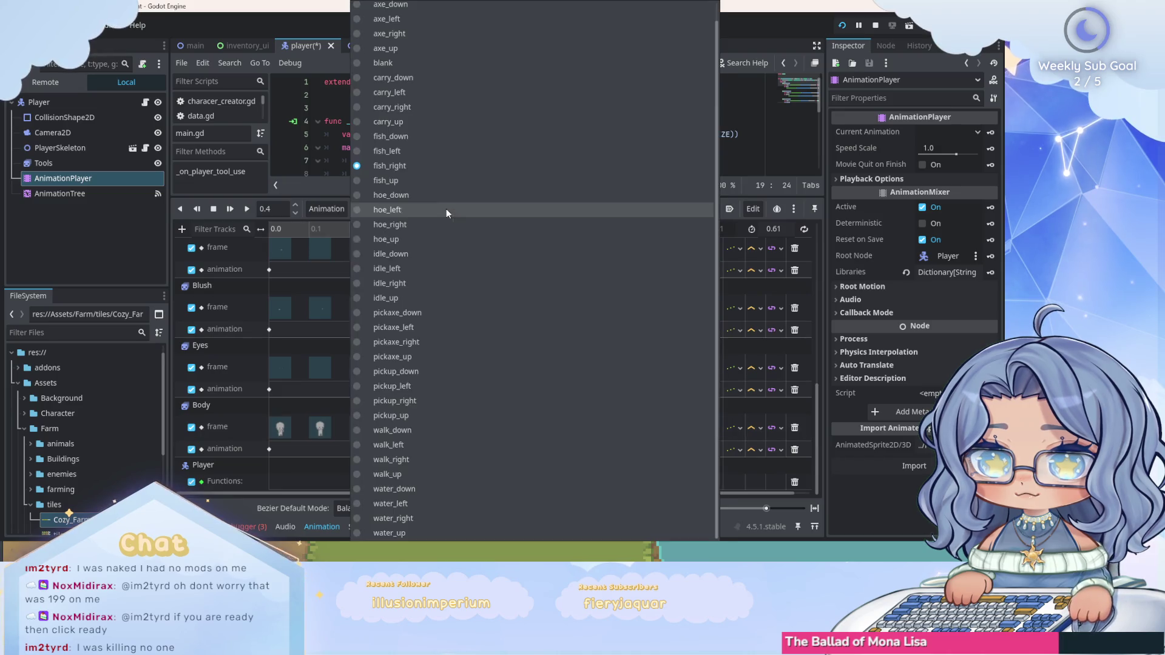
click(446, 177)
click(181, 229)
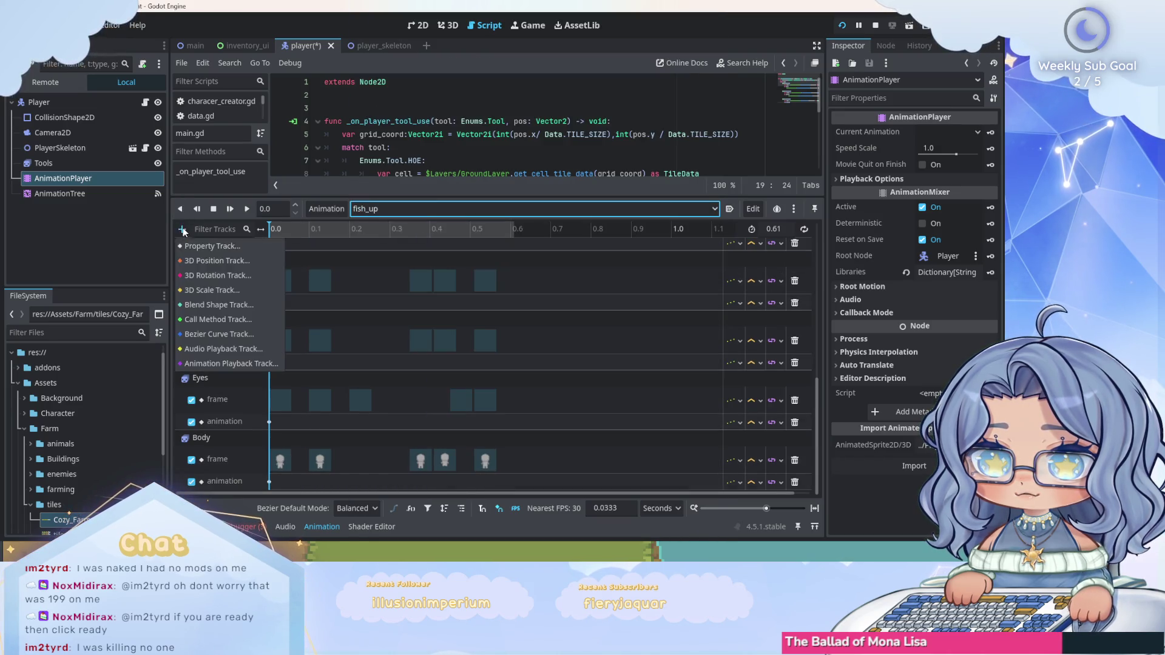
click(201, 306)
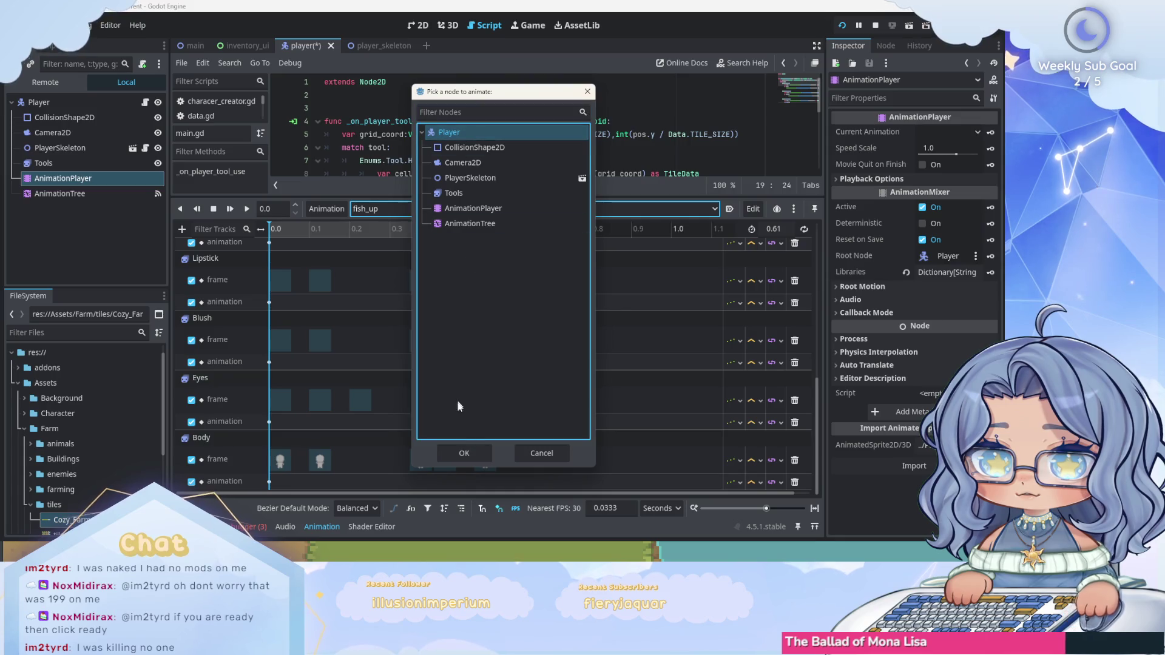
click(464, 453)
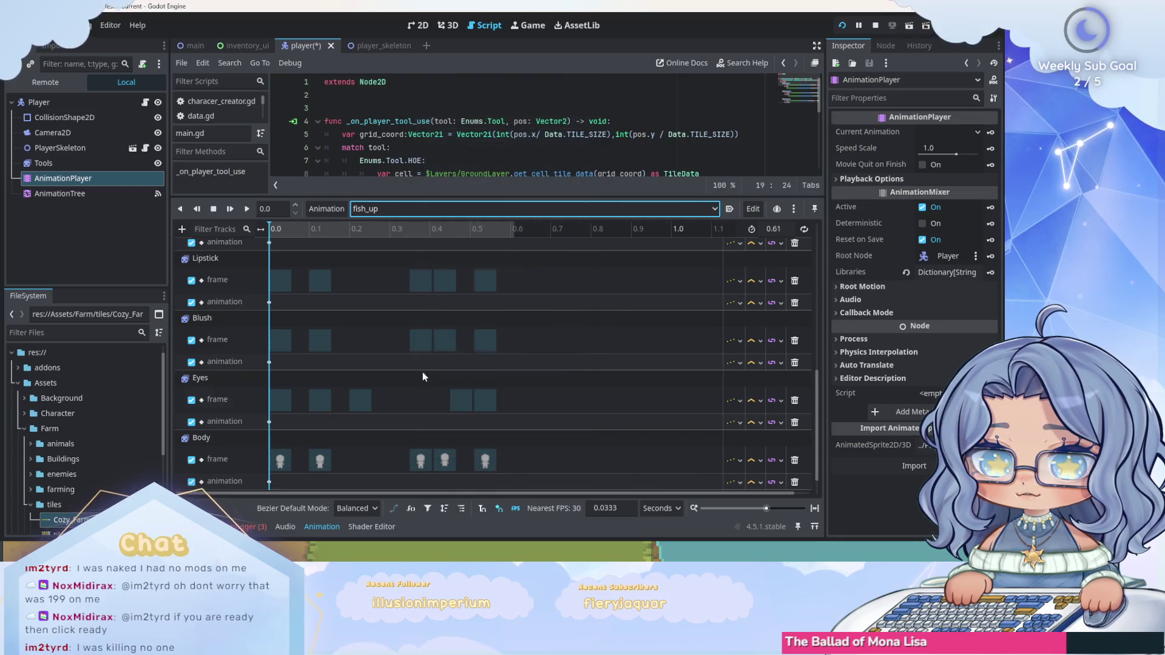
click(273, 208)
text(0.4)
key(Return)
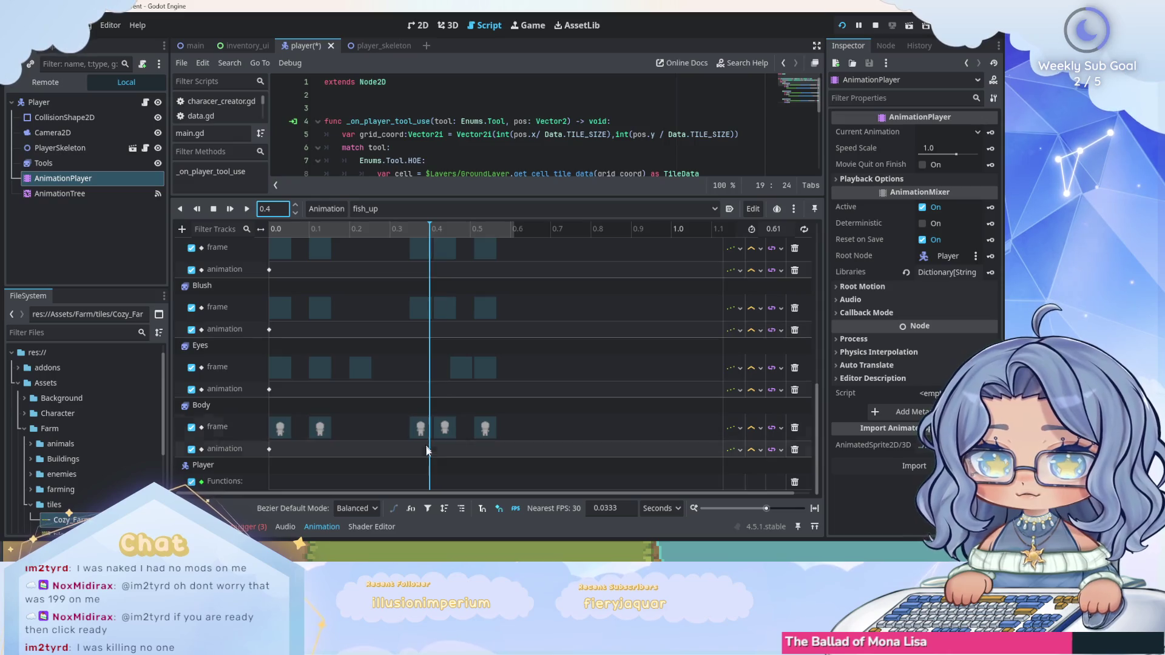
right_click(429, 481)
click(452, 488)
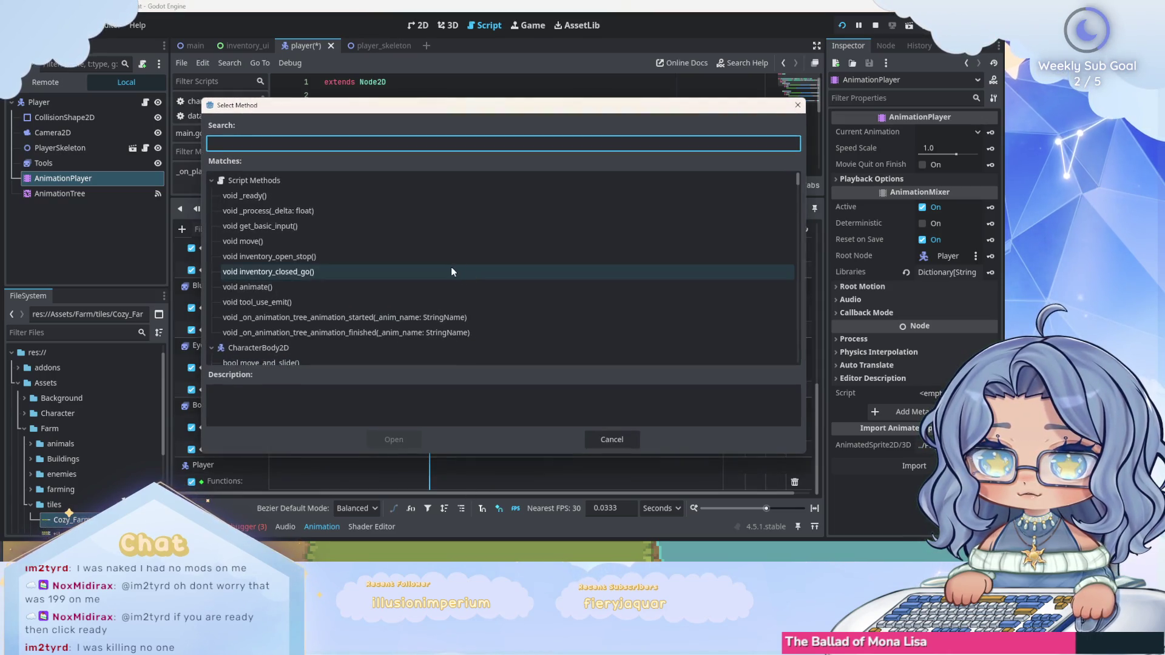
click(445, 302)
click(406, 439)
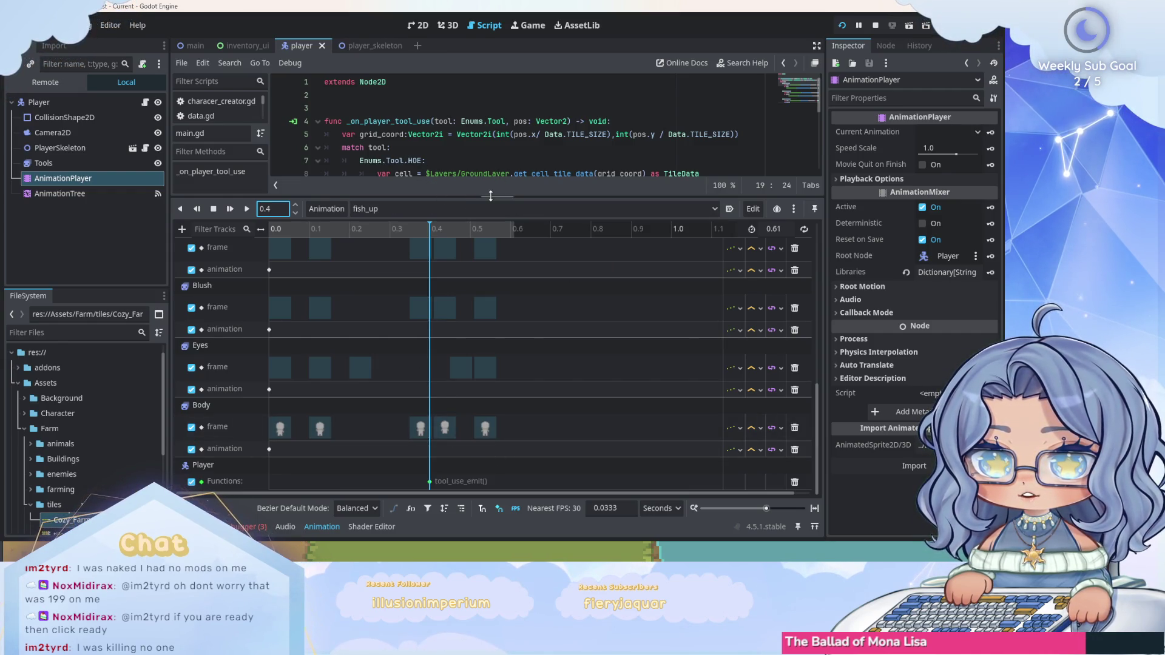
Enlarge the script view, run the game and use the fishing tool at the pond.
drag(490, 196, 482, 476)
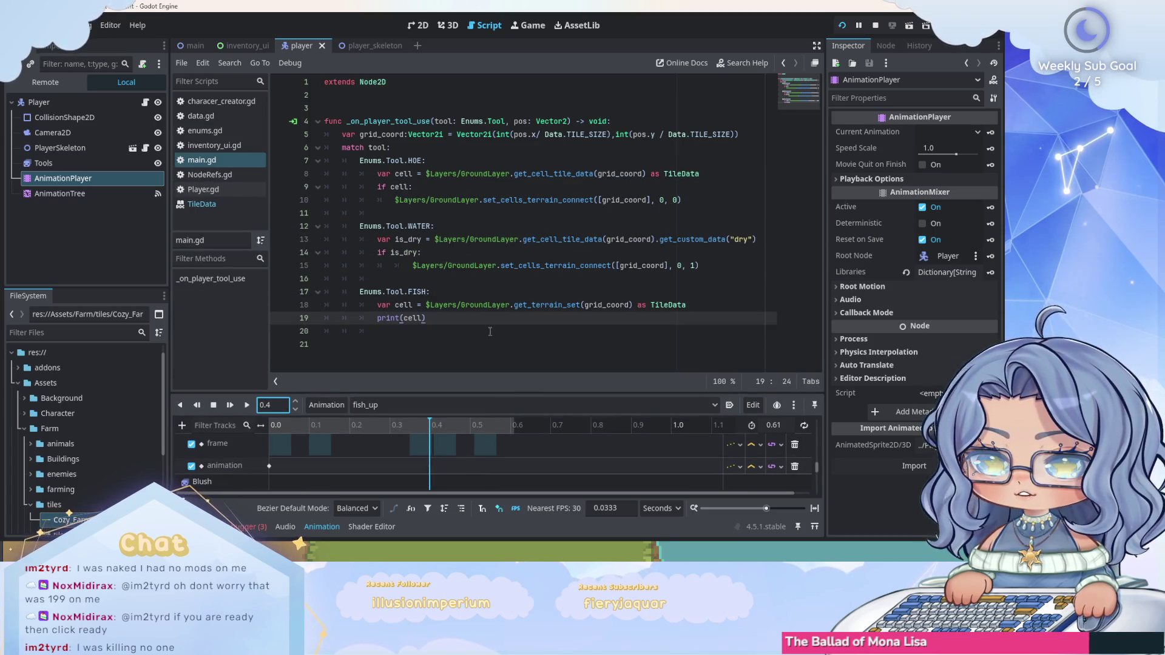
click(842, 28)
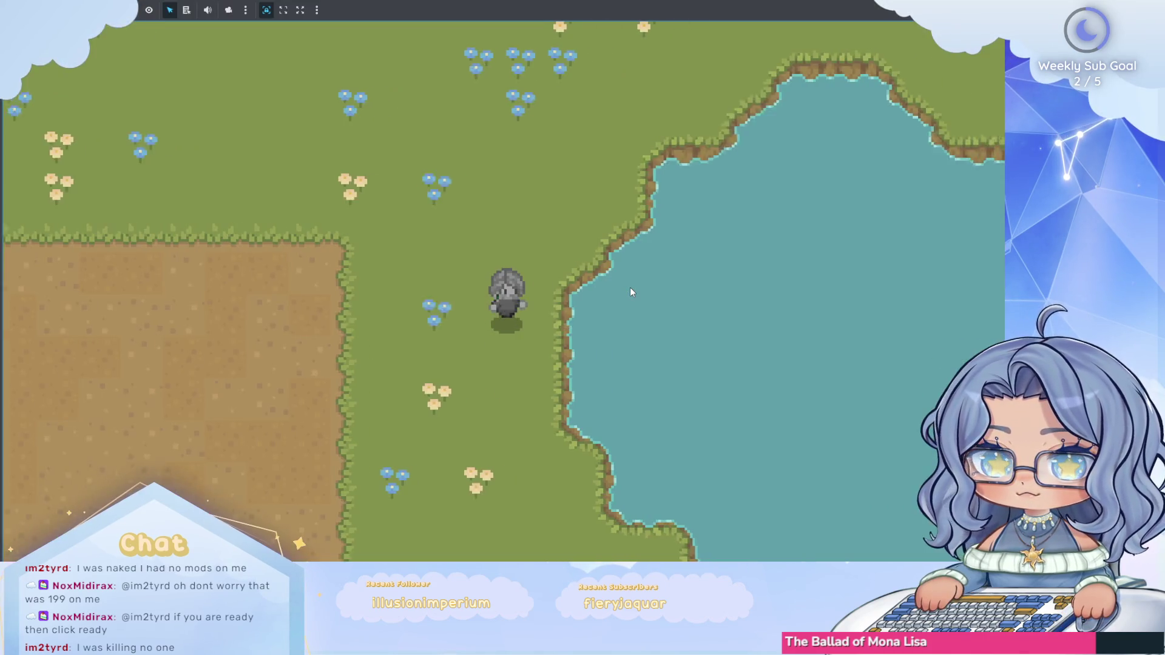
key(d)
click(630, 286)
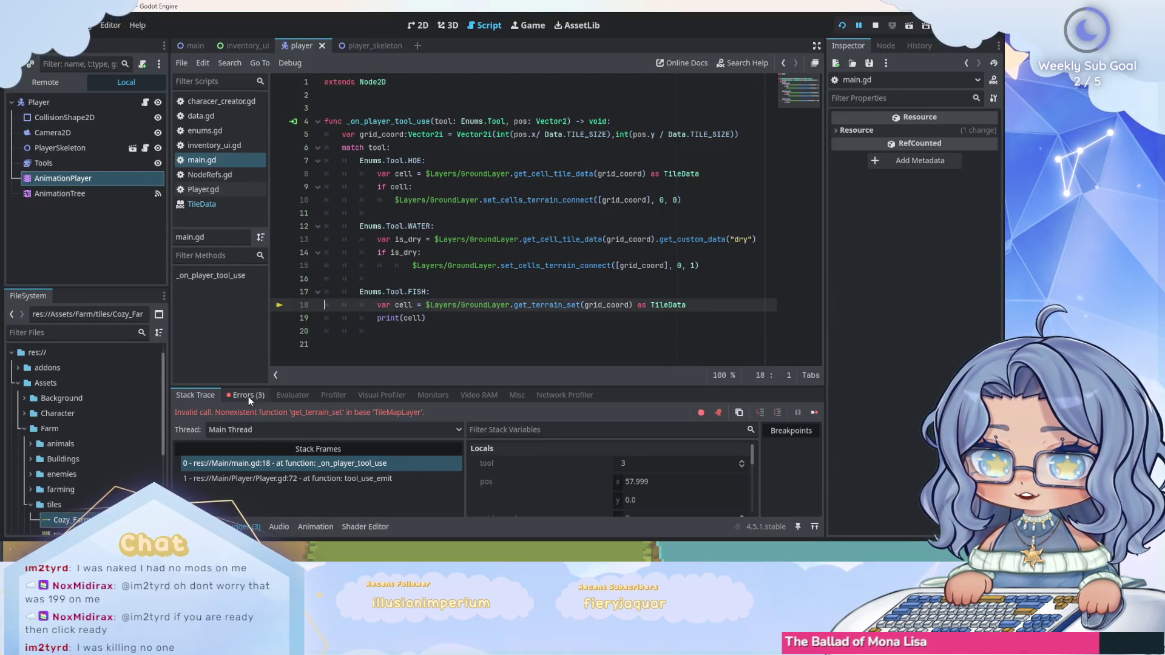
Show the run's errors and select the invalid get_terrain_set call error.
click(246, 396)
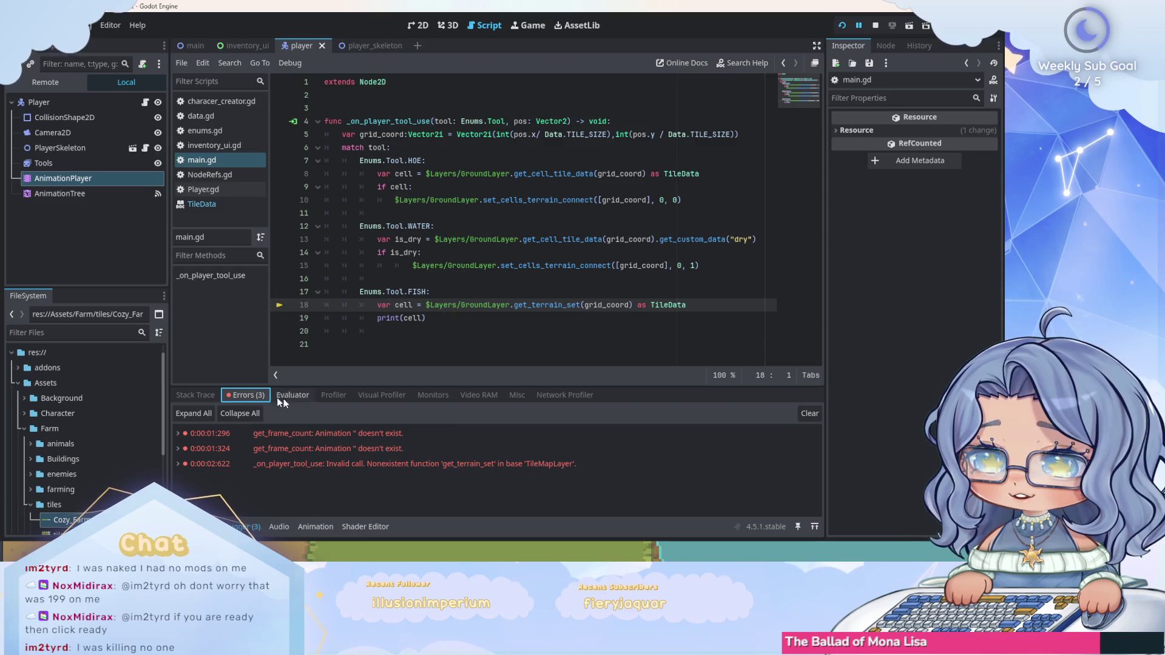
click(508, 468)
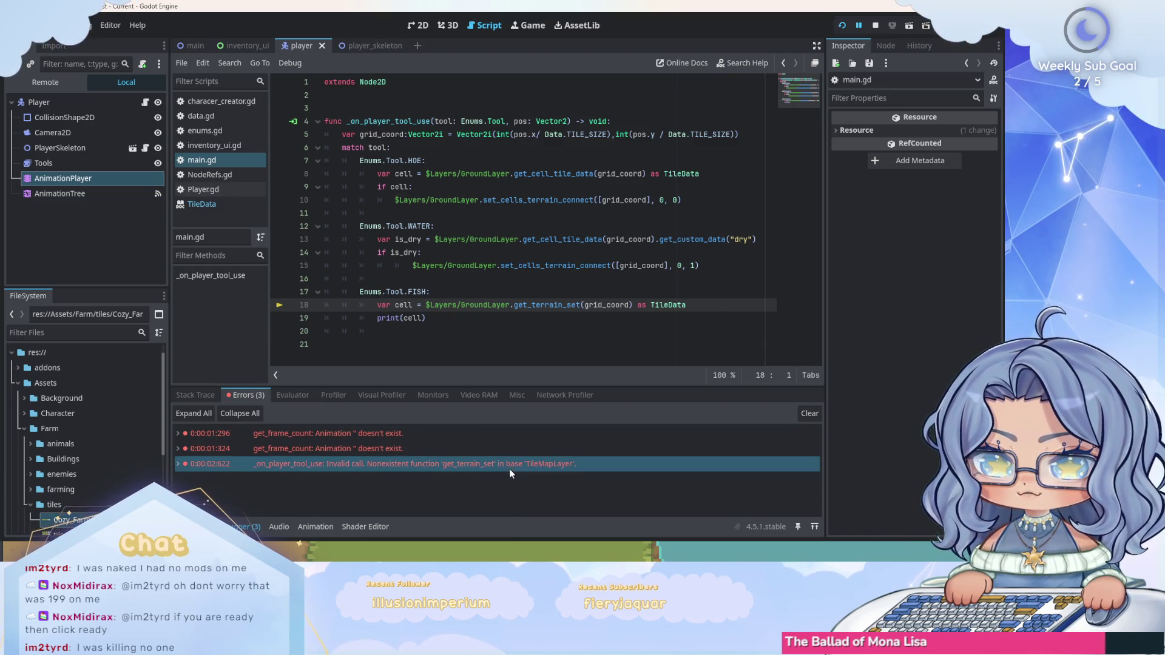
click(498, 319)
Replace the broken FISH lines with an is_water variable holding line 13's custom-data lookup.
drag(497, 319, 375, 306)
key(BackSpace)
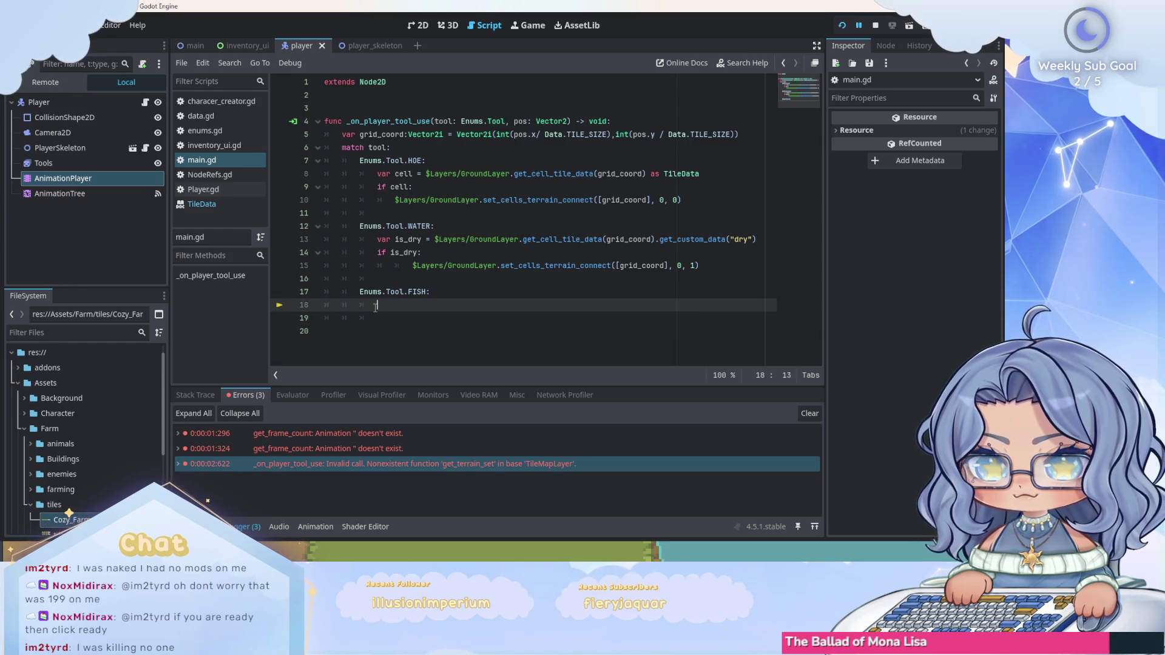
text(var is_water =)
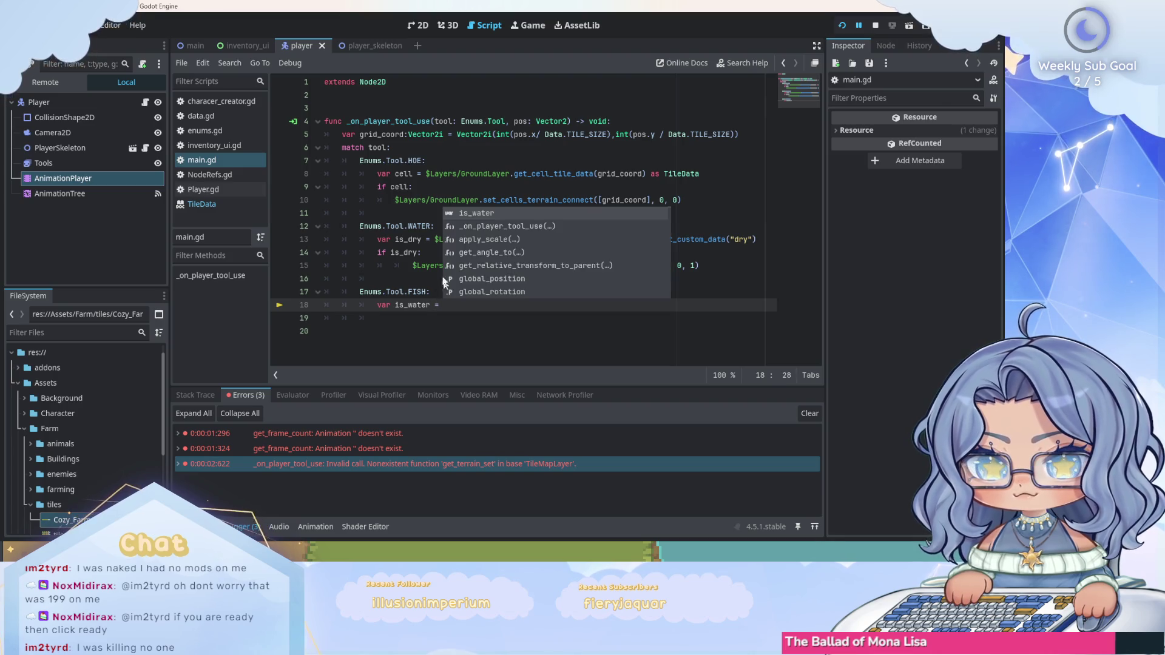
drag(434, 239, 758, 240)
key(ctrl+c)
click(757, 304)
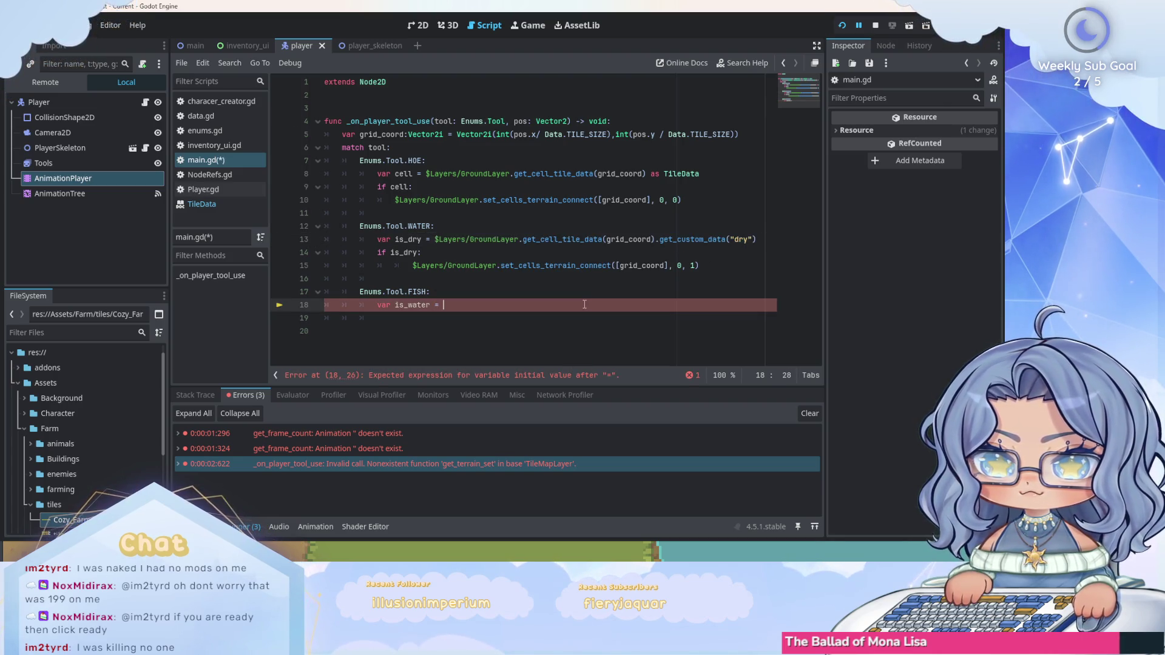
key(ctrl+v)
Change the lookup key from dry to "water" and add if is_water: print("fish").
double_click(753, 304)
text(water)
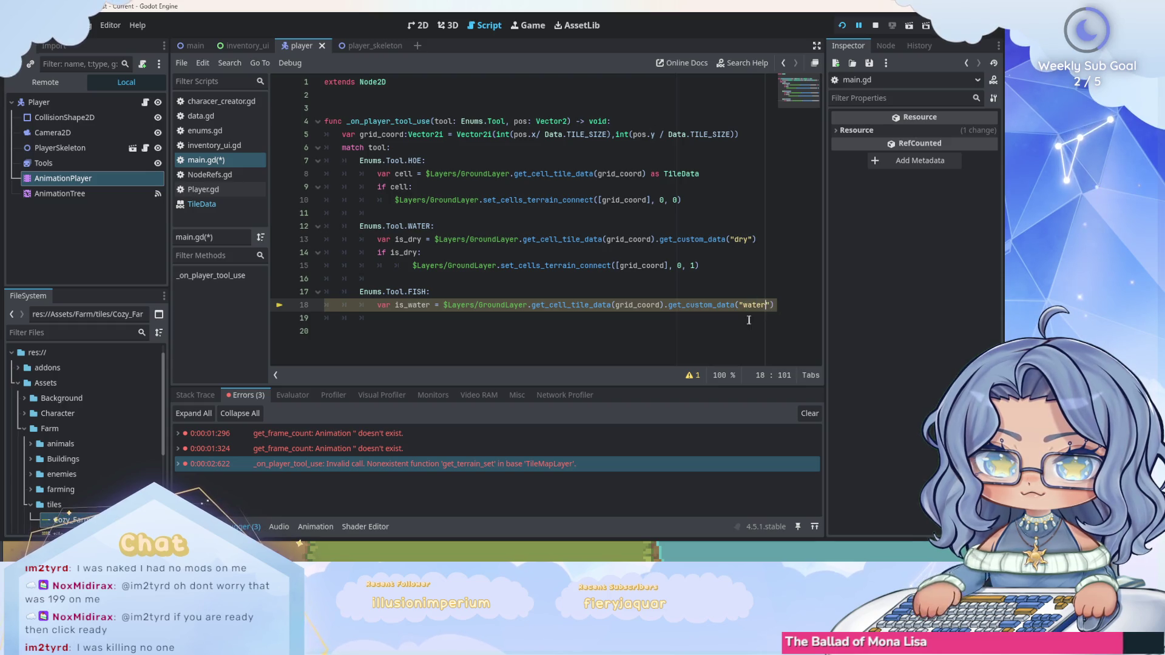
key(Return)
text(if)
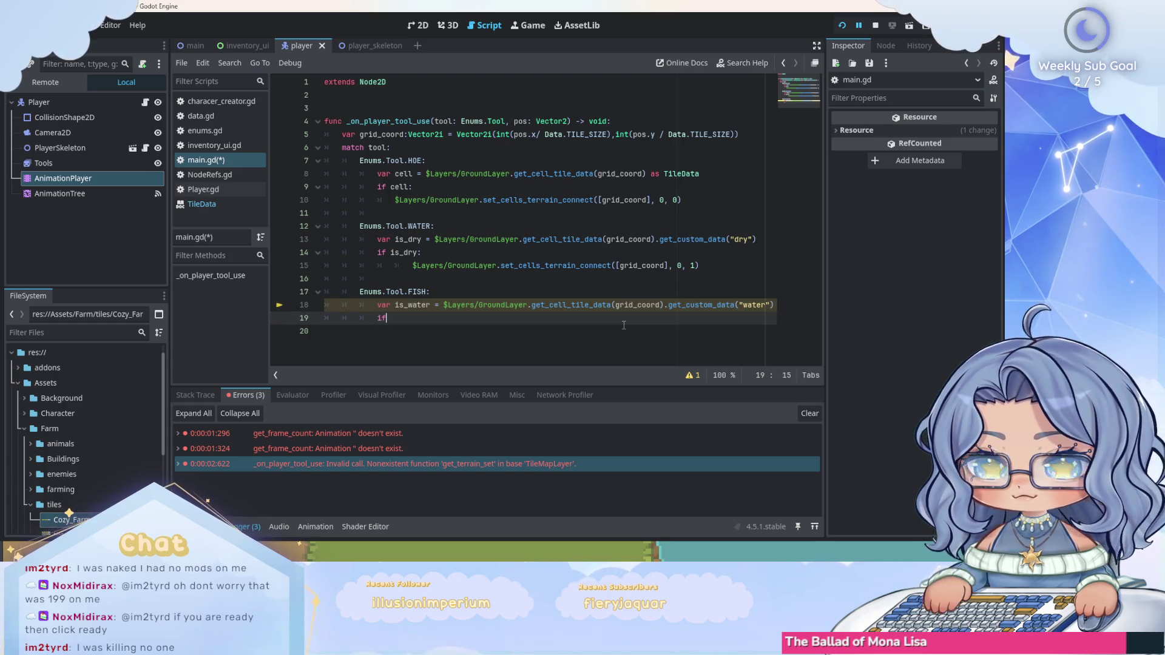
text( is_water)
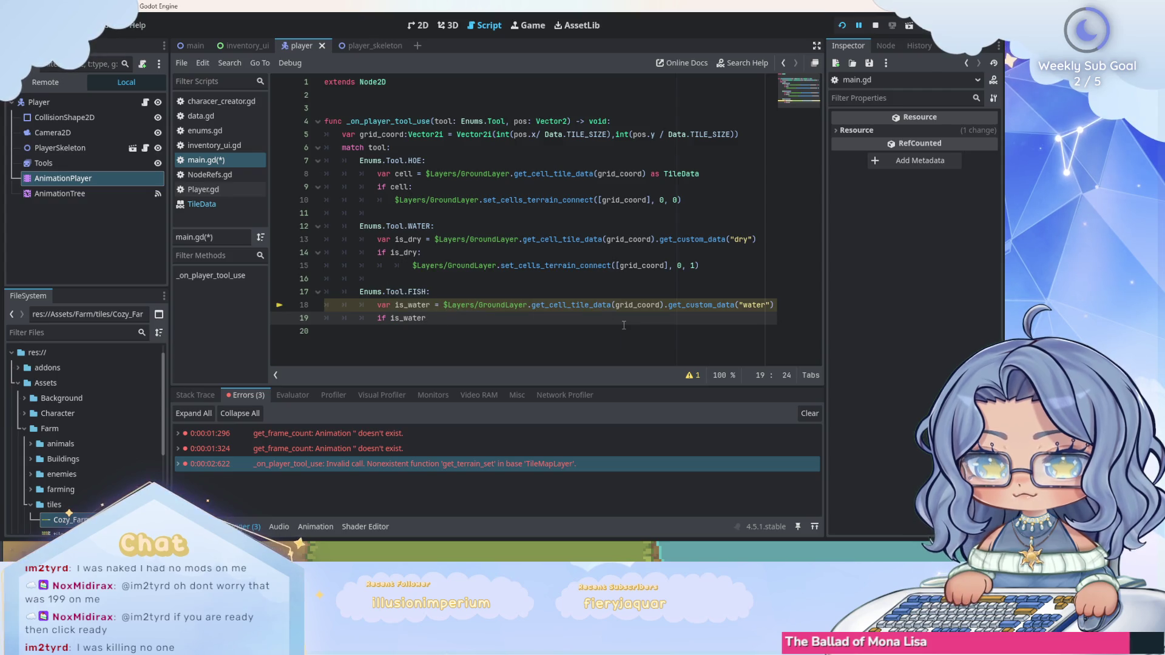
text(:)
key(Return)
click(483, 319)
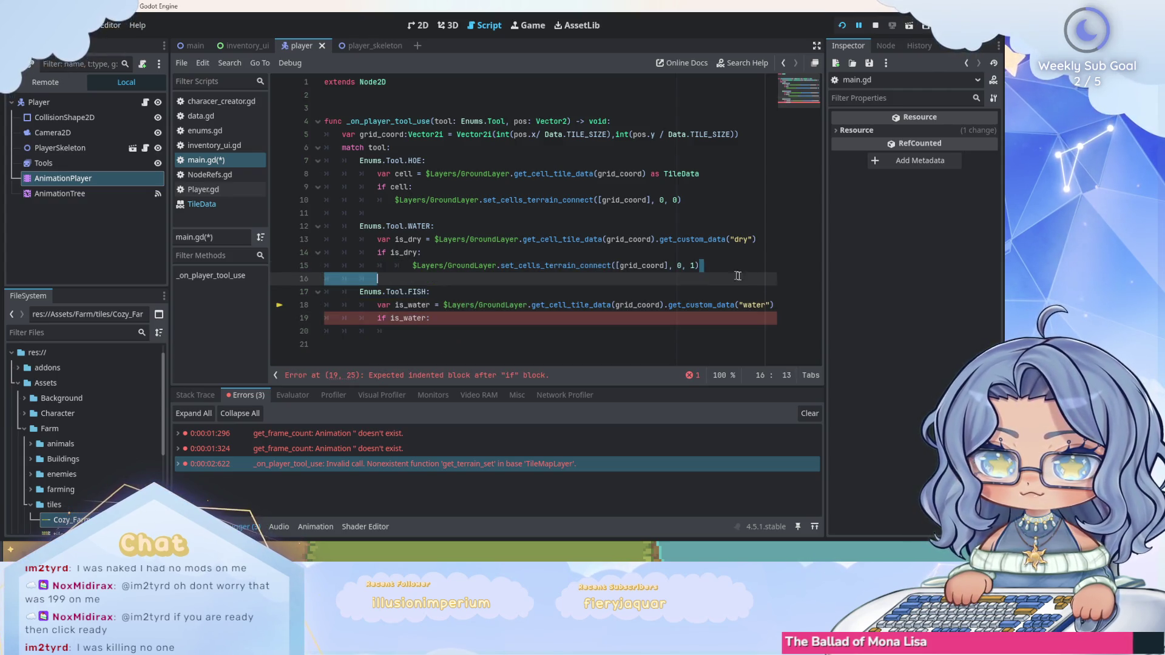
click(482, 333)
text(prin)
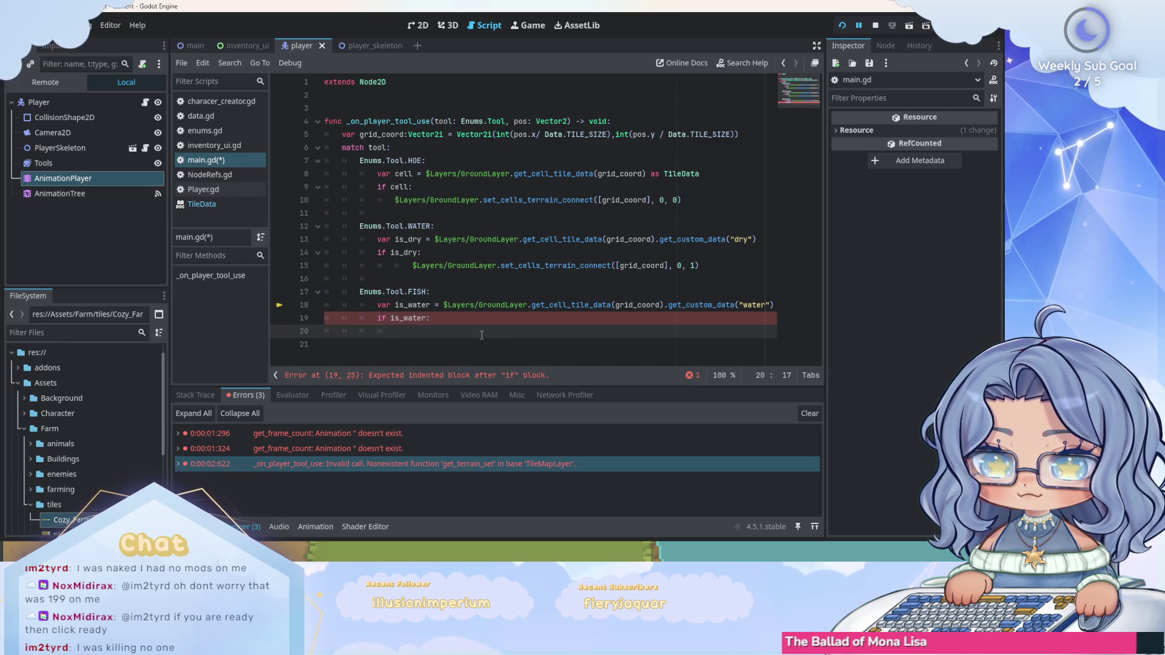
text(t)
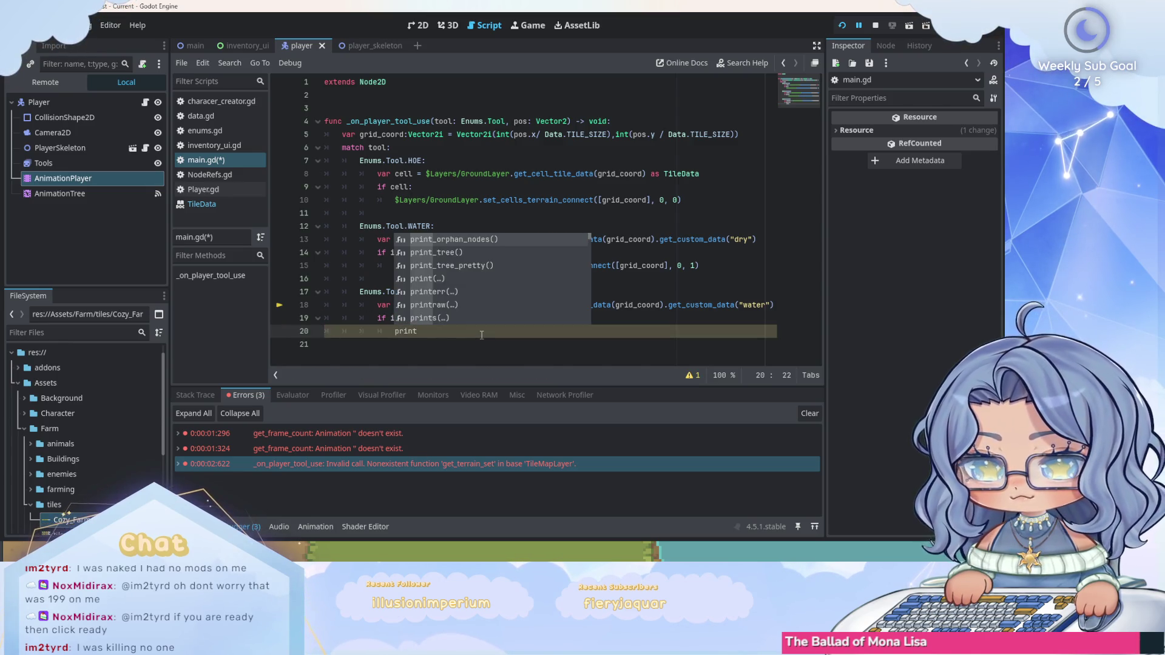
text(("f)
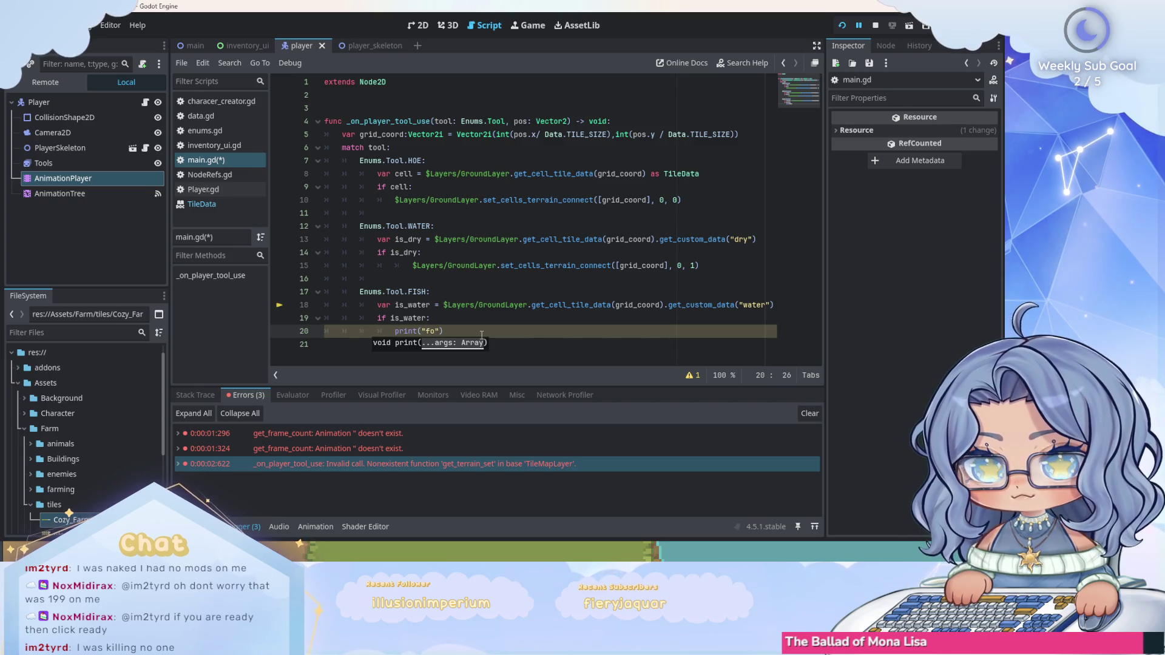
text(ish"))
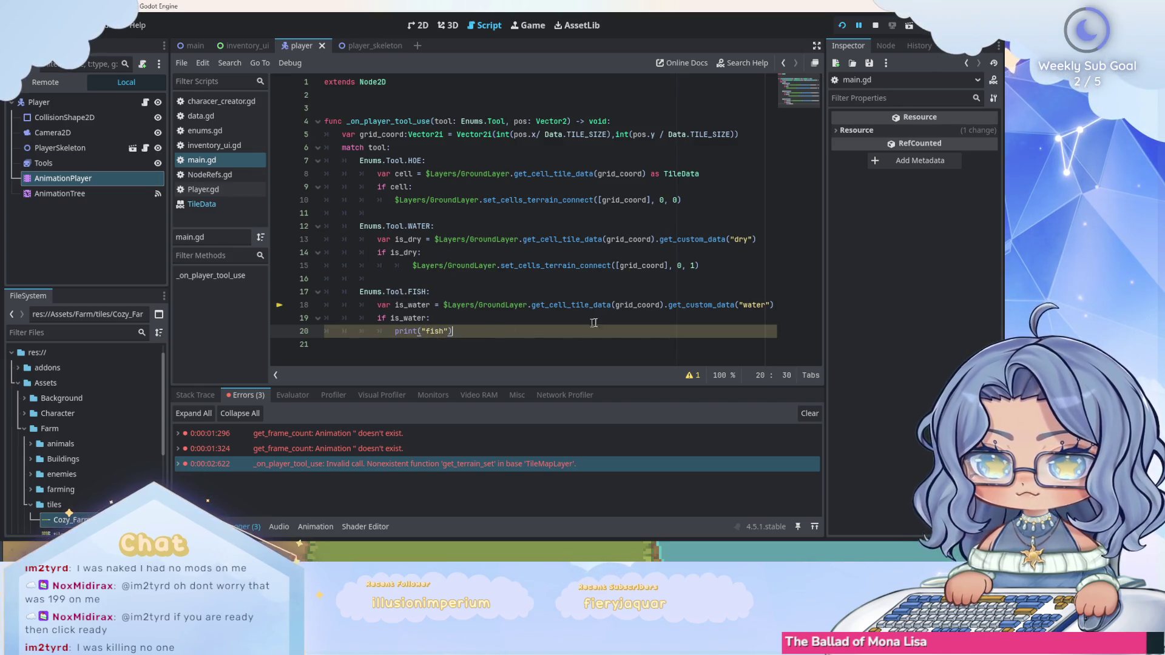
Save main.gd, run the game and cast into the pond to confirm "fish" prints.
key(ctrl+s)
click(816, 47)
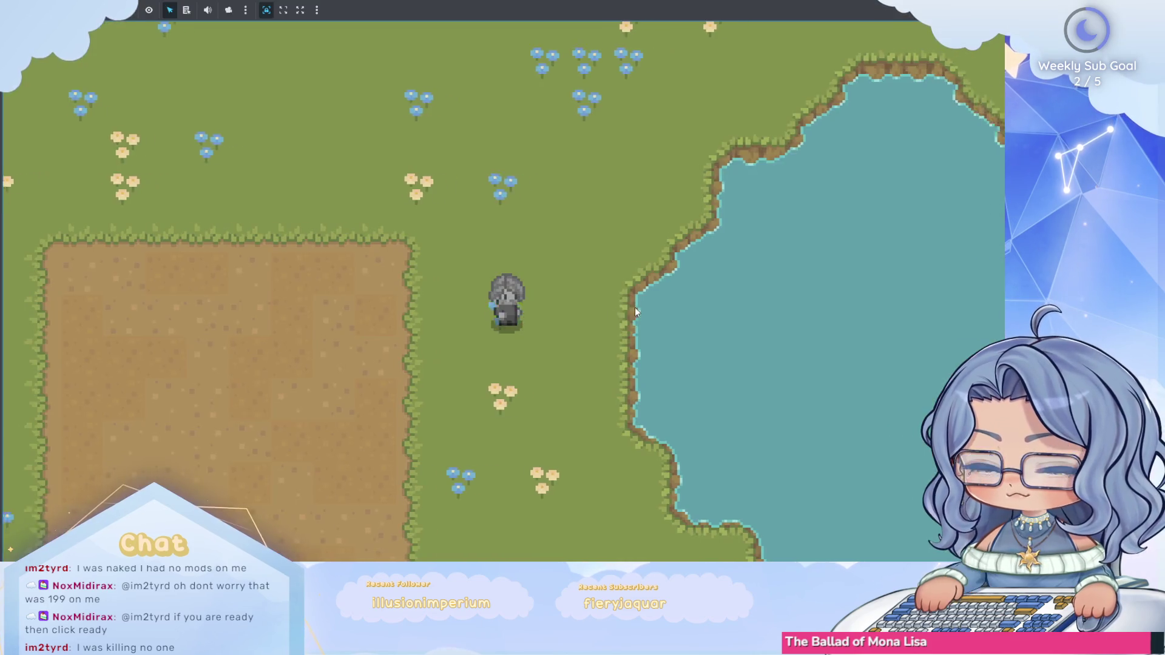
key(d)
click(635, 307)
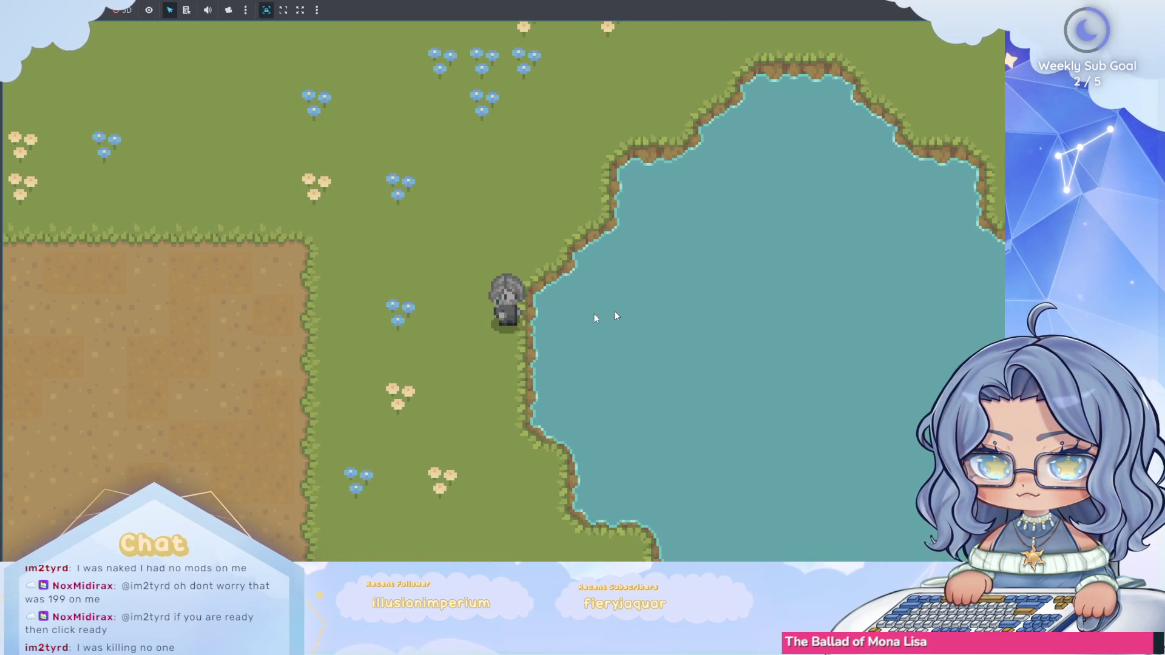
key(alt+Tab)
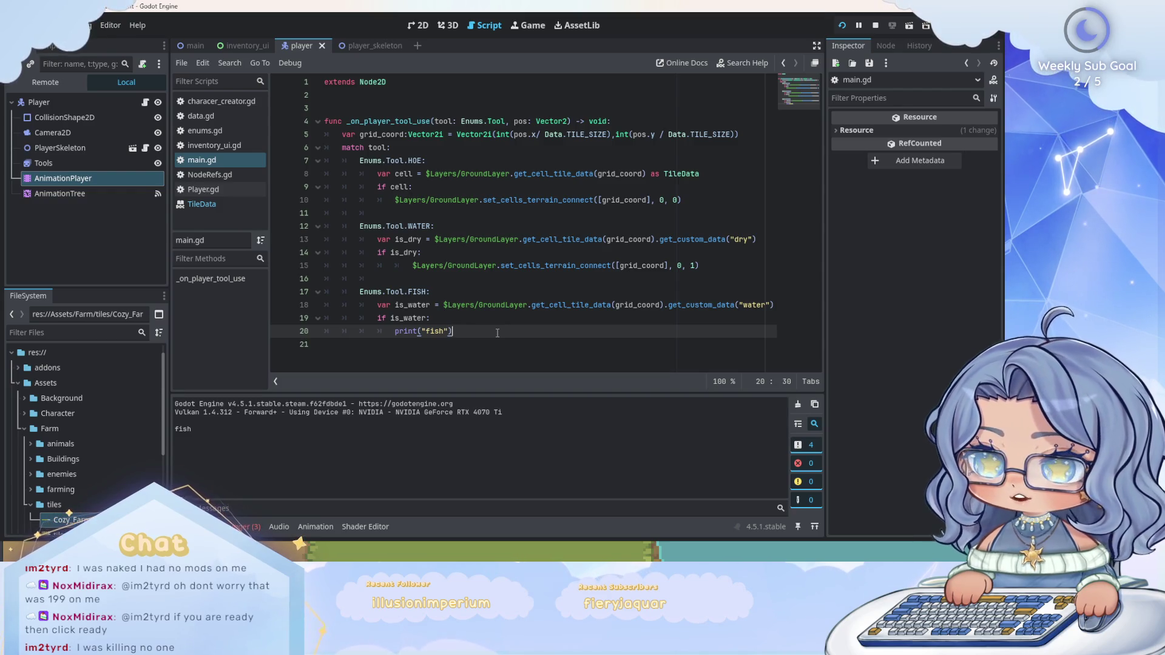
Comment out the three water-check lines 18–20 with Ctrl+K and add a new line.
drag(497, 333, 374, 308)
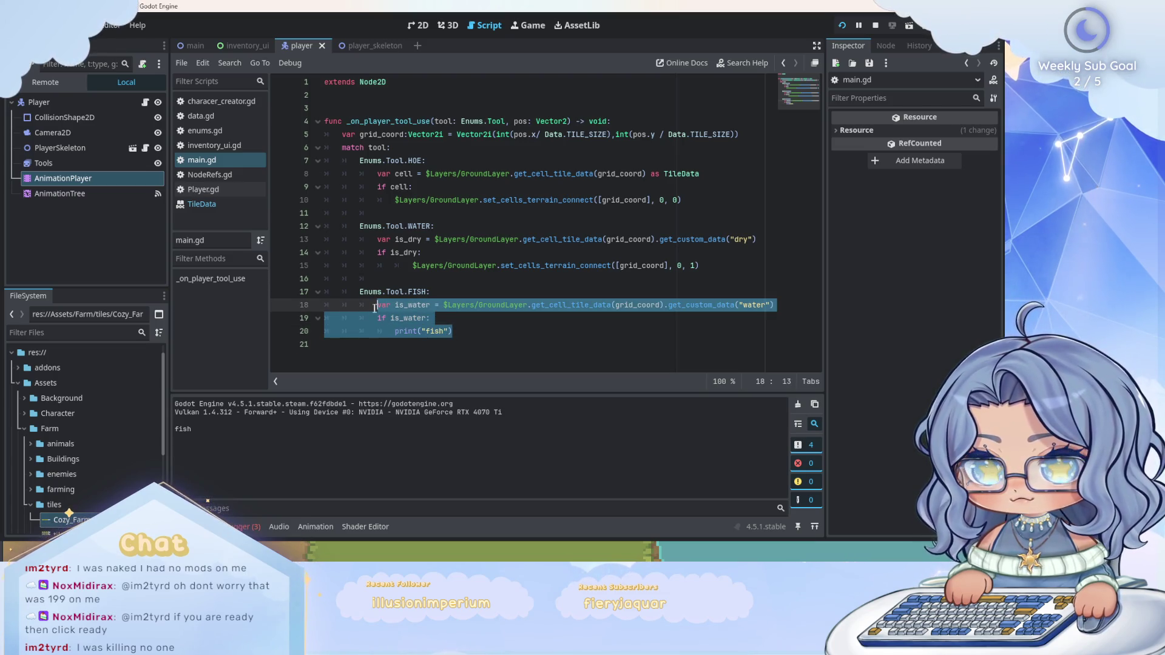
click(374, 308)
key(ctrl+k)
click(408, 317)
key(ctrl+k)
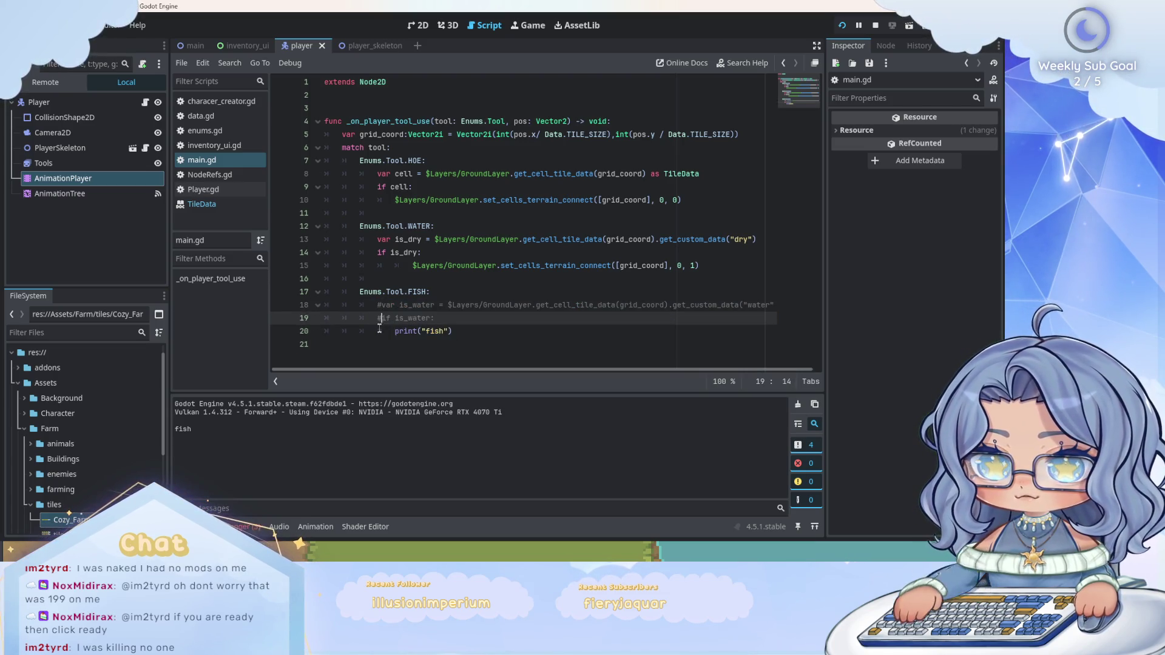
click(497, 334)
key(ctrl+k)
key(Return)
text(var cell =)
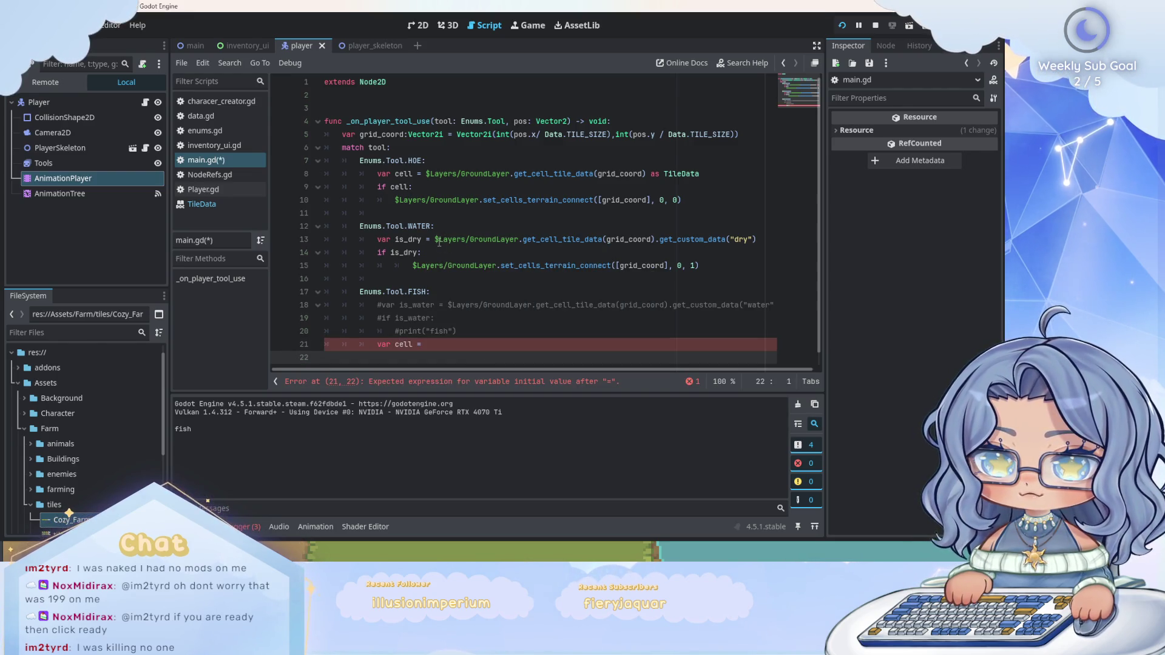
Start a var cell line by pasting the tile-data lookup from line 13.
drag(434, 240, 603, 241)
key(ctrl+c)
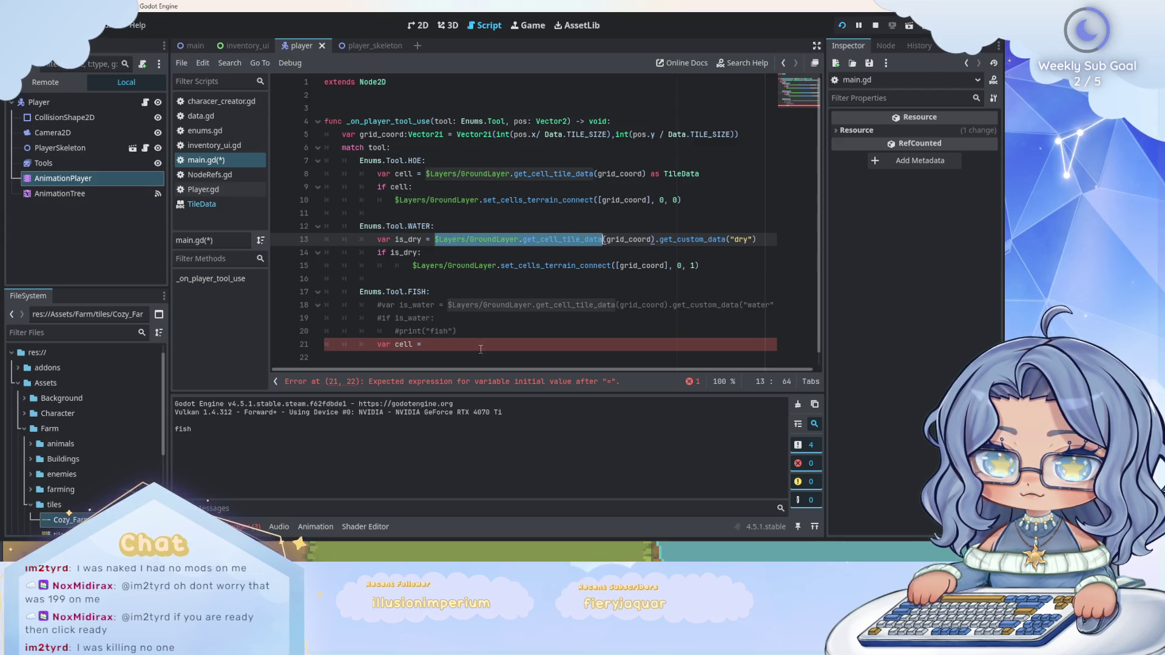
click(616, 344)
key(ctrl+v)
text(()
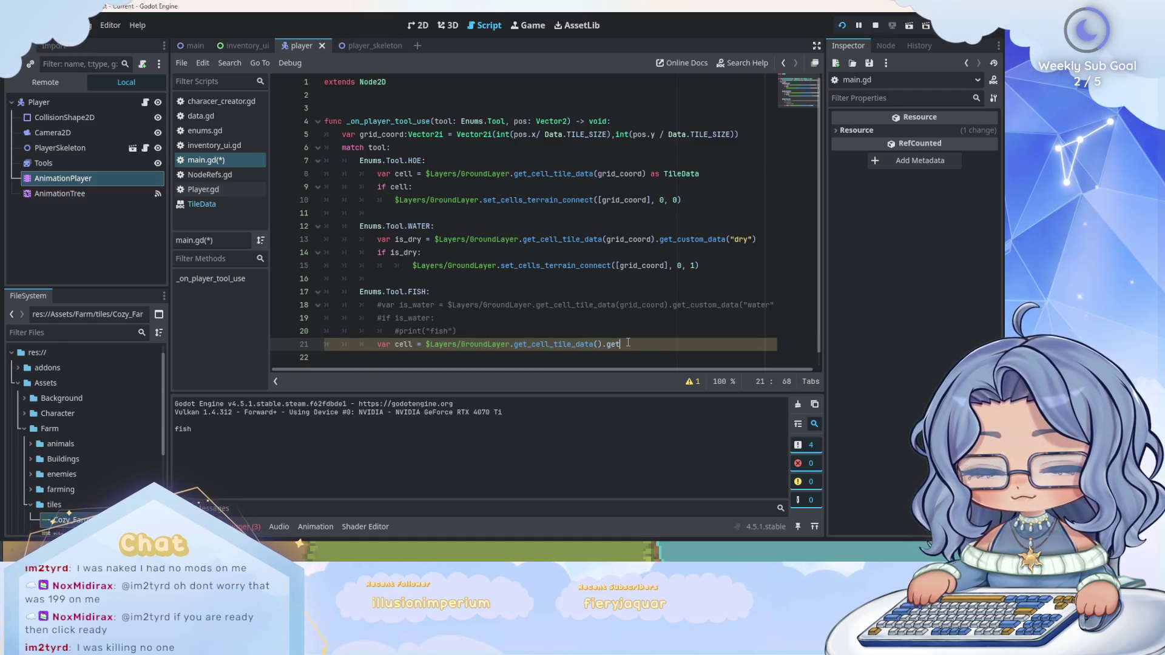
text(terra)
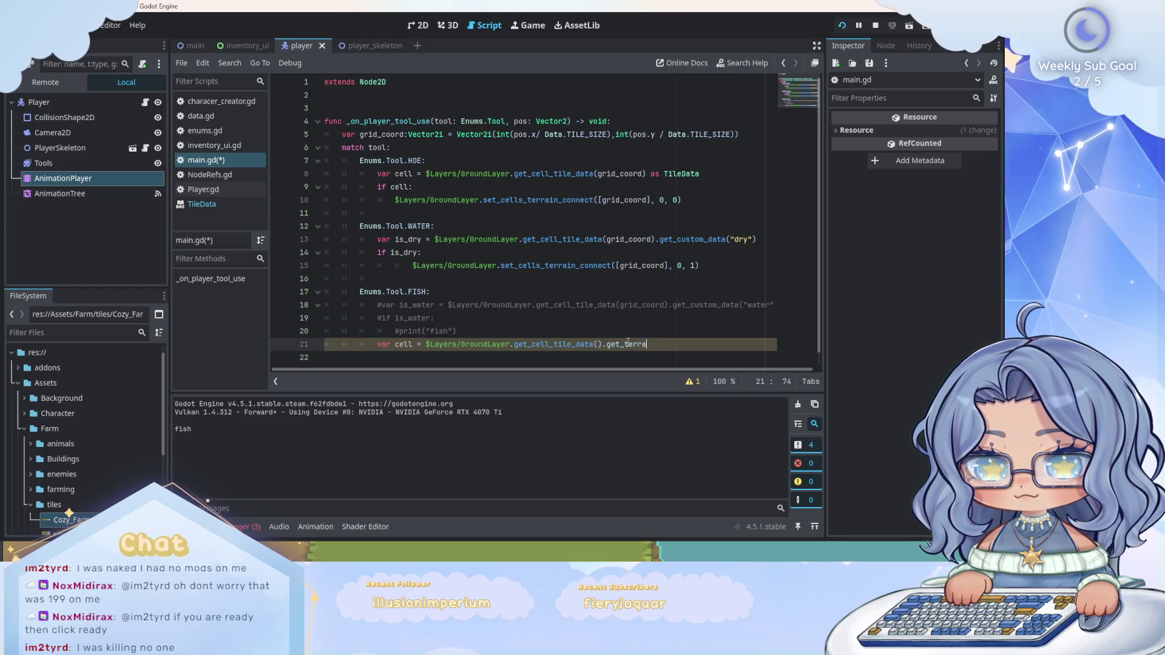
text(oetr)
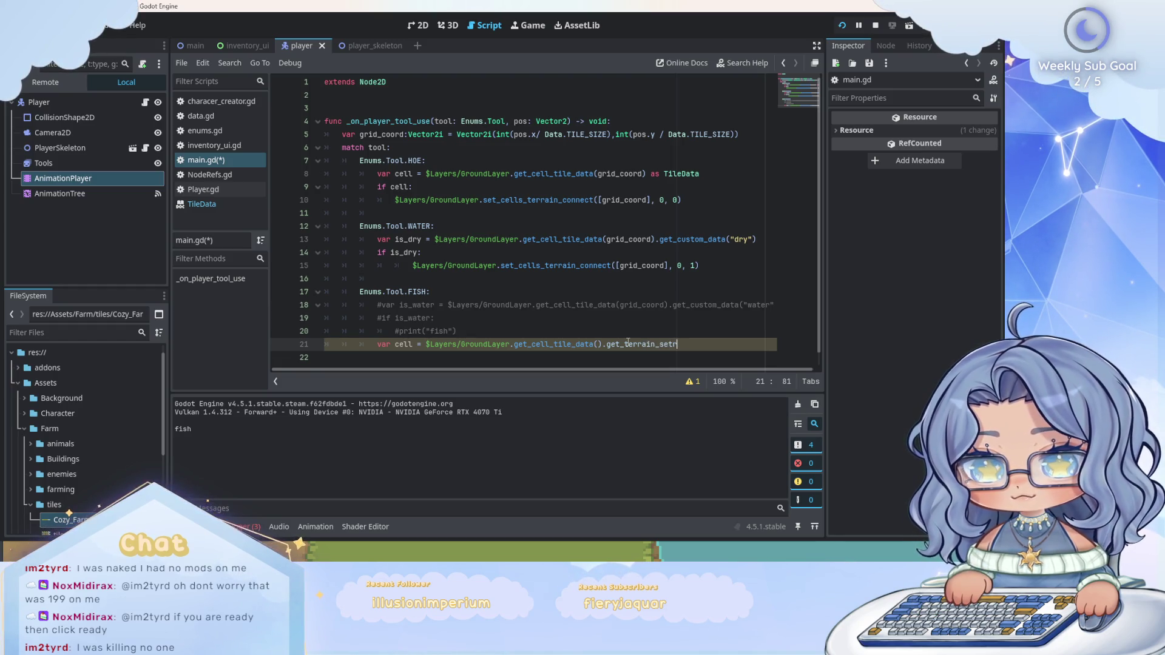
text(()
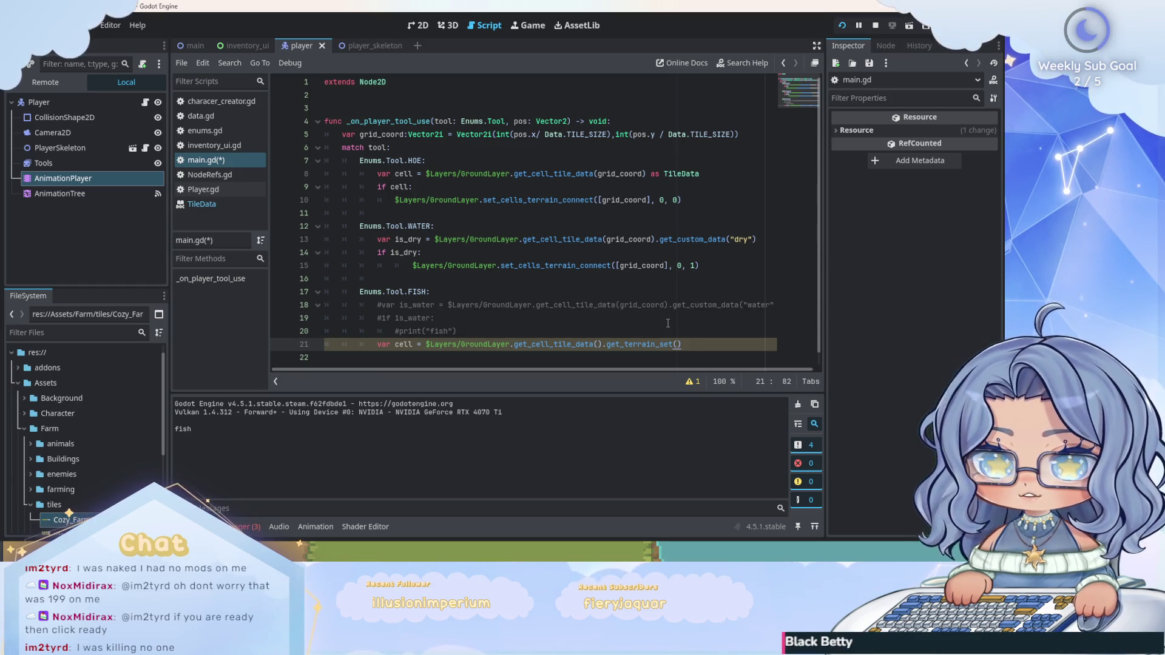
Check the TileData docs, cast get_cell_tile_data(grid_coord) as TileData, and start var is_water = cell.get_ter.
click(225, 205)
scroll(487, 220, down, 2)
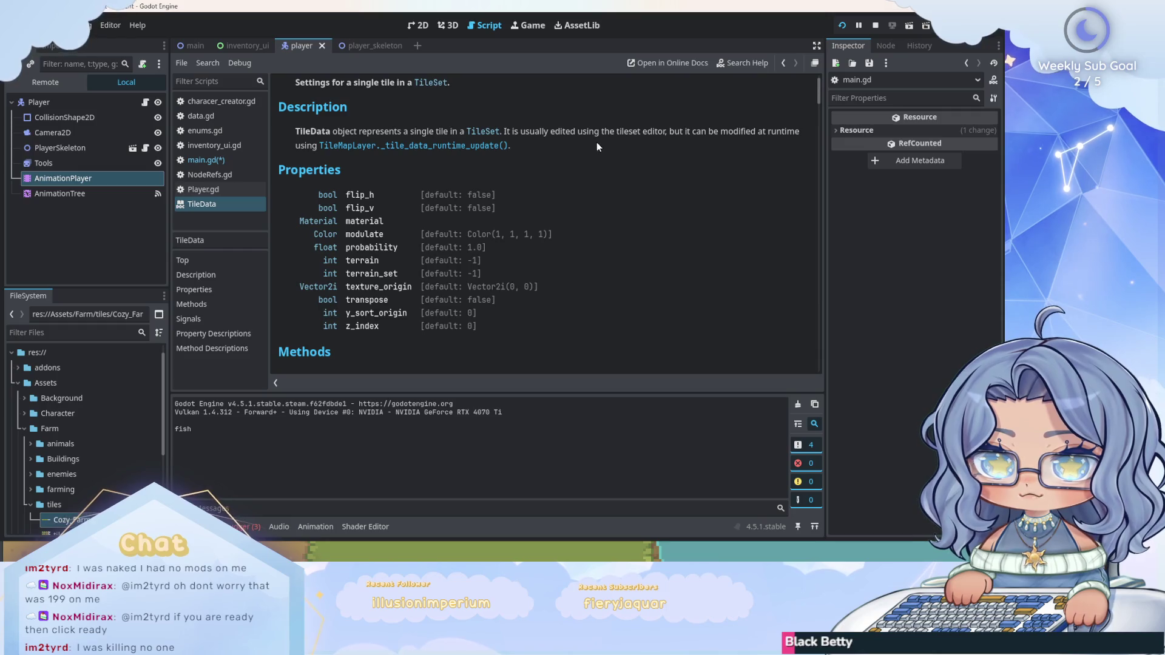
click(243, 162)
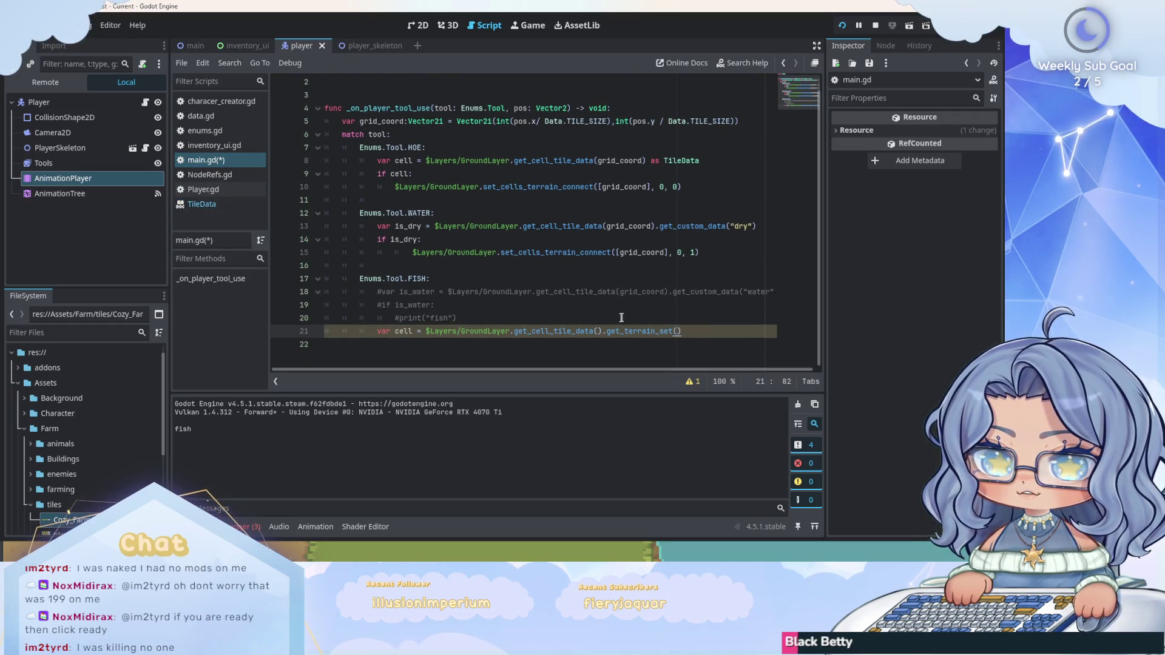
drag(682, 331, 599, 332)
key(BackSpace)
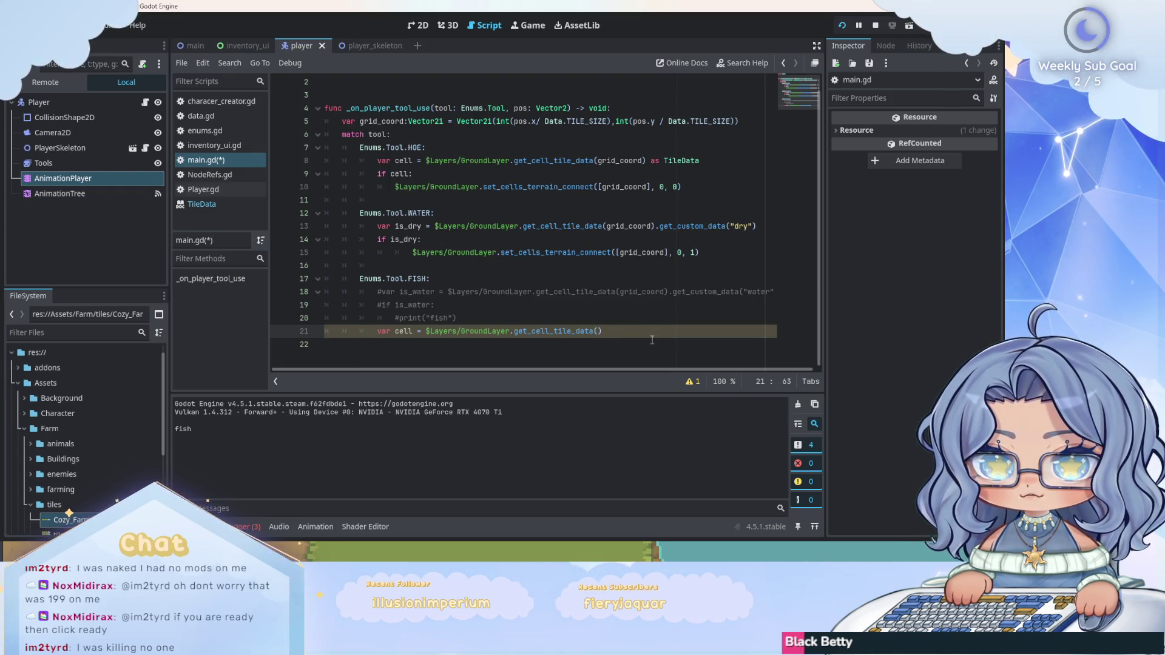
text(grid_cop)
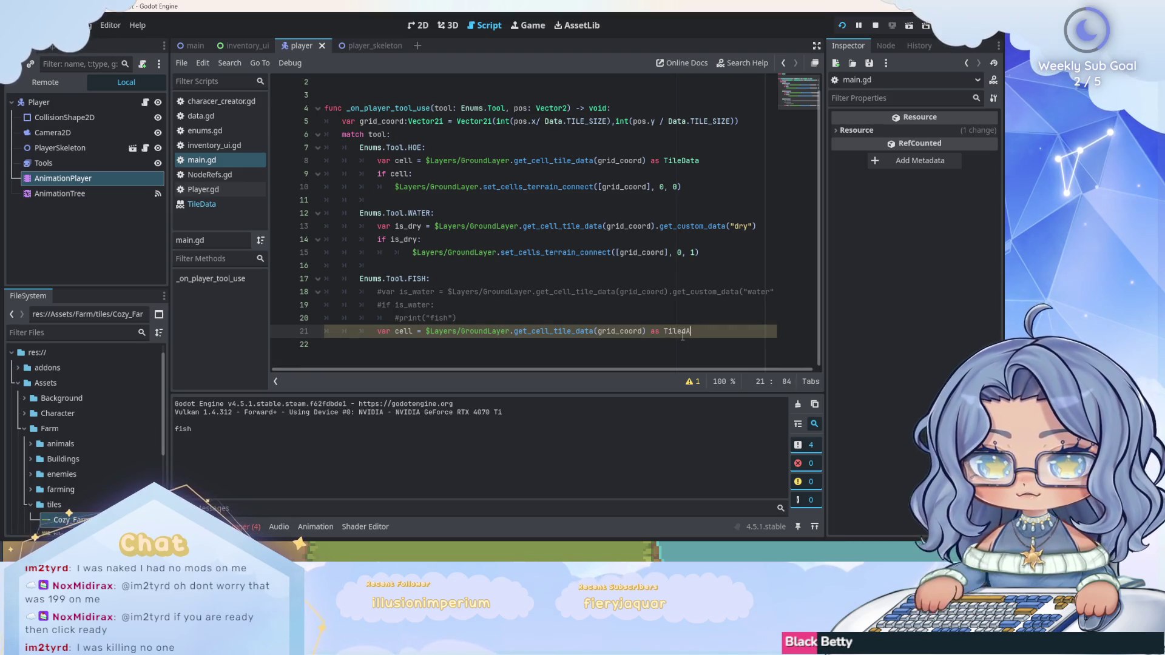
text(leData)
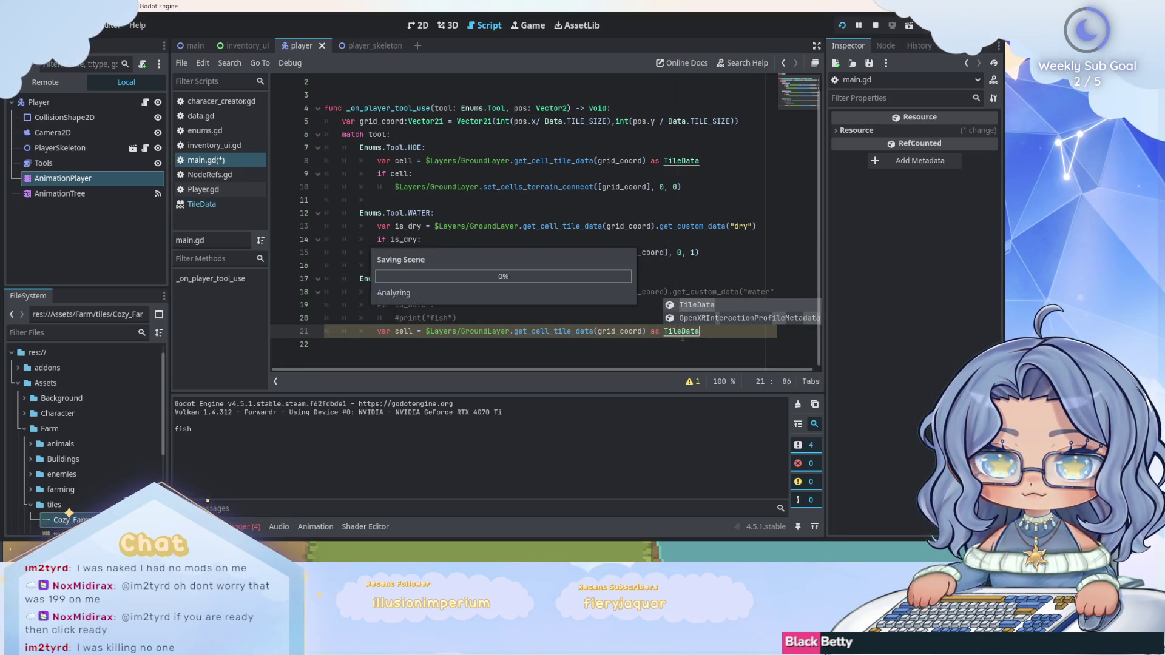
key(Return)
text(var is_wat)
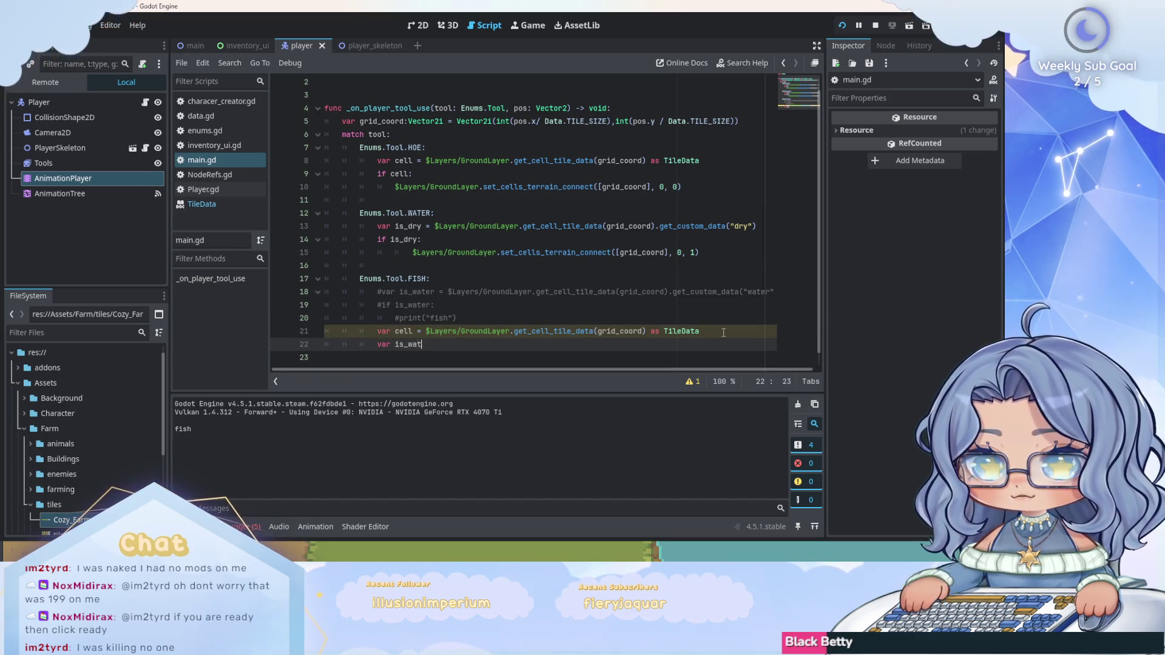
text(er = )
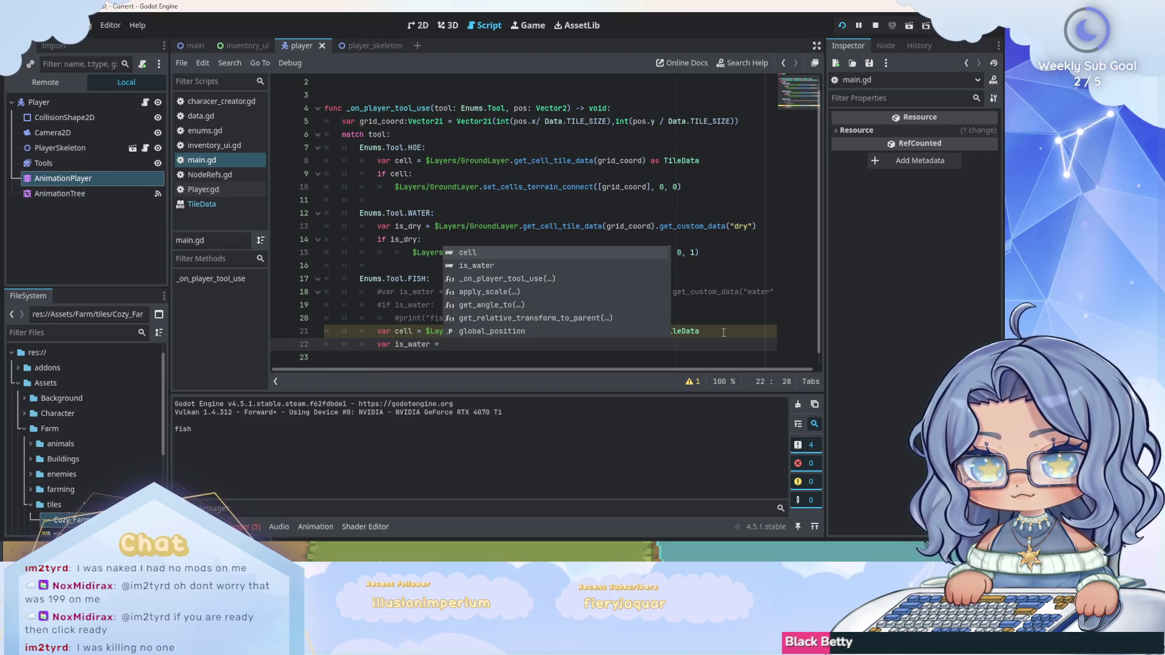
text(cell.)
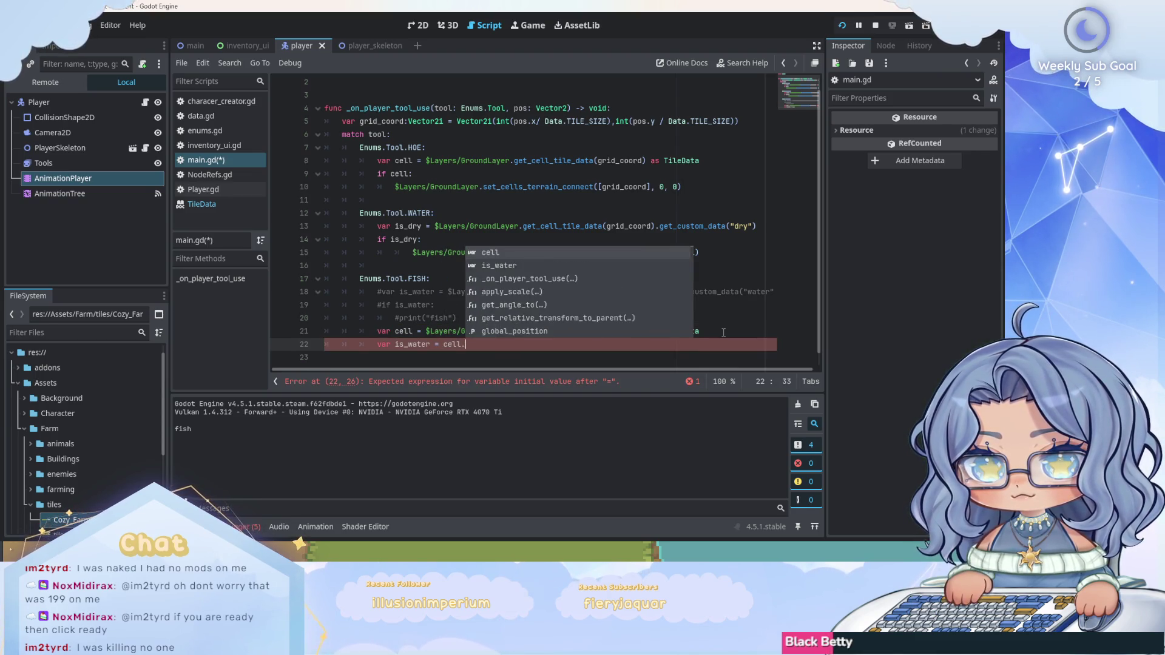
text(get_ter)
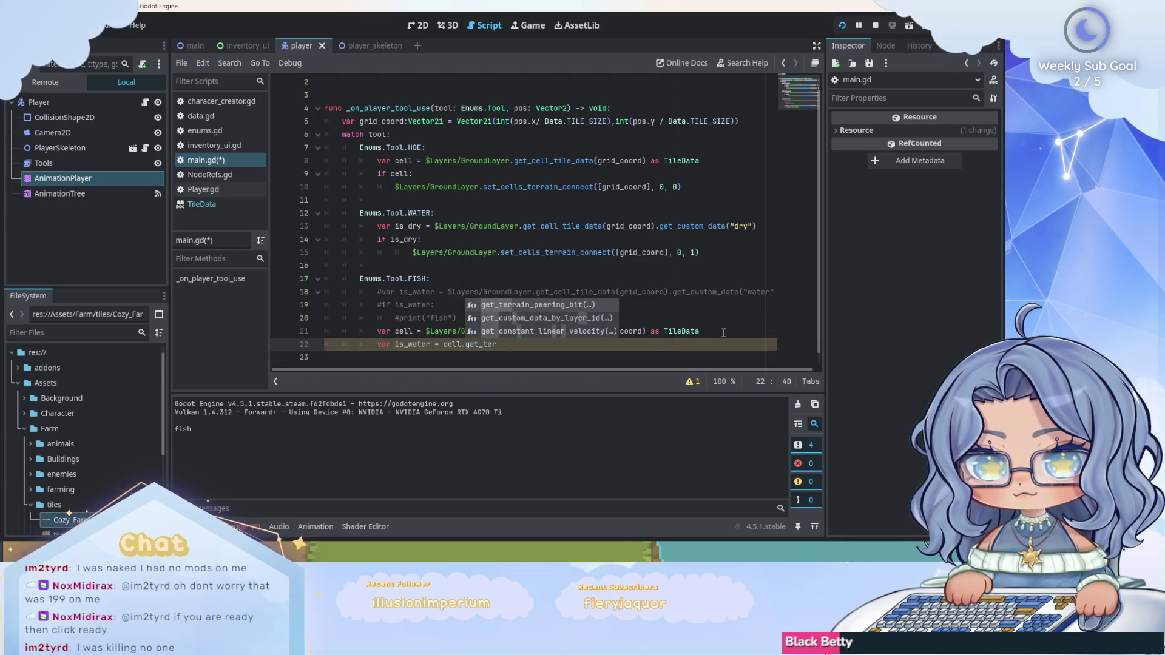
Read the TileSet reference's terrain getters, including get_terrain_set_mode, then return to main.gd.
click(222, 202)
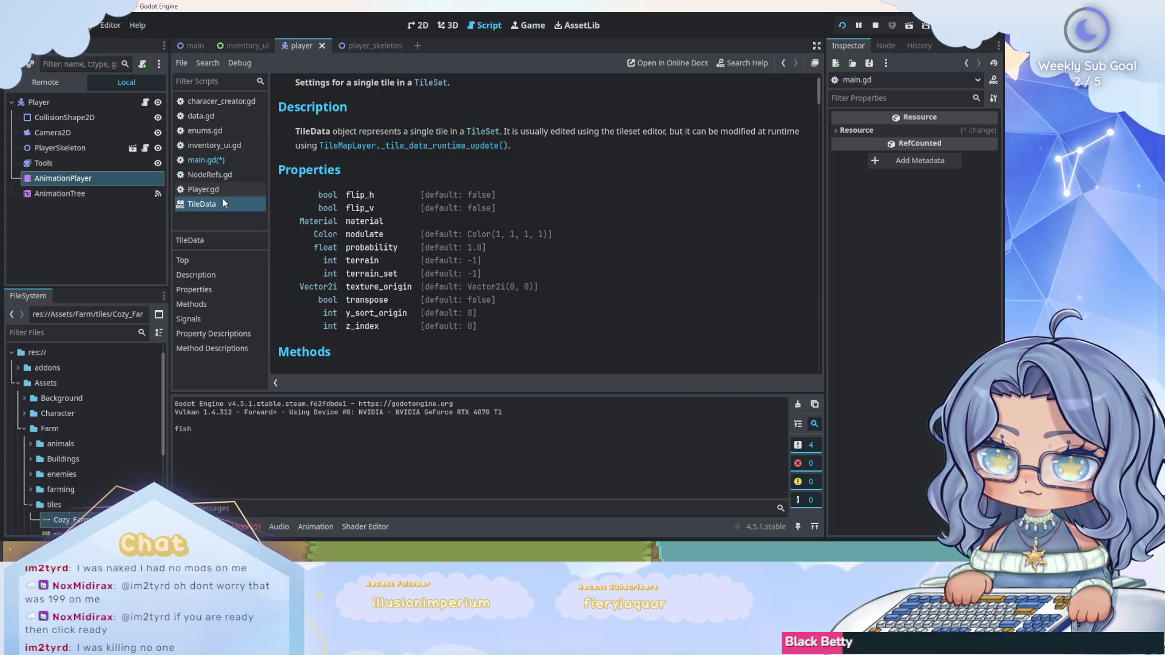
scroll(532, 197, up, 2)
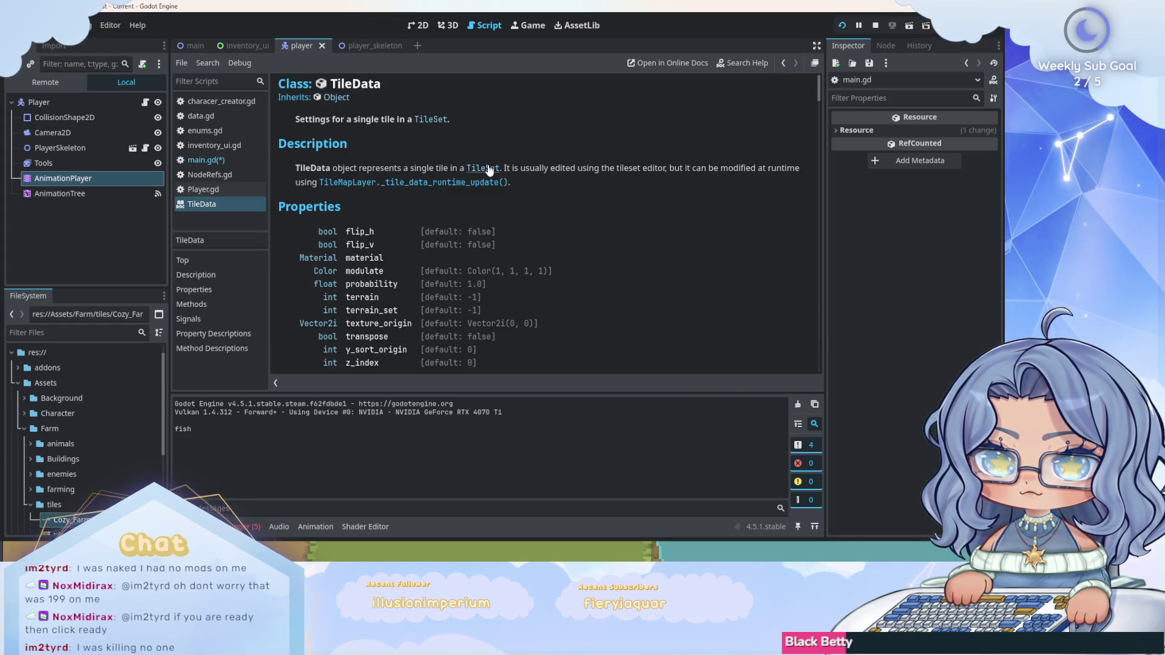
click(441, 120)
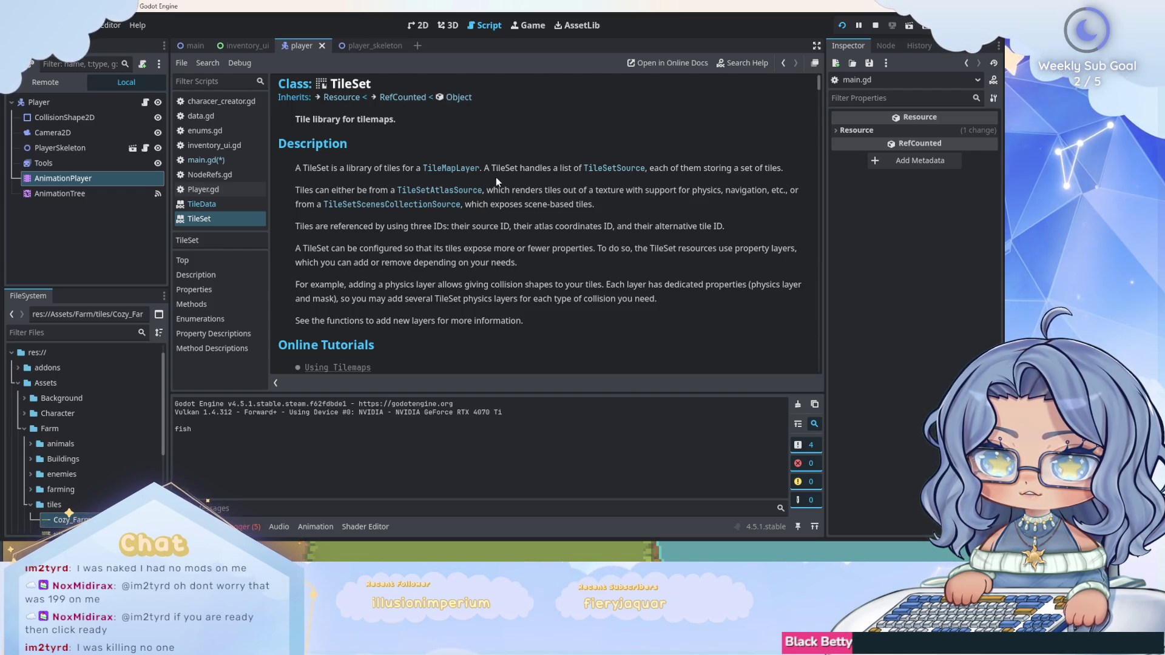
scroll(497, 179, down, 5)
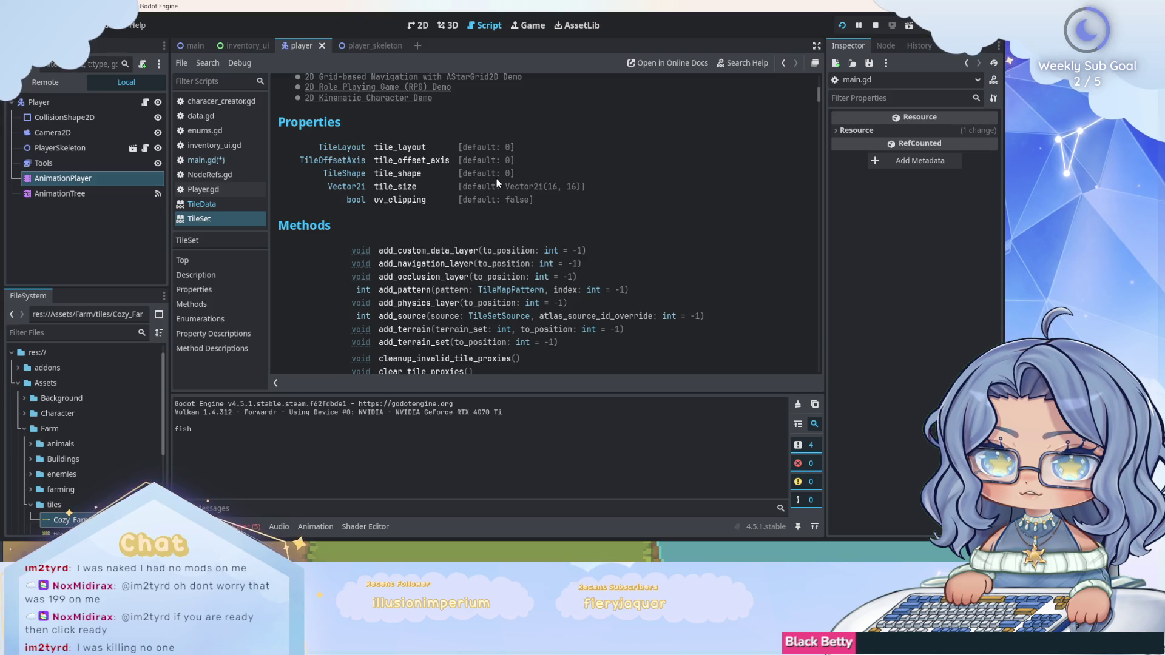
scroll(496, 179, down, 8)
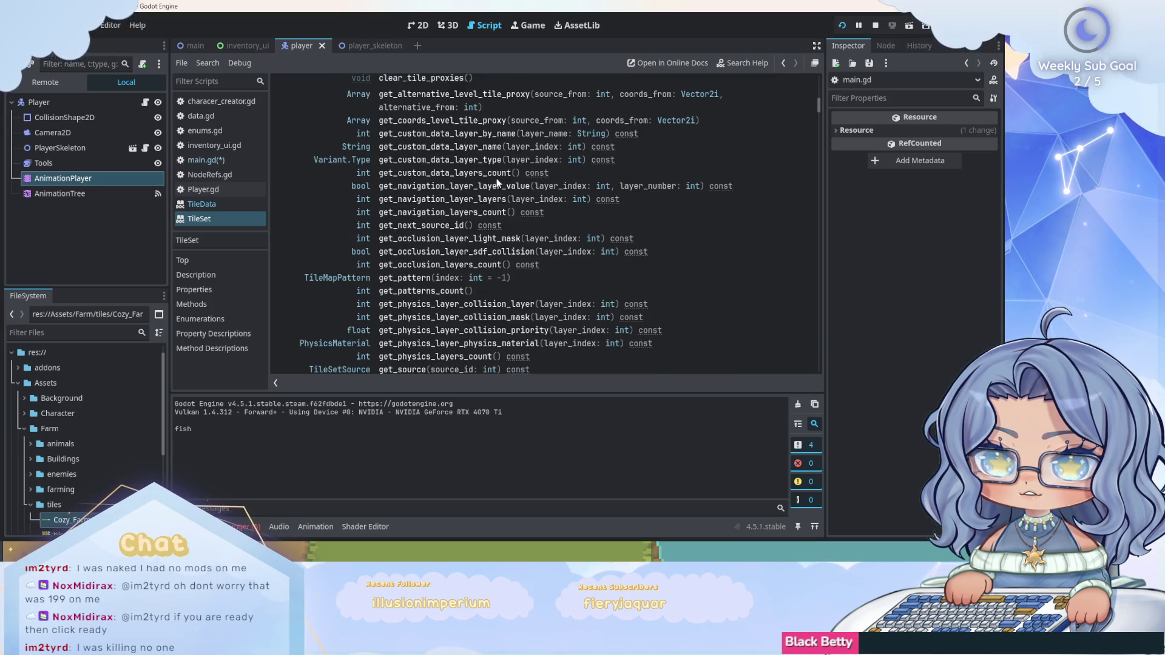
scroll(496, 181, down, 3)
scroll(496, 181, up, 4)
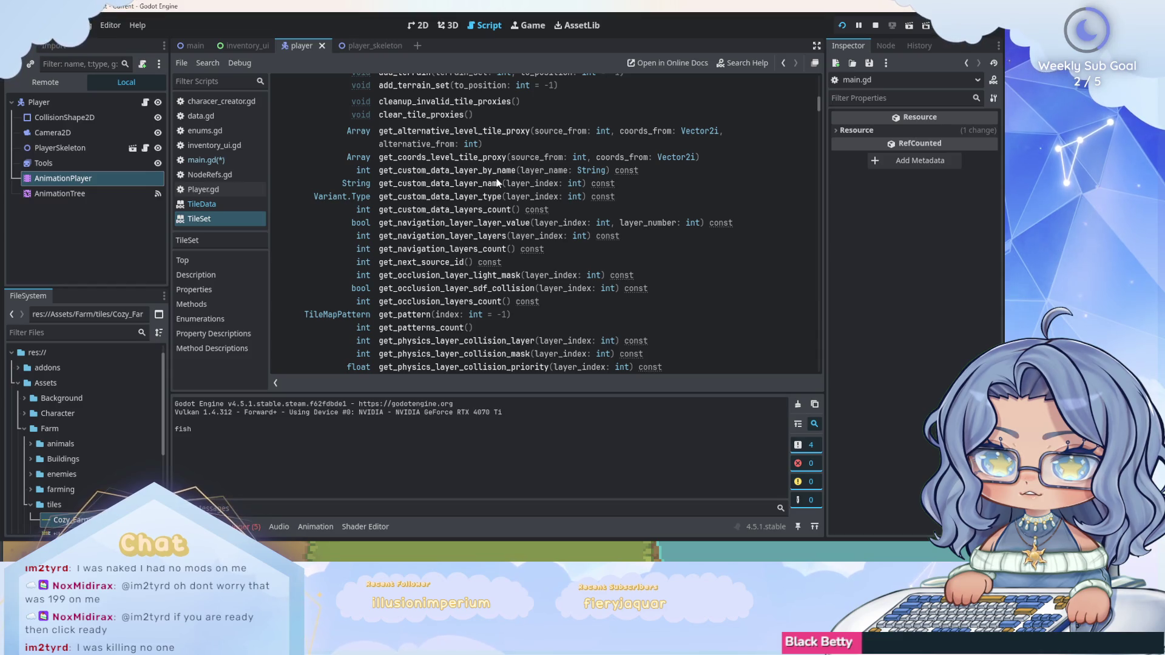
scroll(496, 181, up, 4)
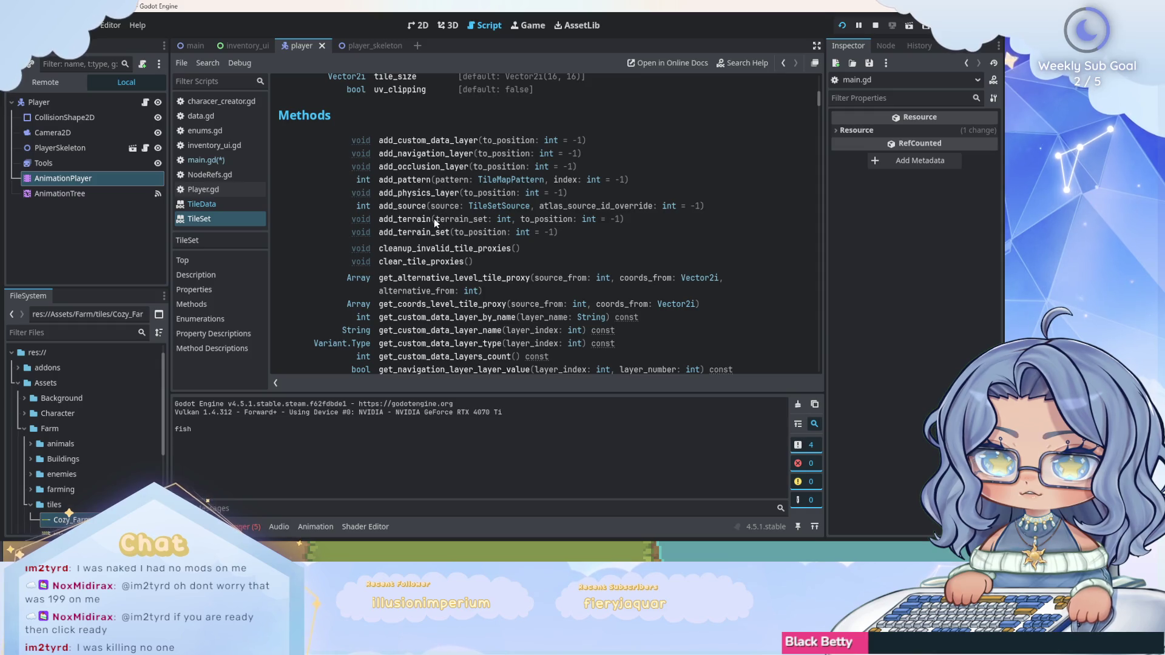
scroll(419, 206, down, 7)
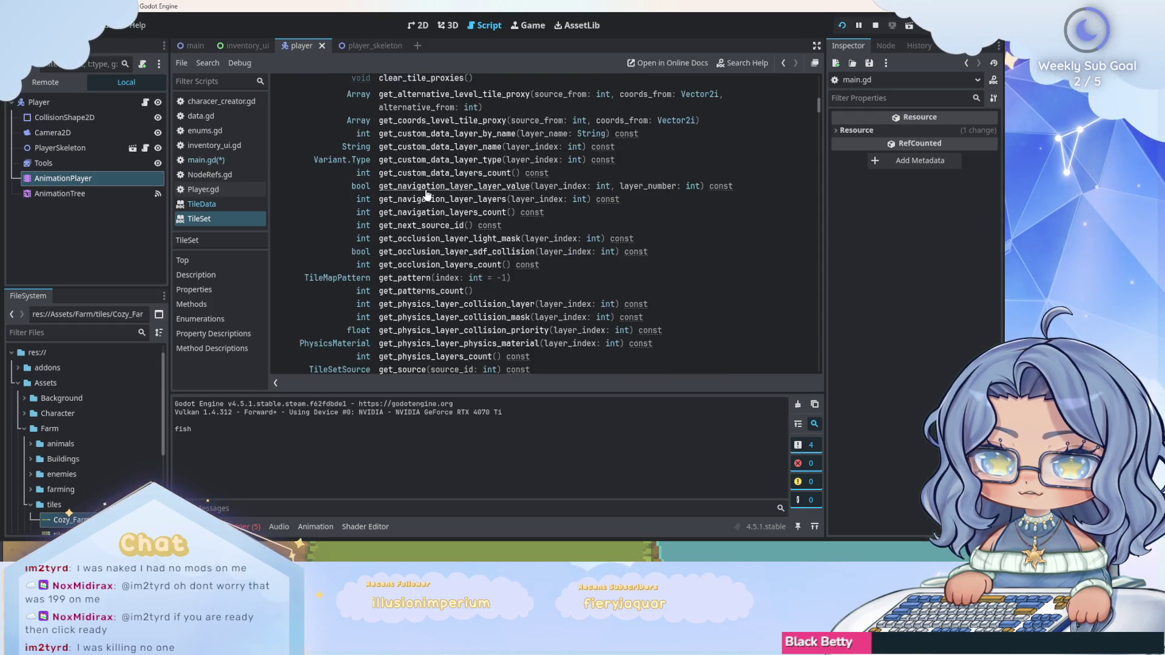
scroll(428, 194, down, 2)
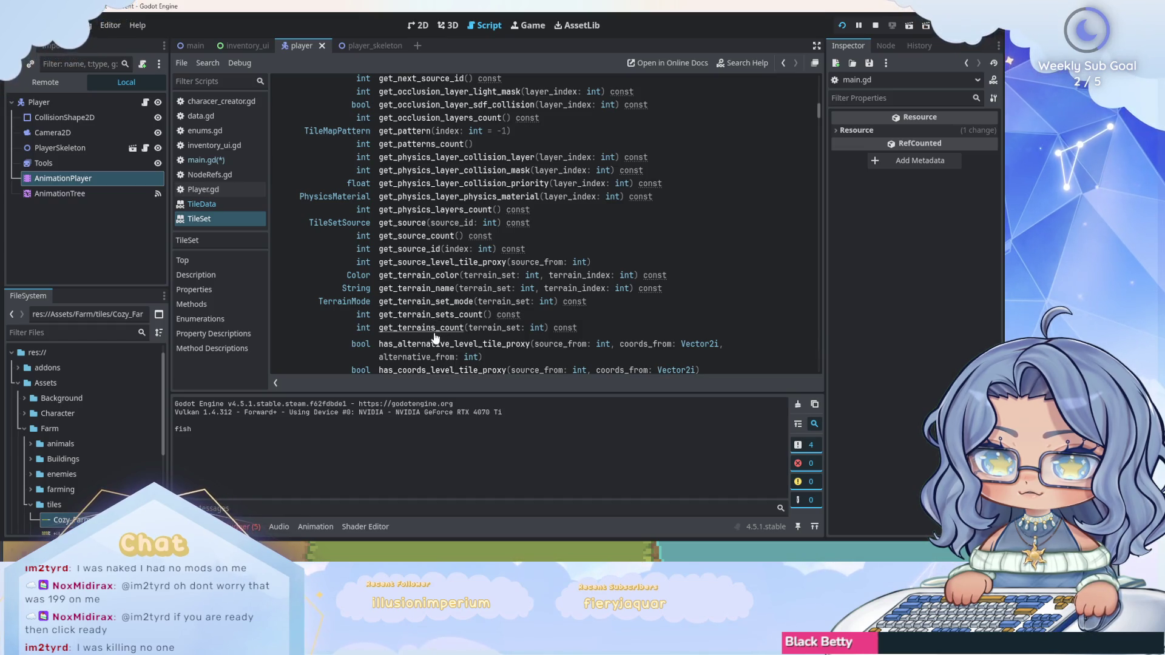
click(408, 300)
scroll(323, 178, up, 2)
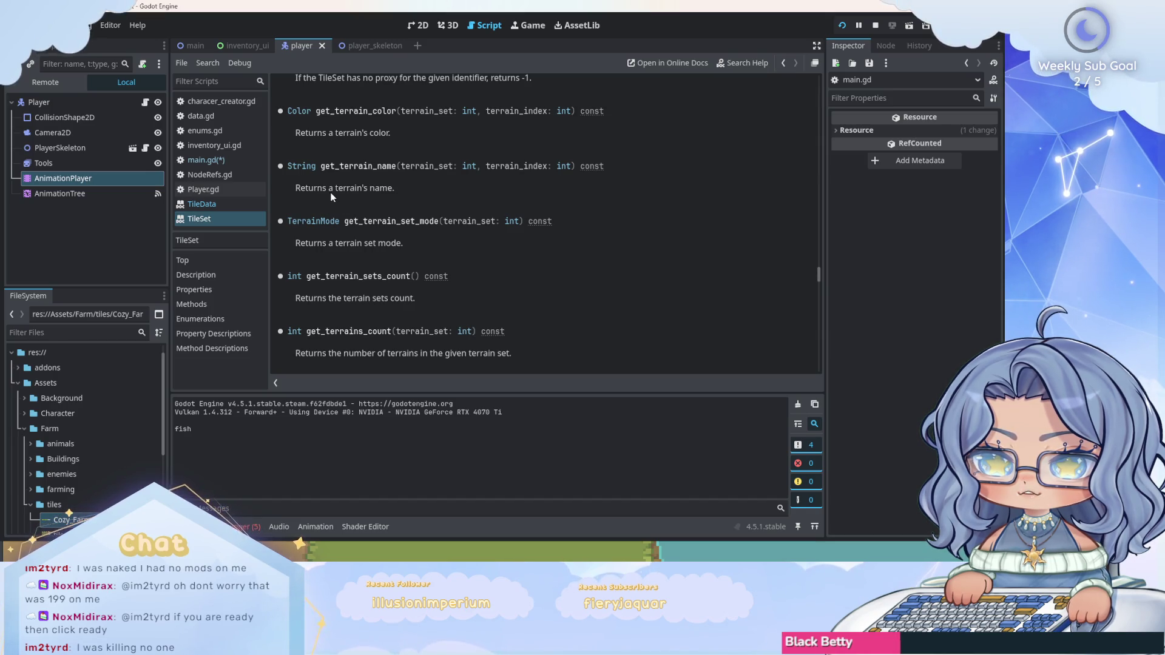
click(237, 161)
text(var is_water = cell.get_ter)
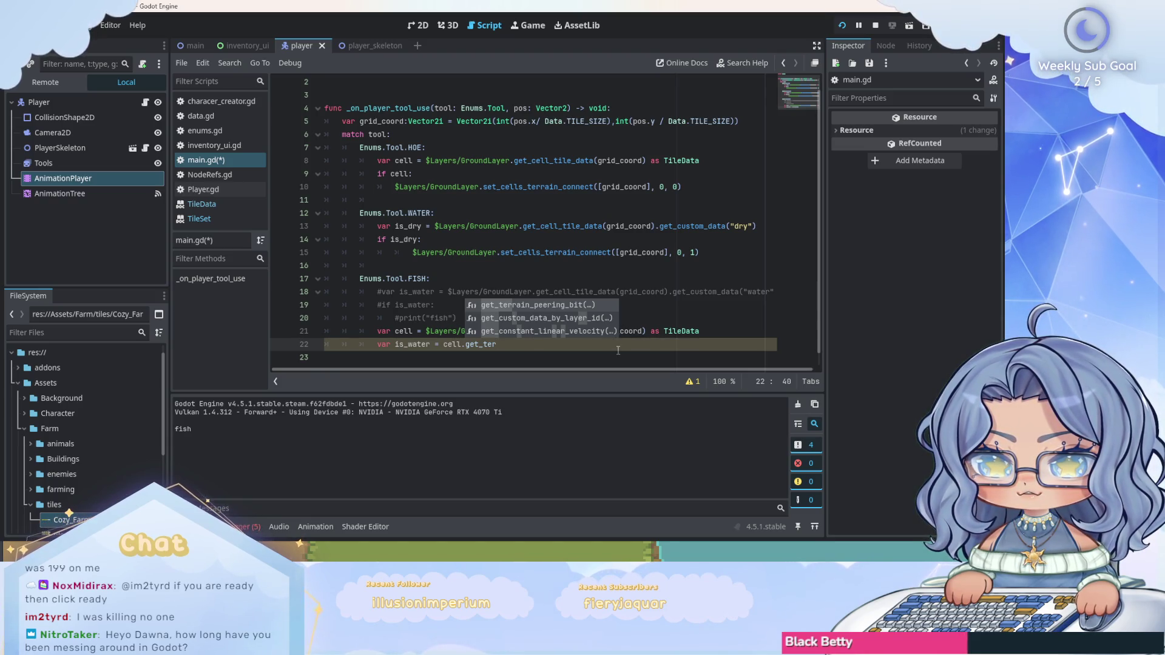
Insert then remove a get_terrain_peering_bit() call, leaving the is_water line ending at cell.
key(Return)
key(Escape)
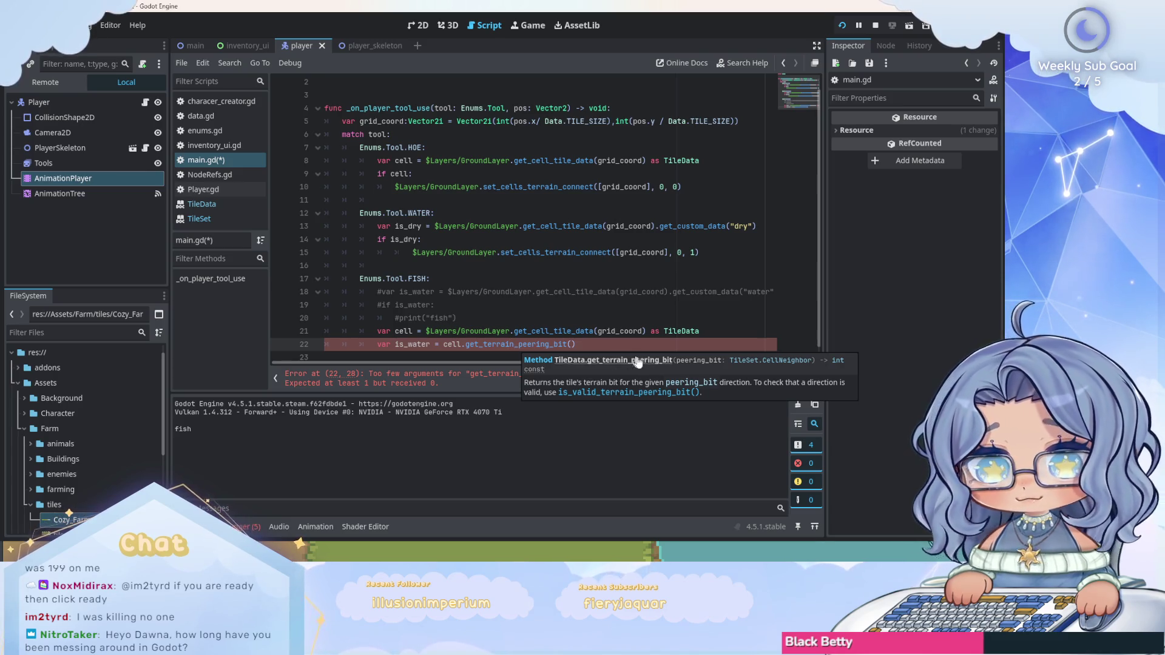
click(478, 357)
drag(576, 331, 467, 332)
key(BackSpace)
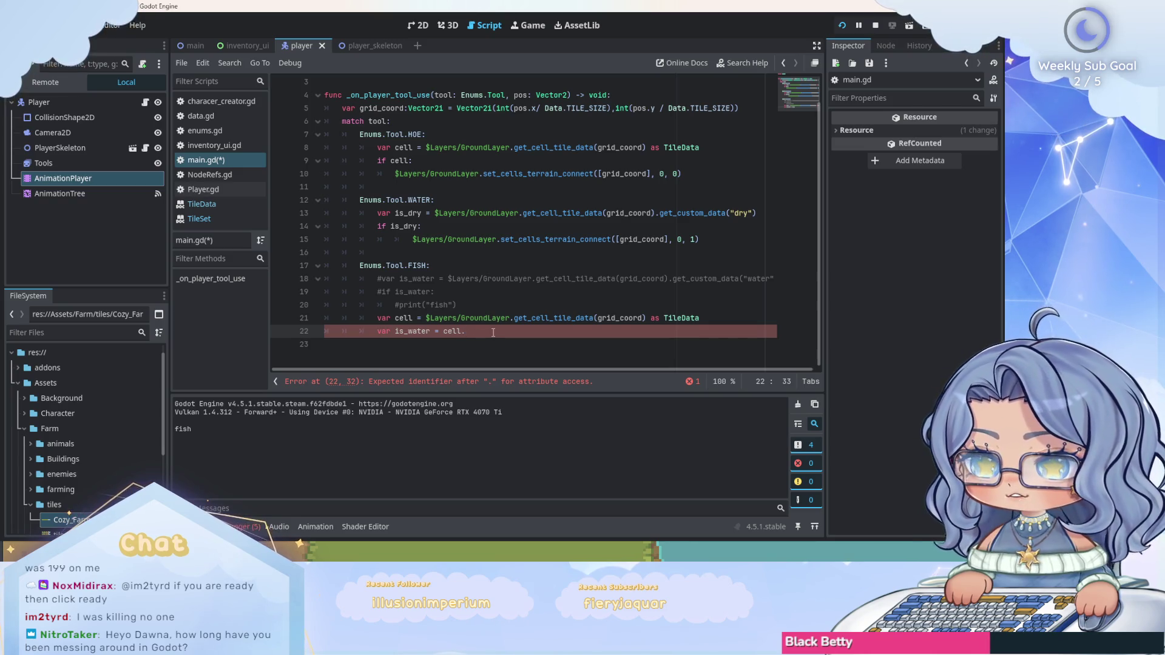
Read the TileData terrain_set property description, then return to main.gd's fishing lines.
click(219, 203)
scroll(425, 261, down, 15)
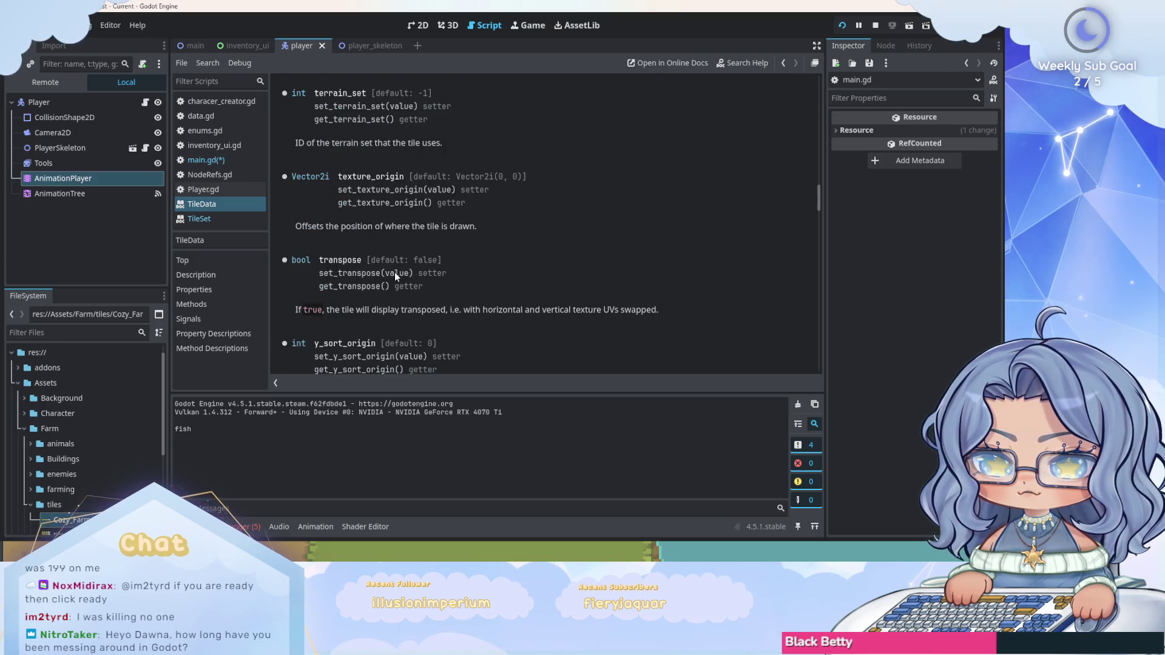
scroll(636, 261, up, 2)
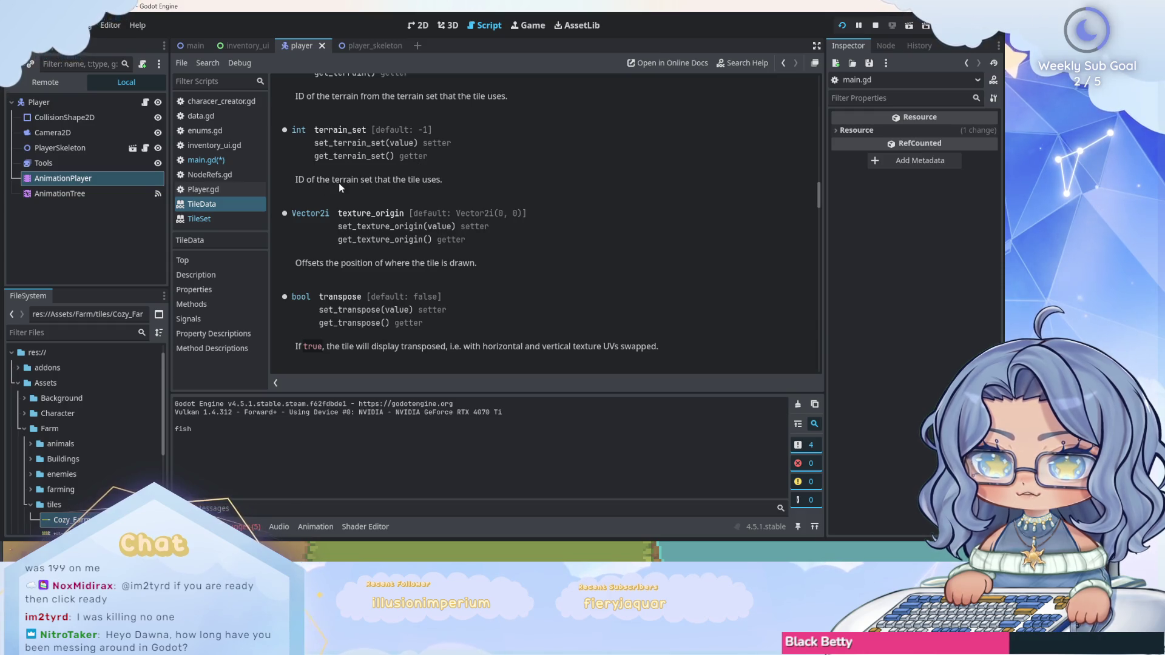
scroll(374, 157, up, 15)
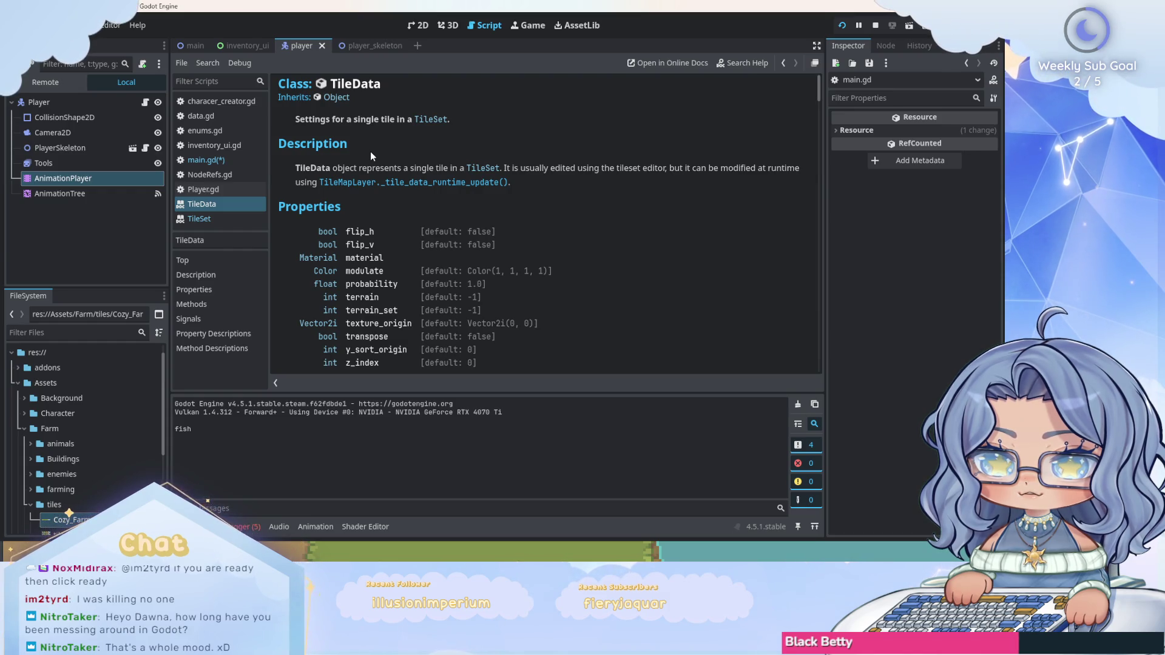
scroll(370, 156, down, 5)
scroll(370, 156, up, 2)
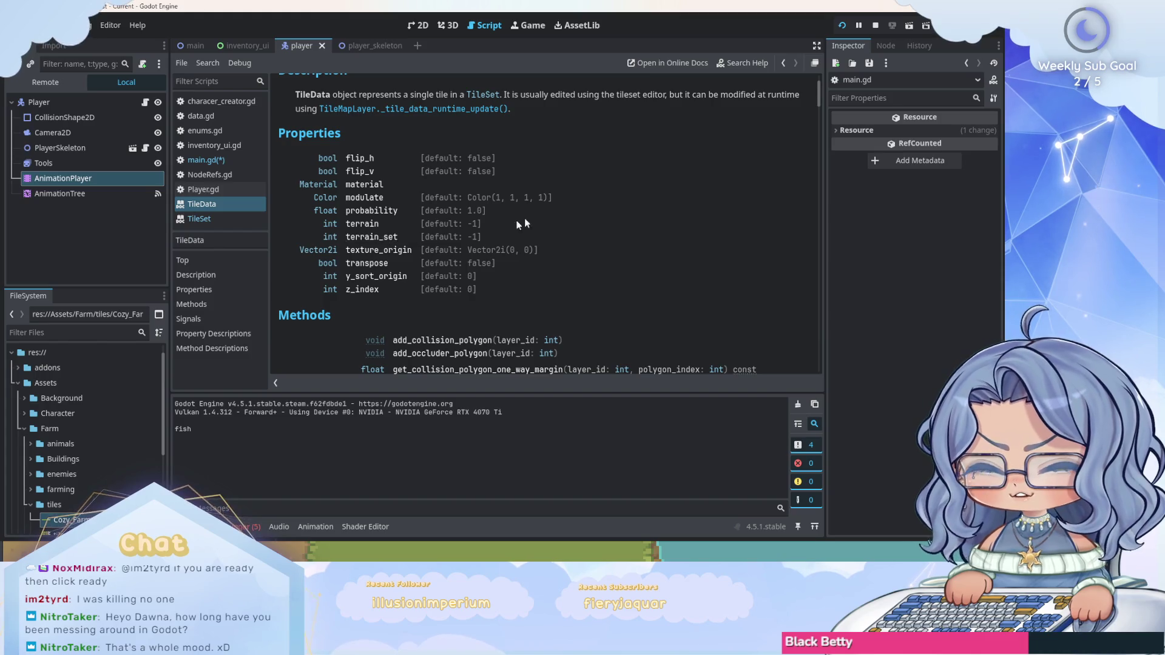
click(382, 238)
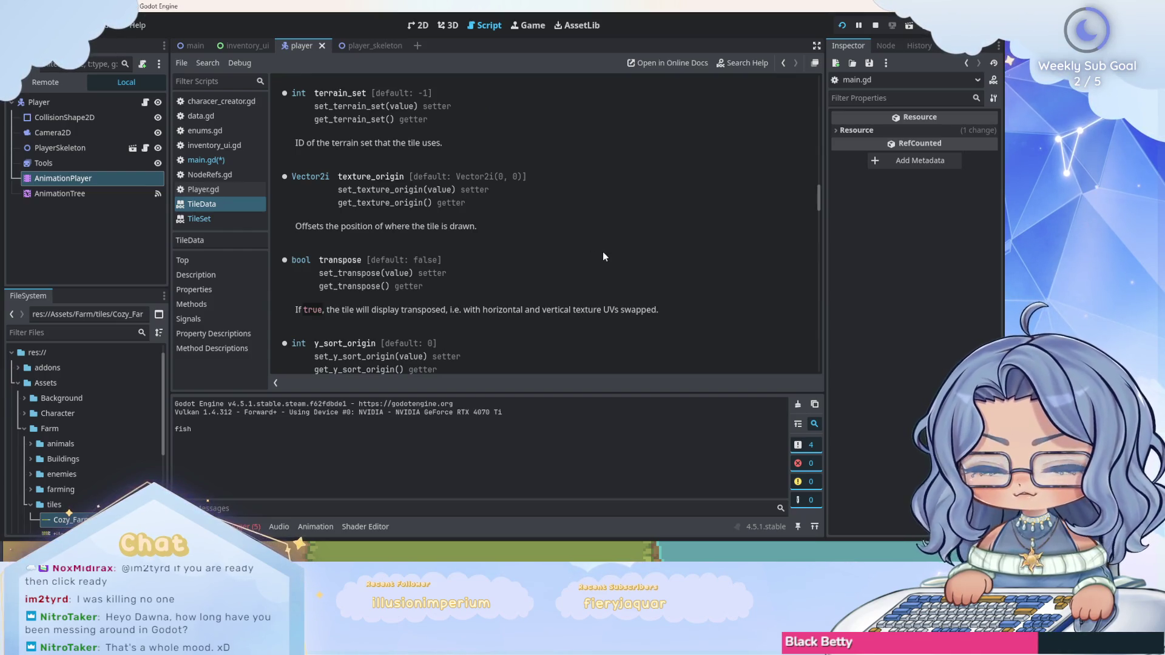
click(209, 160)
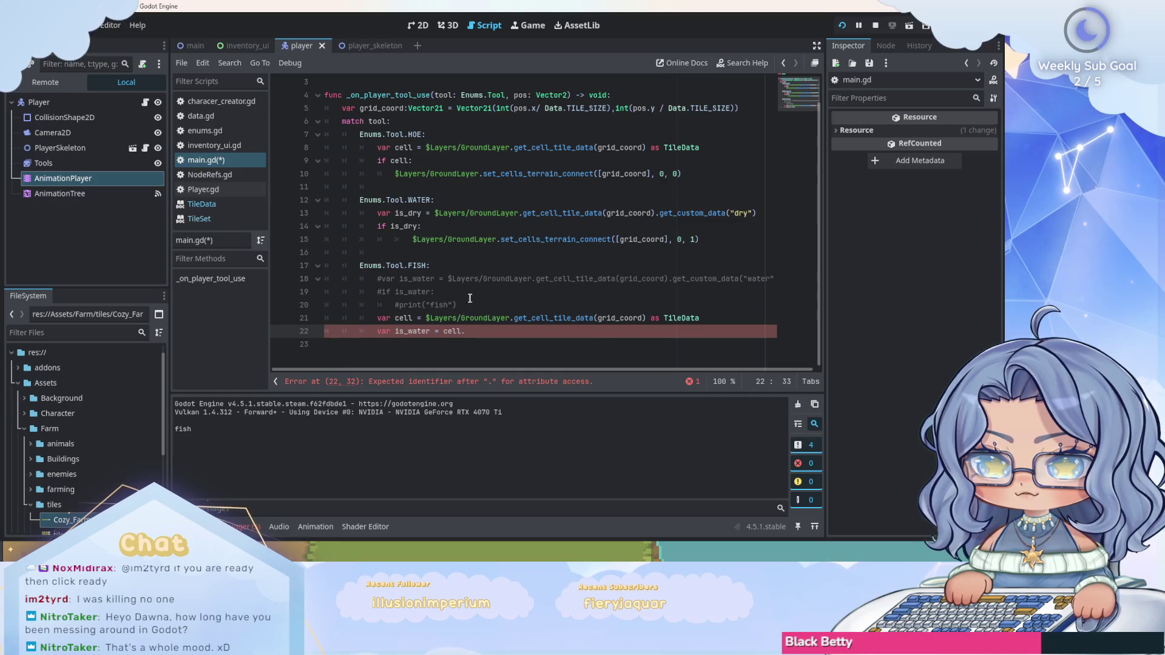
click(469, 304)
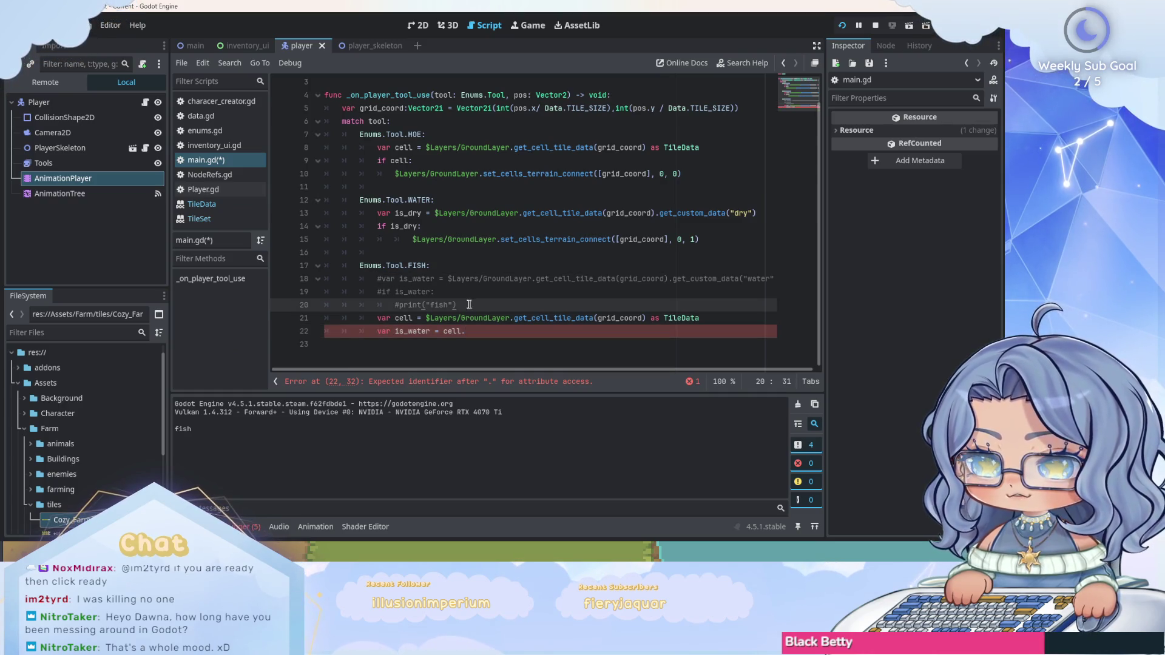
click(492, 333)
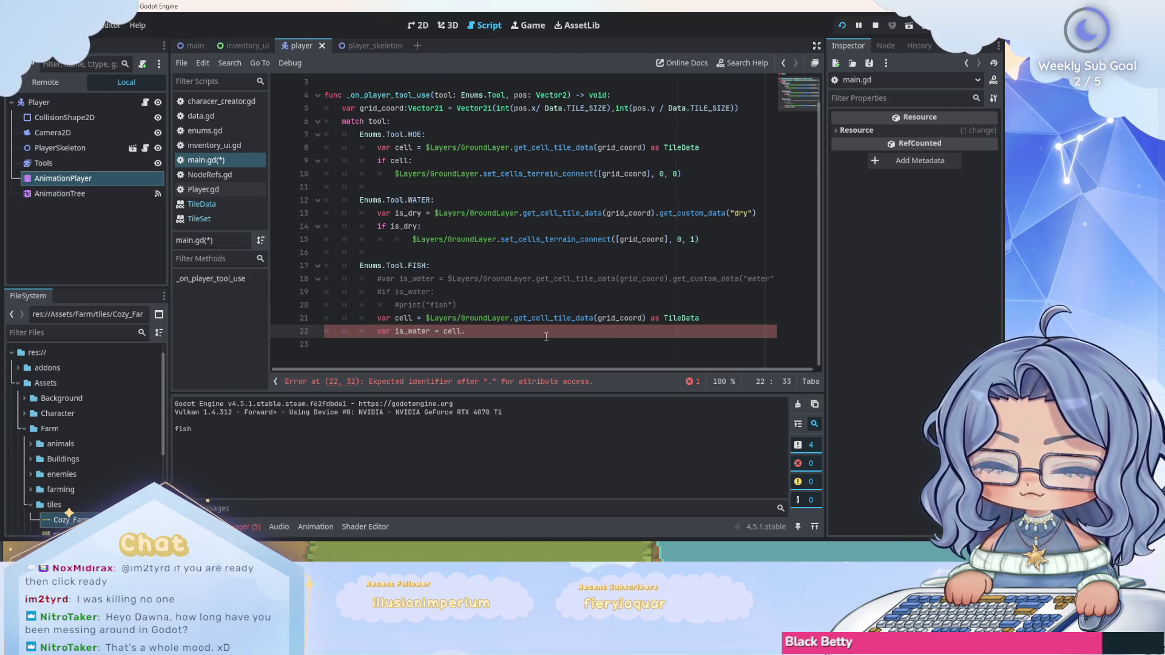
Delete the two test lines, uncomment the water check on lines 18–20, and save main.gd.
drag(464, 331, 376, 316)
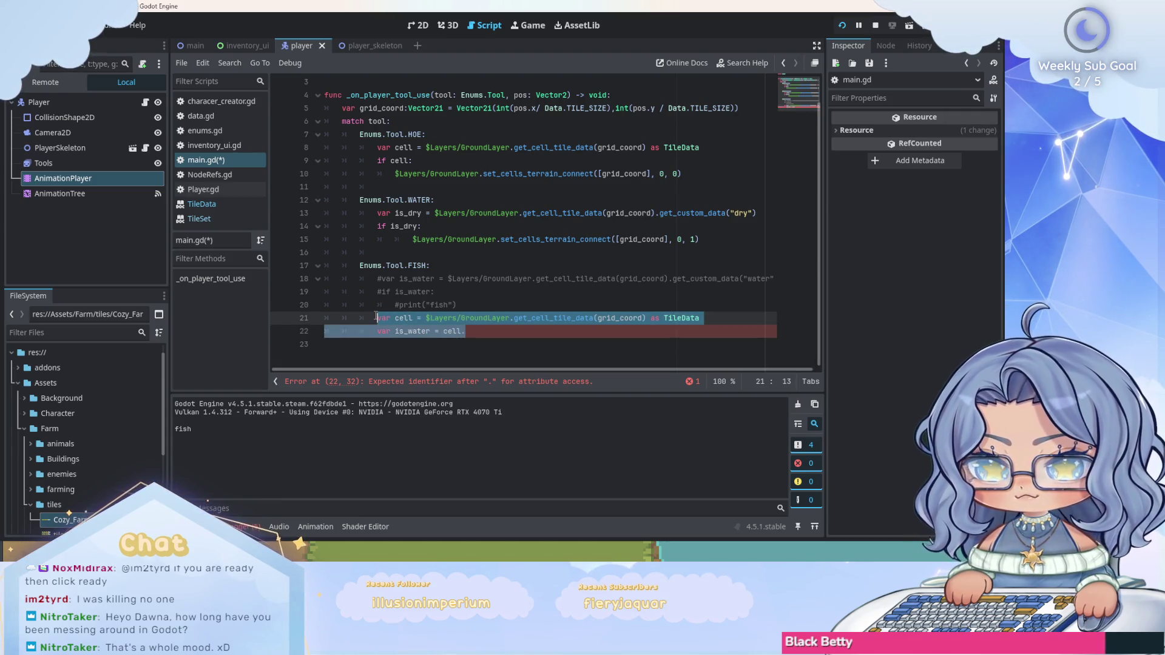
key(BackSpace)
key(BackSpace)
key(BackSpace)
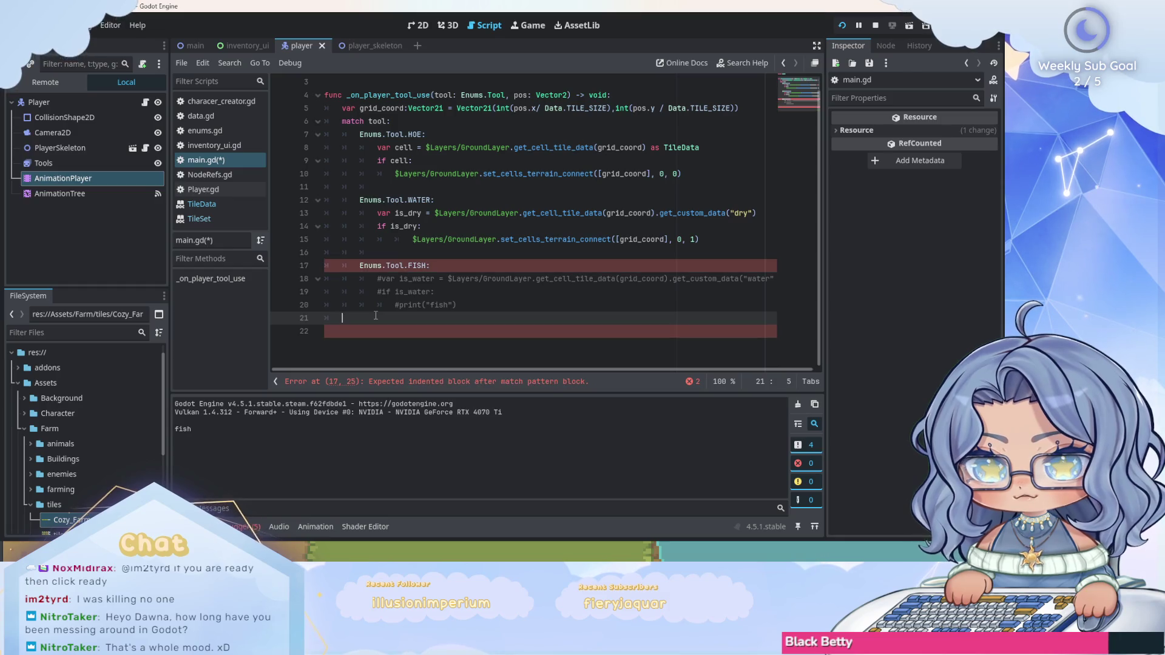
key(BackSpace)
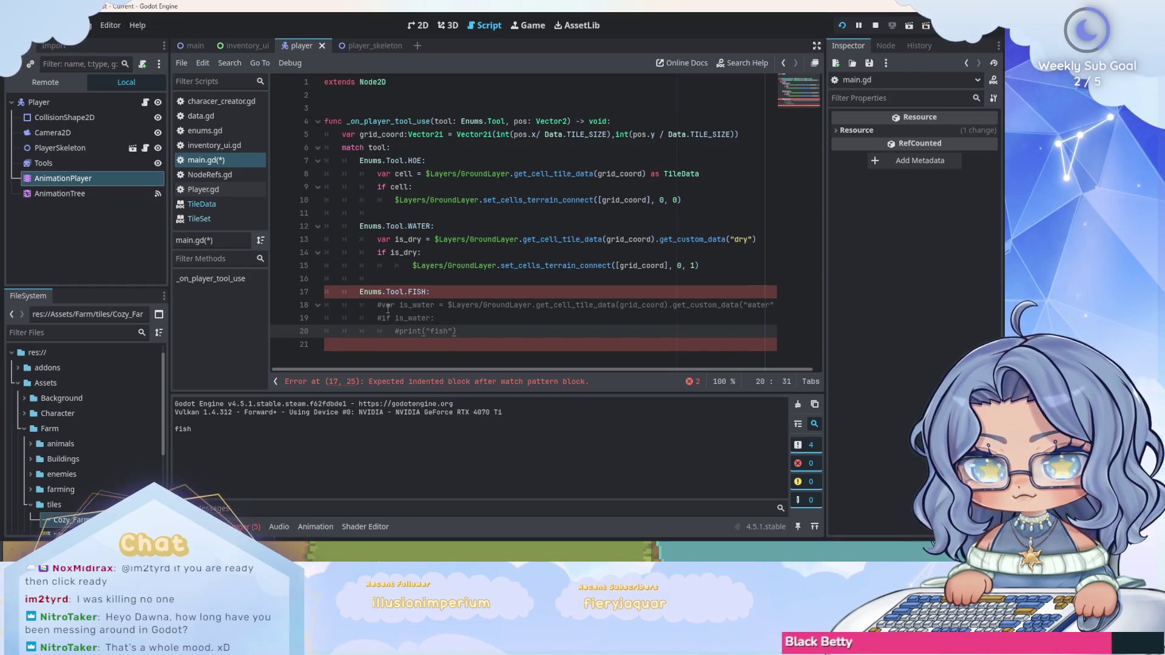
click(383, 306)
shift+click(381, 318)
key(ctrl+k)
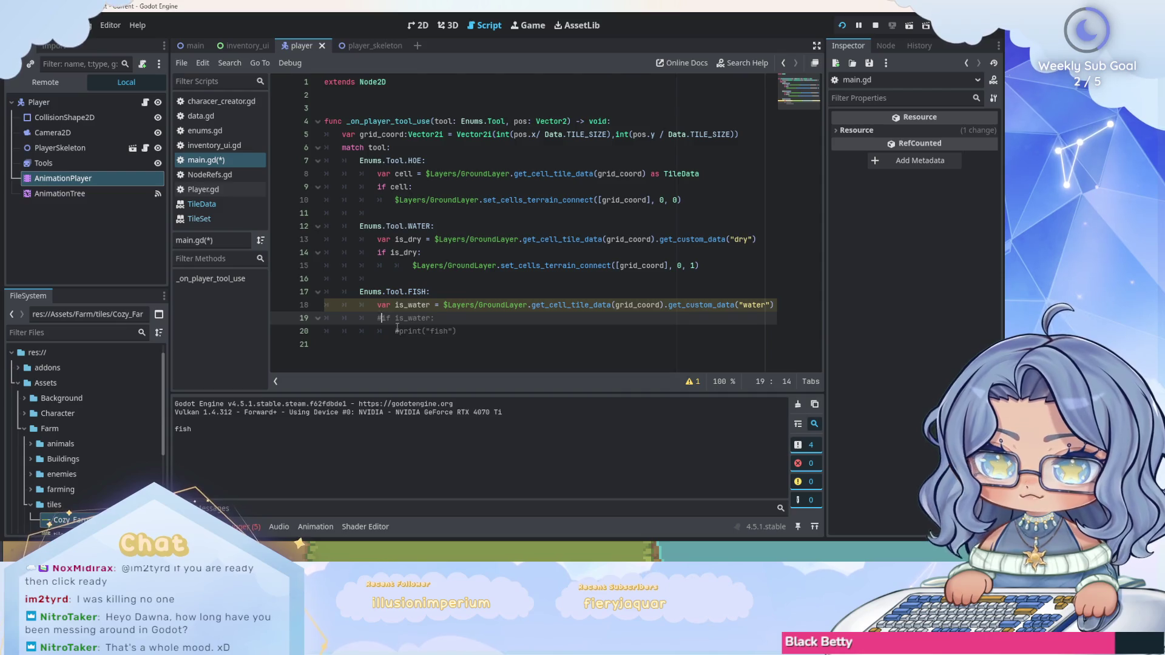
click(395, 331)
key(ctrl+k)
key(ctrl+s)
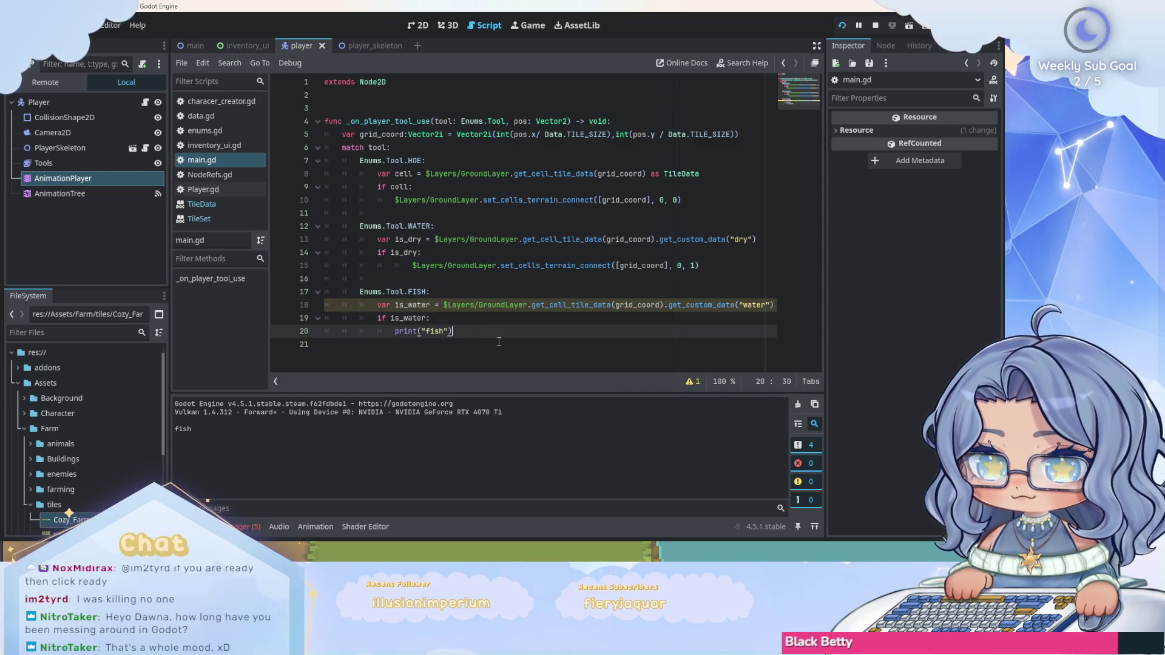
Review the debugger errors and launch the game with F5 to test fishing.
click(480, 333)
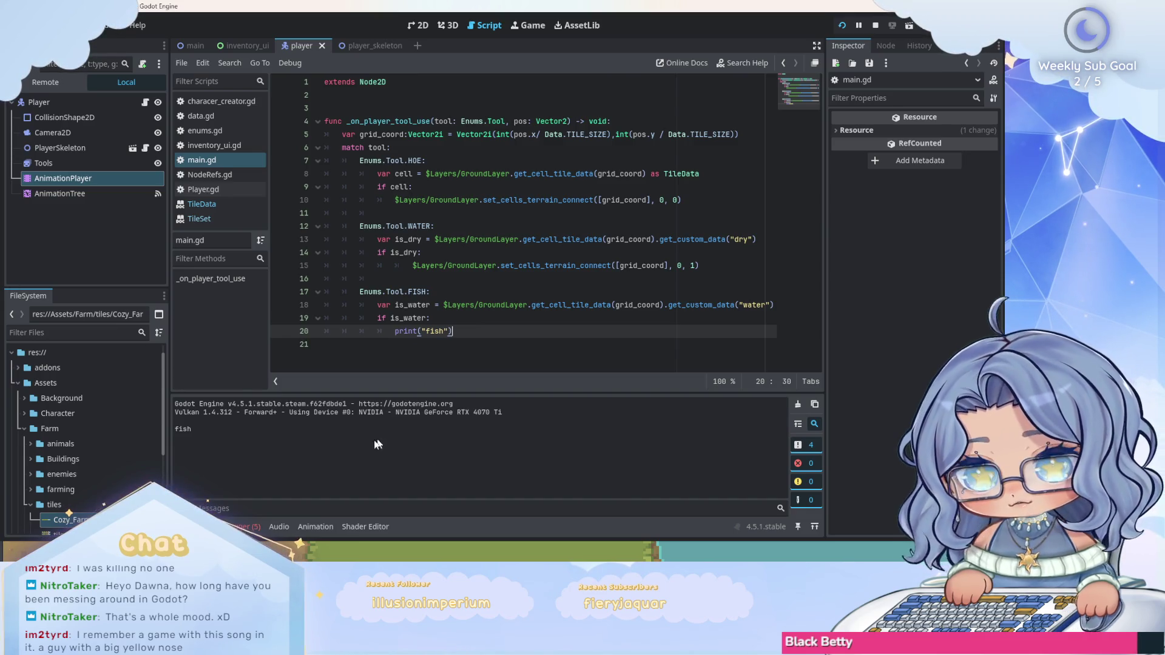
click(242, 527)
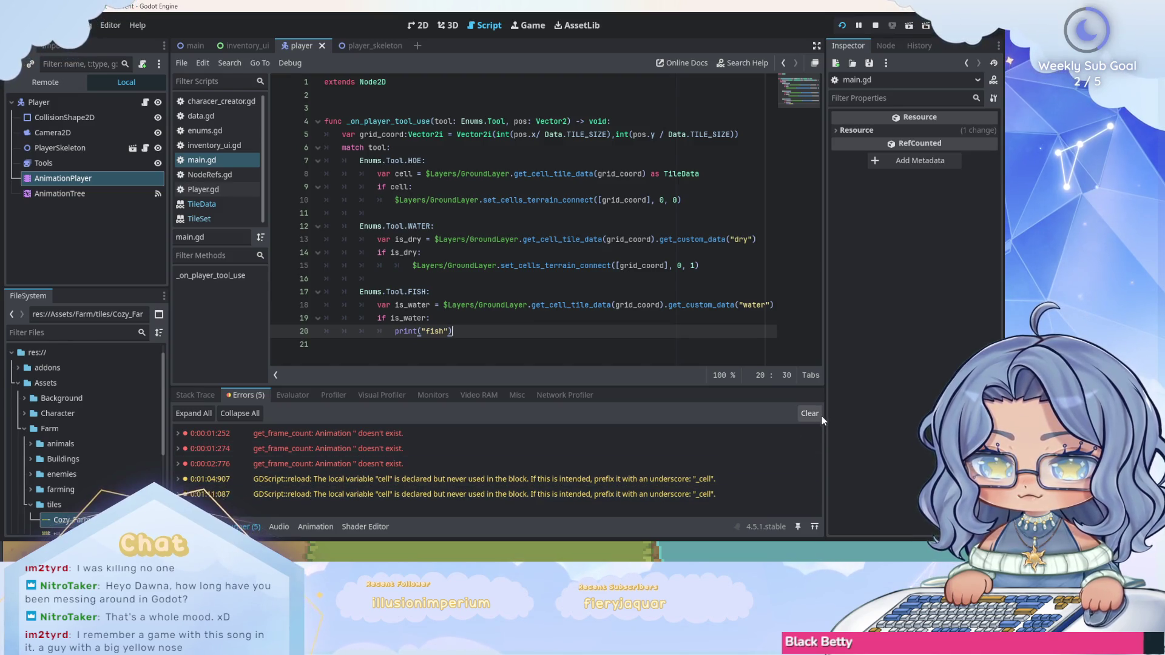
key(F5)
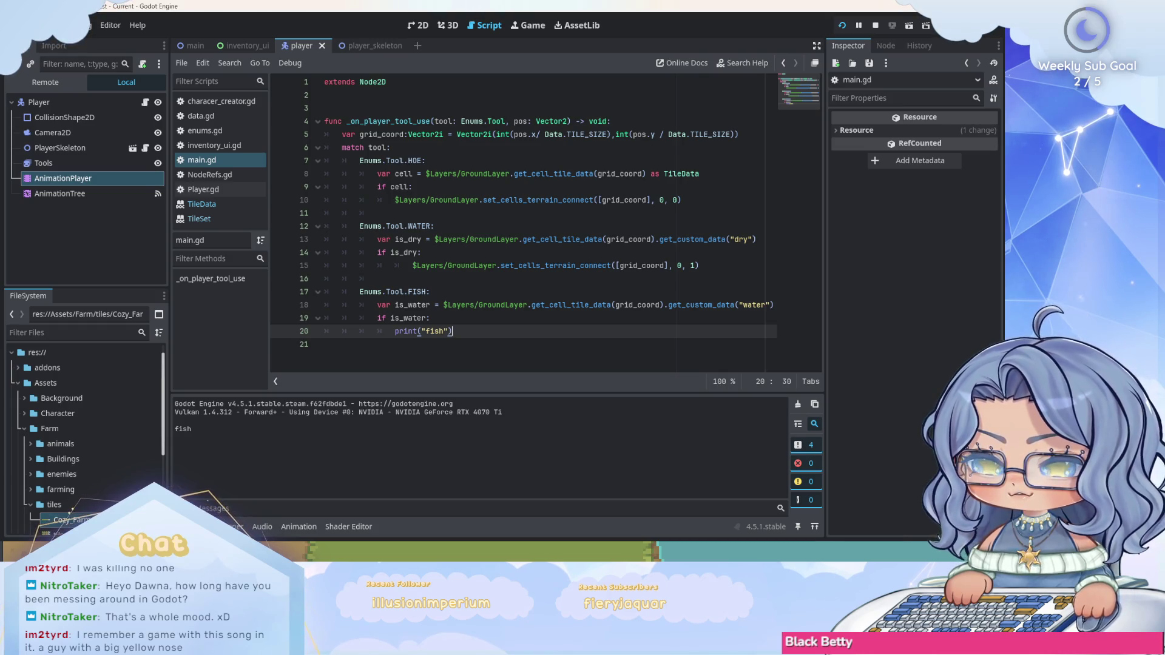
click(530, 341)
click(525, 330)
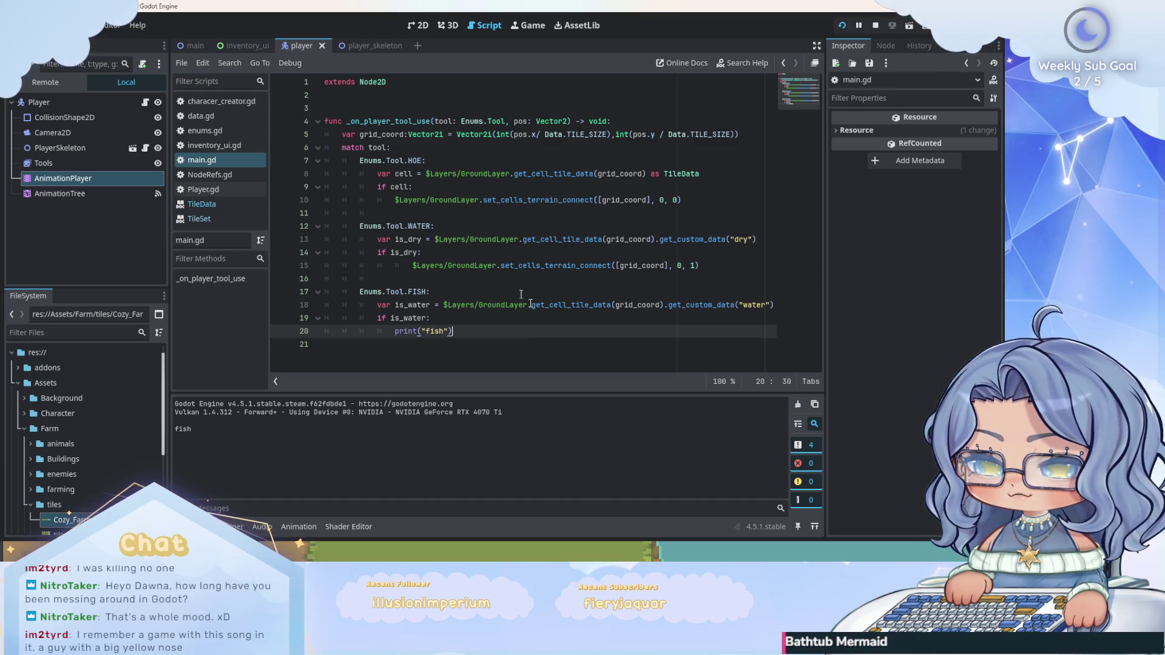
key(alt+Tab)
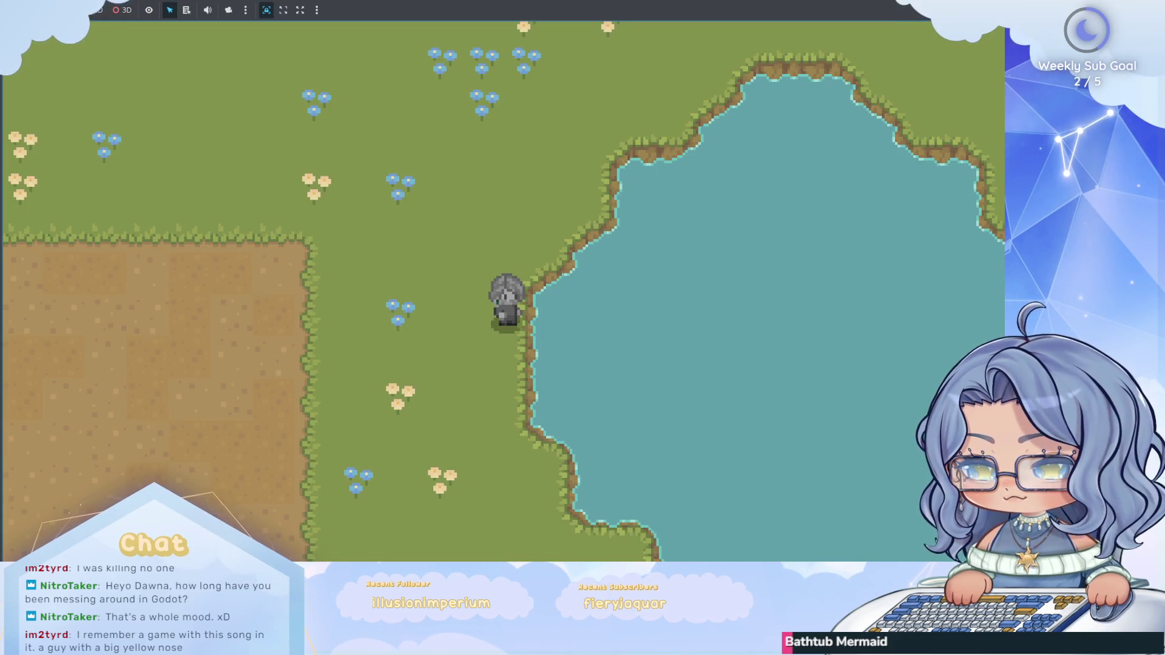
Close the running game window with Alt+F4.
key(alt+F4)
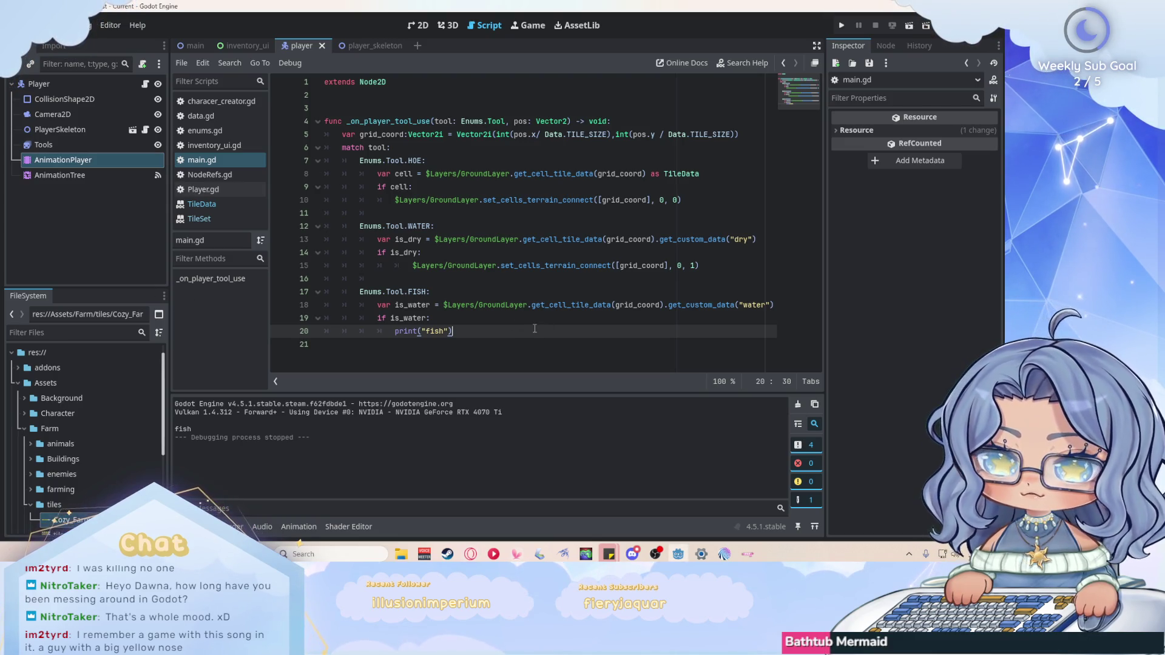
Add an else branch under the water check that prints "not fishing".
key(Return)
key(BackSpace)
text(else:)
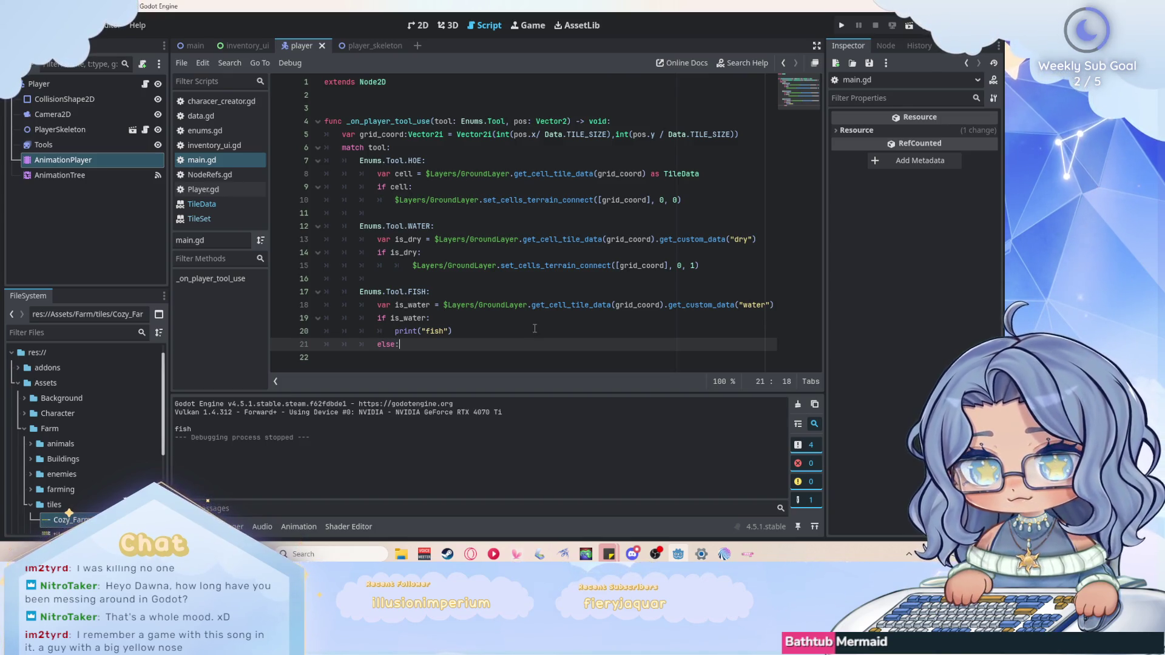
key(Return)
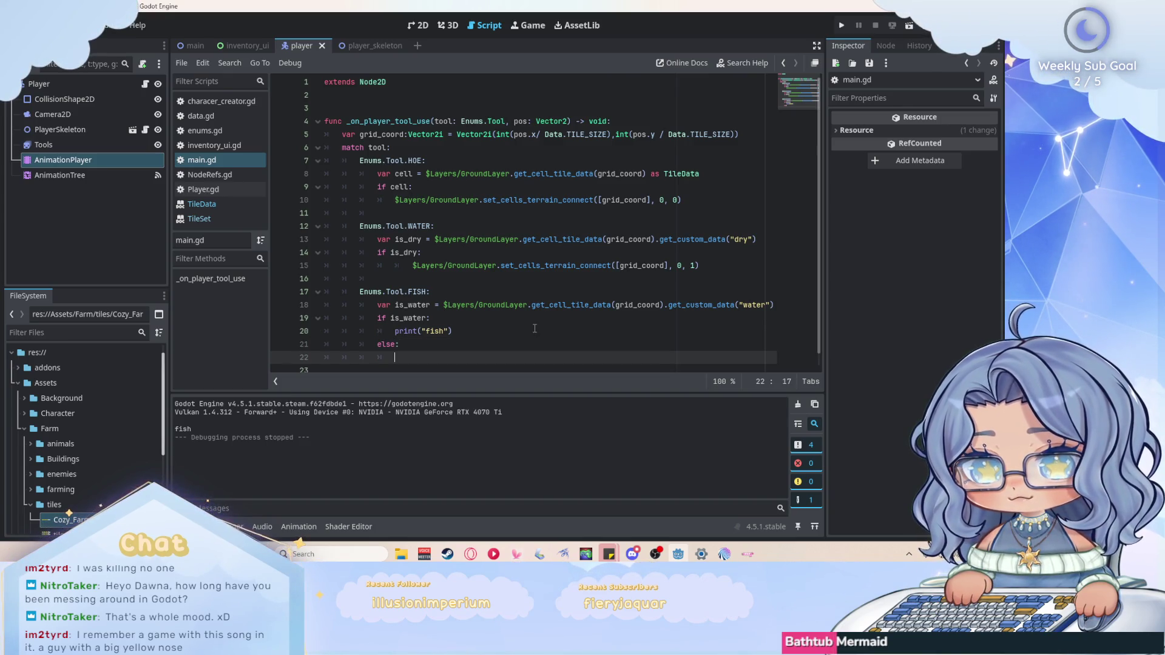
text(print("n)
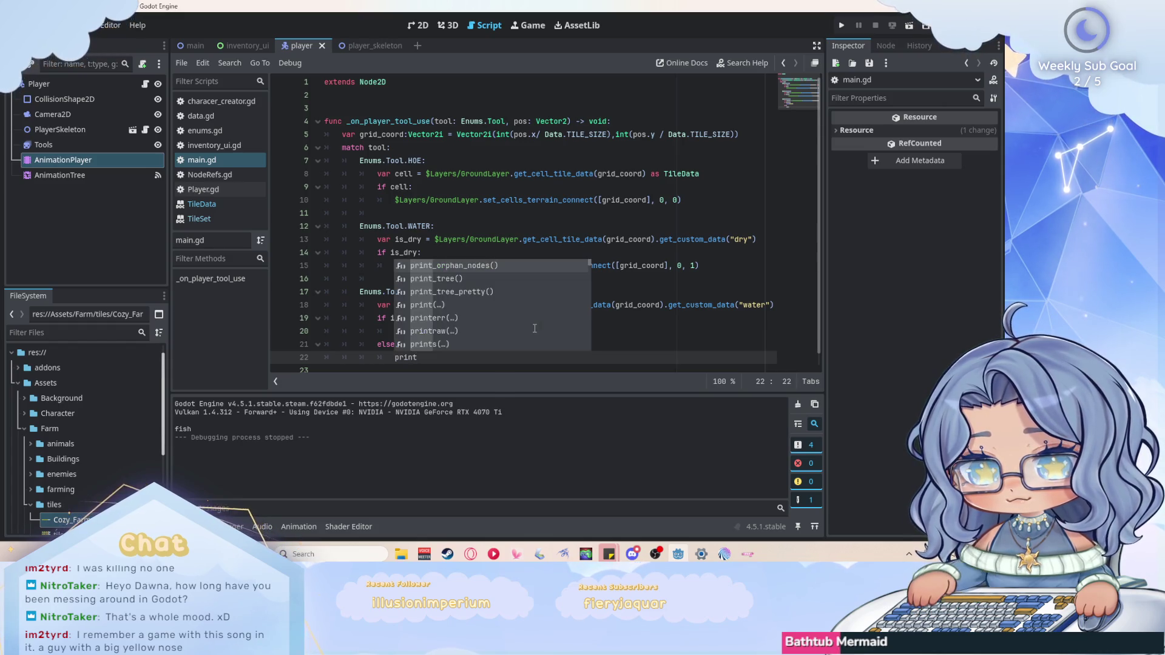
text(ot fishing)
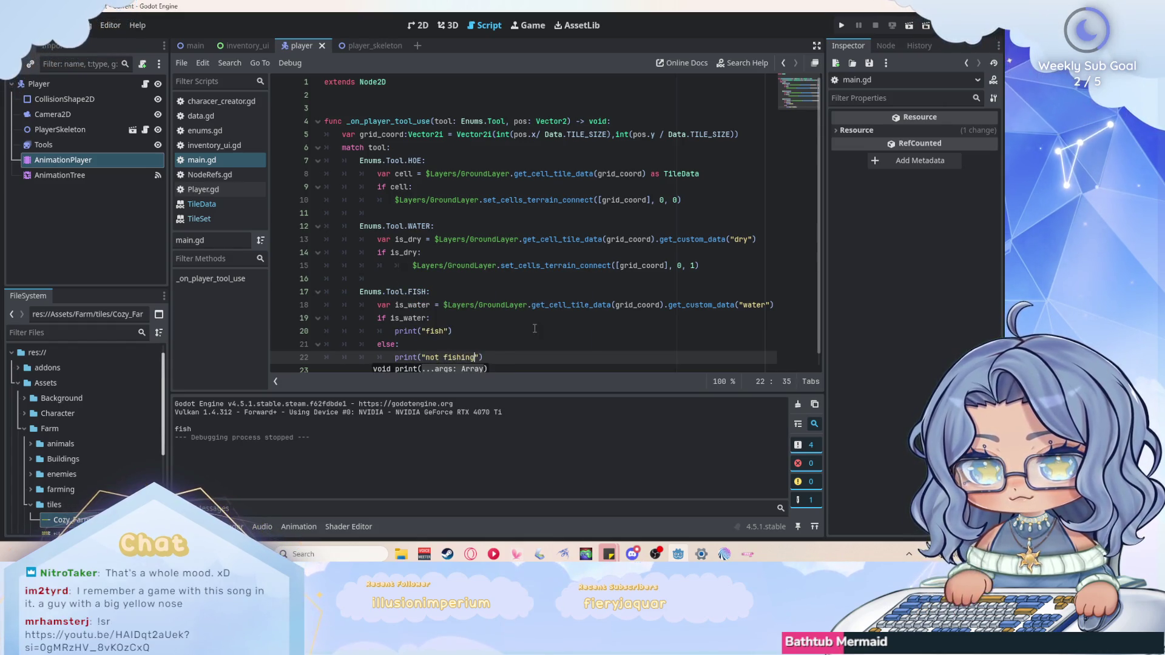
Run the game, use the fishing tool on grass several times, check Output, then close it.
click(840, 26)
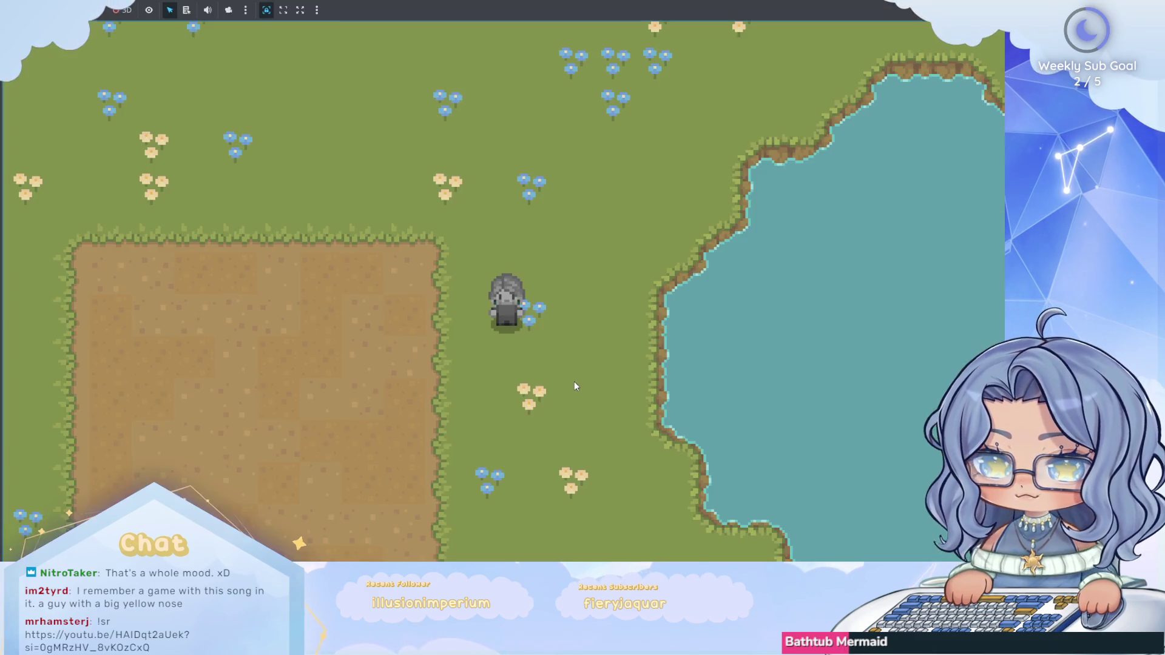
click(574, 382)
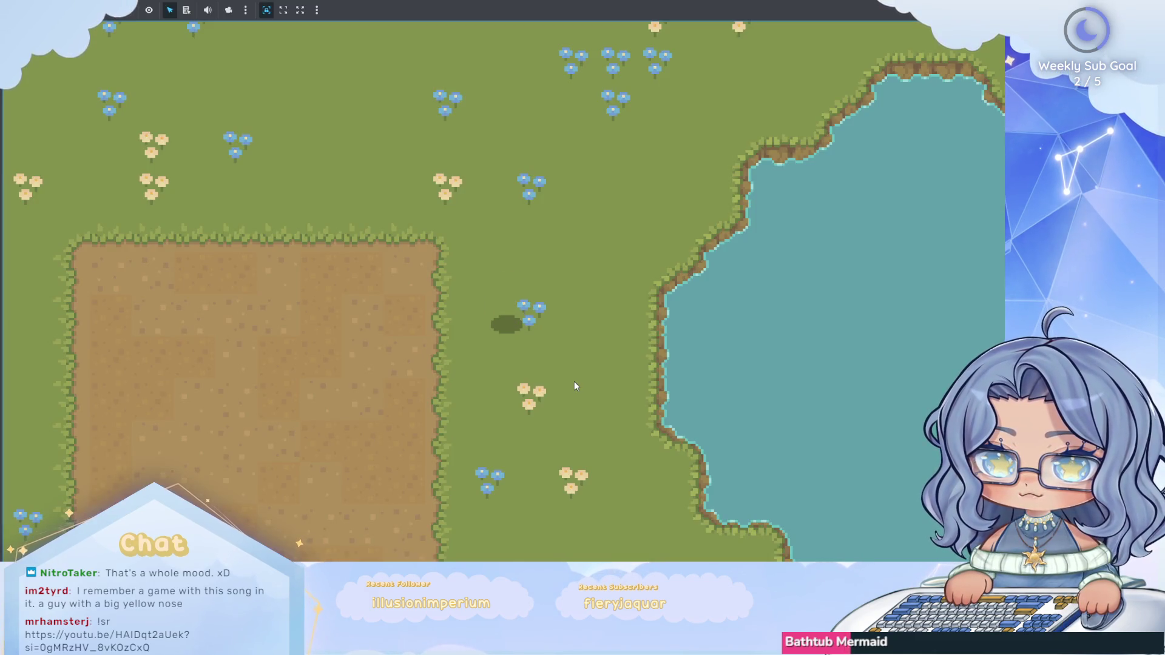
click(575, 385)
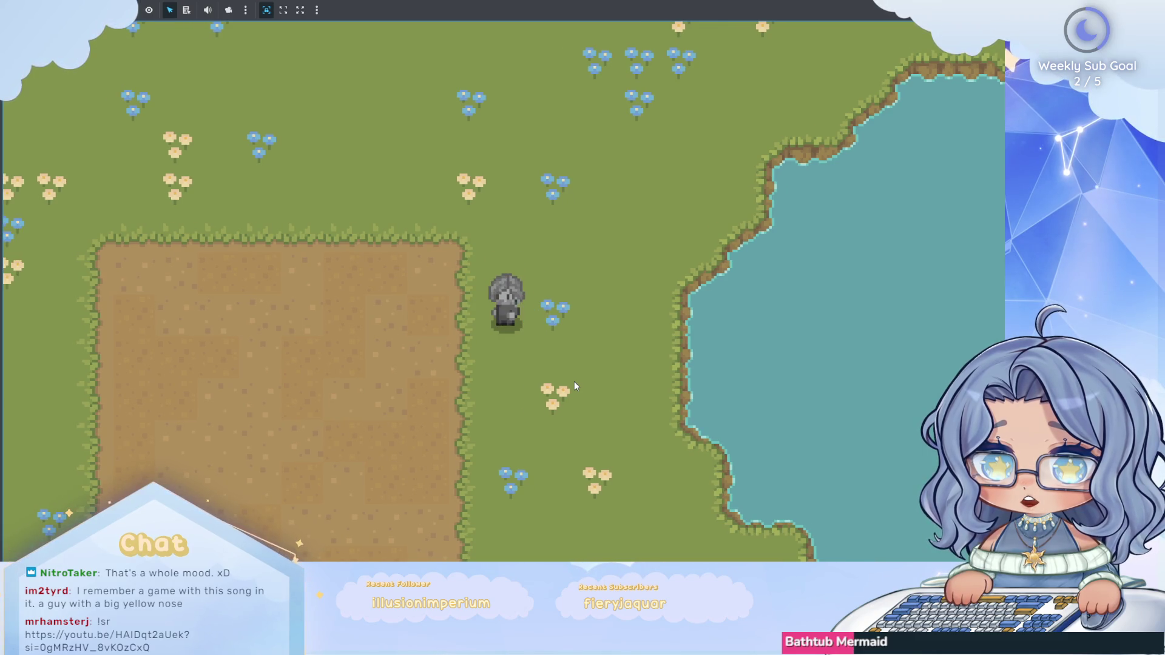
click(576, 386)
click(574, 382)
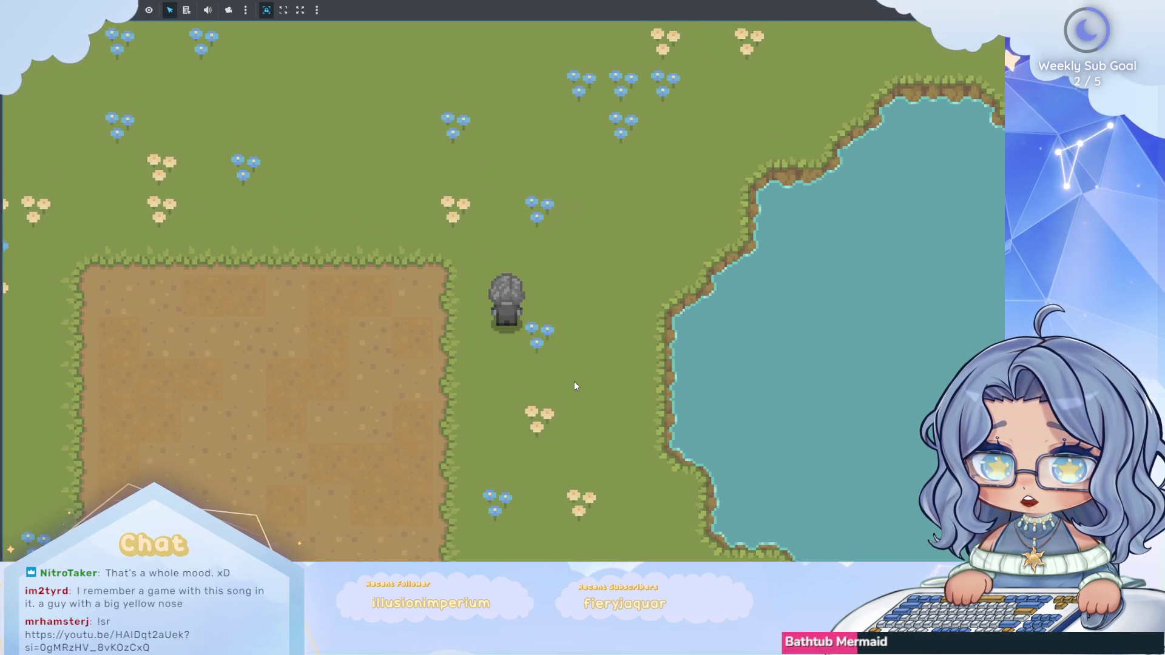
key(w)
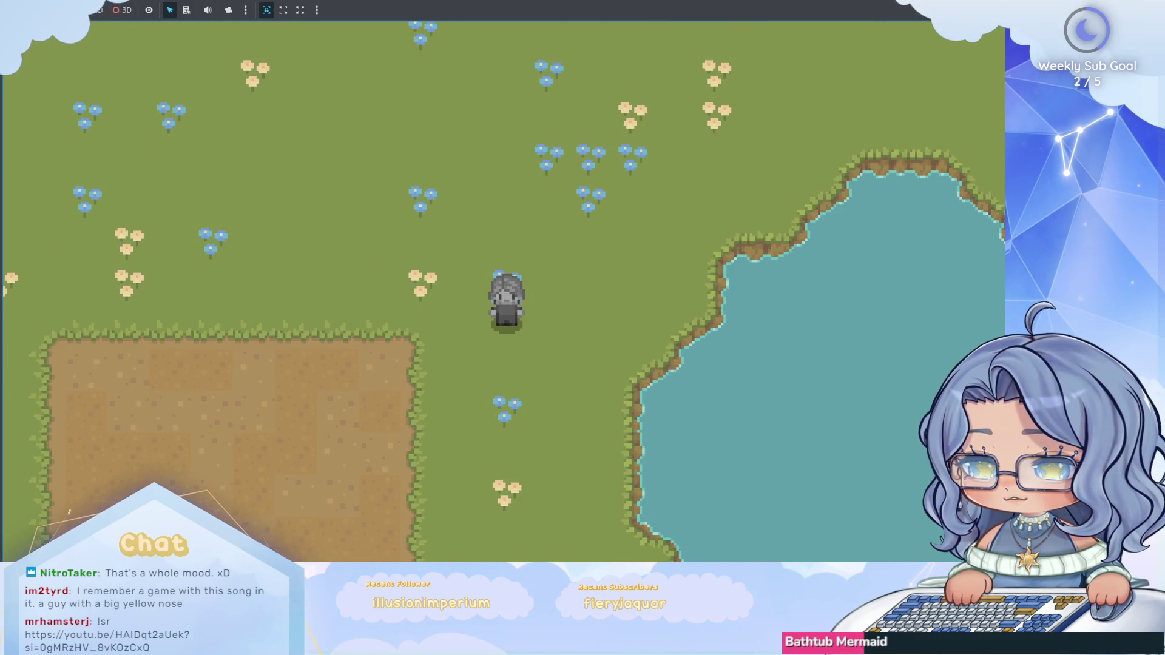
key(alt+Tab)
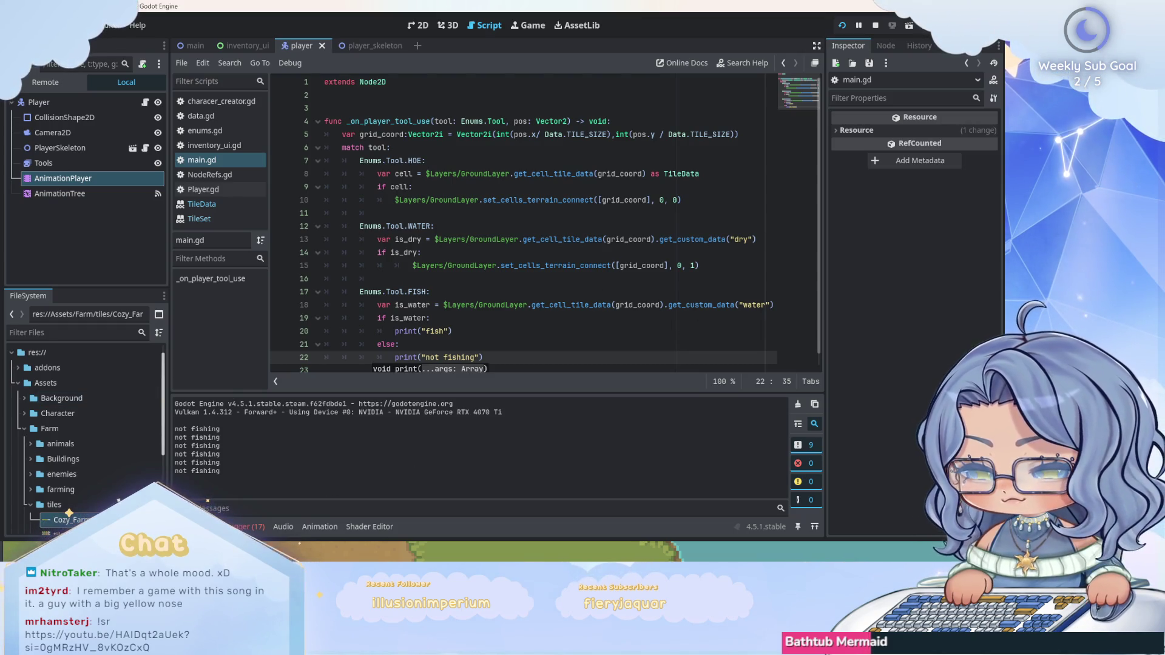
key(alt+Tab)
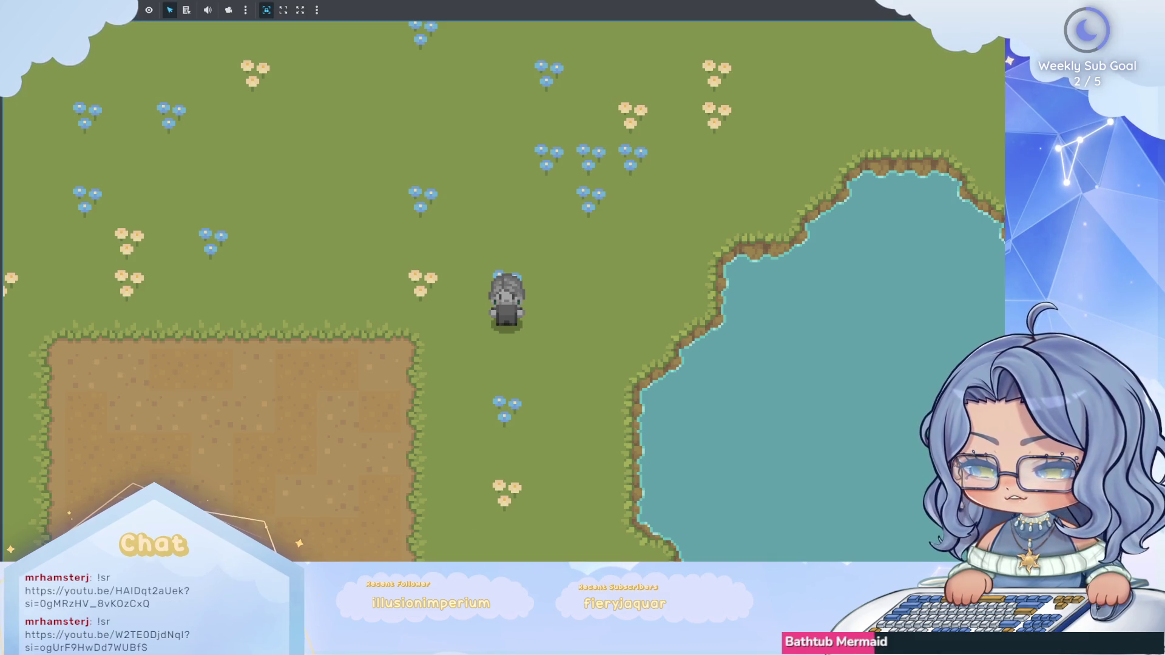
key(alt+F4)
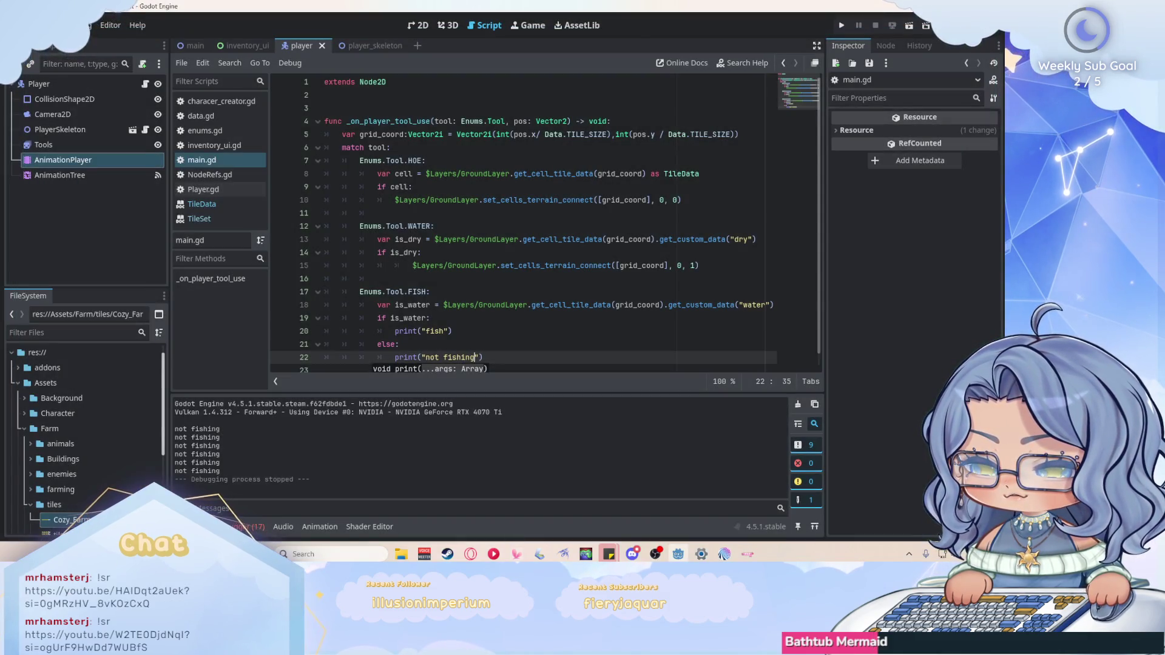
Switch to the browser and back to the Godot script editor.
key(alt+Tab)
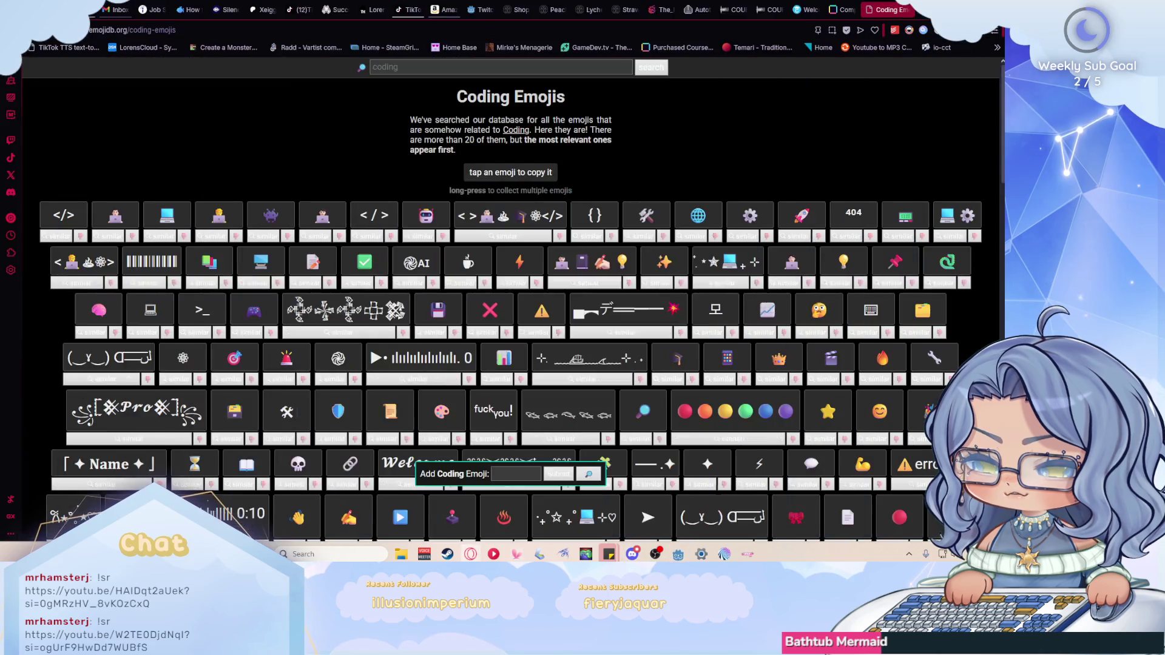
key(alt+Tab)
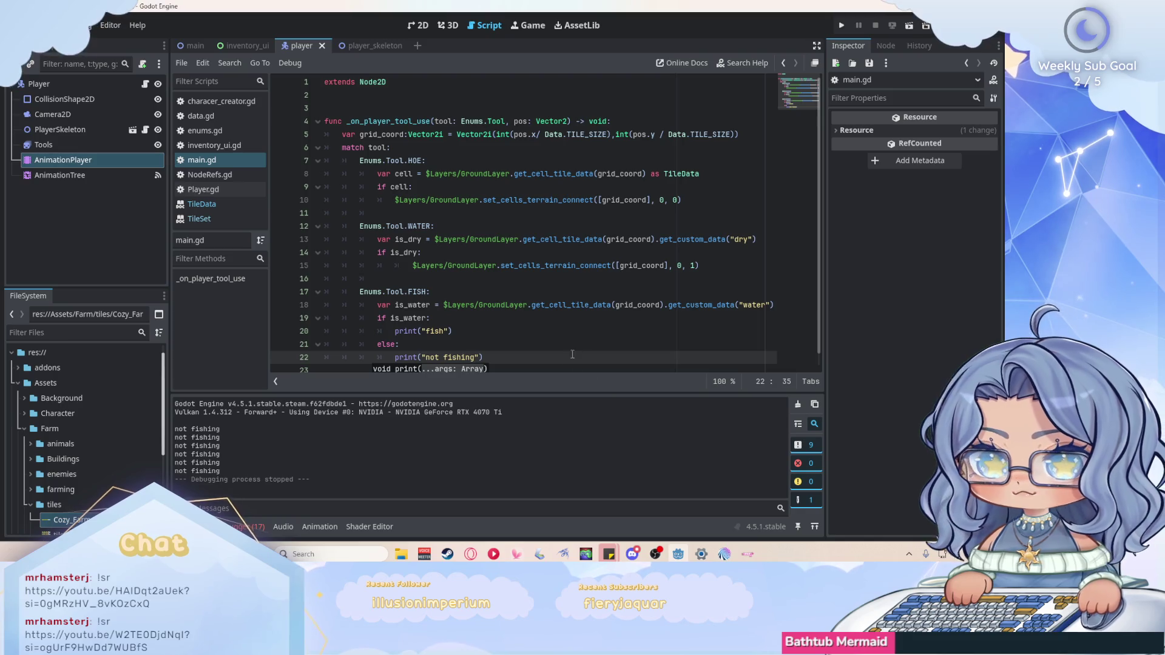
Clear the accumulated animation errors from the Debugger's Errors list, then return to main.gd at line 22.
key(End)
scroll(559, 316, down, 1)
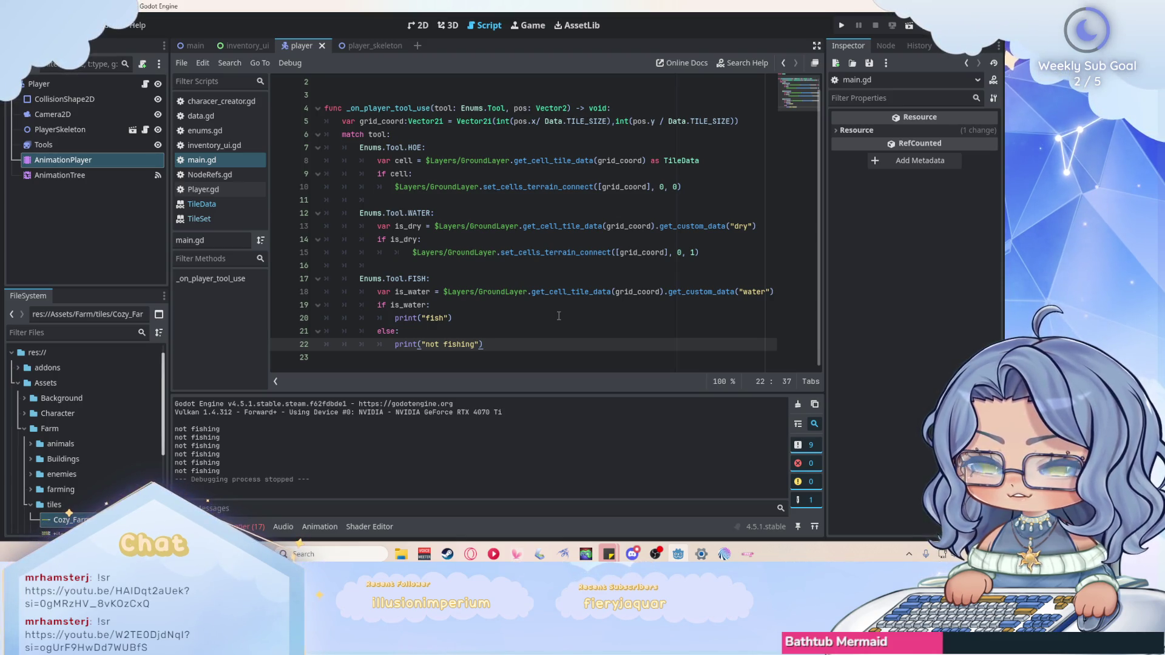
click(255, 528)
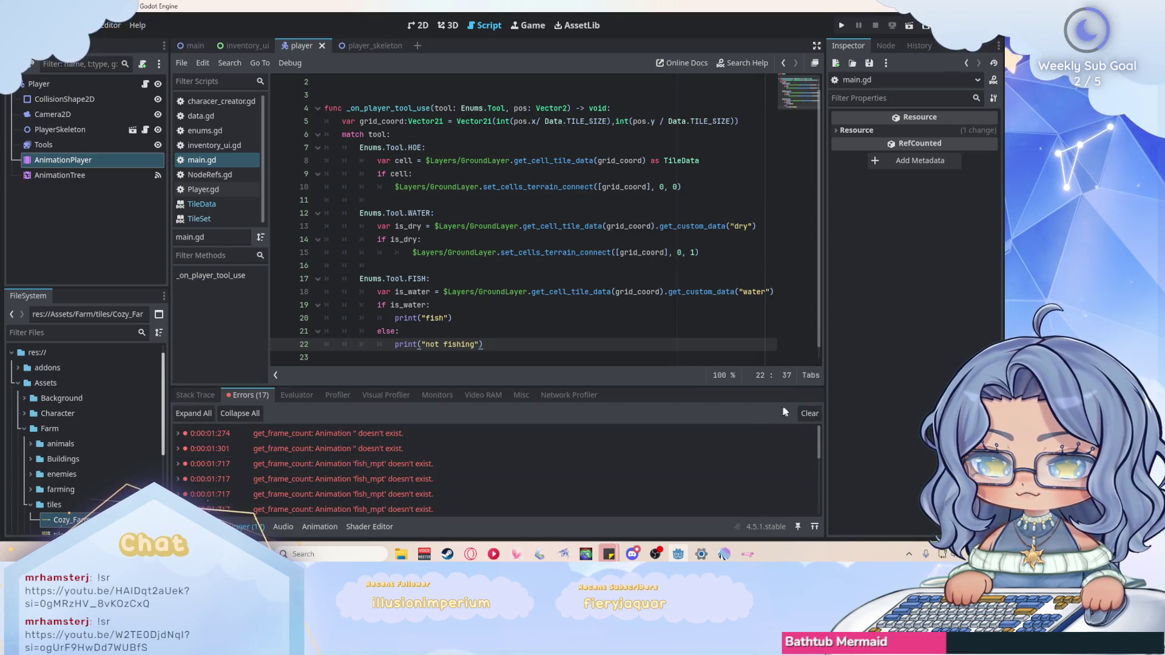
scroll(501, 475, down, 3)
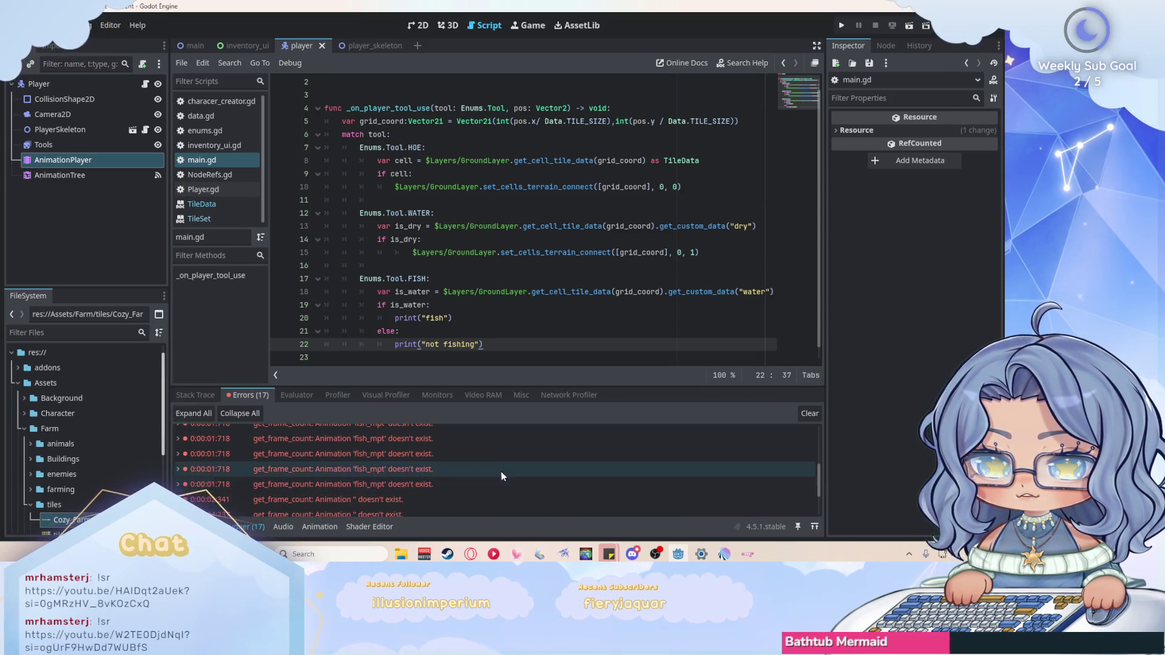
click(803, 412)
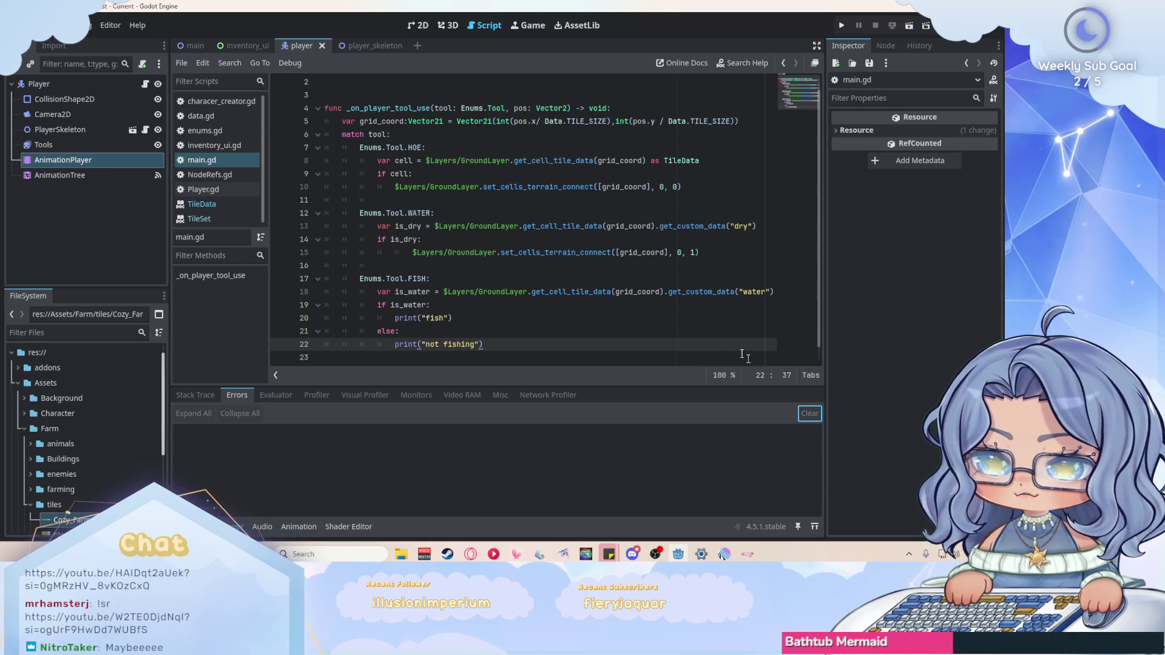
click(556, 345)
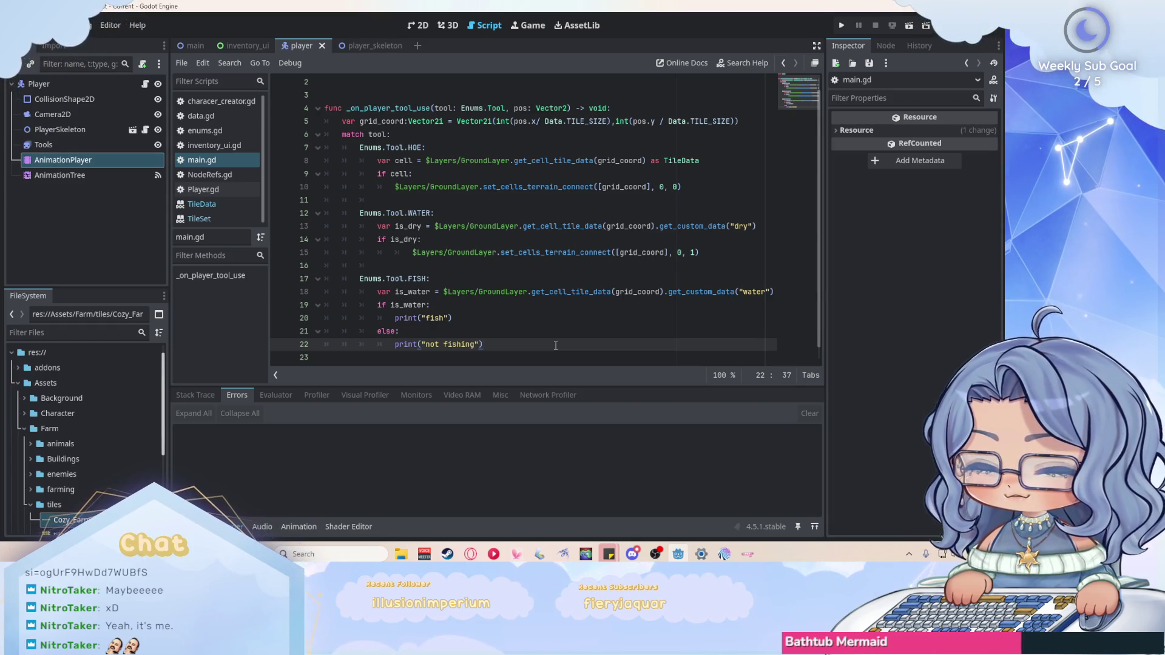
scroll(555, 346, down, 1)
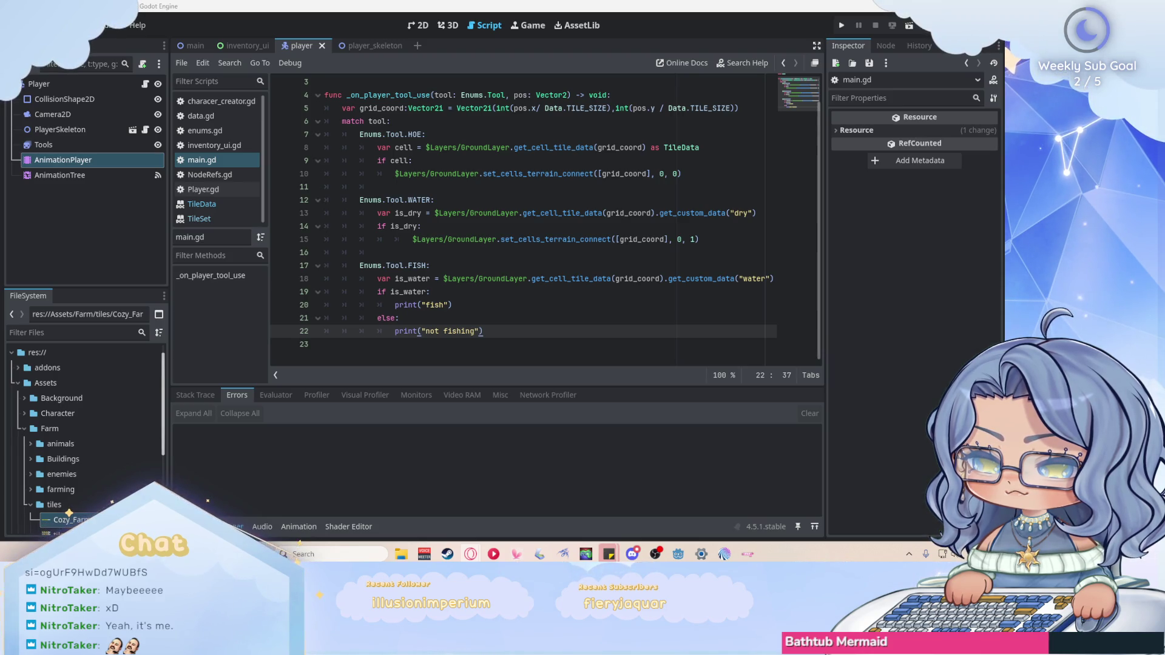
Delete the FISH case's 'not fishing' else branch and fold the HOE and WATER cases.
drag(522, 331, 378, 319)
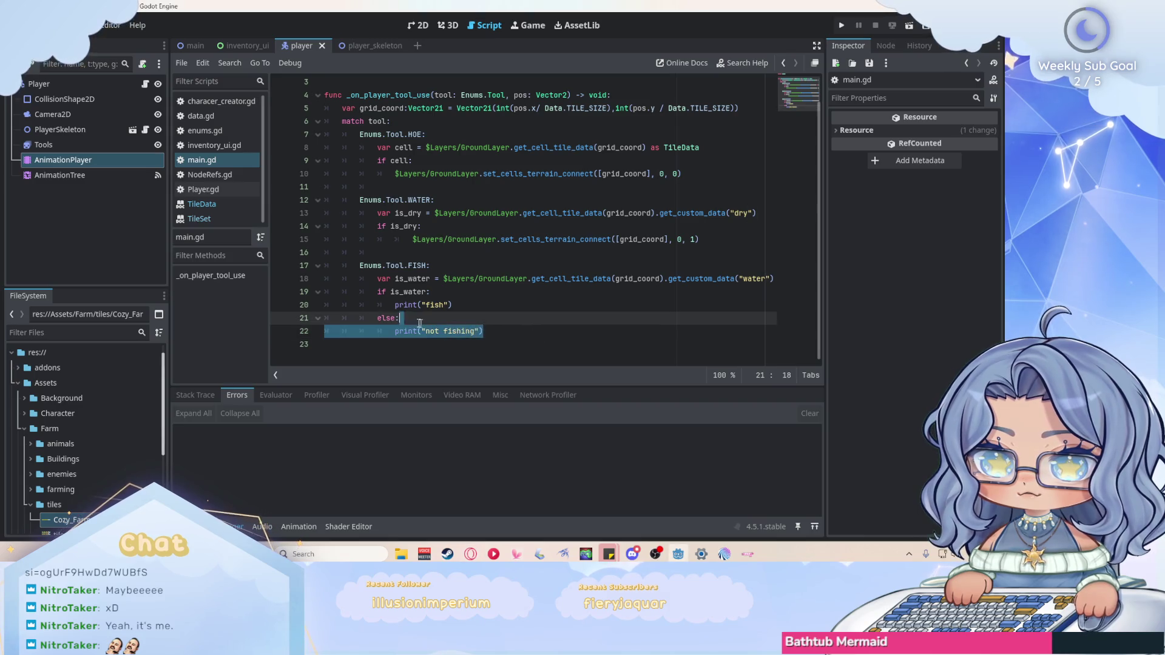
key(BackSpace)
key(BackSpace)
key(BackSpace)
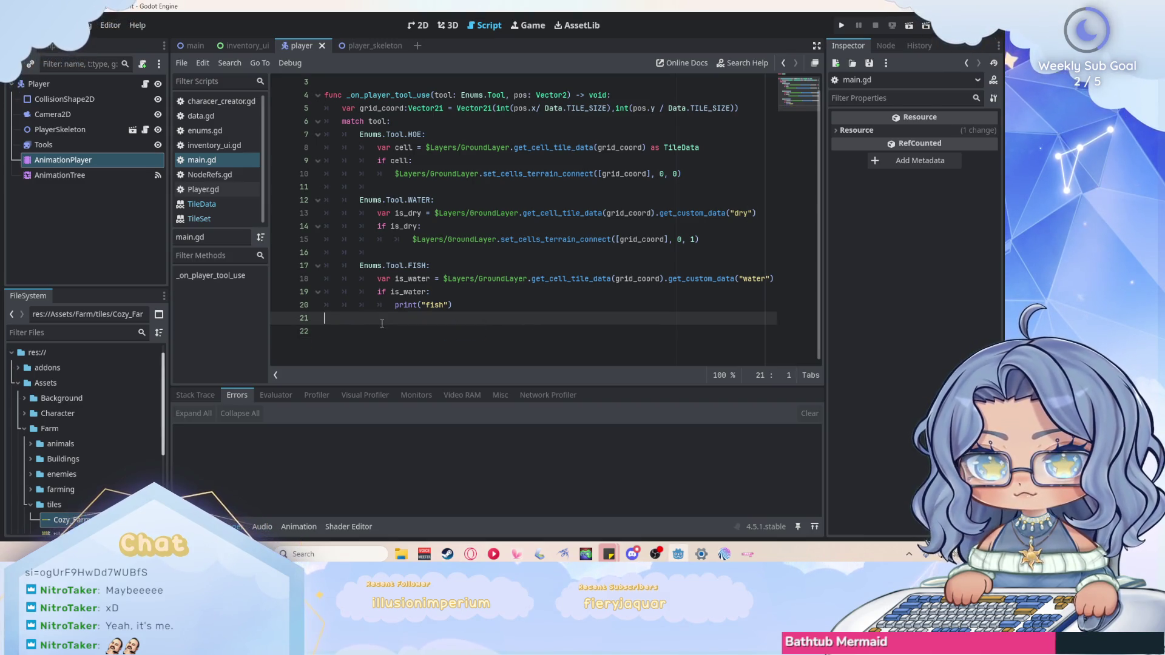
key(BackSpace)
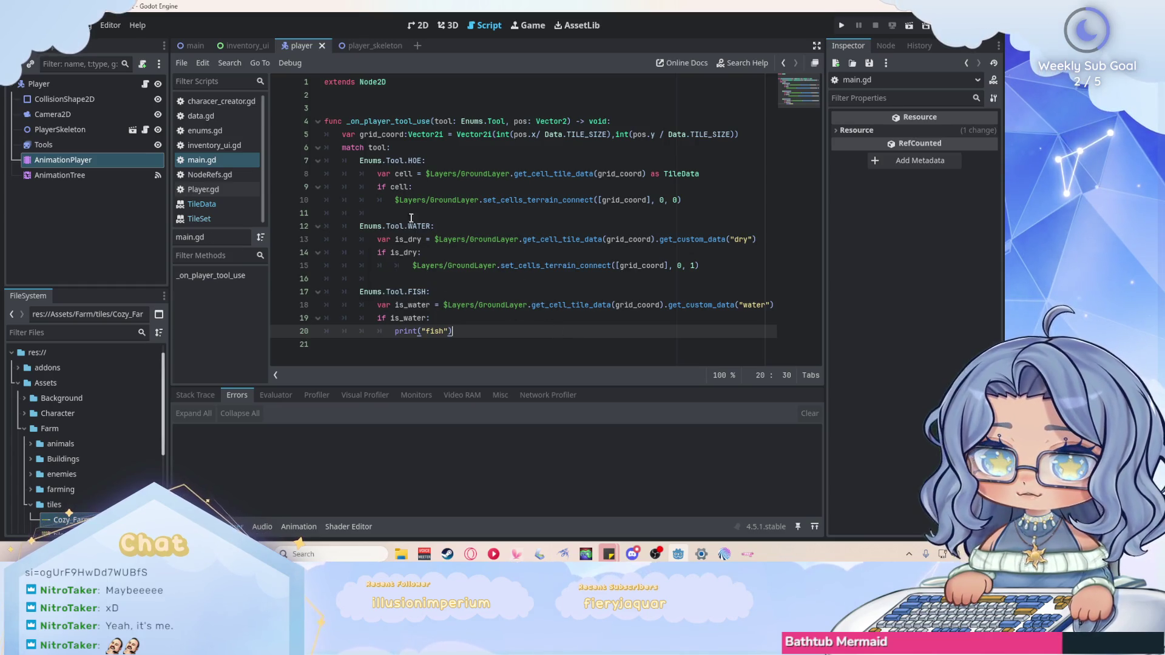
click(318, 162)
click(317, 188)
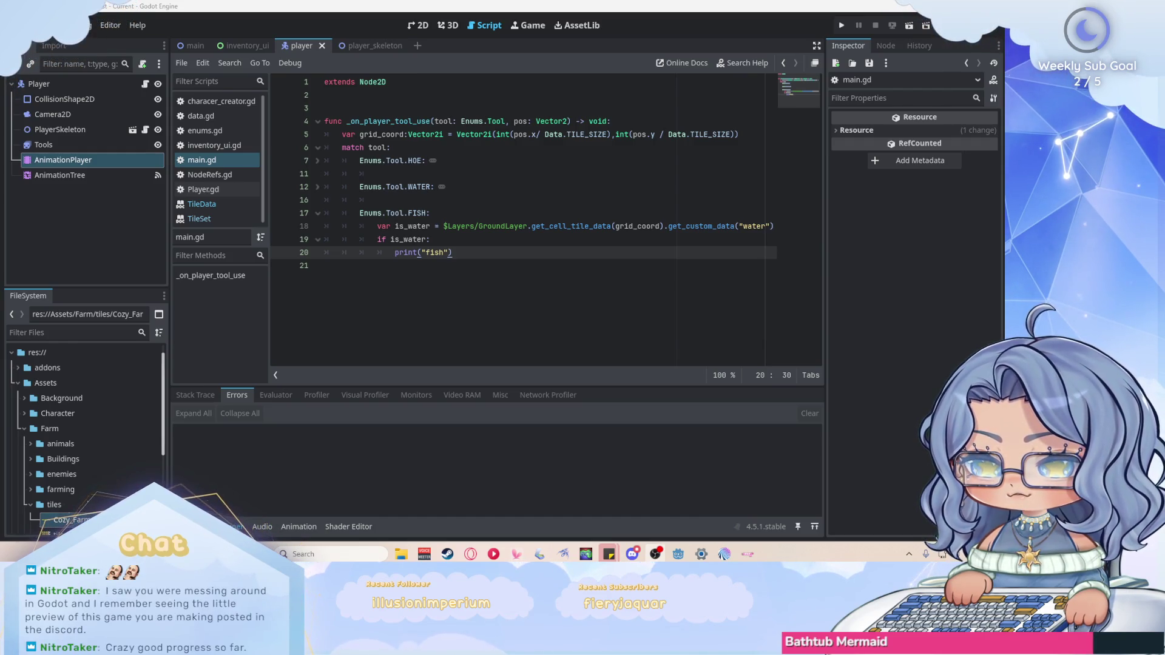
Show the main farm scene in the 2D view.
click(418, 25)
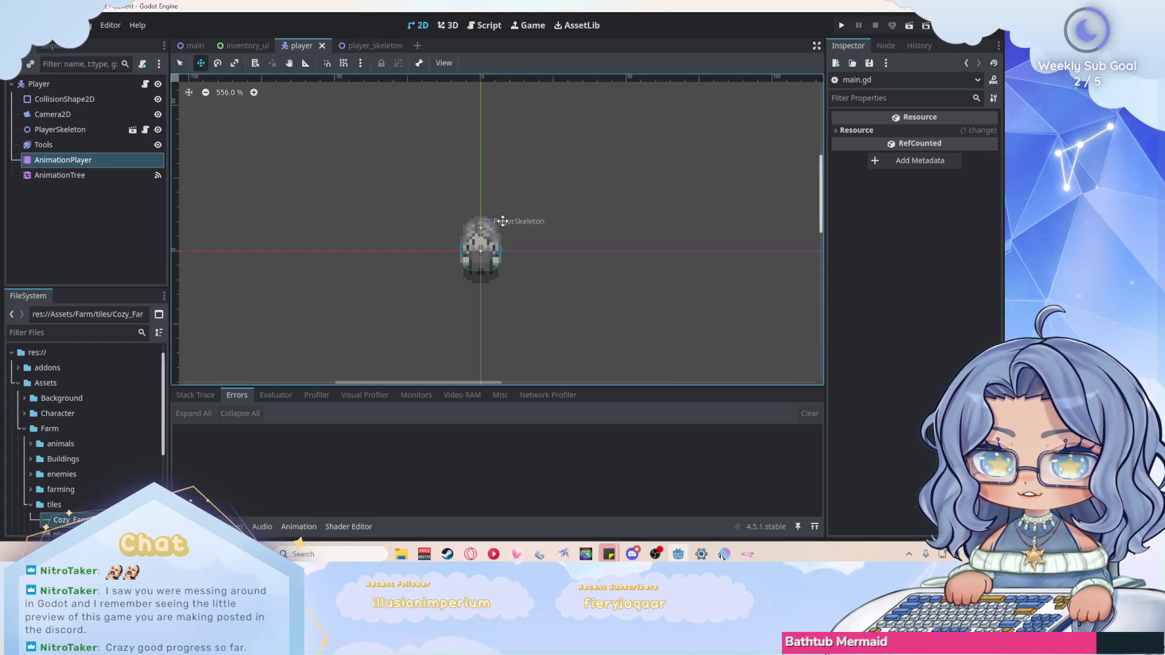
click(195, 45)
scroll(412, 194, down, 3)
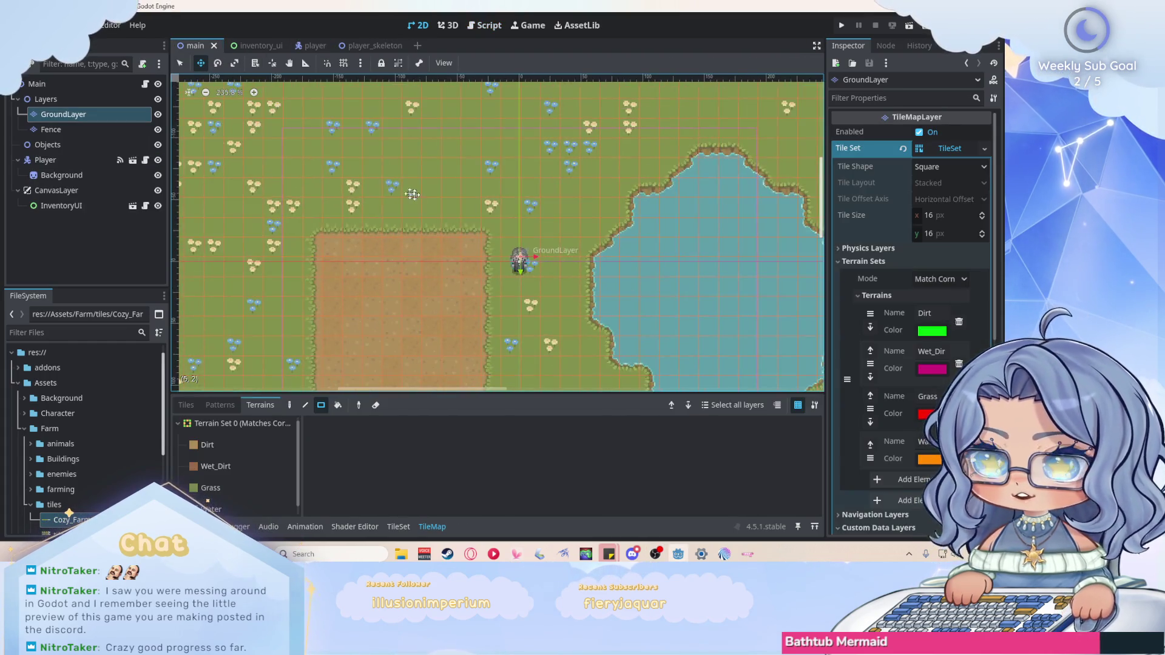
scroll(412, 193, down, 2)
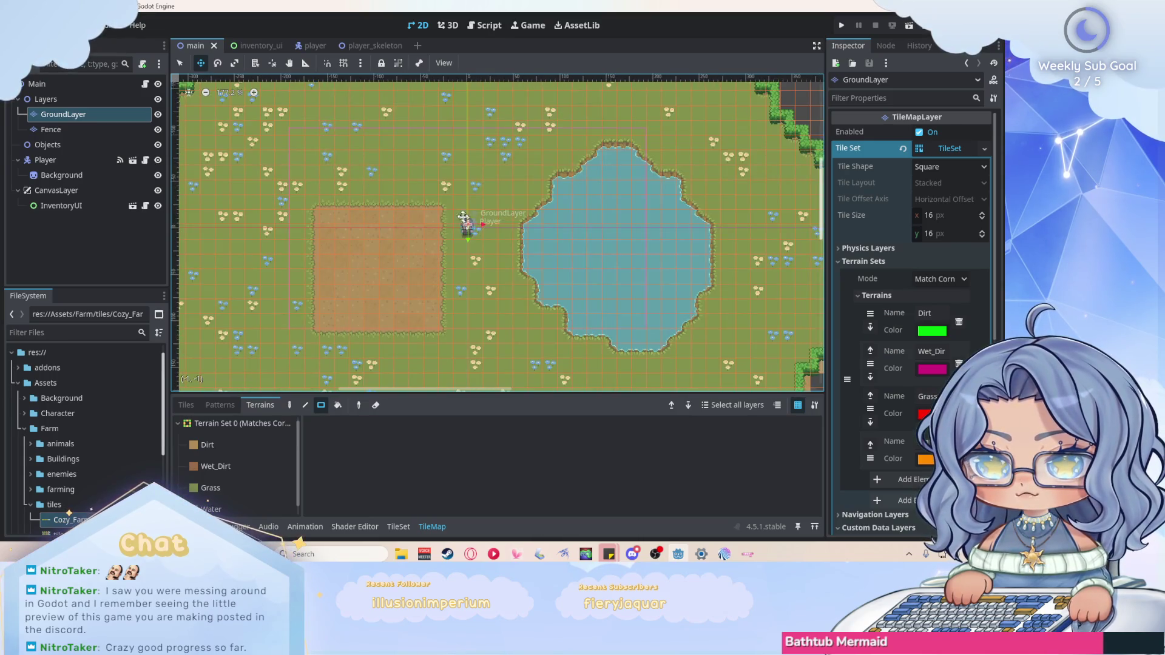
scroll(463, 216, up, 3)
scroll(473, 228, up, 2)
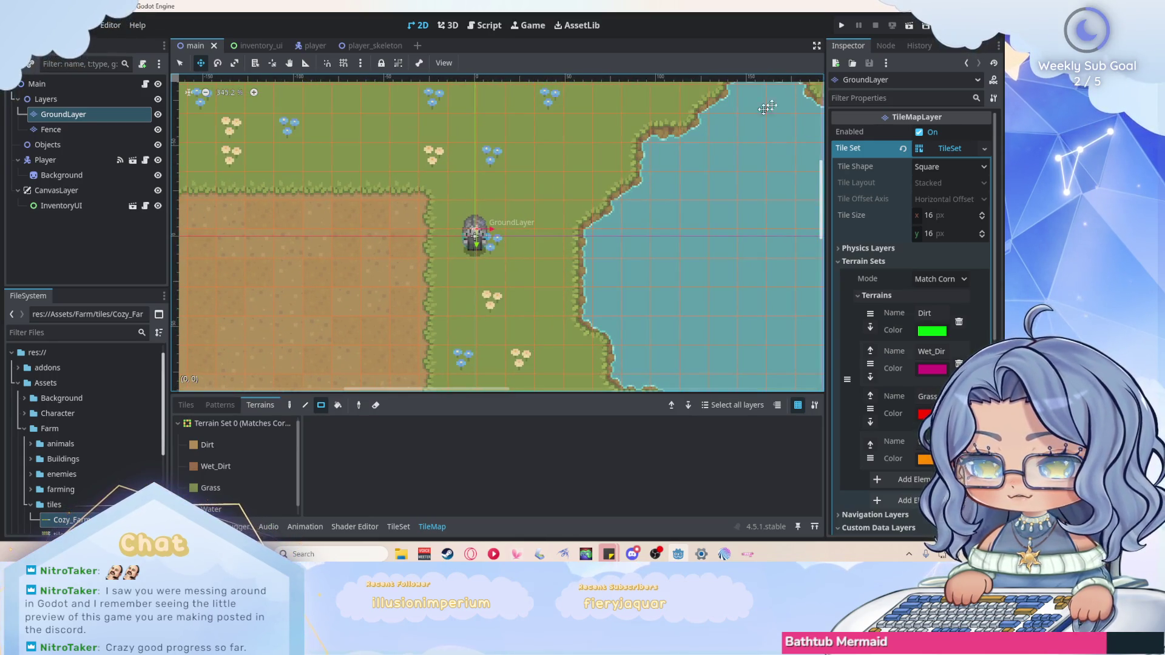
Instance character_creator.tscn as a child of Main, then save and run the game.
right_click(50, 84)
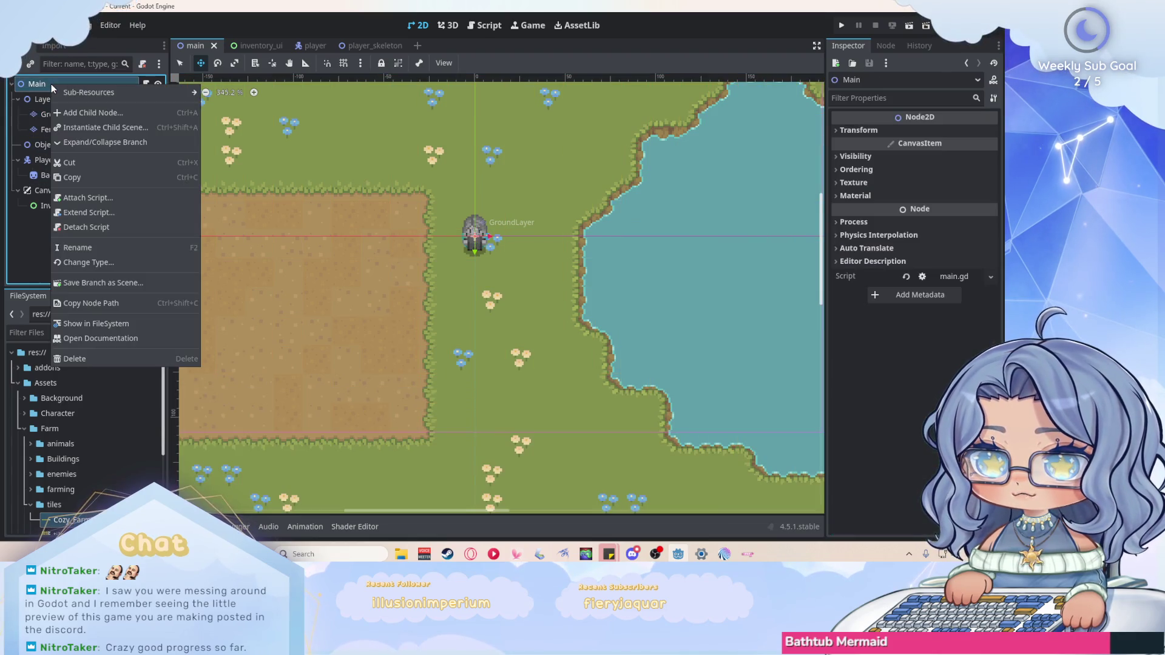
click(90, 127)
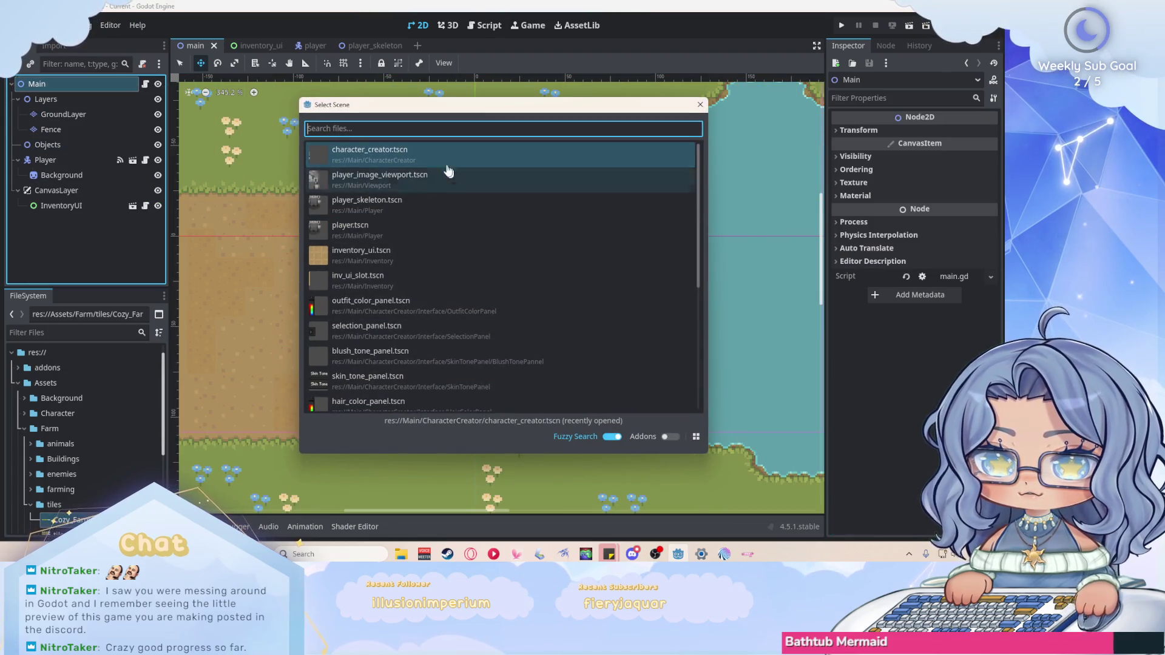
double_click(403, 155)
key(ctrl+s)
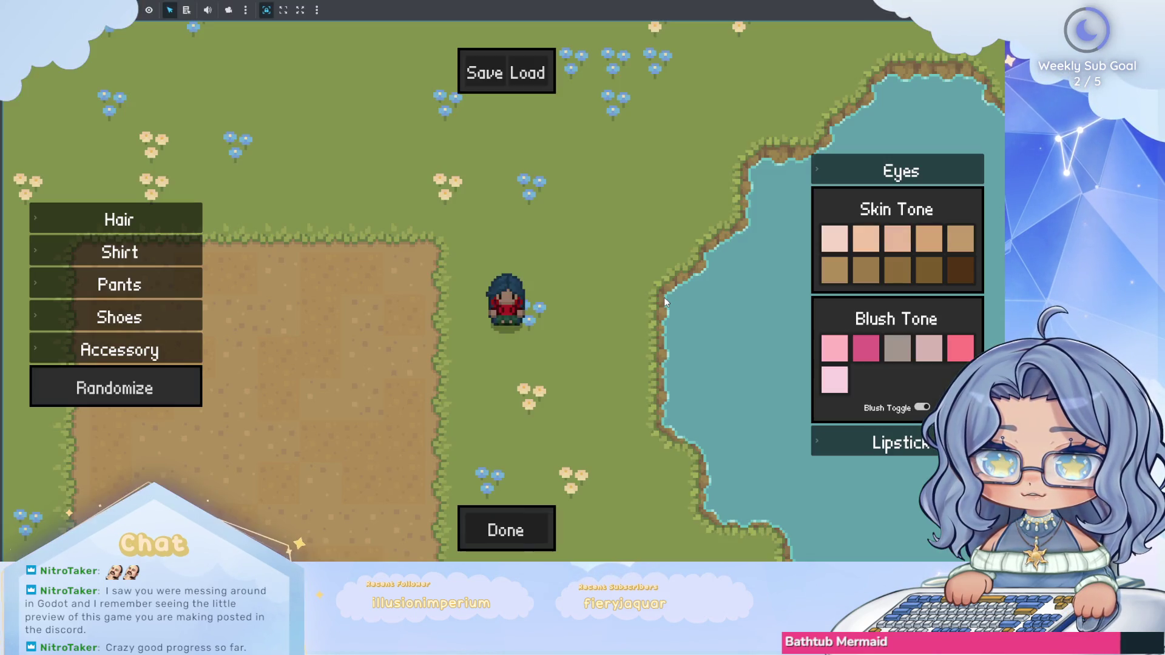
key(Left)
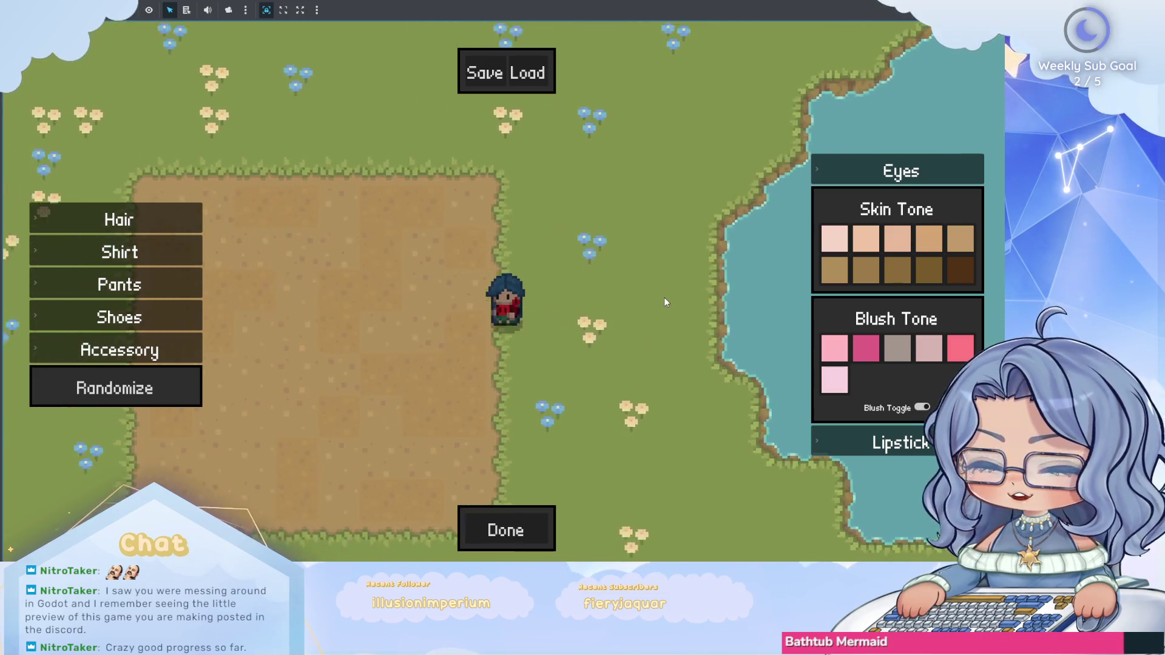
click(167, 397)
click(169, 397)
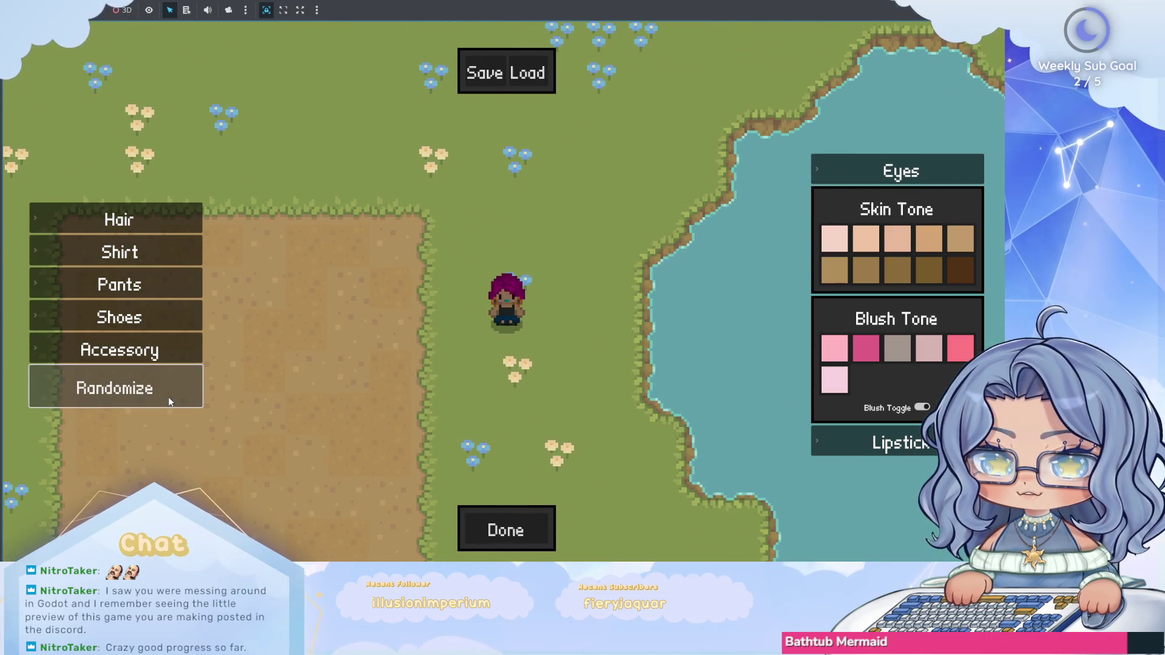
click(169, 397)
key(space)
key(space)
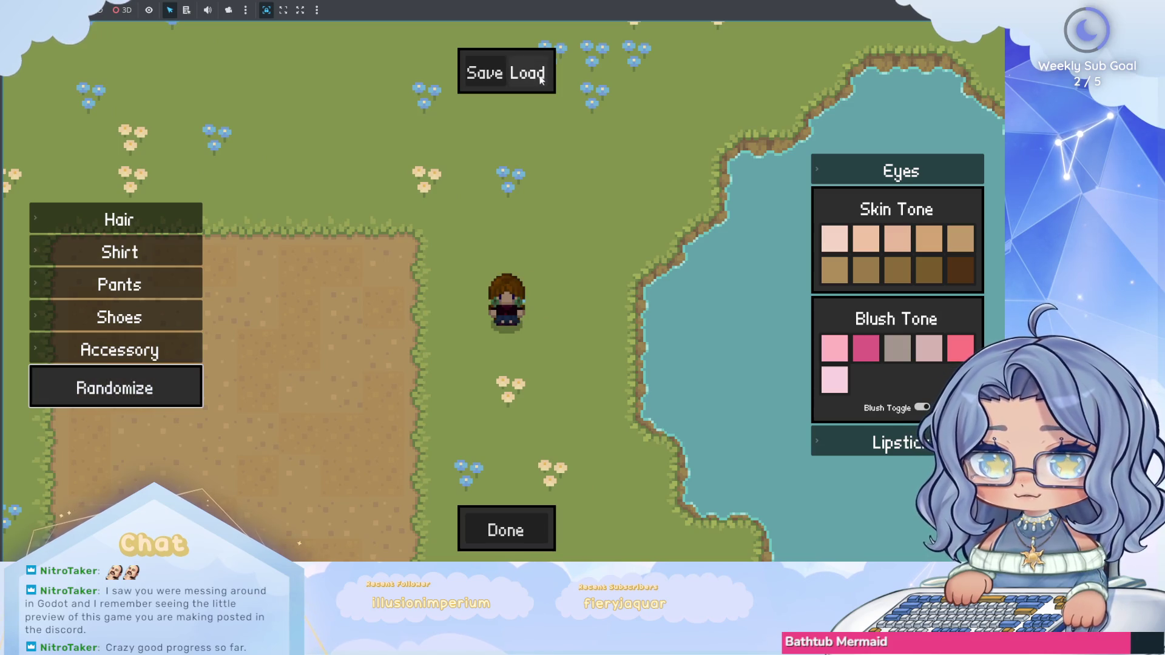
key(Up)
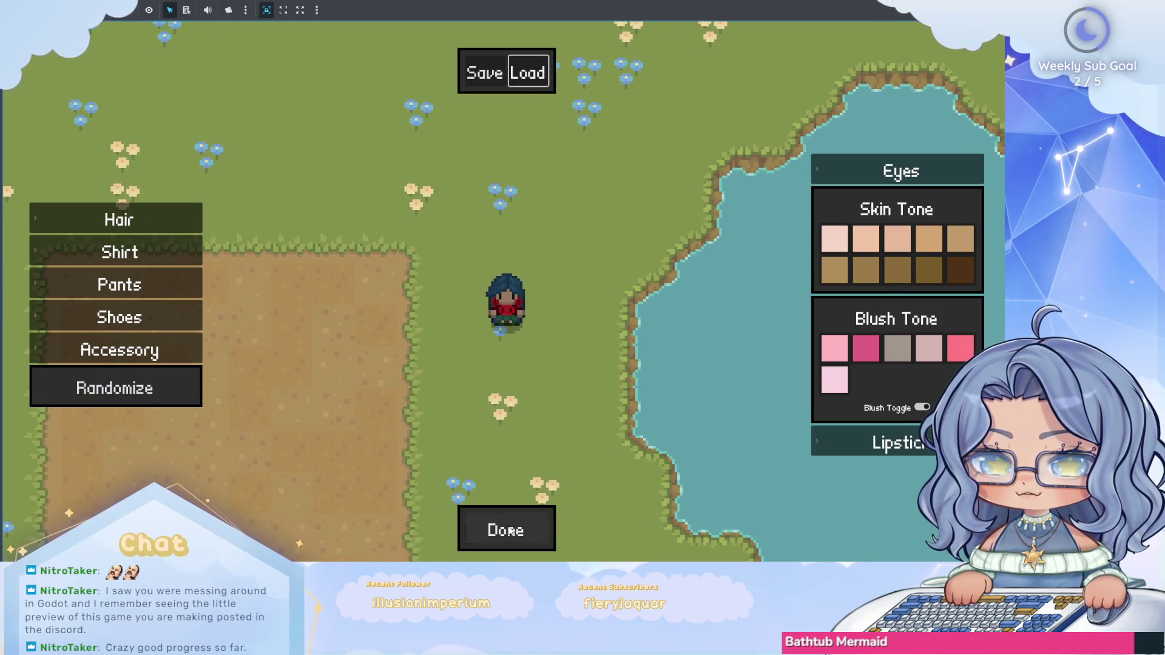
key(space)
Walk the player around the farm with the arrow keys, down toward the lake and back north.
key(Left)
key(Down)
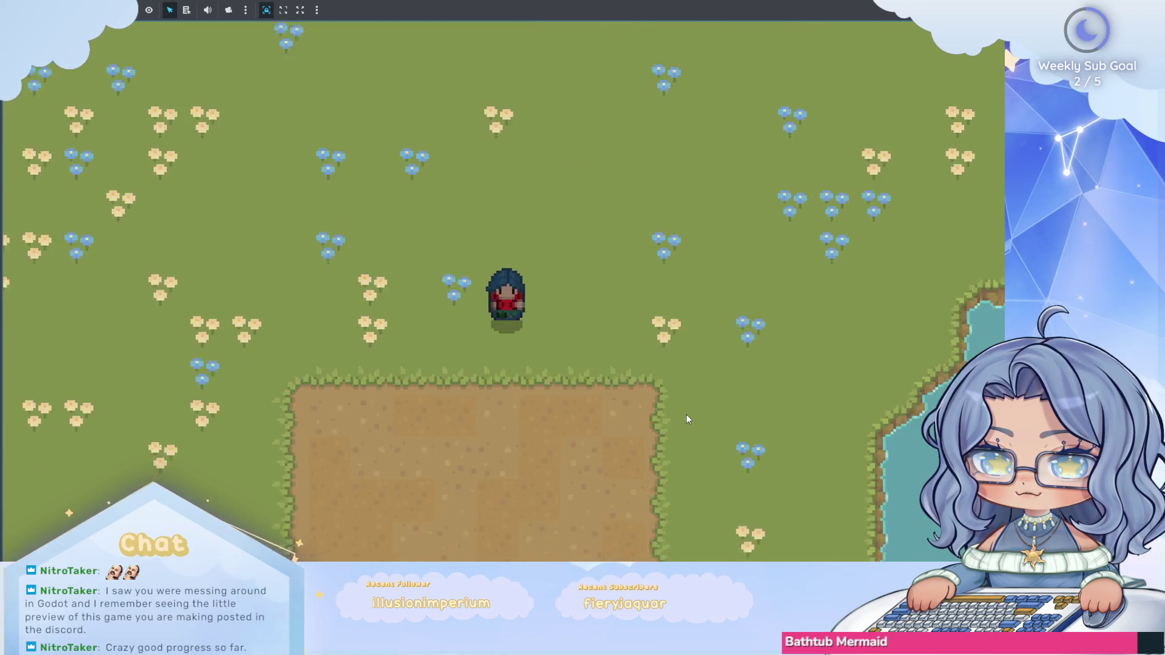
key(Right)
key(Down)
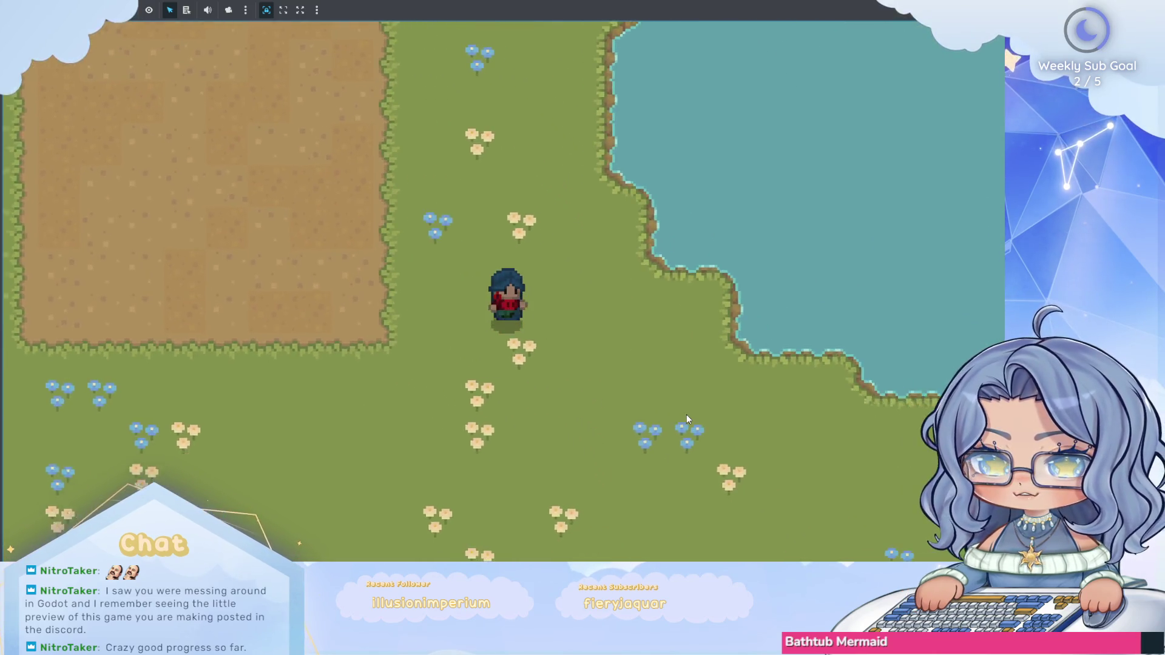
key(Up)
key(Up)
key(Down)
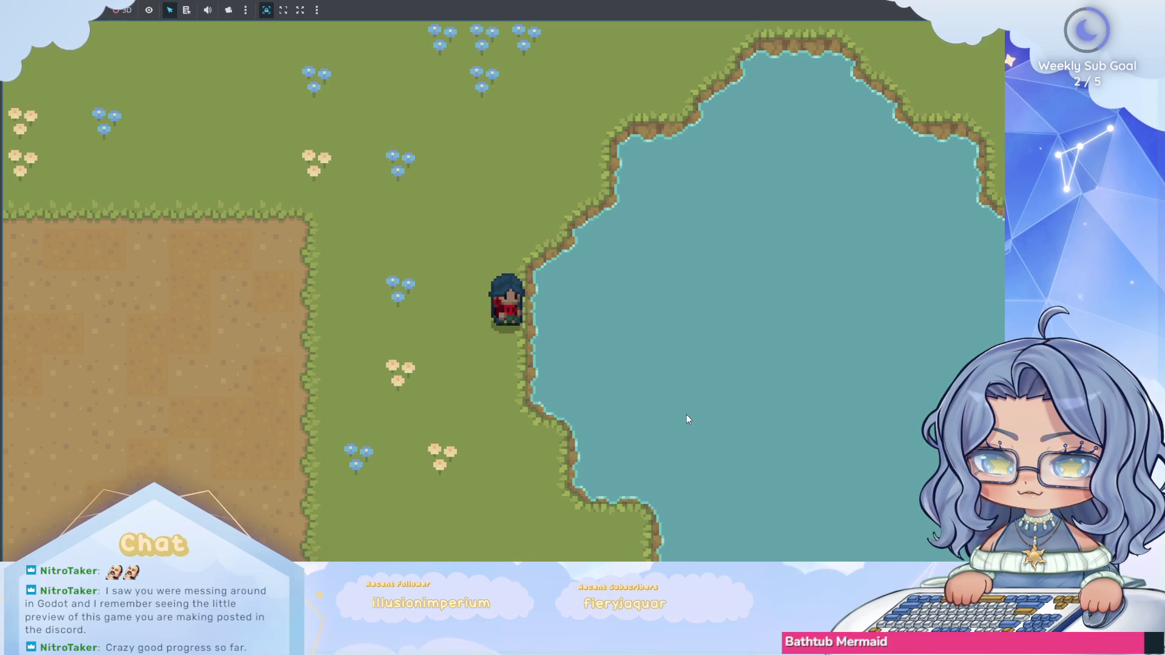
key(Left)
key(Up)
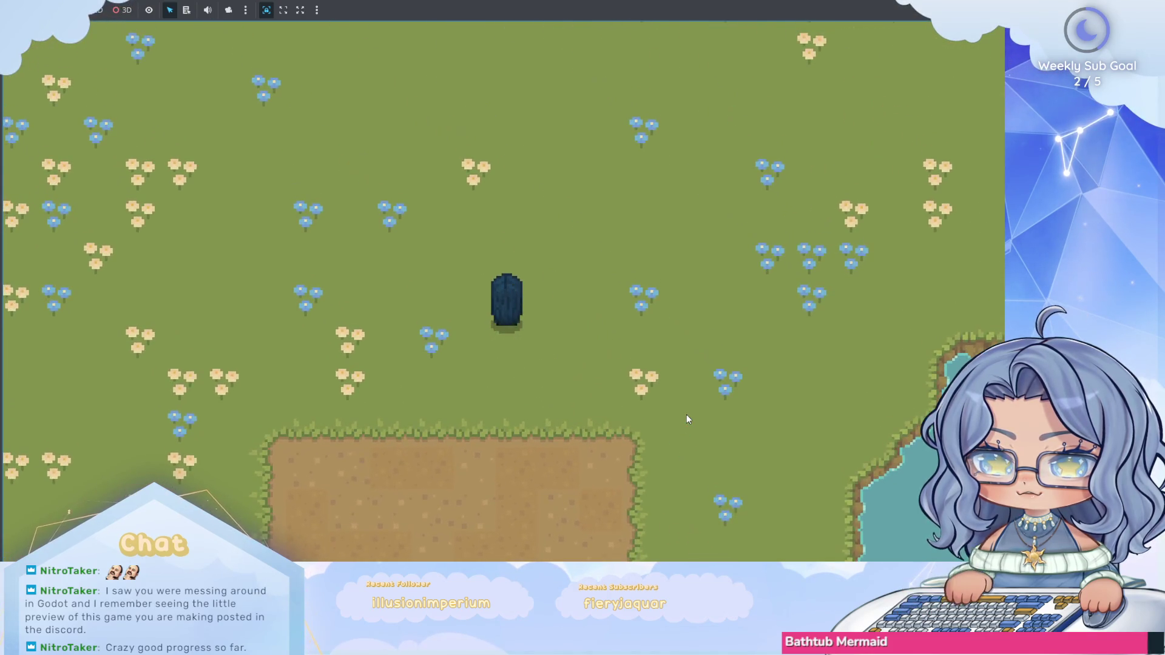
key(Down)
key(Down)
key(Up)
key(Right)
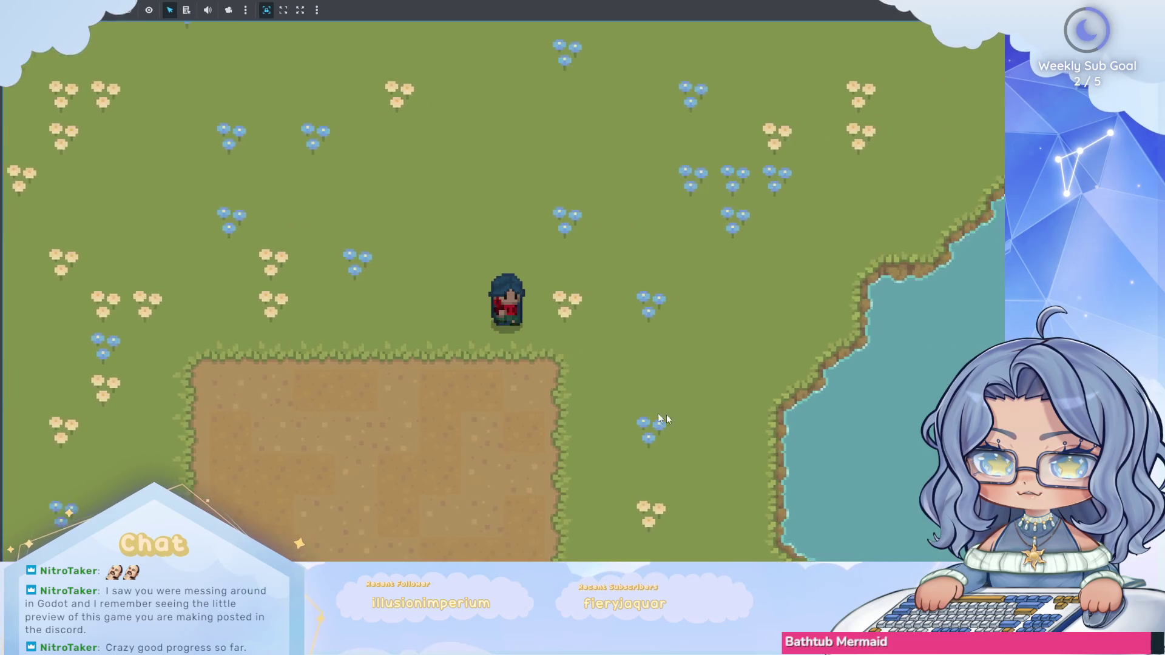
key(Down)
key(Right)
key(Down)
key(Left)
key(Up)
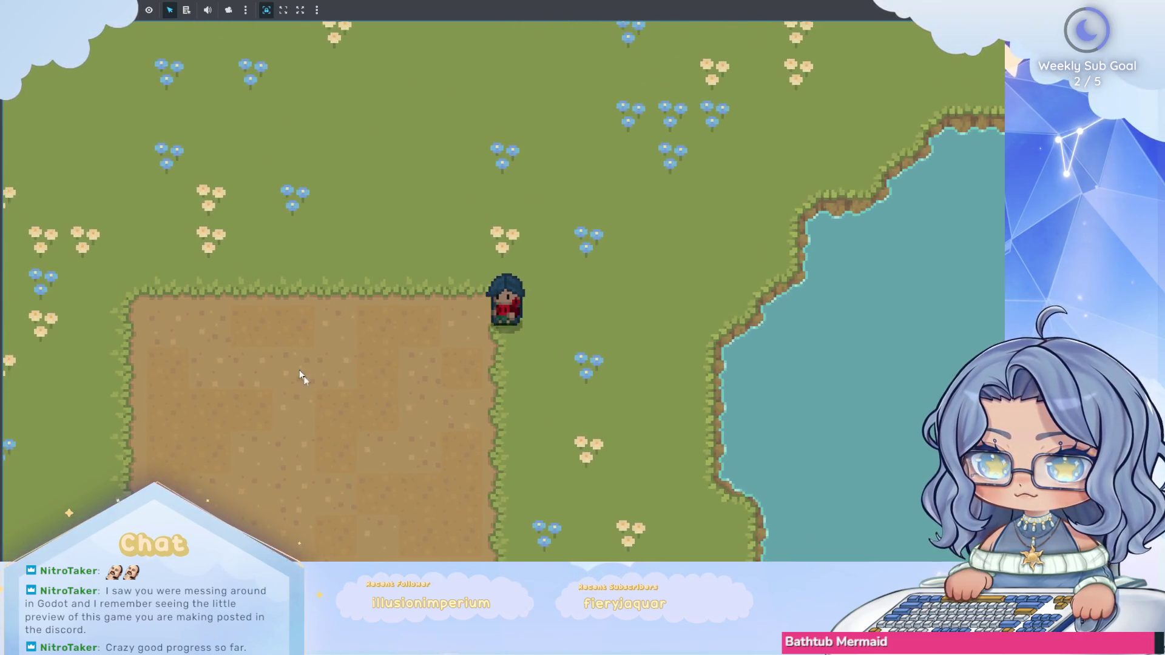
key(Right)
key(Down)
key(Right)
key(Down)
key(Left)
key(Up)
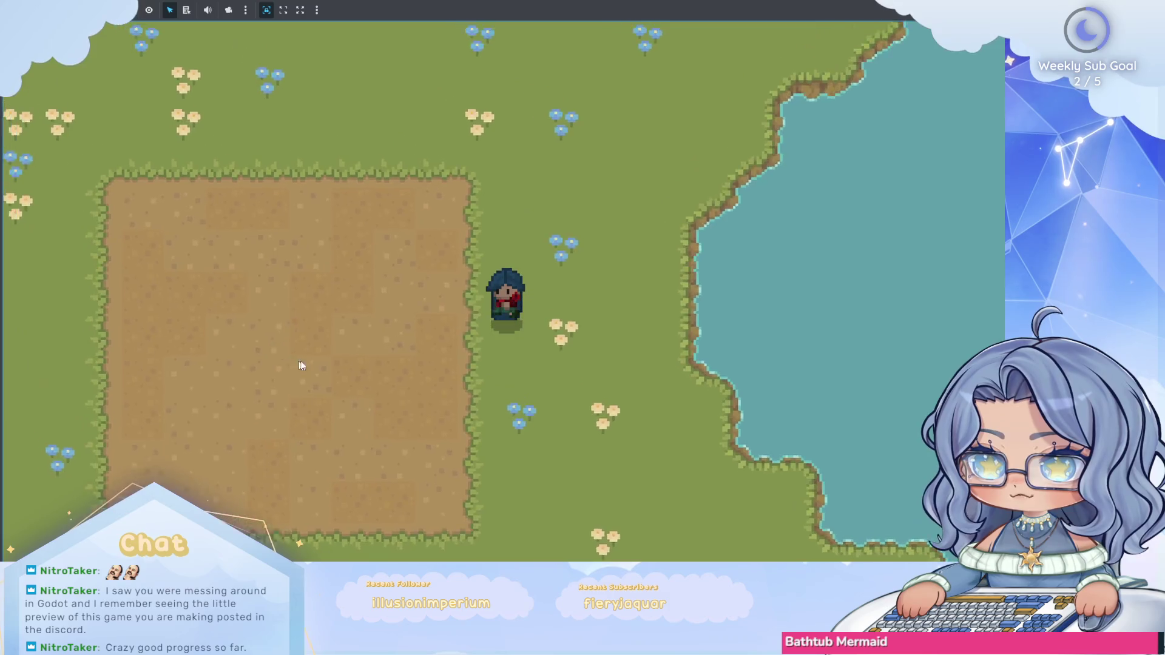
key(Left)
key(Down)
key(Down)
key(Right)
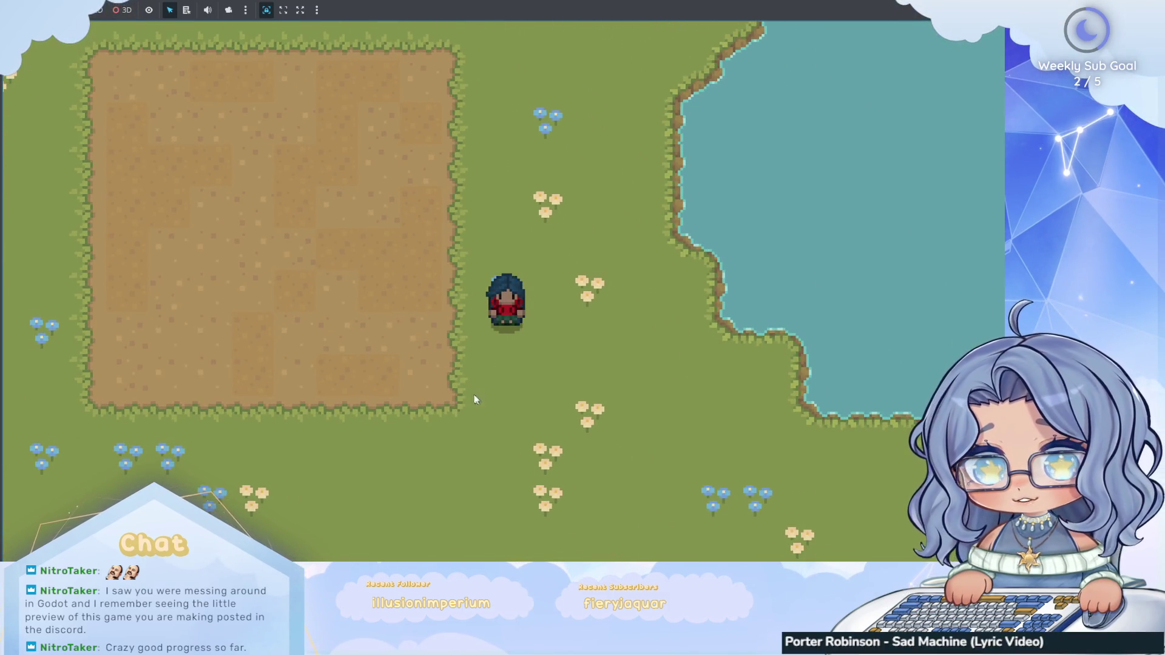
key(Up)
key(Right)
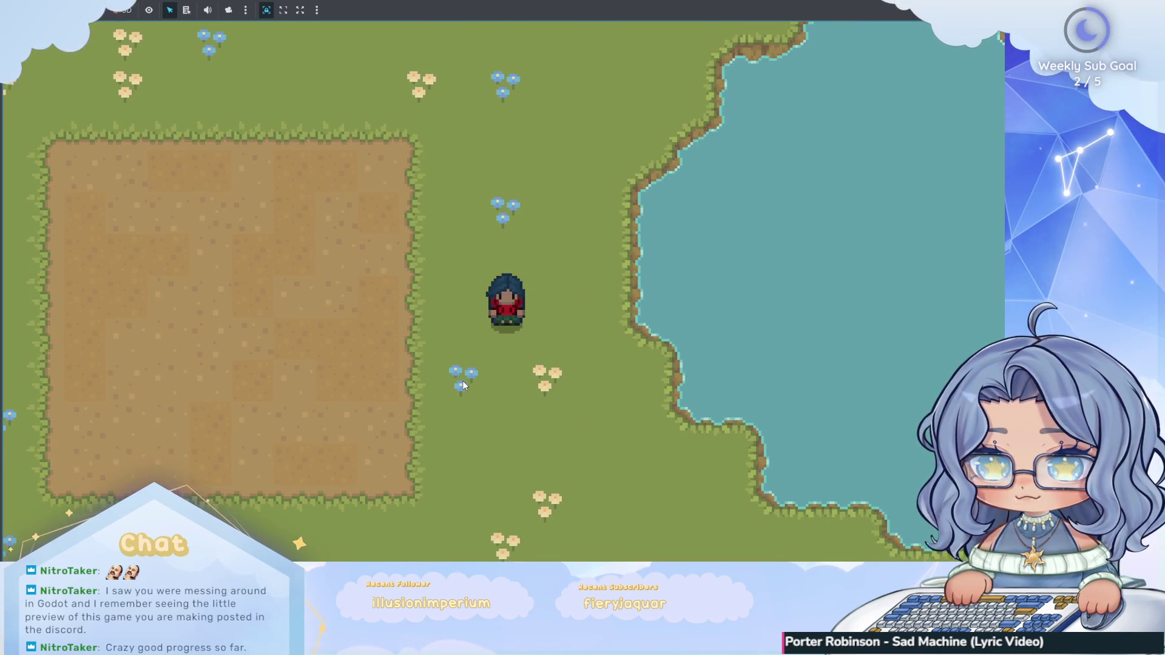
key(Up)
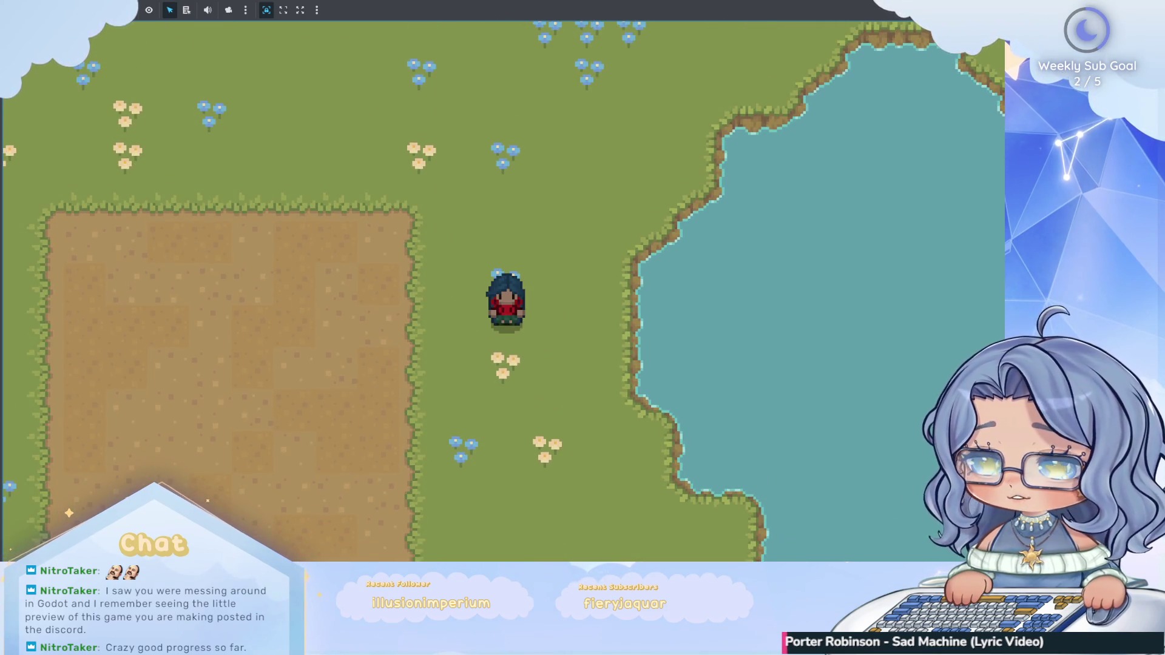
Open the inventory with I to check the skeleton portrait, closing and reopening it.
key(i)
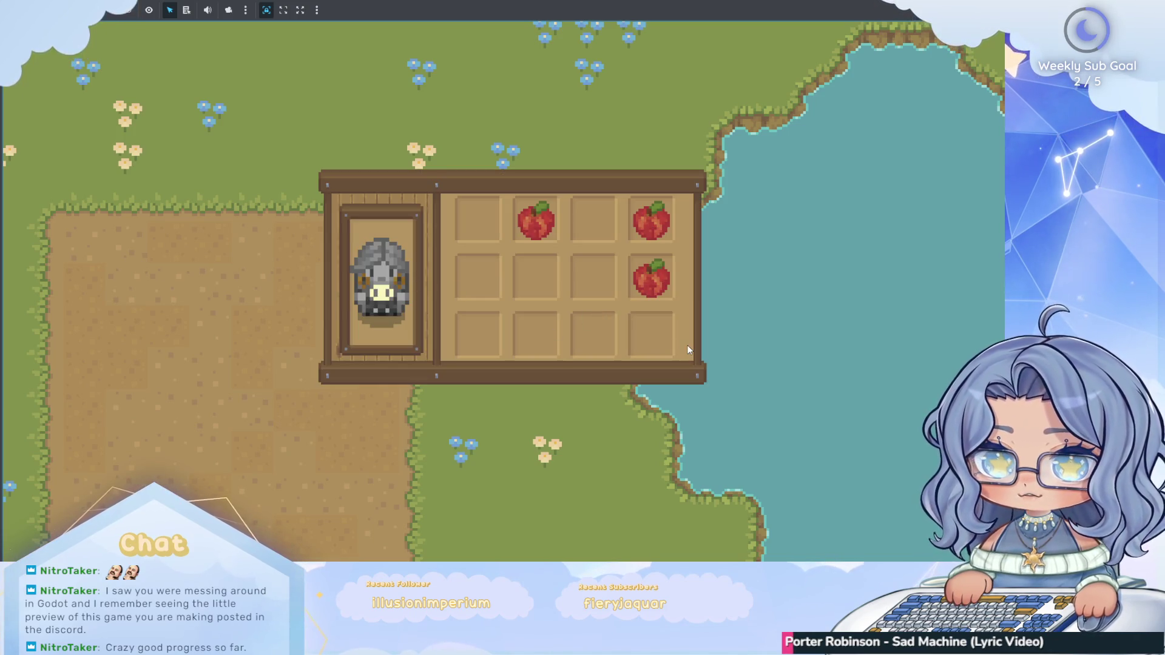
key(i)
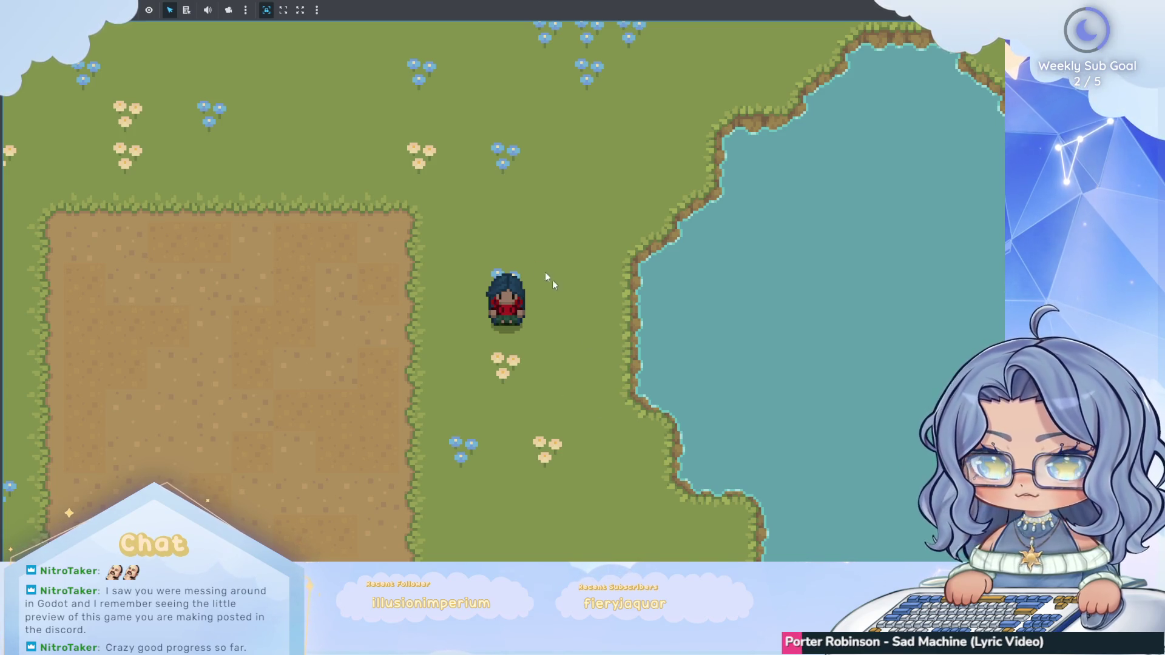
key(w)
key(i)
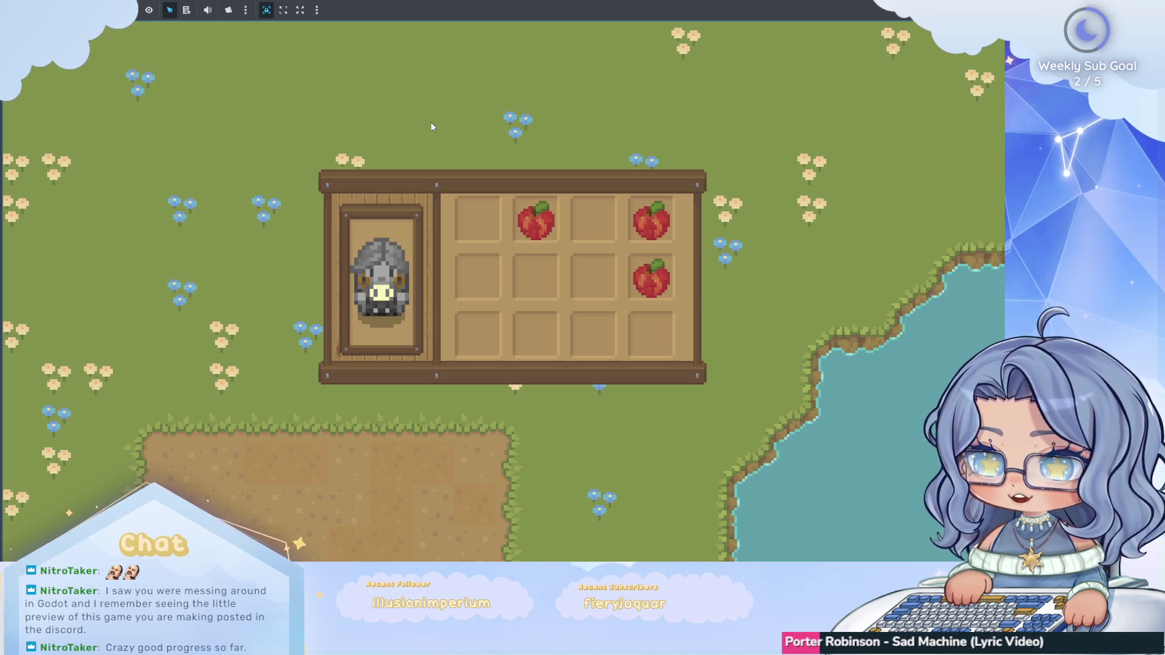
key(Escape)
Walk down-right, check the inventory once more, then stop the game with F8.
key(s)
key(d)
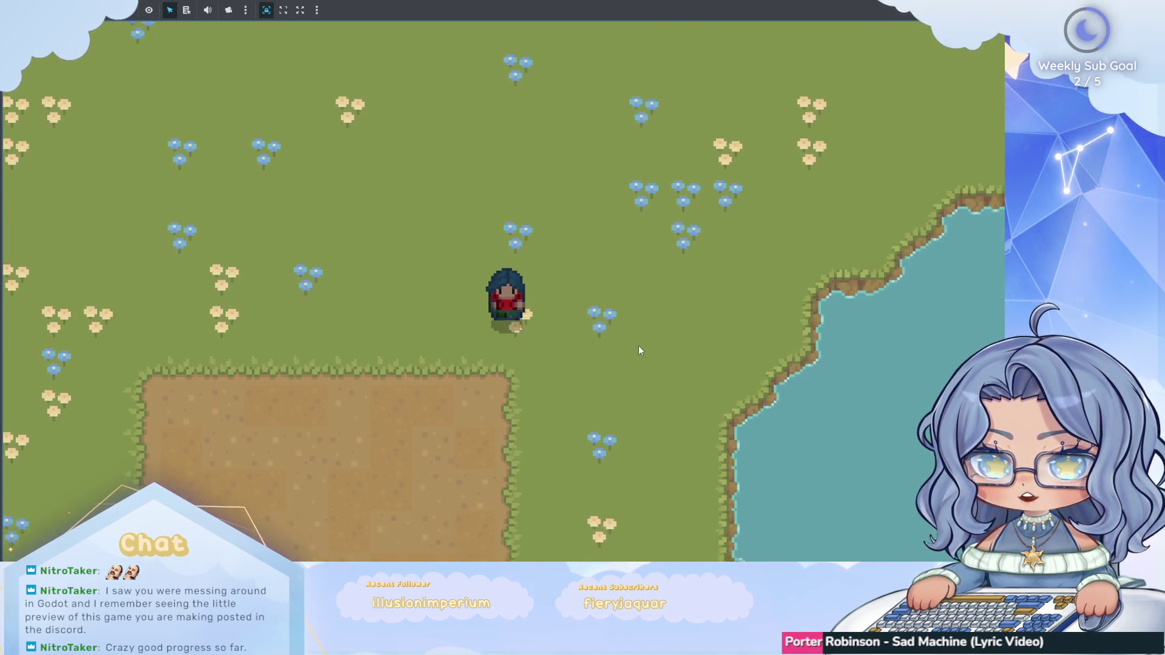
key(s)
key(i)
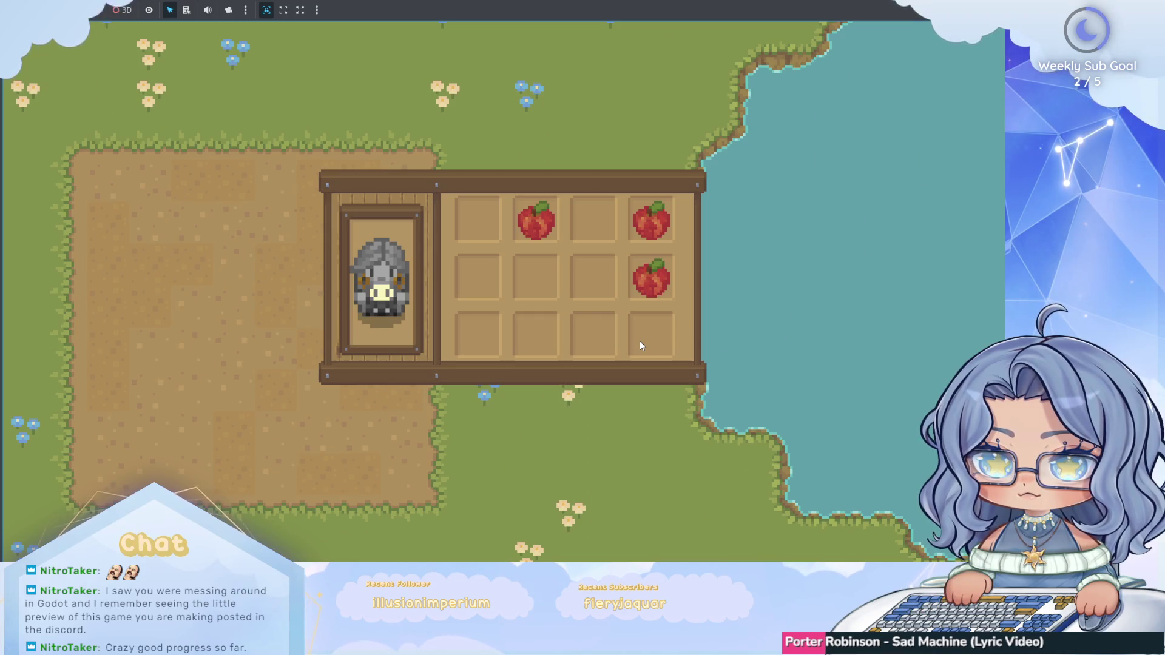
key(Escape)
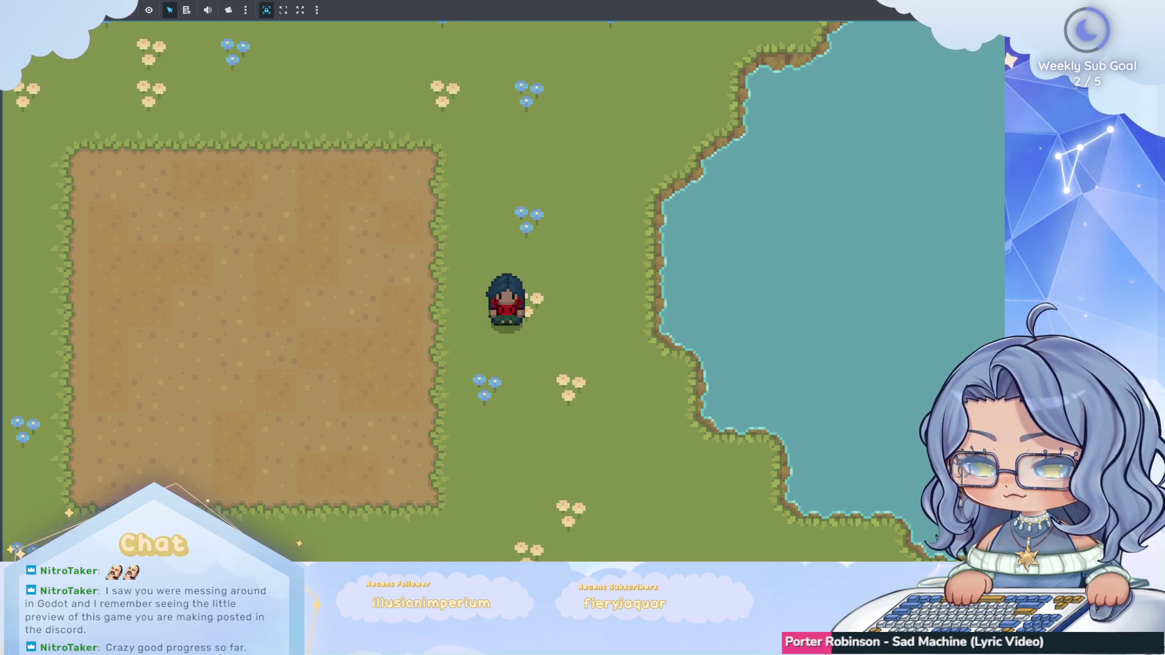
key(F8)
Close the player scene tab, view player_skeleton and inventory_ui, then open main.gd in the Script editor.
scroll(505, 181, up, 1)
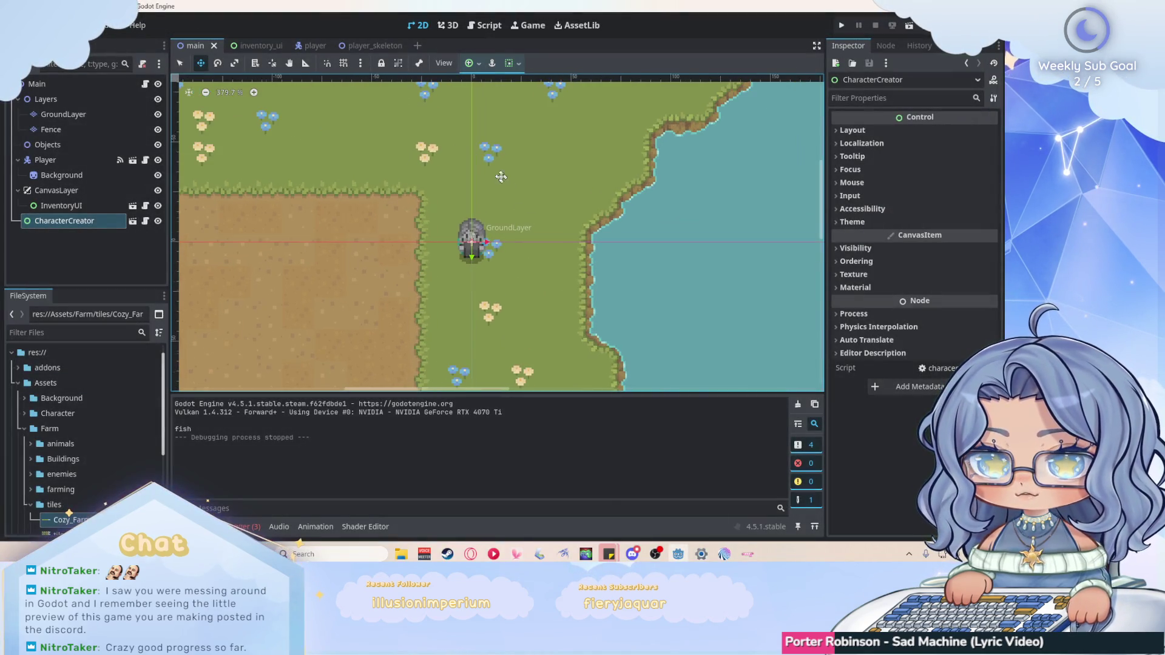
click(307, 46)
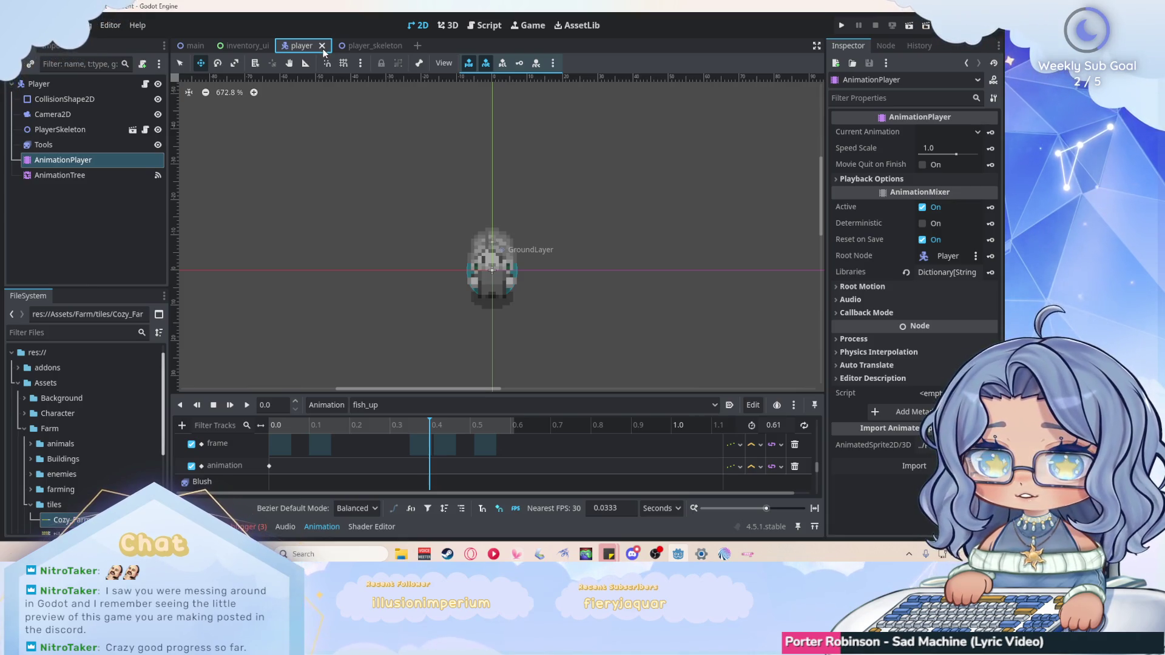
click(322, 46)
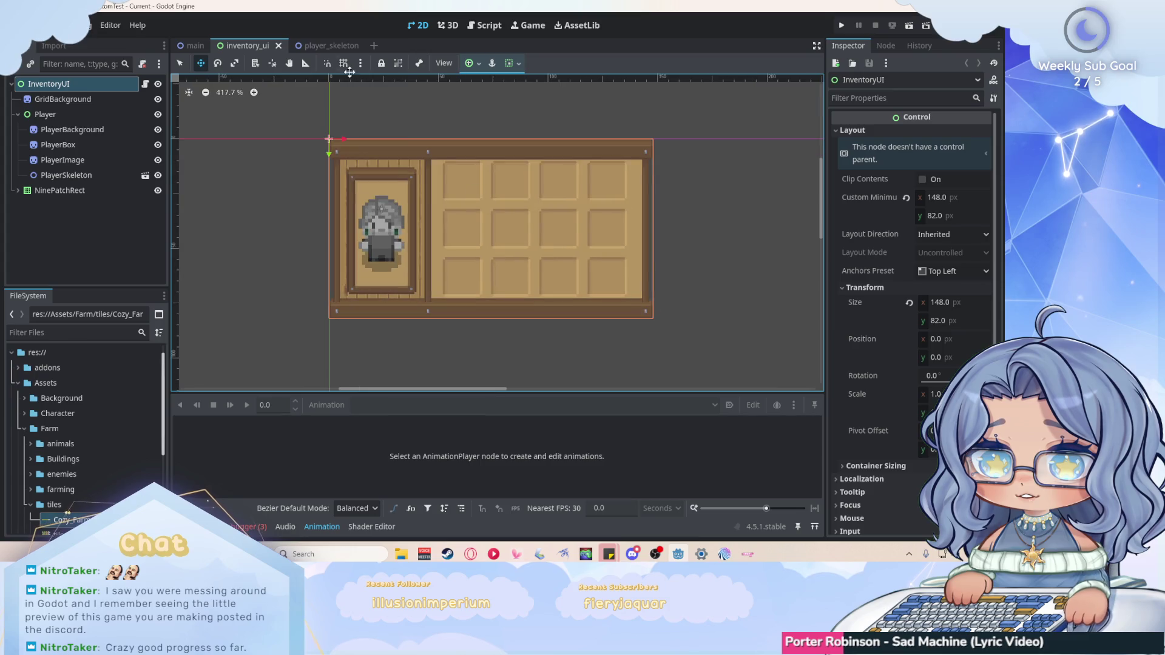
click(328, 46)
click(242, 46)
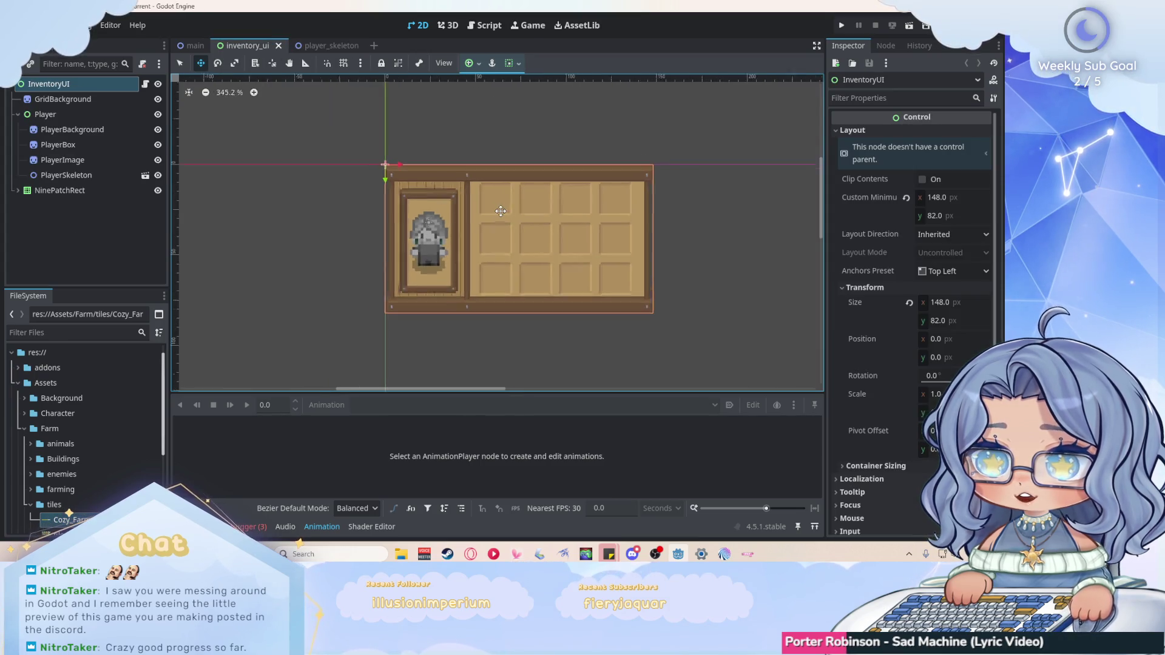
click(490, 26)
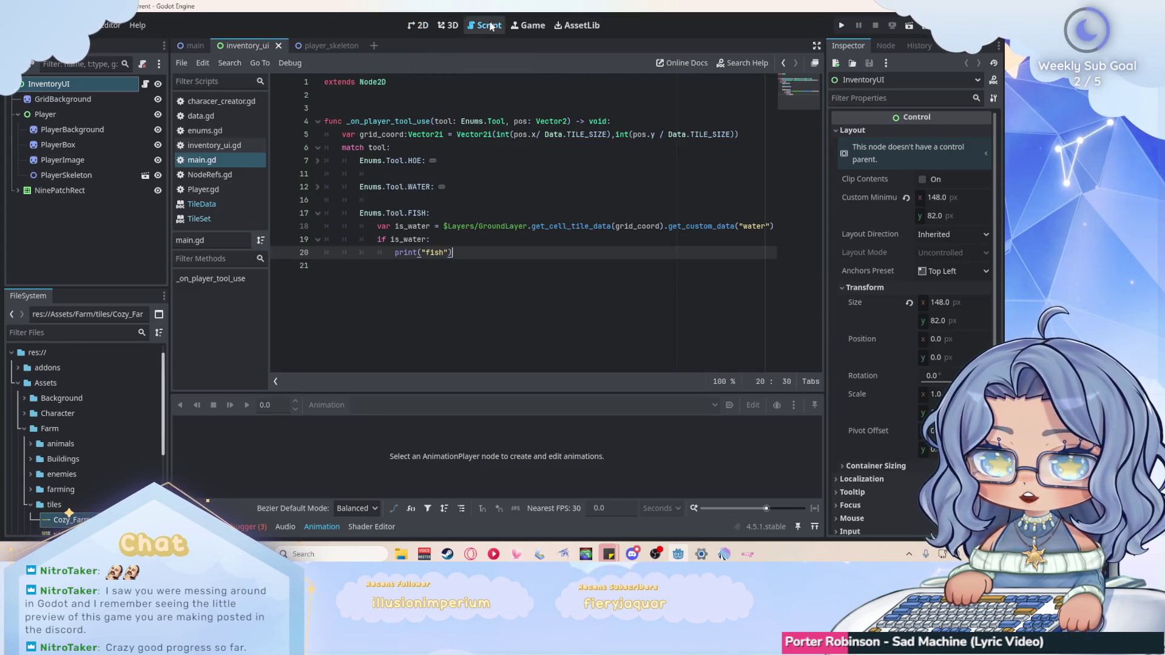
Close the TileData and TileSet documentation pages in the script list.
right_click(210, 207)
click(235, 216)
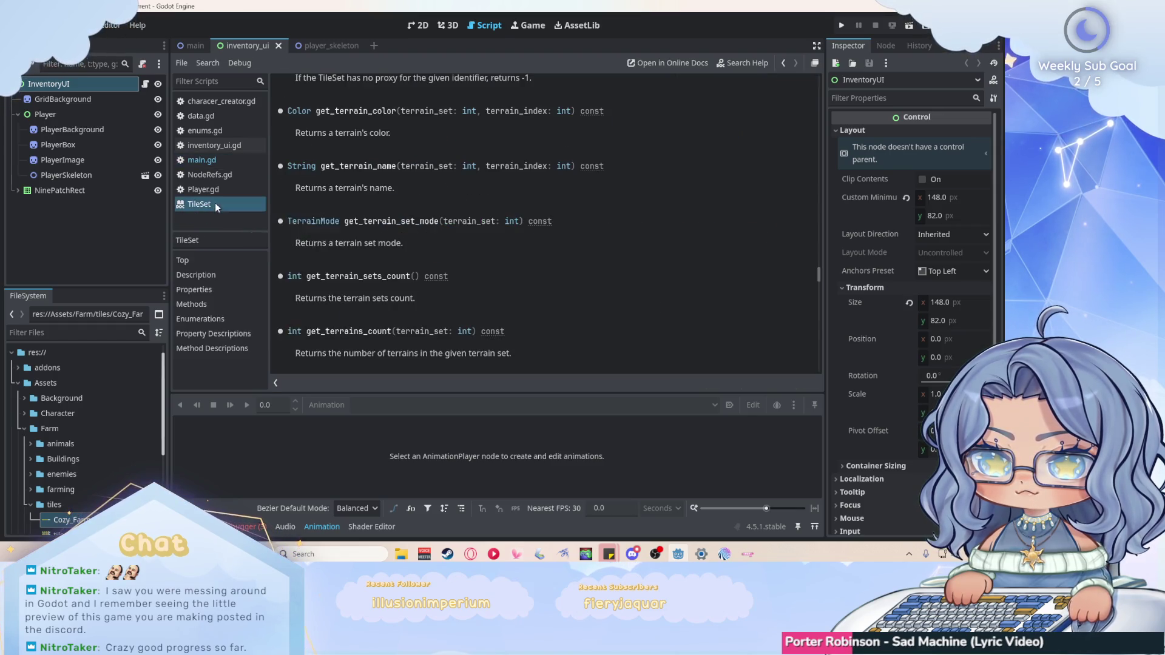
right_click(214, 203)
click(228, 208)
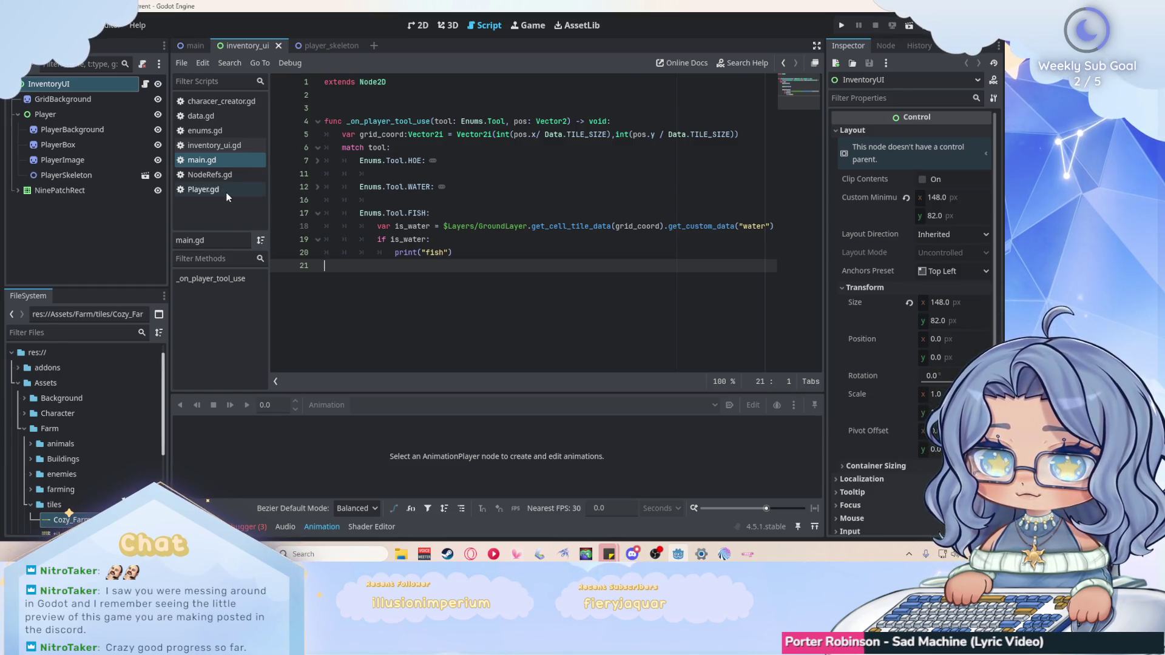
Review Player.gd, NodeRefs.gd, inventory_ui.gd, enums.gd, data.gd and charecer_creator.gd, then show player_skeleton in 2D.
click(225, 190)
click(228, 175)
click(224, 145)
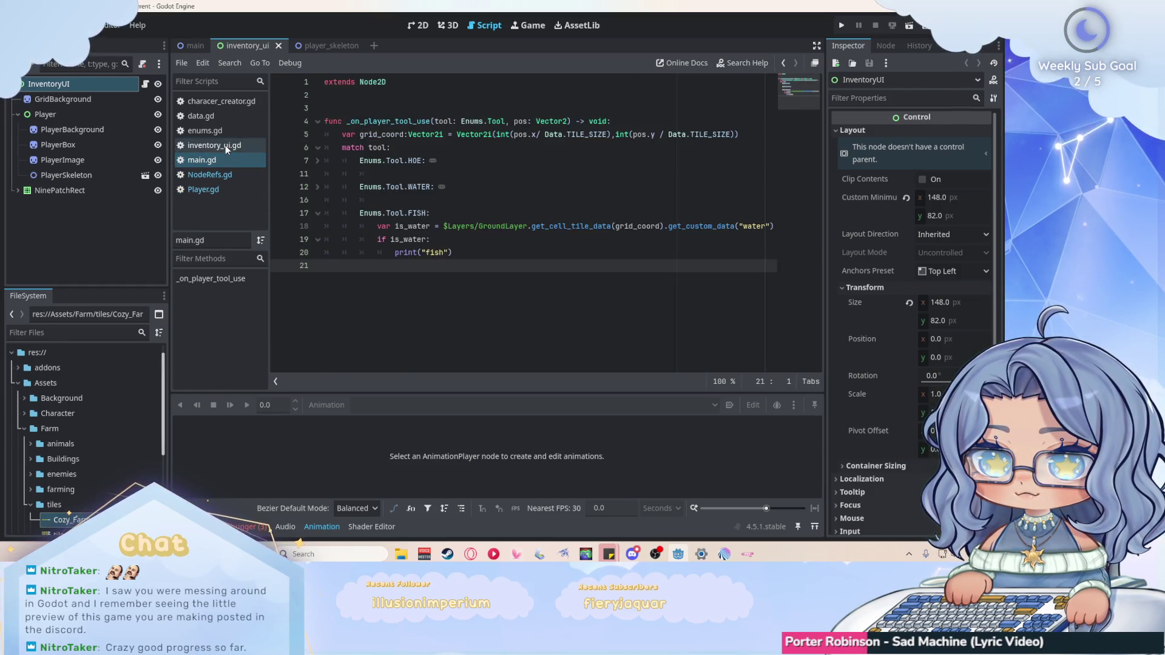
click(218, 131)
click(217, 116)
click(216, 102)
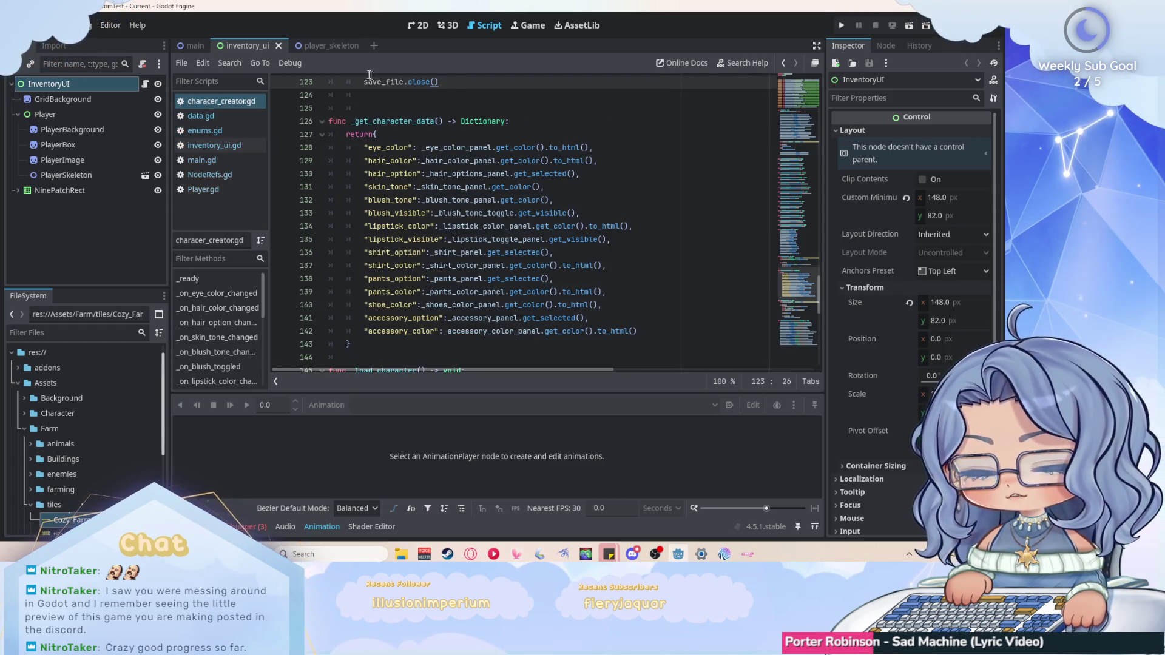
click(318, 46)
click(421, 27)
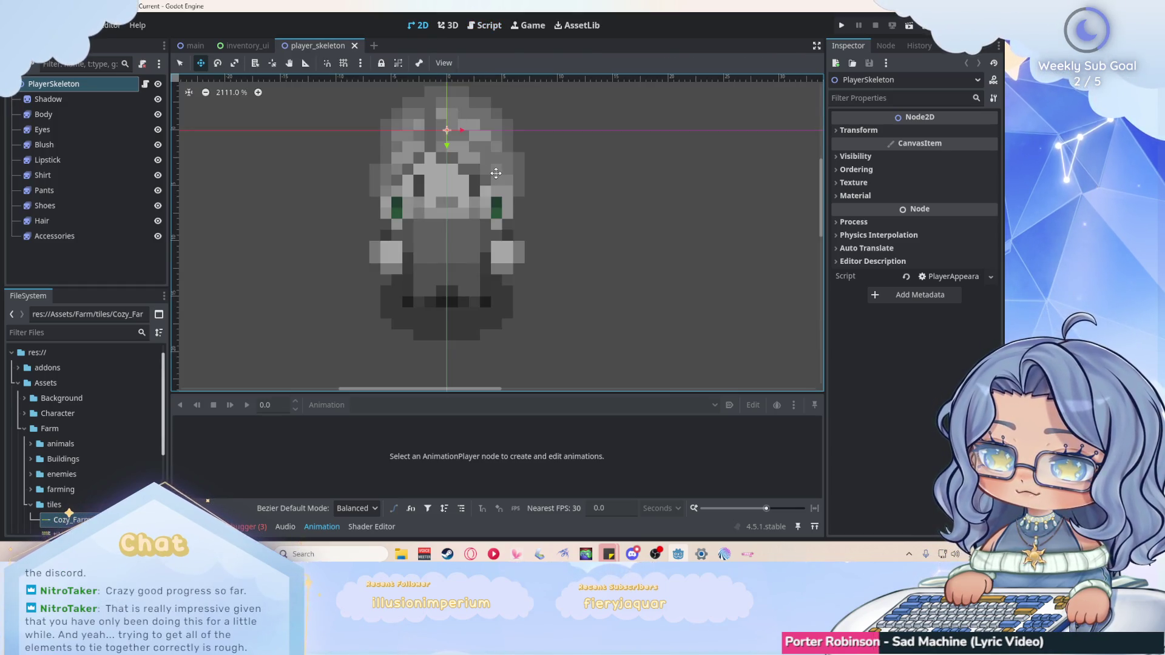
Switch between the inventory_ui and main scenes, ending on inventory_ui.
scroll(496, 173, down, 3)
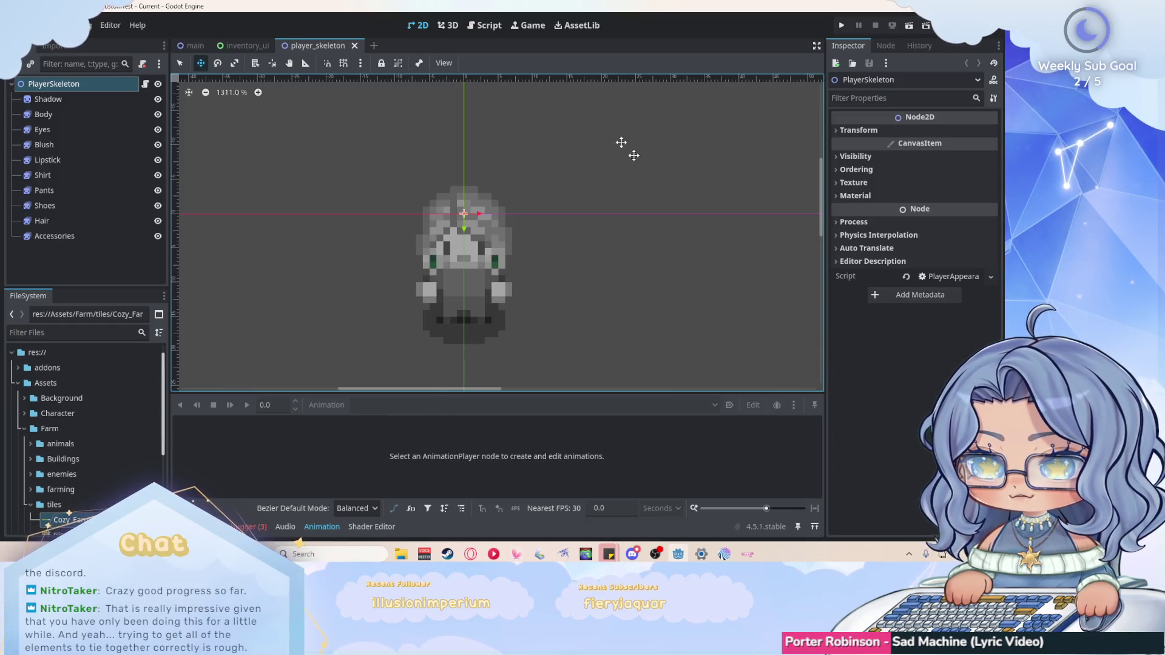
click(246, 45)
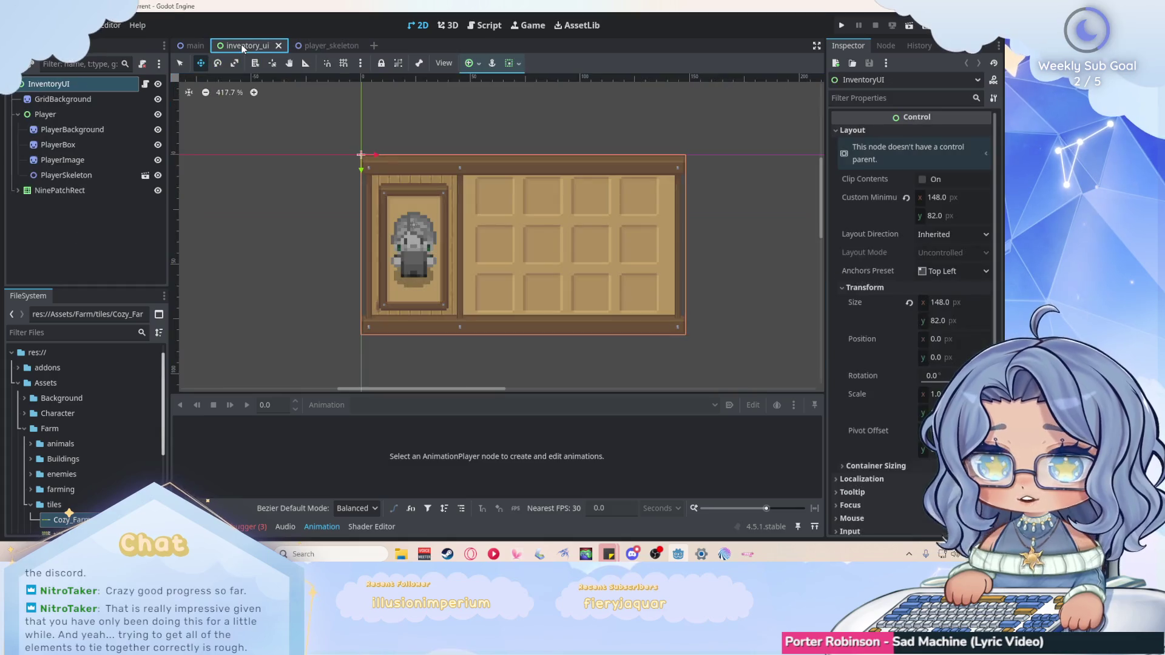
click(191, 47)
scroll(512, 204, down, 1)
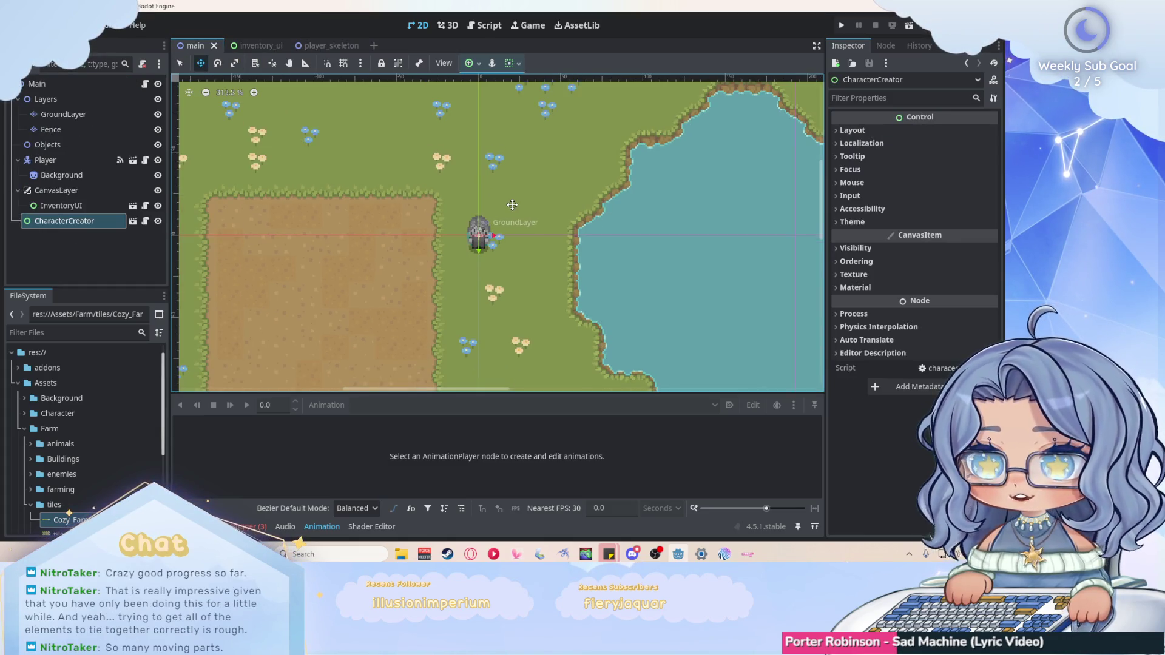
scroll(511, 204, up, 3)
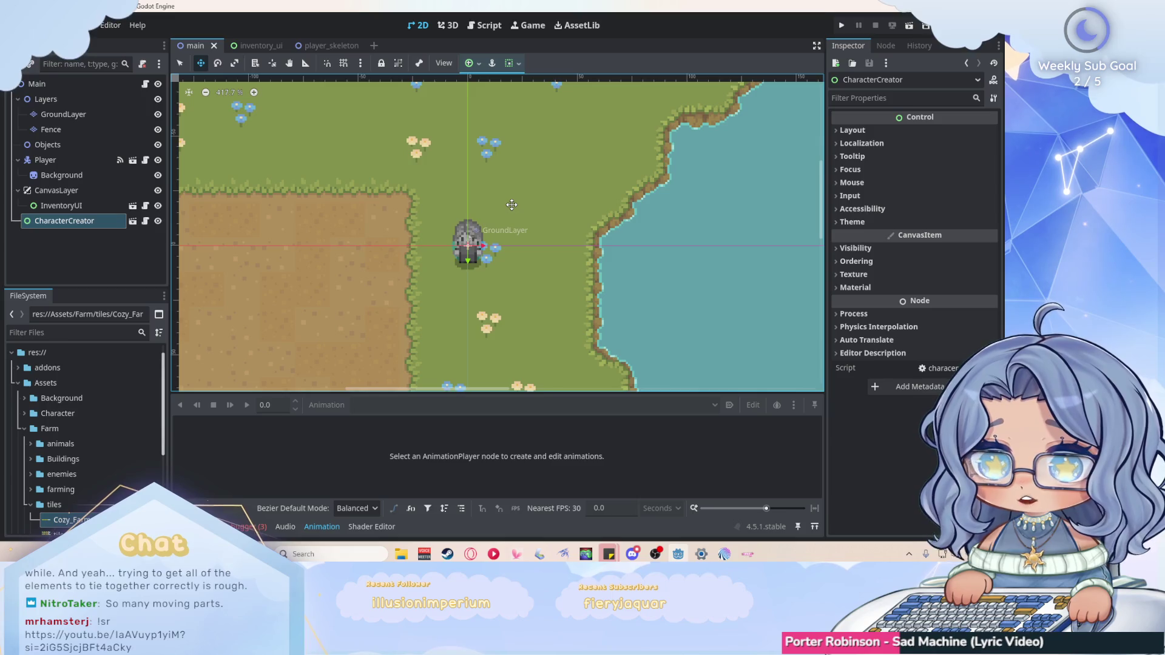
scroll(512, 205, down, 2)
click(246, 46)
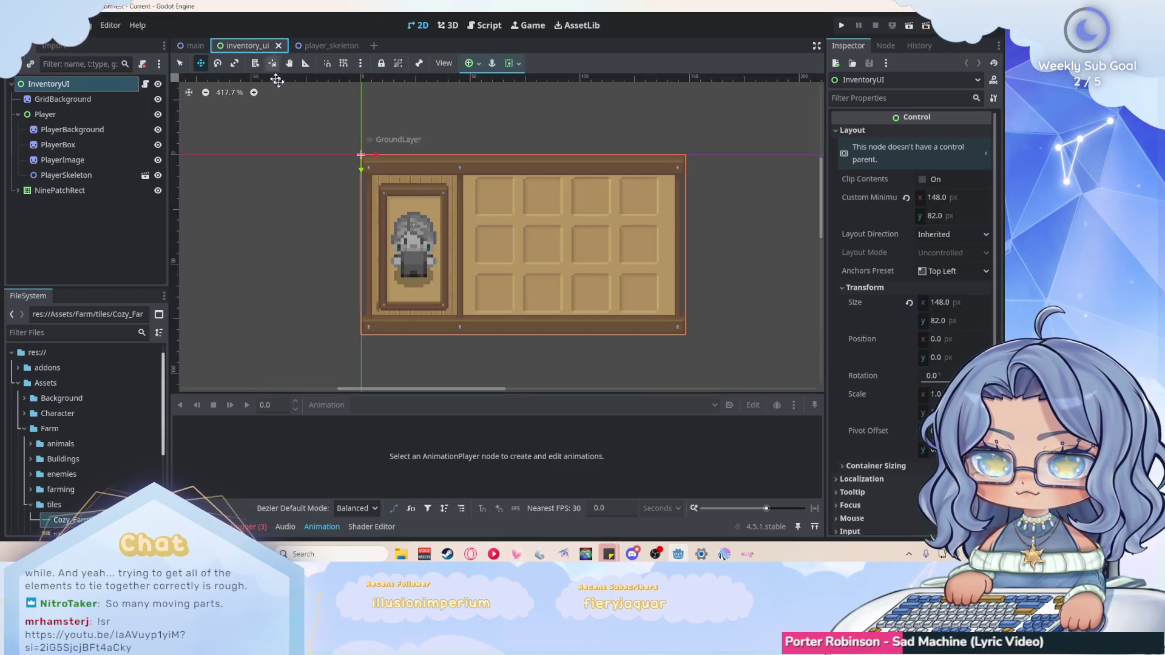
scroll(438, 248, down, 1)
scroll(438, 248, up, 3)
scroll(263, 234, down, 2)
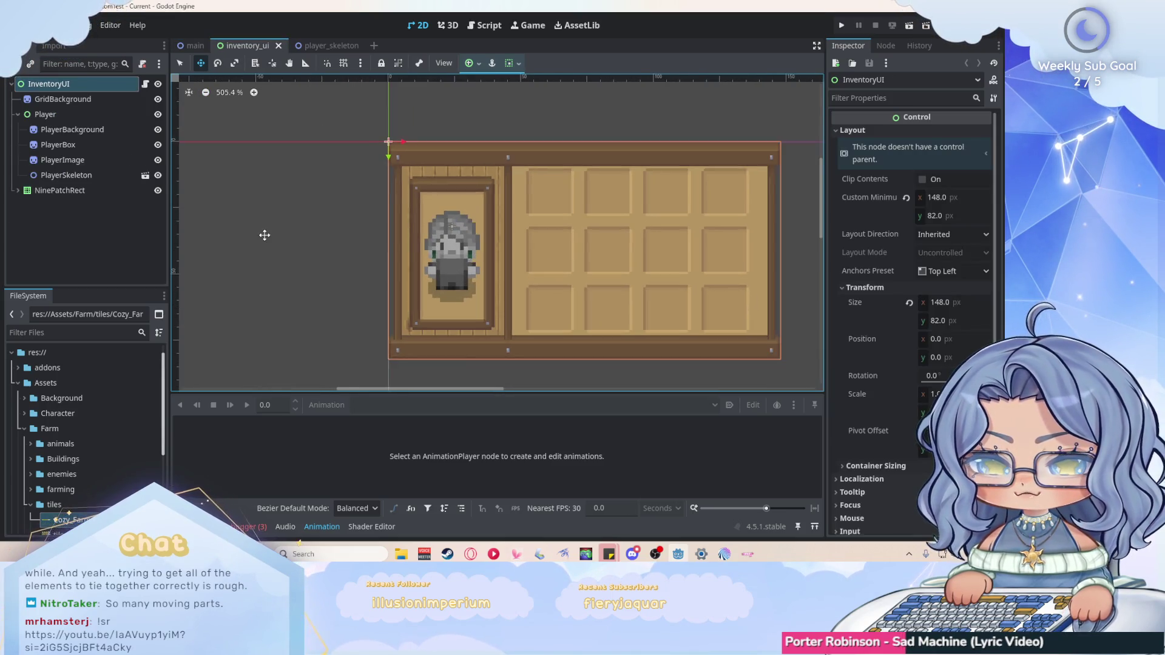
scroll(507, 239, up, 2)
scroll(390, 151, down, 1)
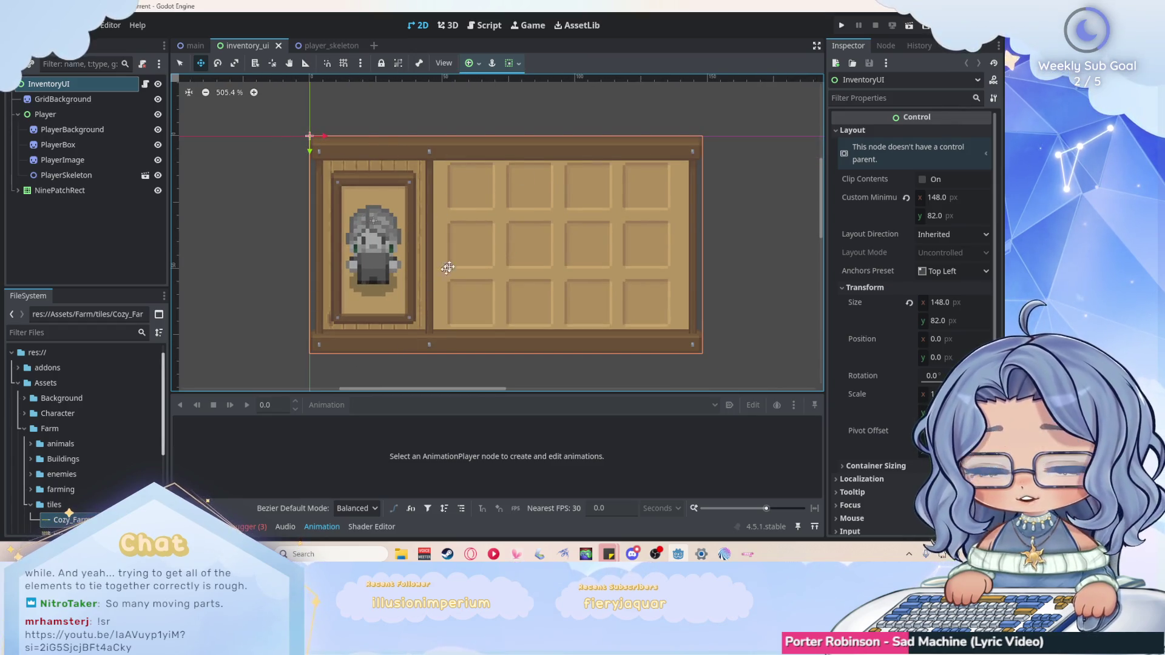
Run the game, confirm the character with Done, toggle the inventory to view the portrait, then stop with F8.
click(841, 25)
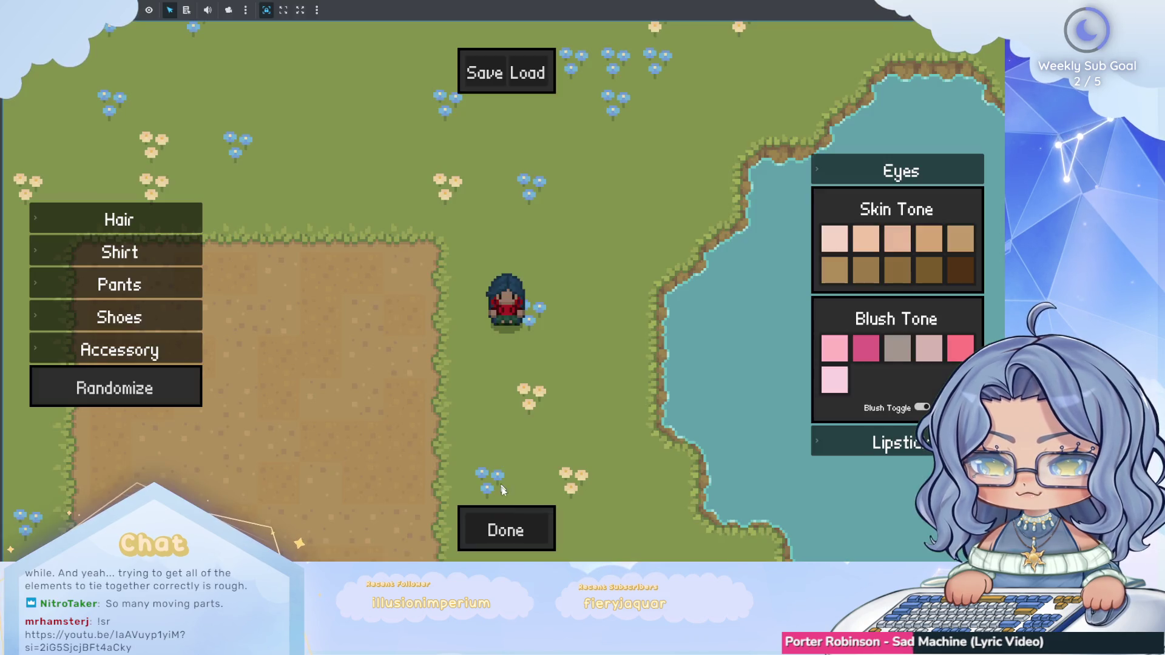
click(504, 528)
key(i)
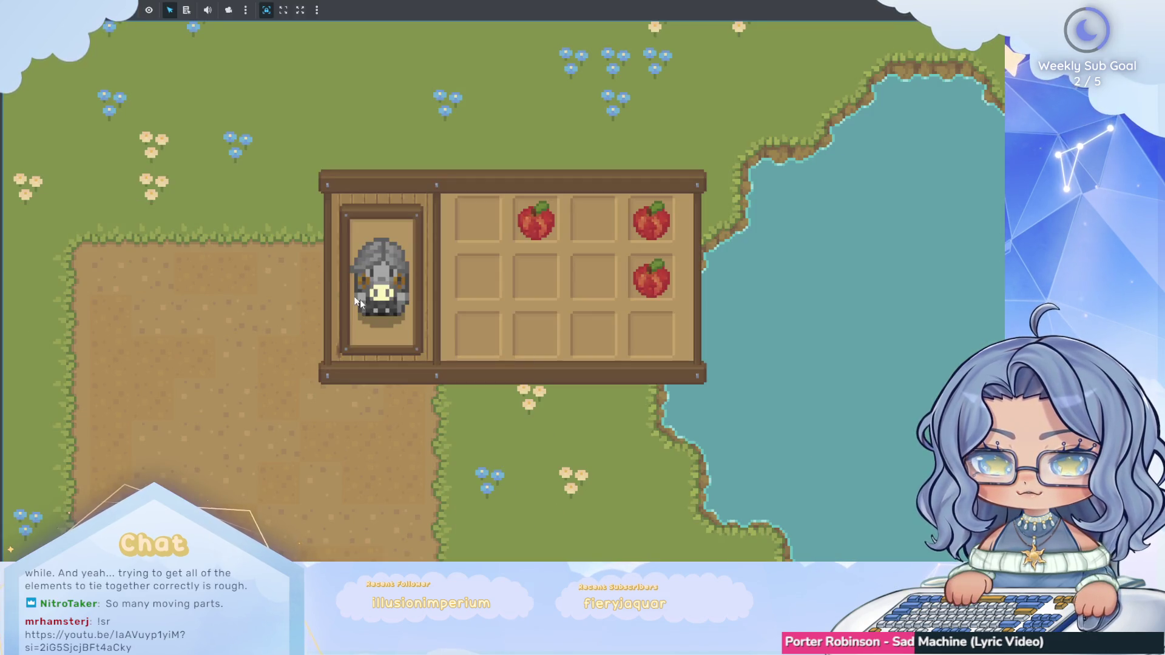
key(i)
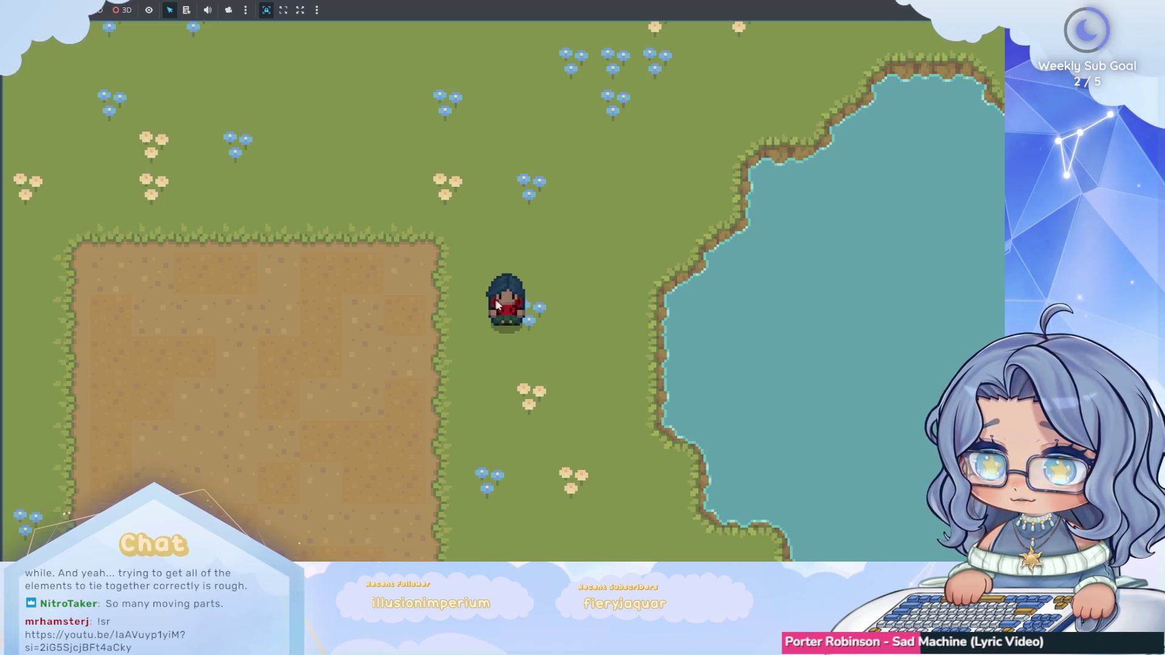
key(i)
key(i)
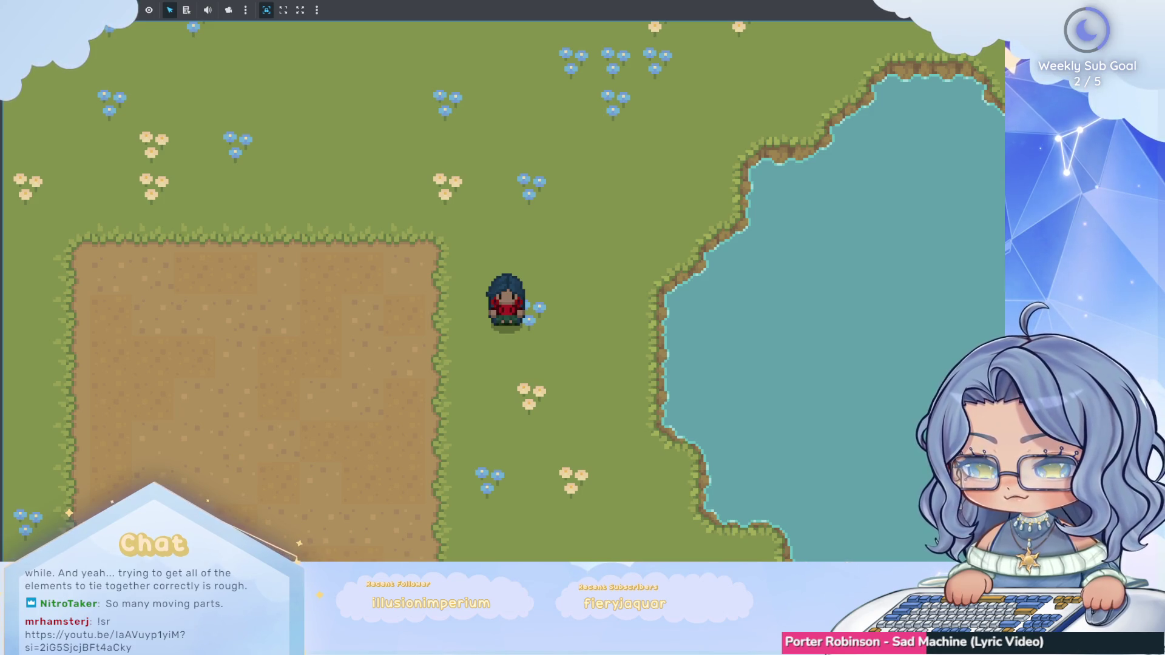
key(F8)
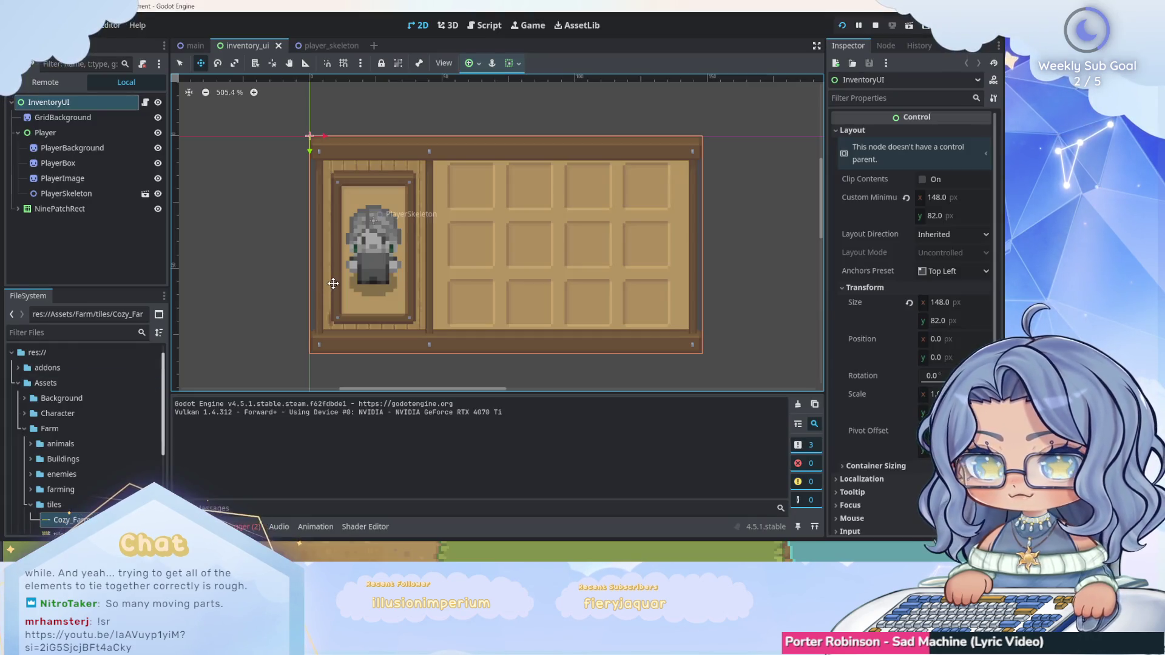
Select PlayerSkeleton in the inventory UI to inspect its position 24, 32 and scale 1.5.
scroll(525, 245, down, 2)
scroll(526, 245, up, 1)
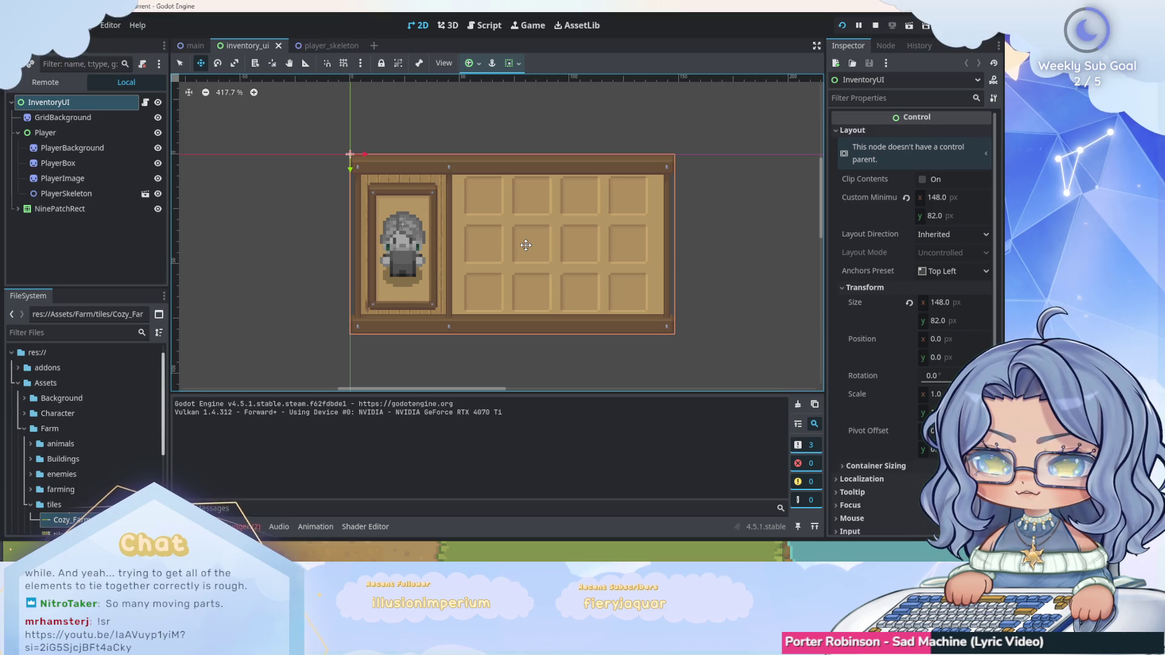
click(89, 198)
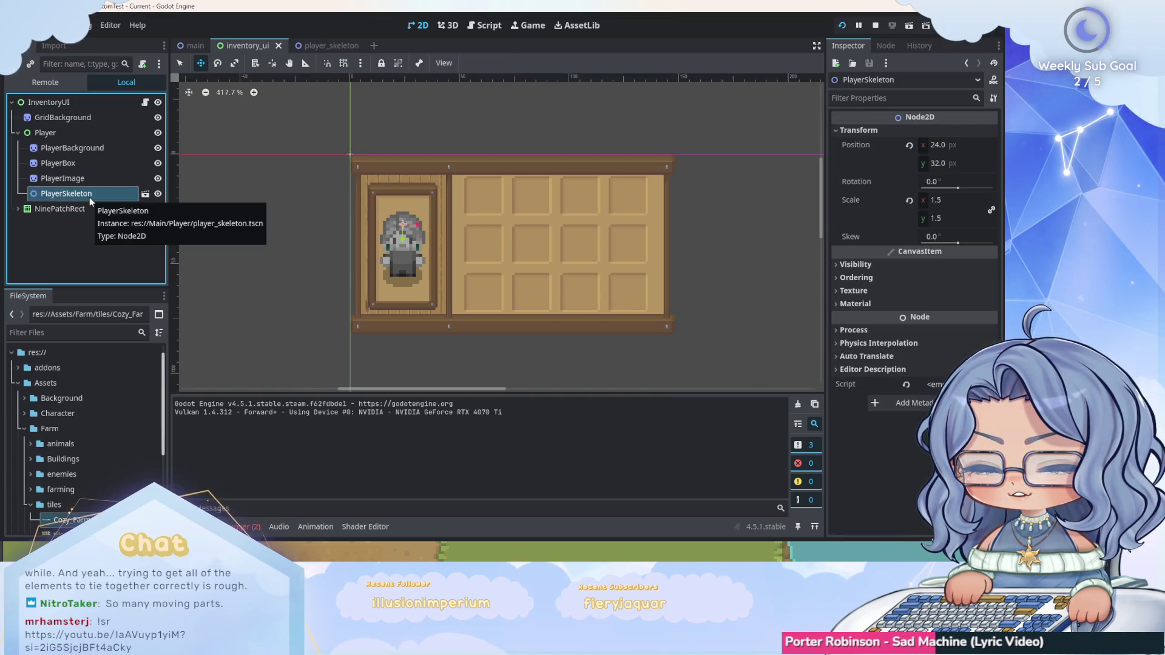
right_click(89, 198)
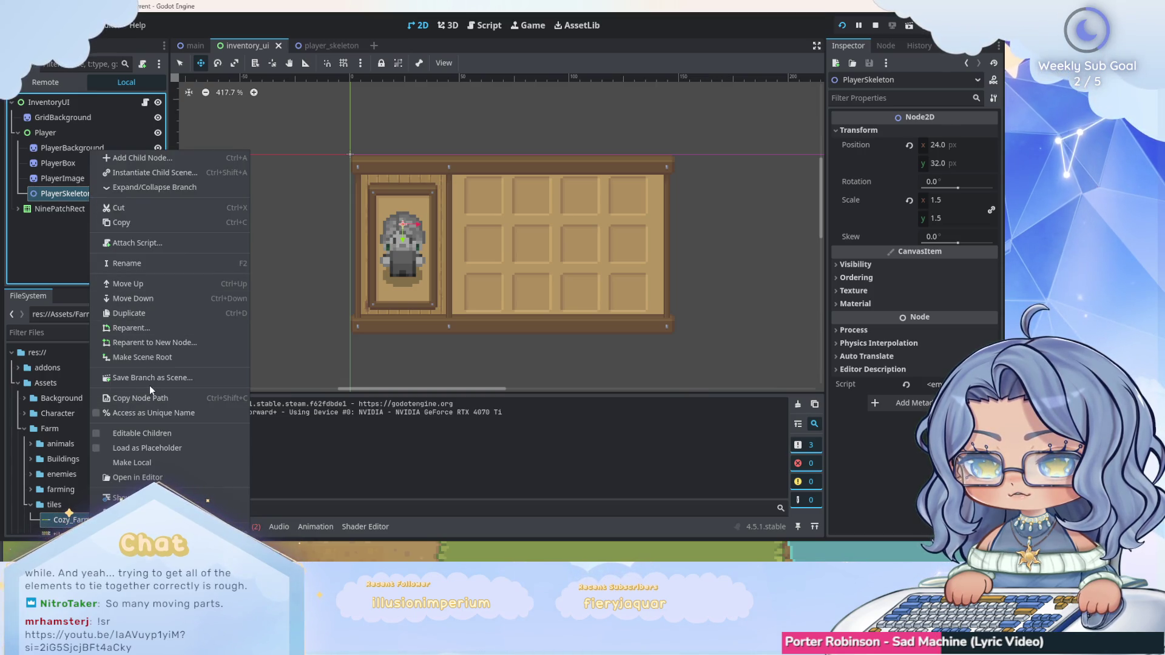
click(39, 232)
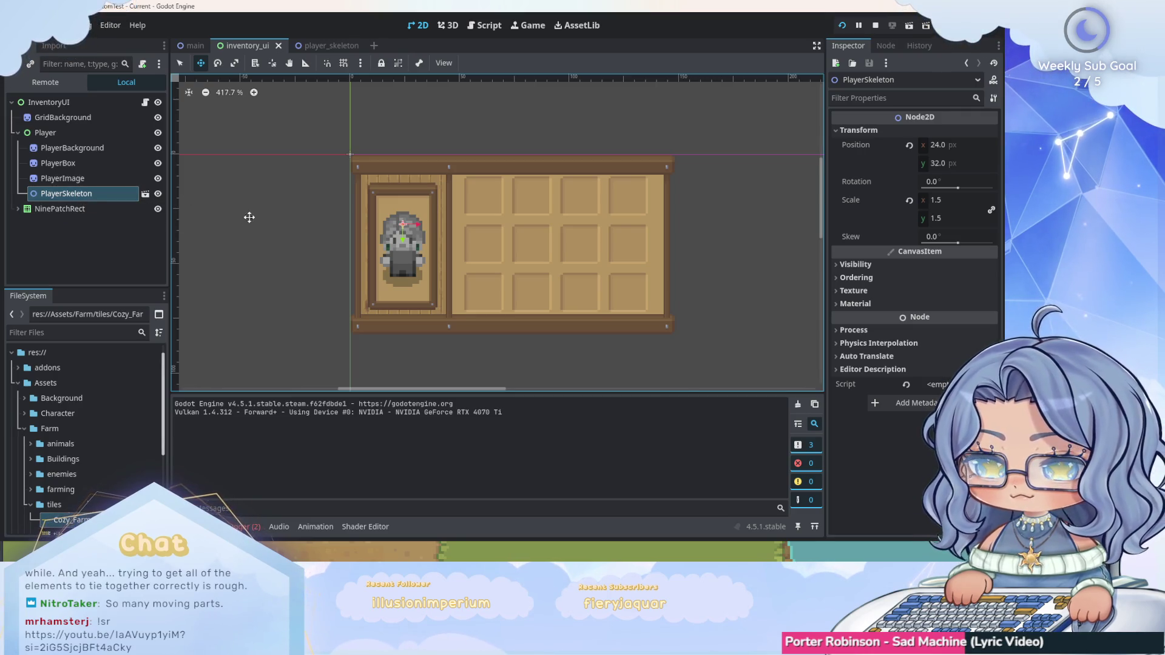
Switch back to the main farm scene.
scroll(367, 266, up, 5)
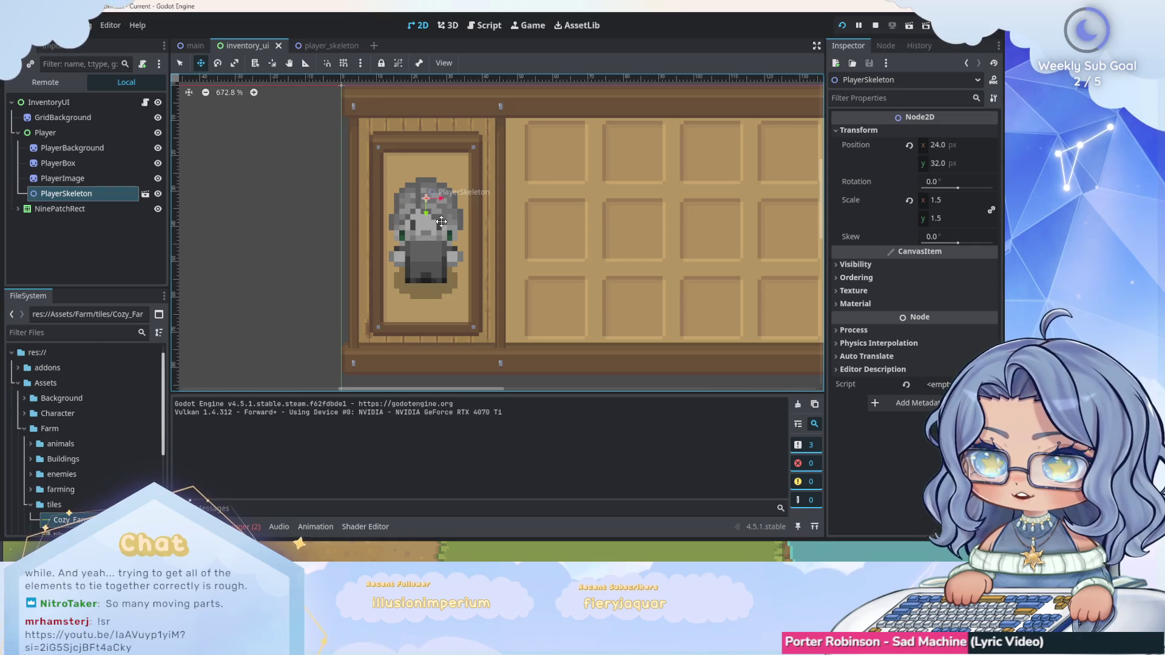
scroll(340, 109, down, 1)
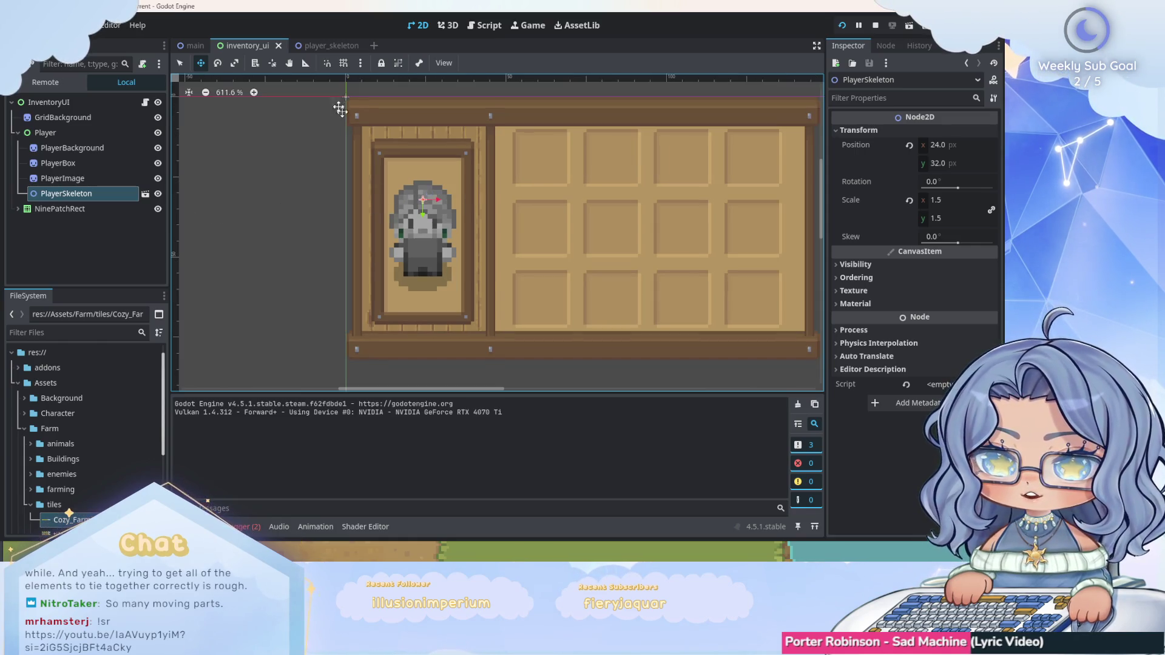
click(195, 46)
scroll(346, 216, down, 3)
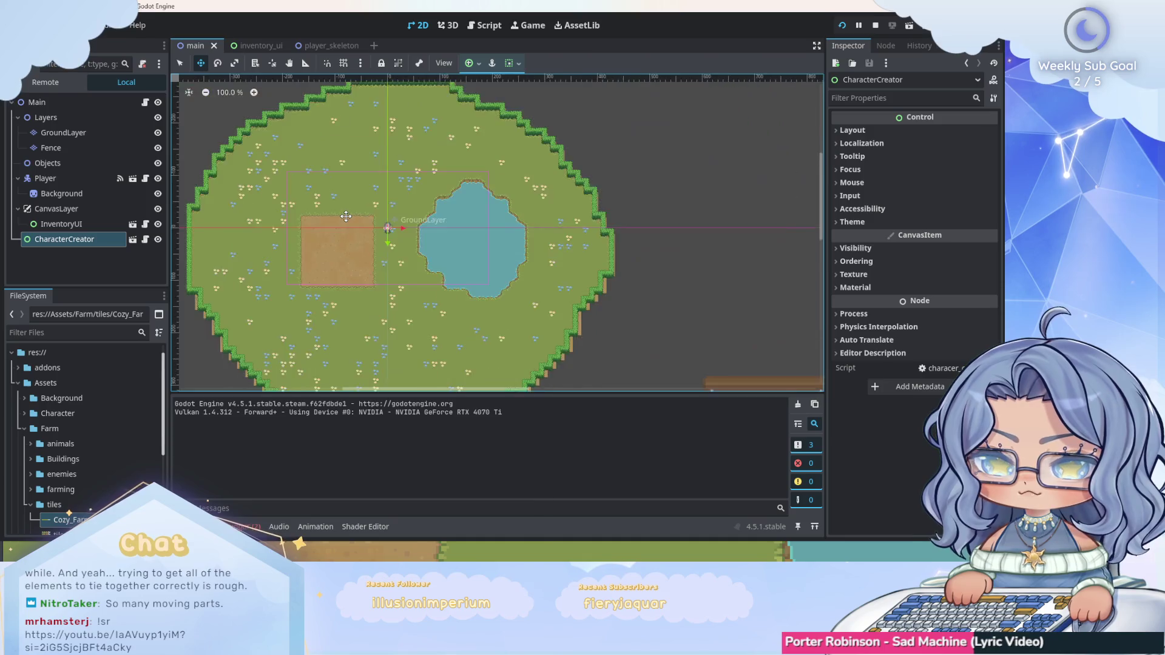
scroll(346, 216, down, 8)
scroll(286, 134, up, 14)
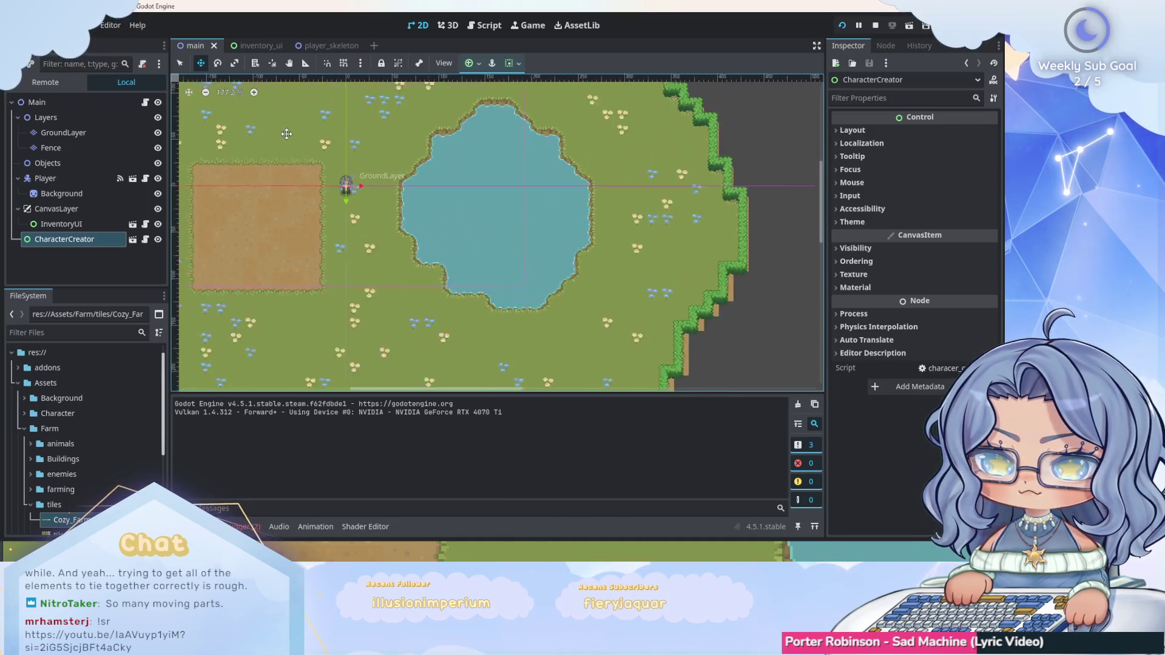
scroll(315, 163, up, 12)
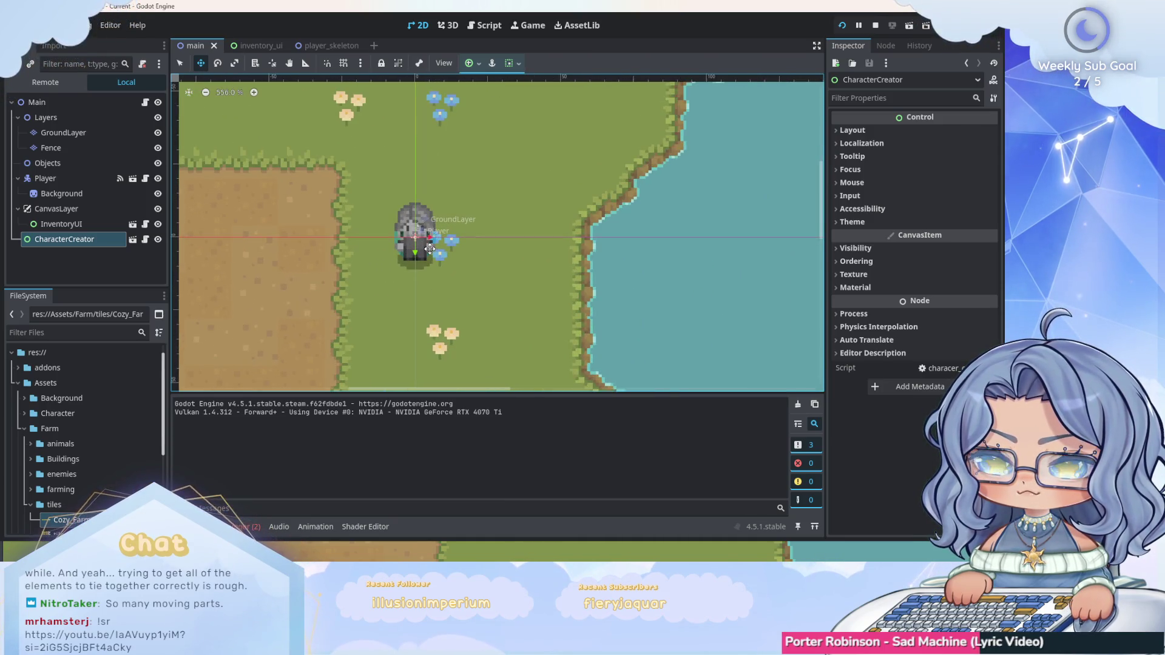
scroll(351, 215, up, 1)
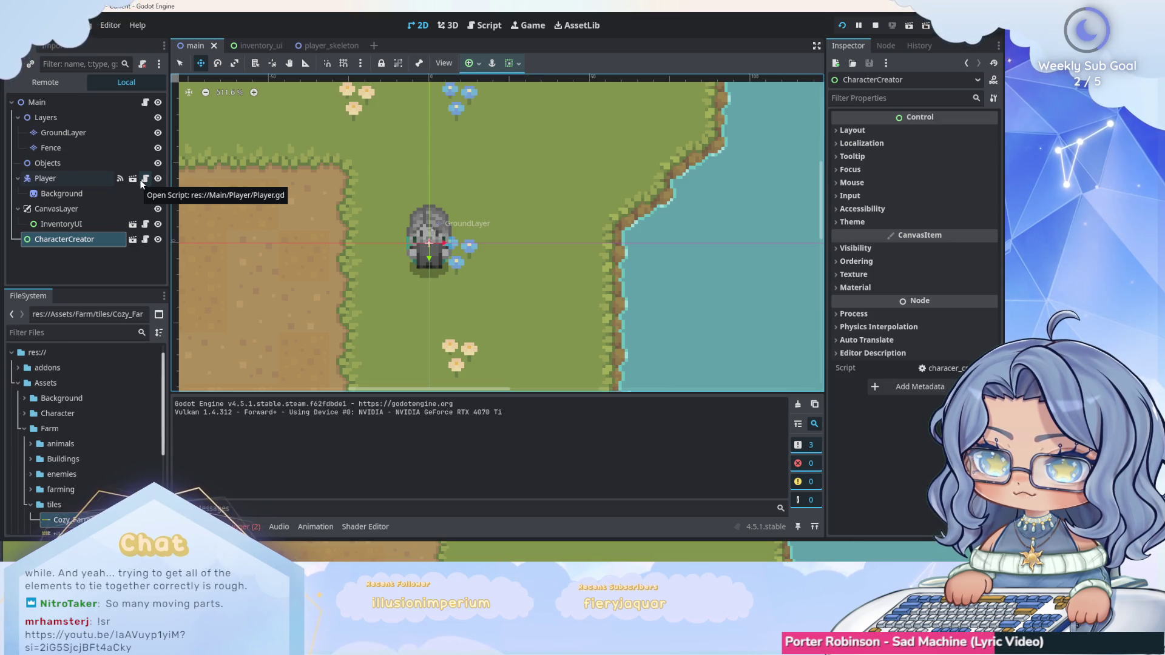
drag(254, 48, 184, 45)
click(254, 45)
click(330, 47)
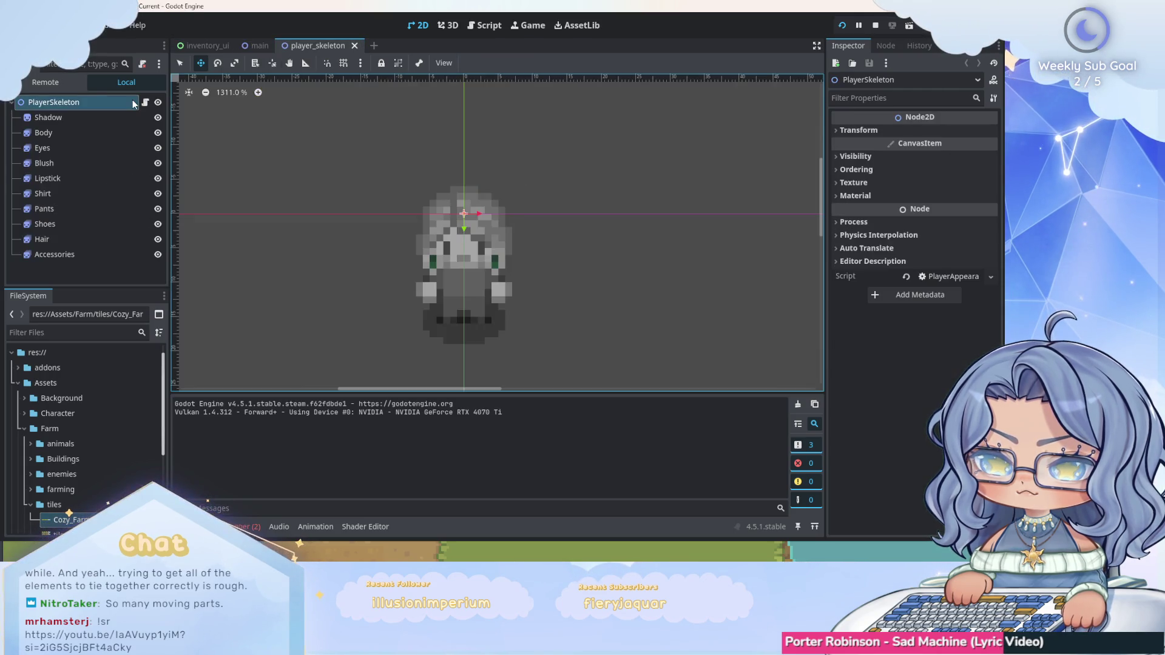
click(13, 103)
click(12, 103)
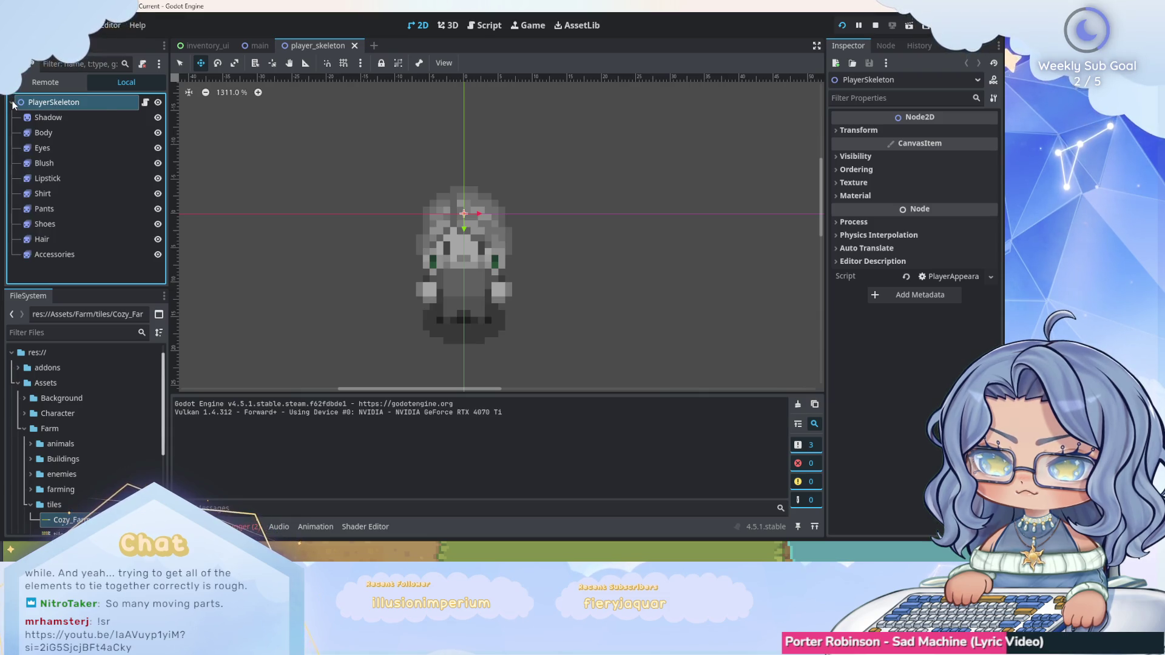
click(12, 103)
click(258, 45)
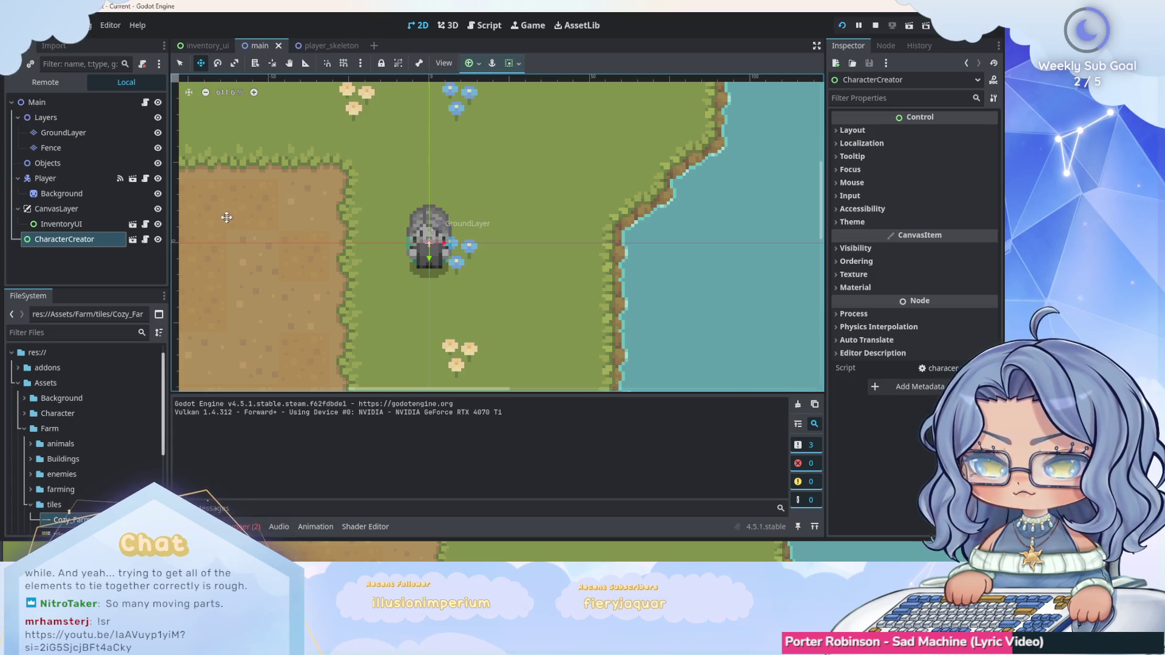
scroll(432, 250, up, 5)
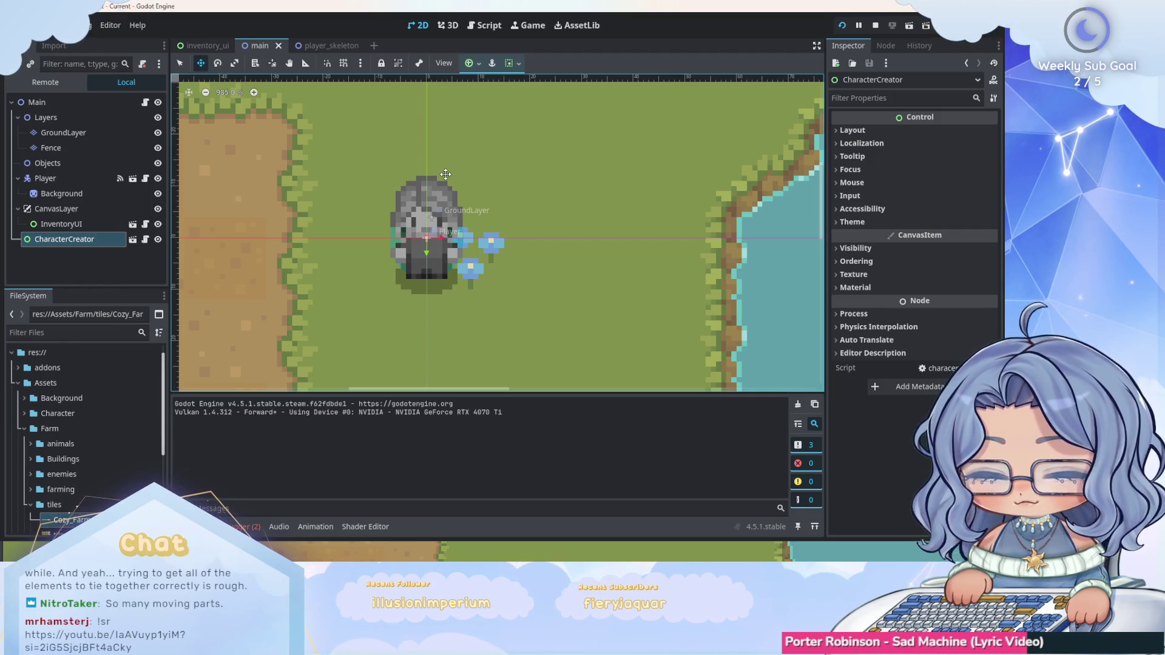
scroll(113, 427, down, 3)
Collapse Assets, expand Main > Viewport in the FileSystem dock, and open player_image_viewport.tscn.
scroll(71, 432, up, 2)
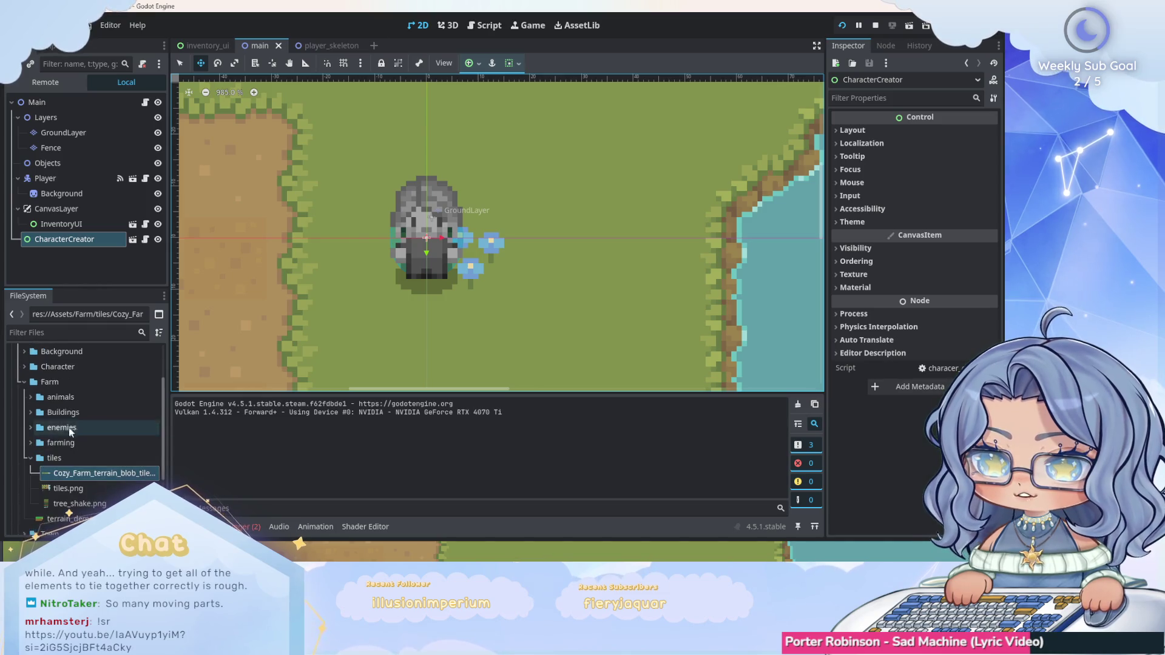
scroll(71, 424, up, 5)
click(17, 391)
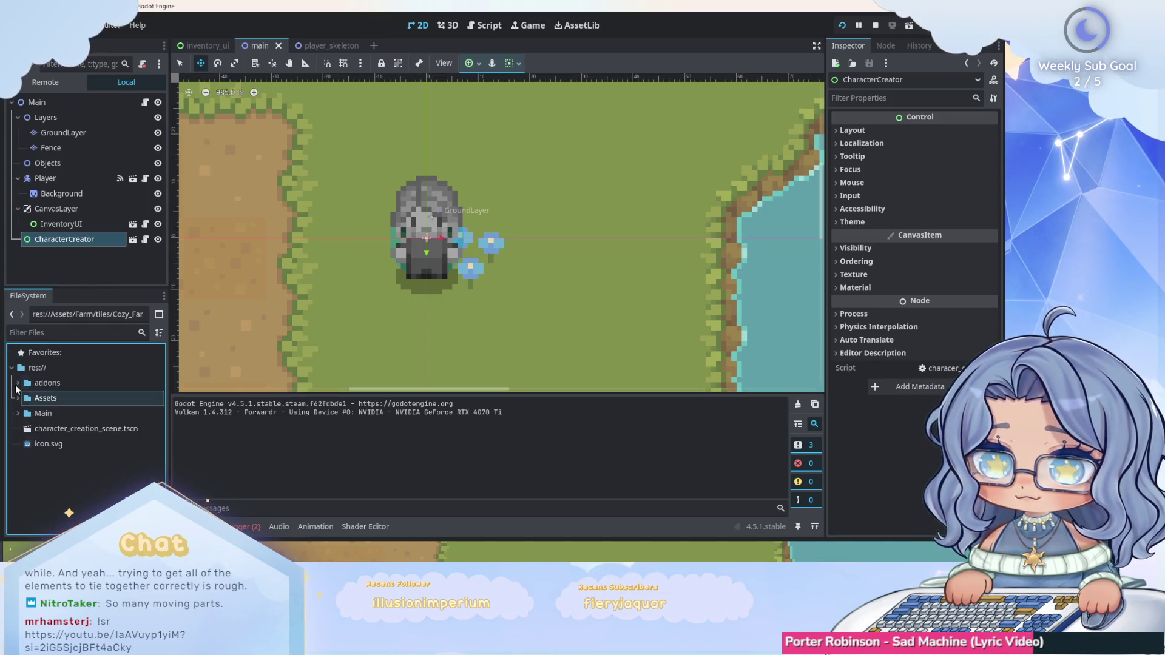
click(18, 413)
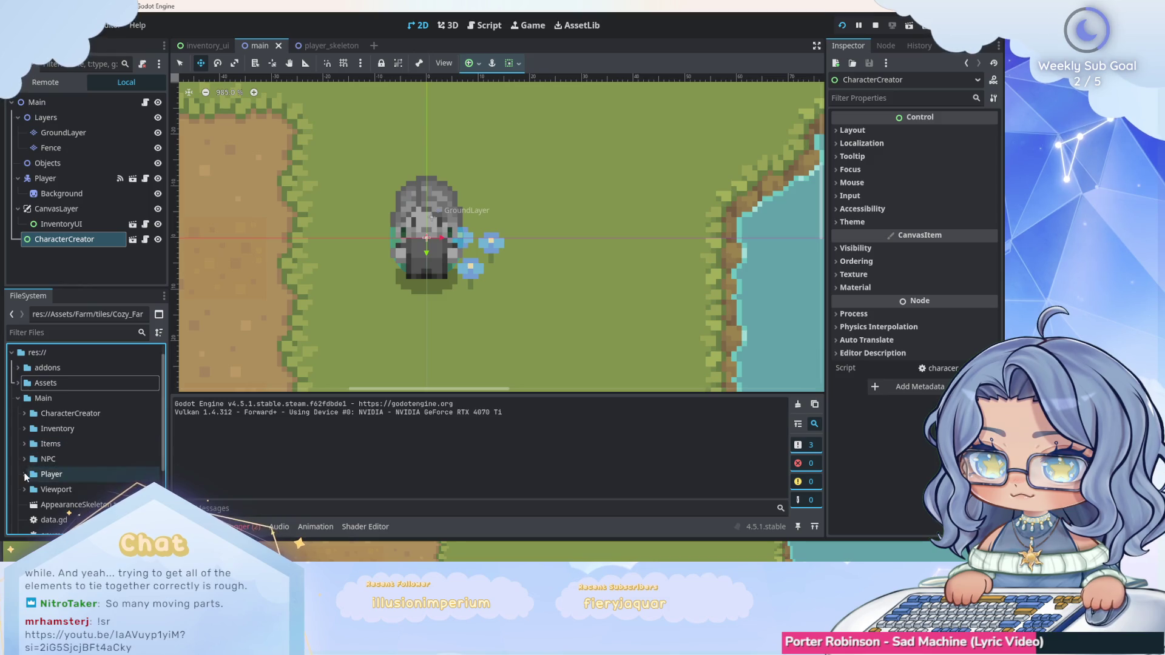
click(25, 474)
scroll(24, 437, down, 3)
click(23, 427)
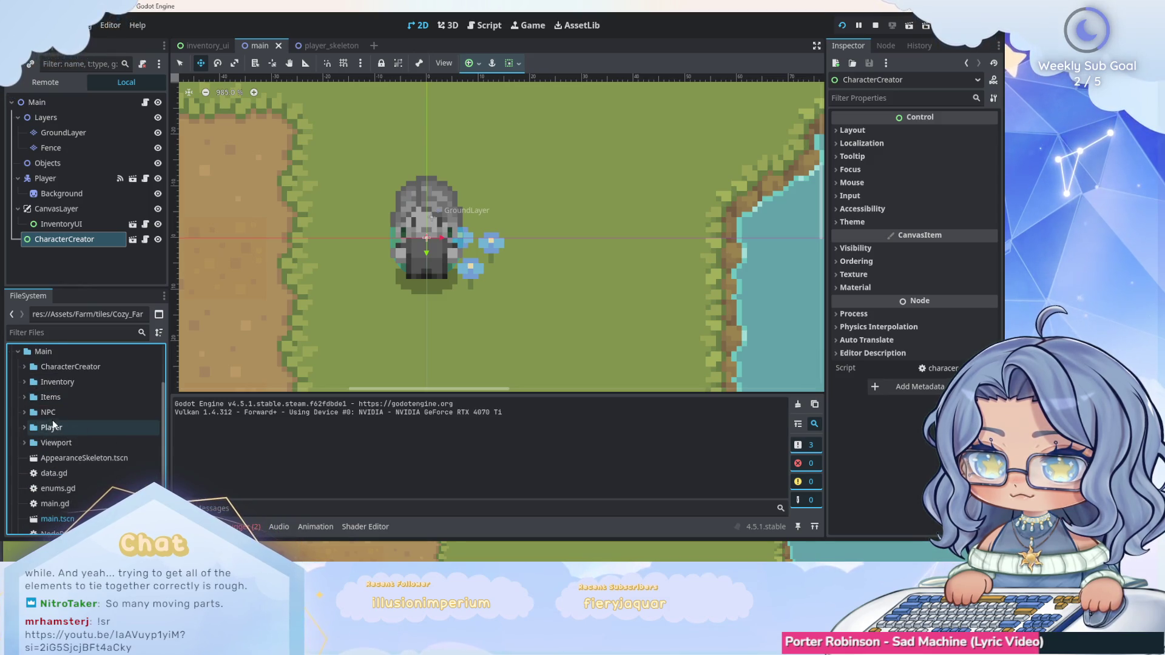
scroll(52, 420, down, 1)
click(24, 419)
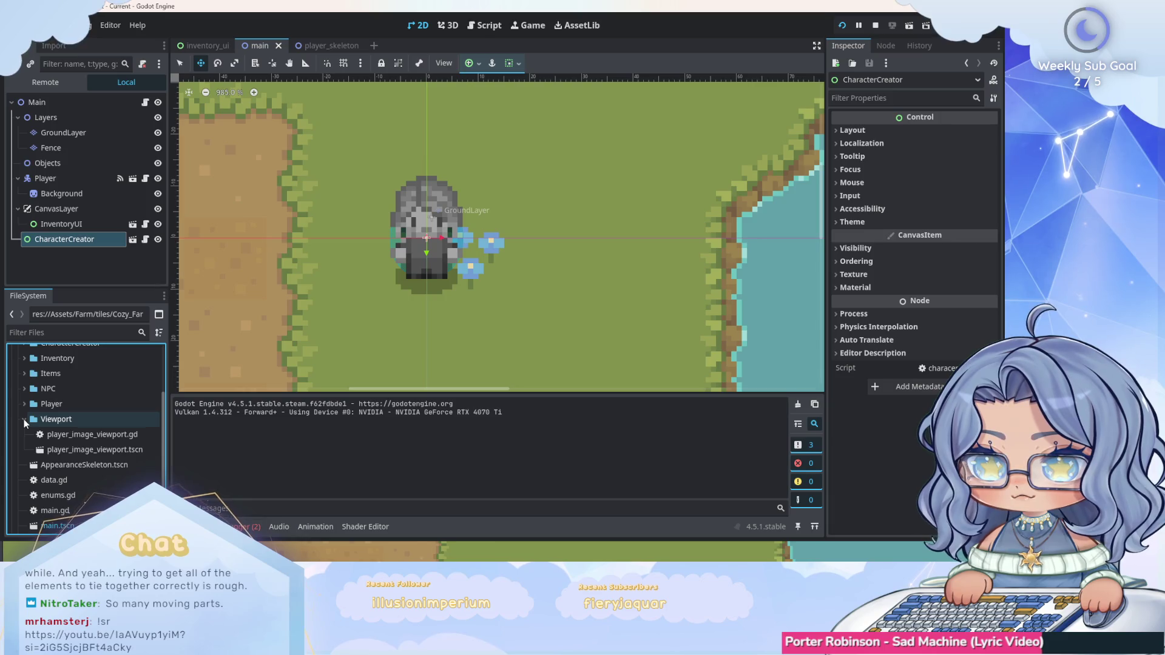
double_click(91, 450)
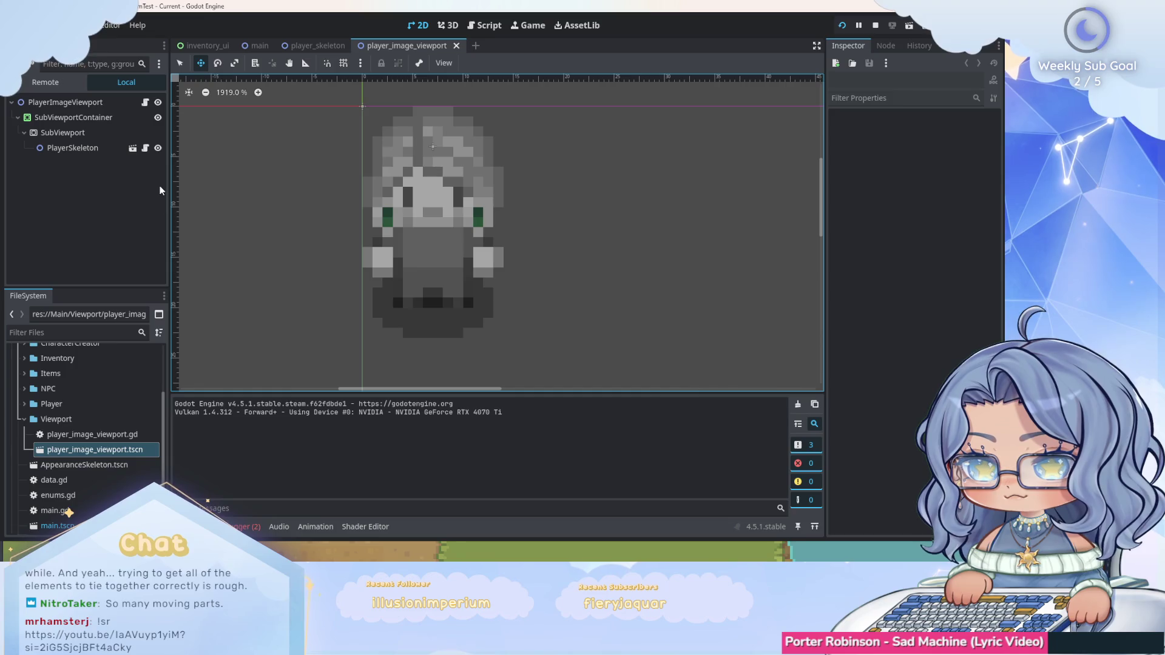
Close player_image_viewport and collapse the Player and CanvasLayer nodes in the main scene.
mouse_move(408, 156)
mouse_down()
mouse_move(408, 128)
mouse_move(419, 150)
mouse_up()
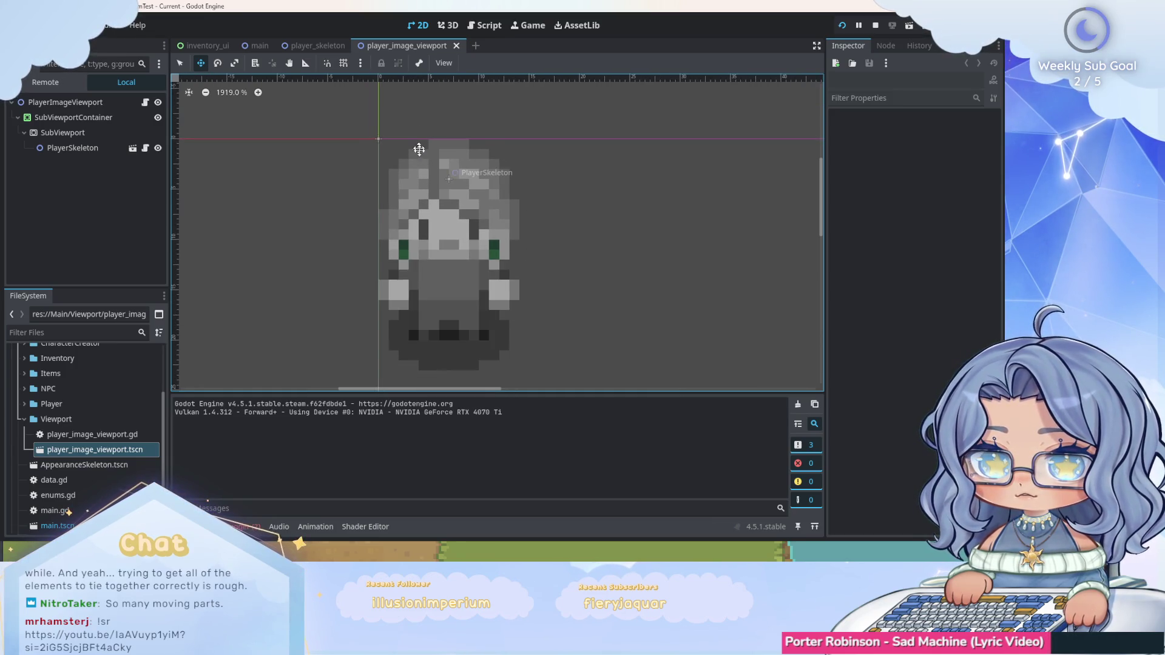
scroll(418, 149, up, 1)
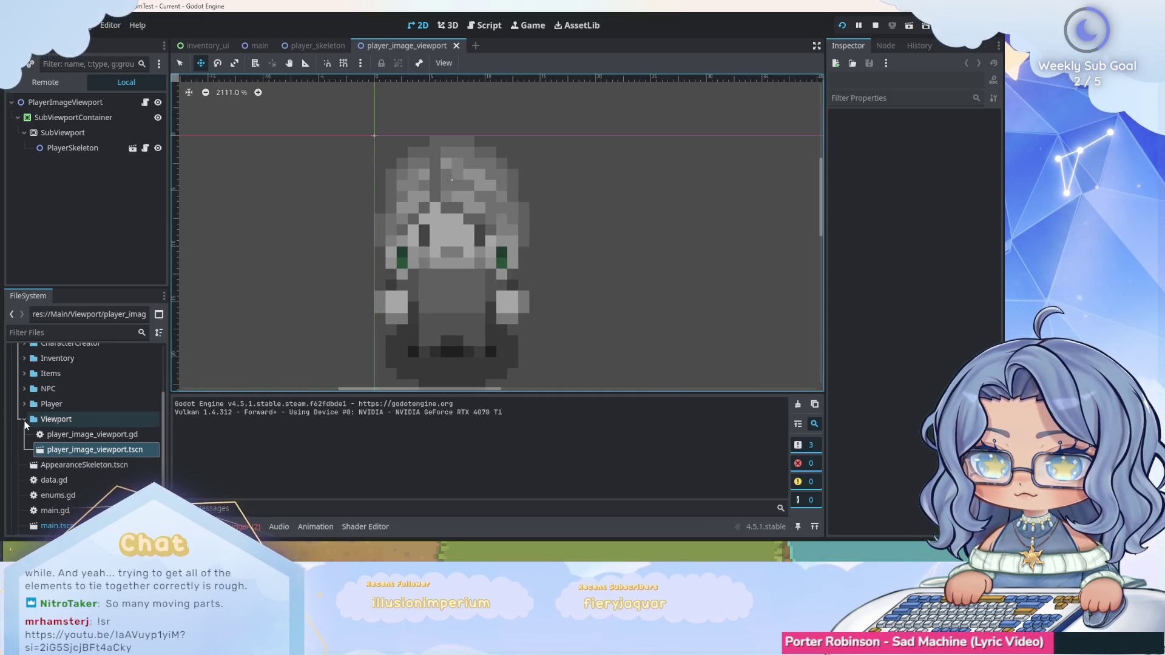
click(456, 46)
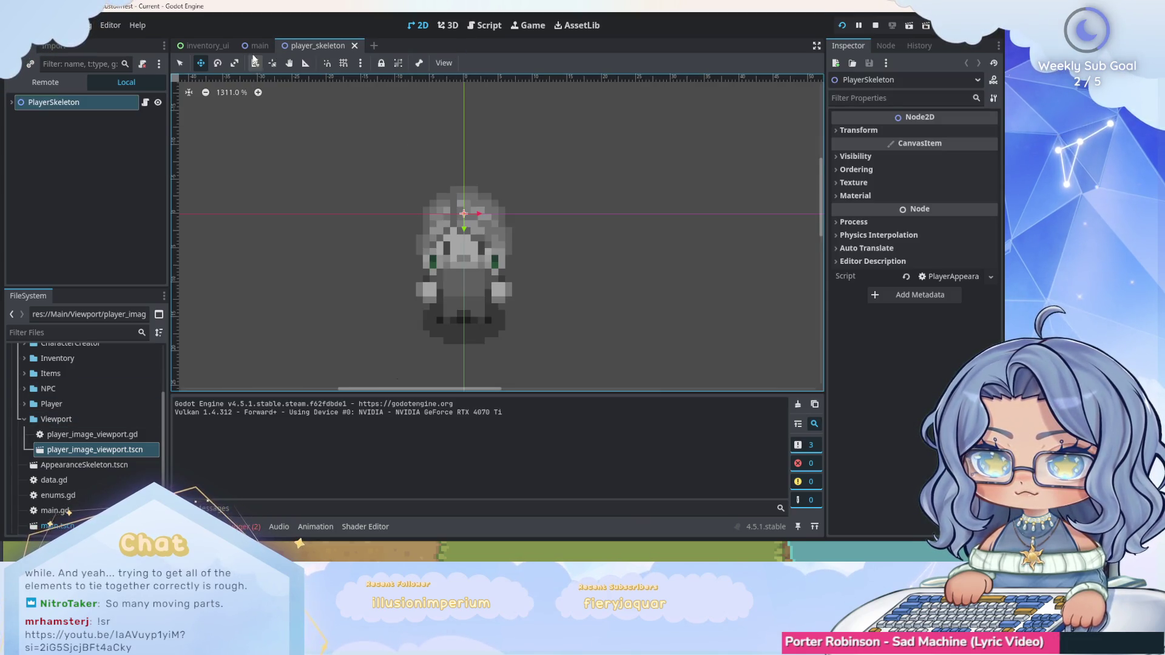
click(252, 46)
click(18, 178)
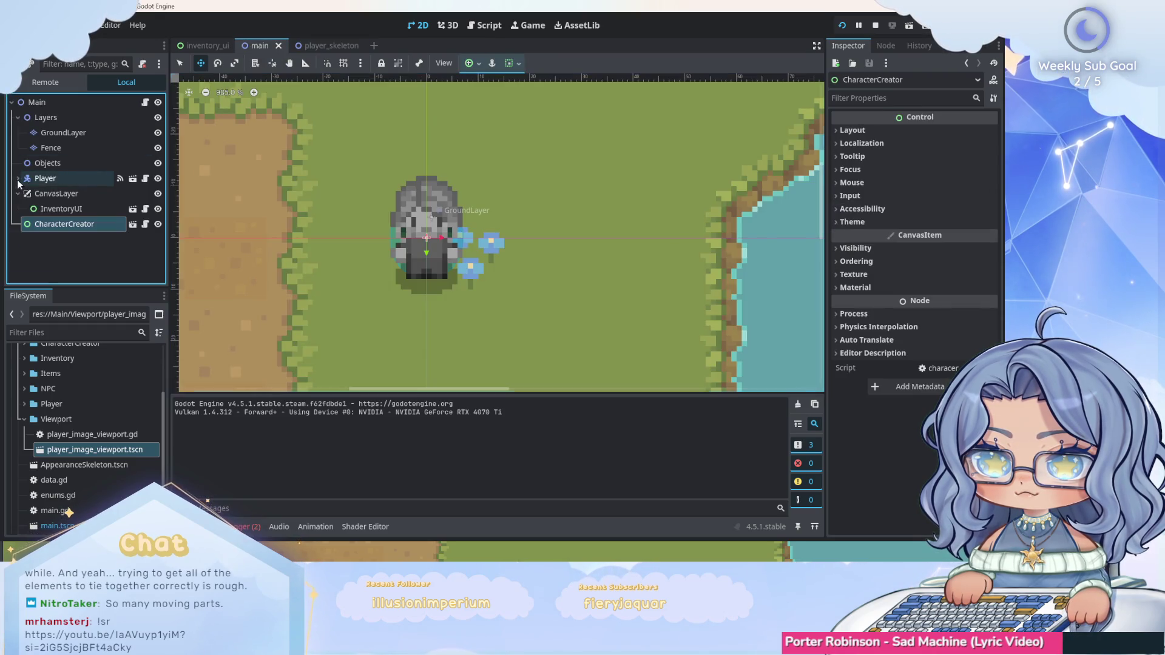
click(17, 193)
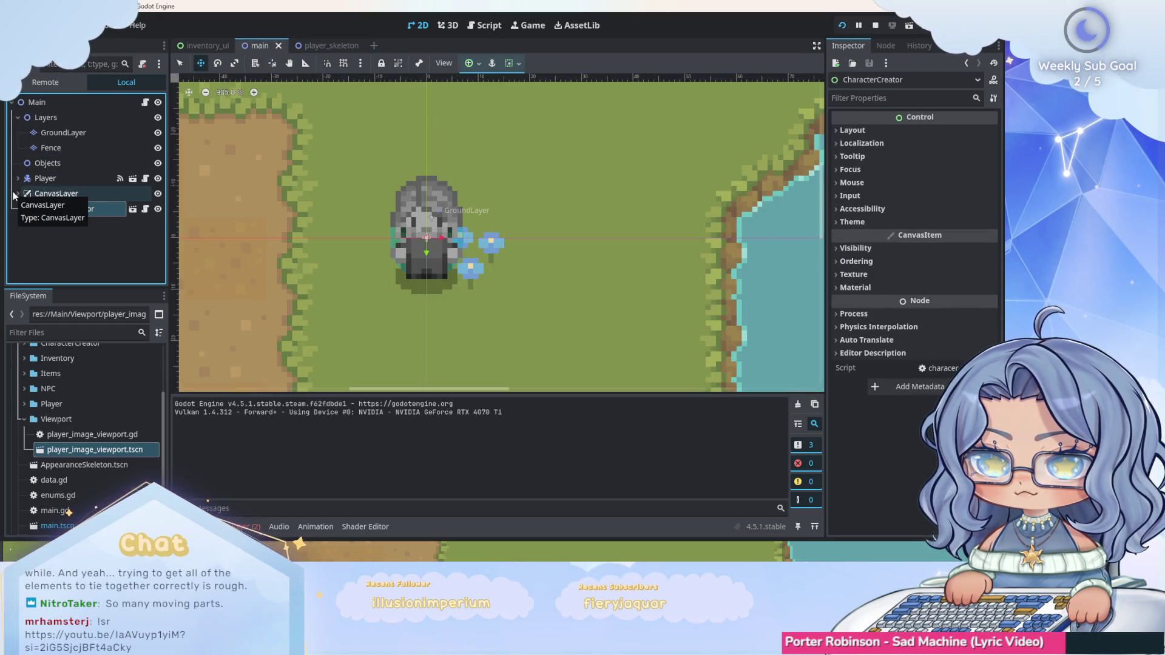
Look over player_skeleton and AppearanceSkeleton, then reopen player_image_viewport and right-click its SubViewport.
click(316, 47)
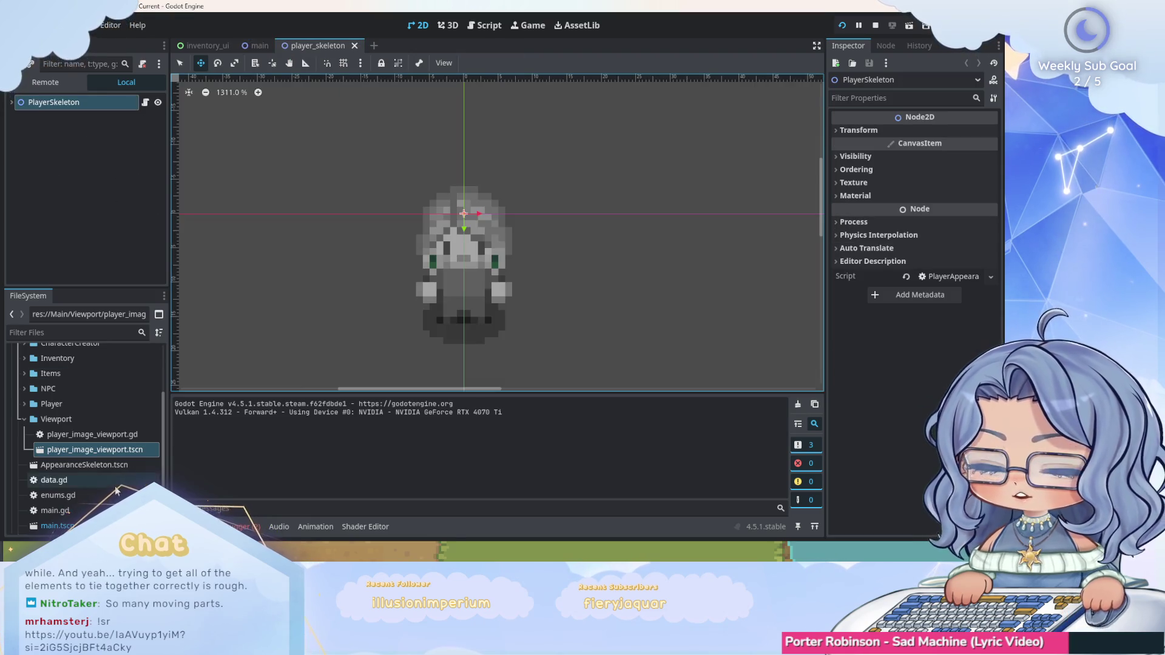
double_click(84, 465)
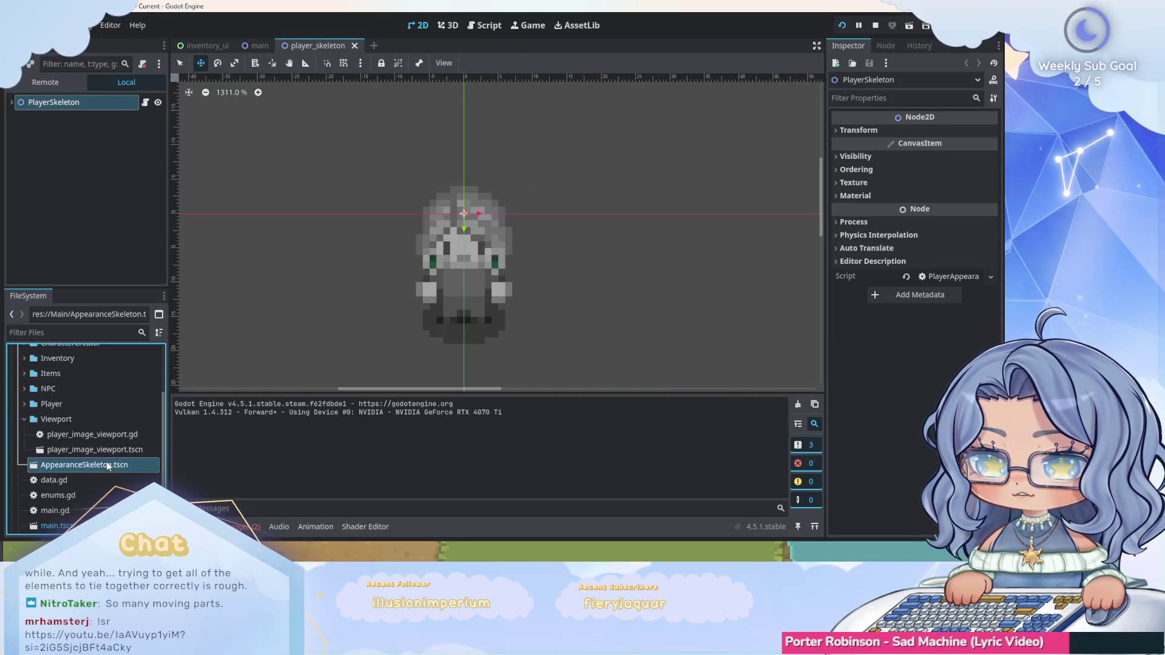
click(11, 102)
click(10, 102)
click(448, 45)
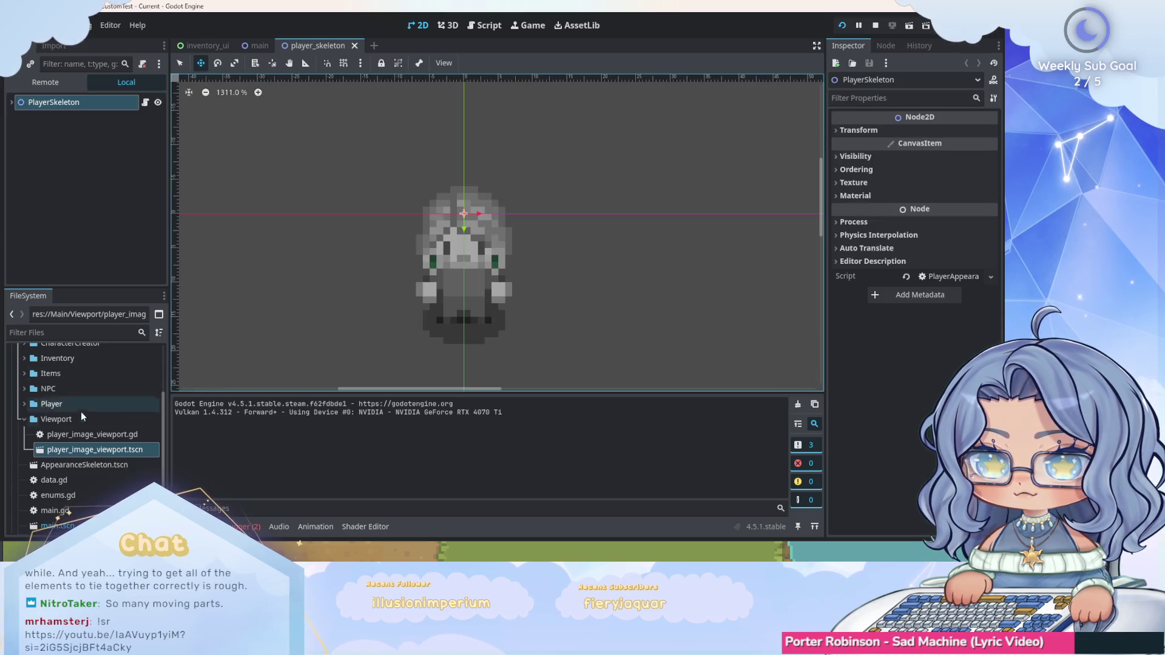
double_click(97, 451)
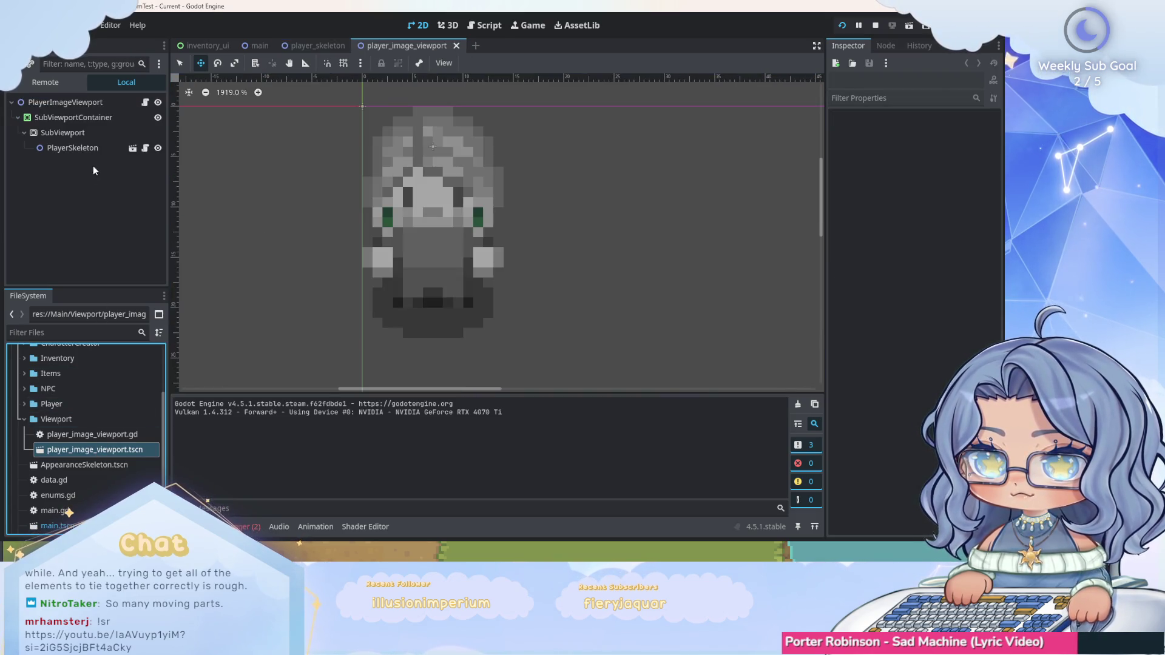
right_click(76, 132)
Read the SubViewport reference's size (512 × 512), size_2d_override and size_2d_override_stretch descriptions.
click(128, 432)
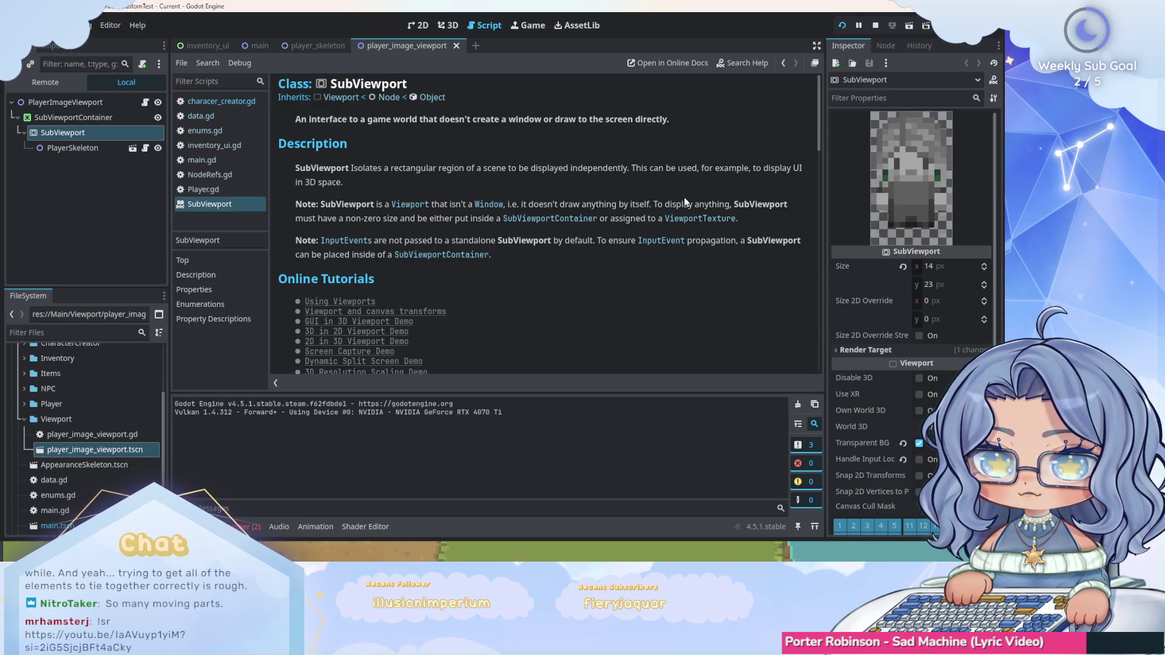
scroll(683, 196, down, 5)
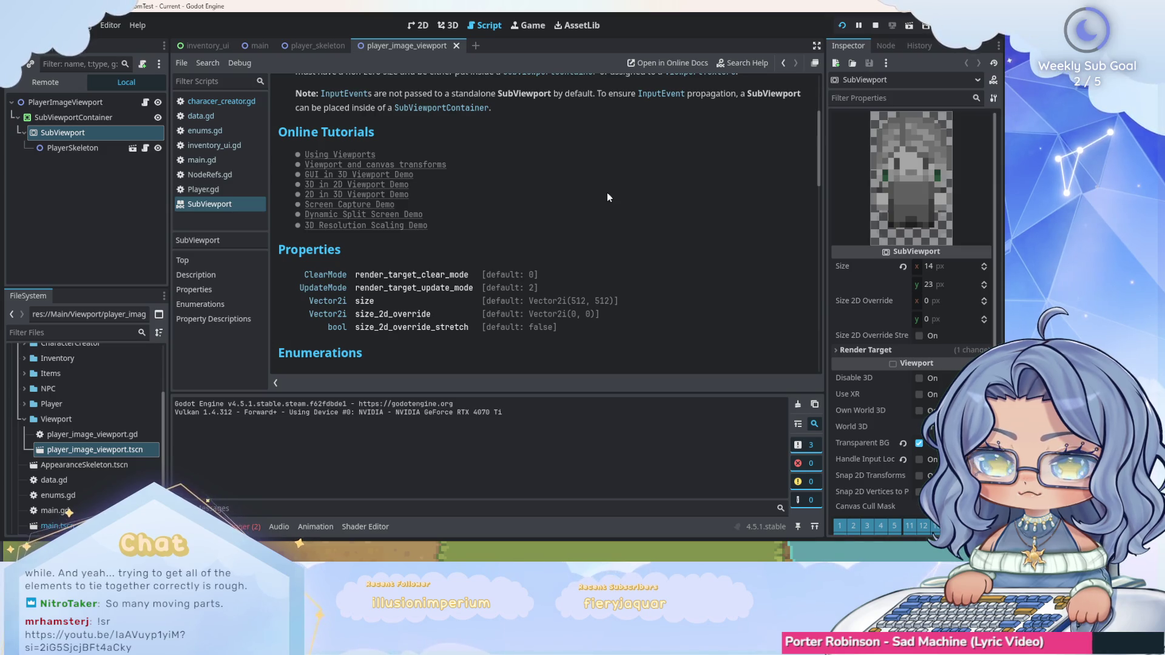
scroll(619, 218, down, 15)
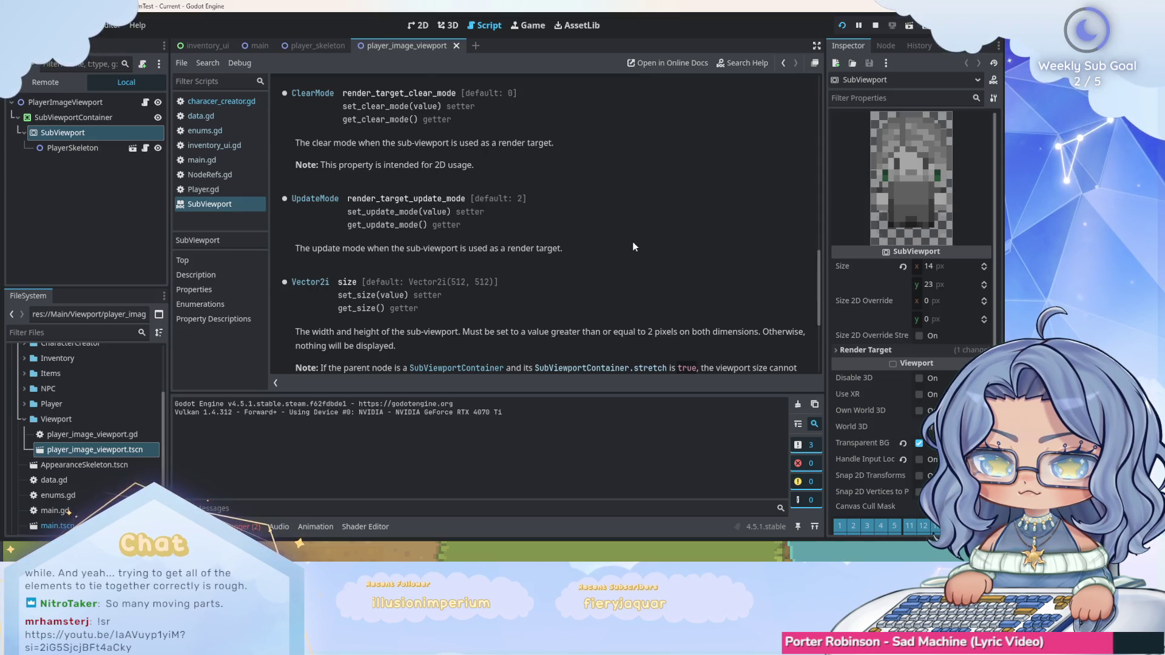
scroll(632, 246, down, 1)
scroll(632, 247, down, 4)
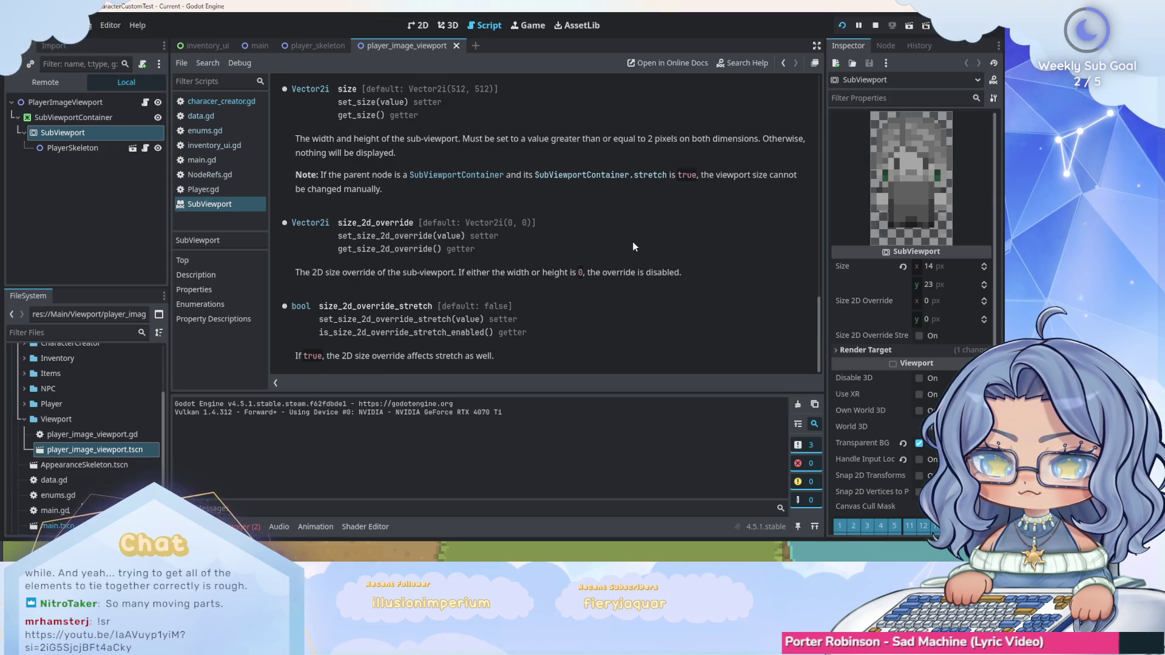
scroll(632, 247, up, 5)
scroll(633, 246, up, 10)
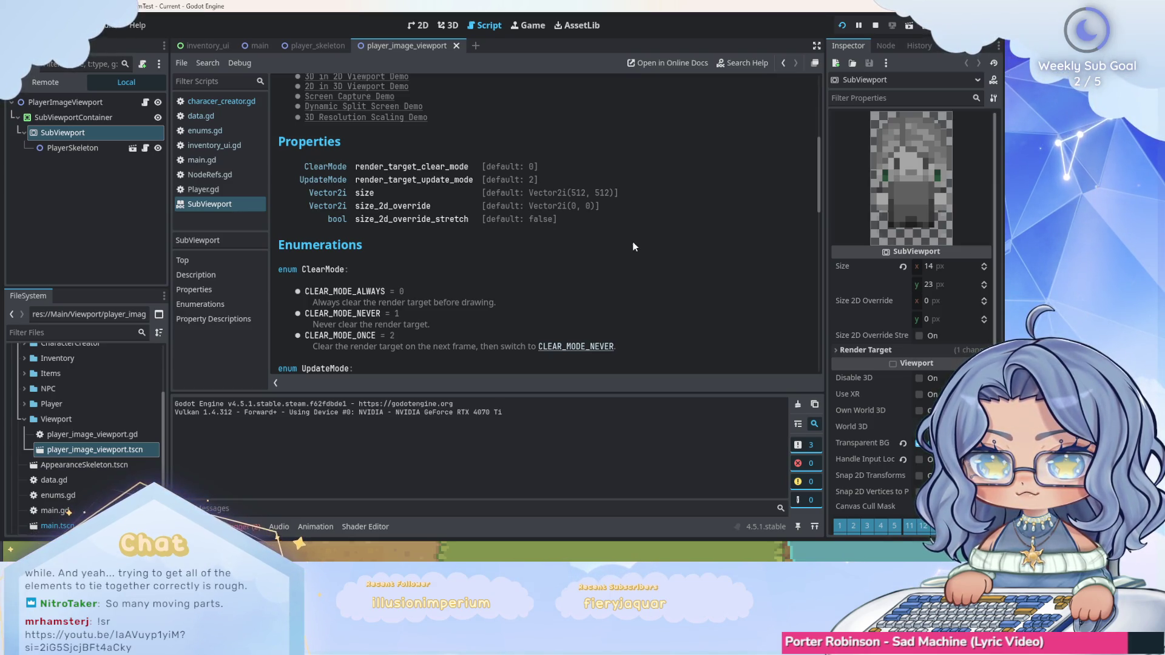
scroll(632, 247, up, 5)
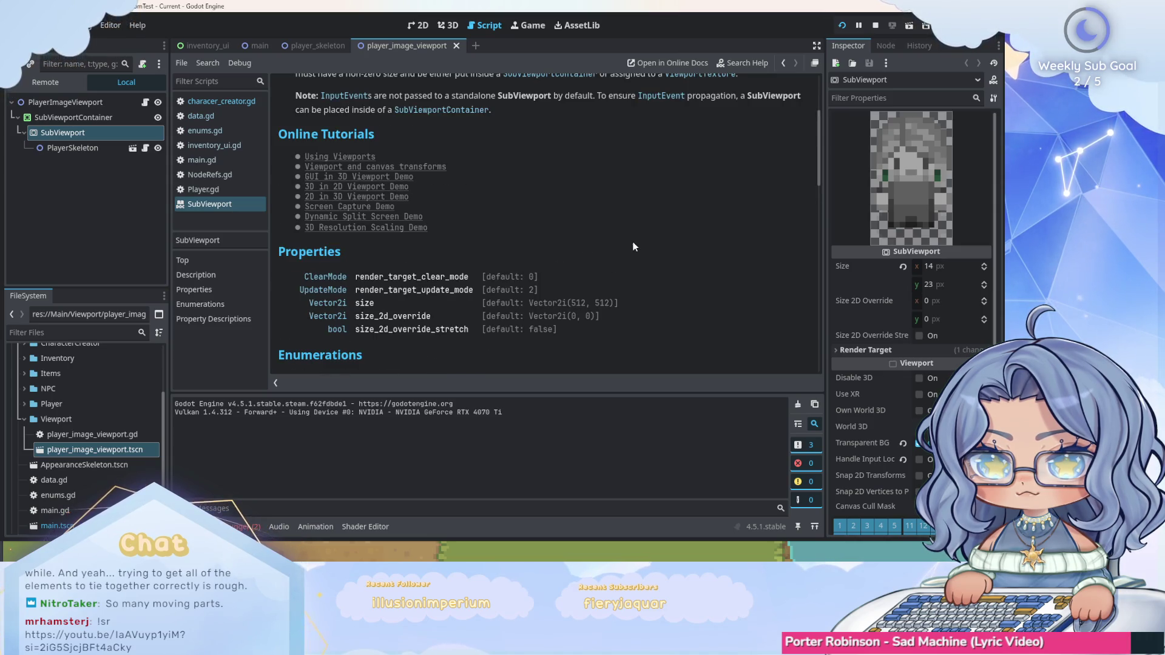
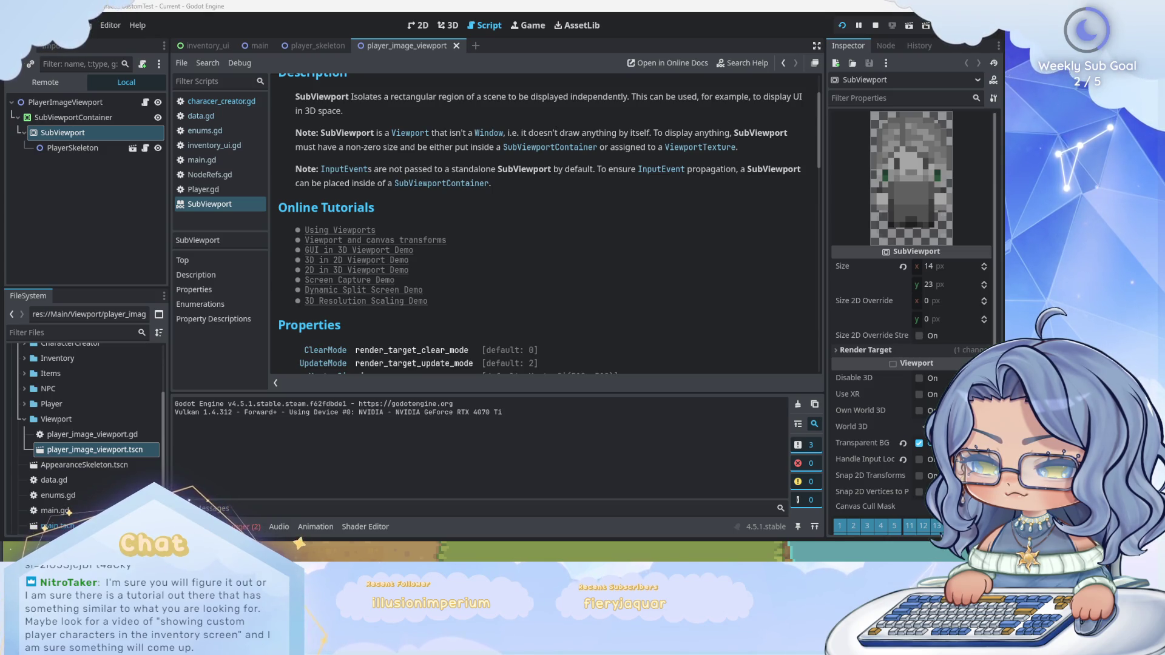
Move SubViewport directly under PlayerImageViewport and delete the emptied SubViewportContainer.
click(86, 117)
right_click(86, 117)
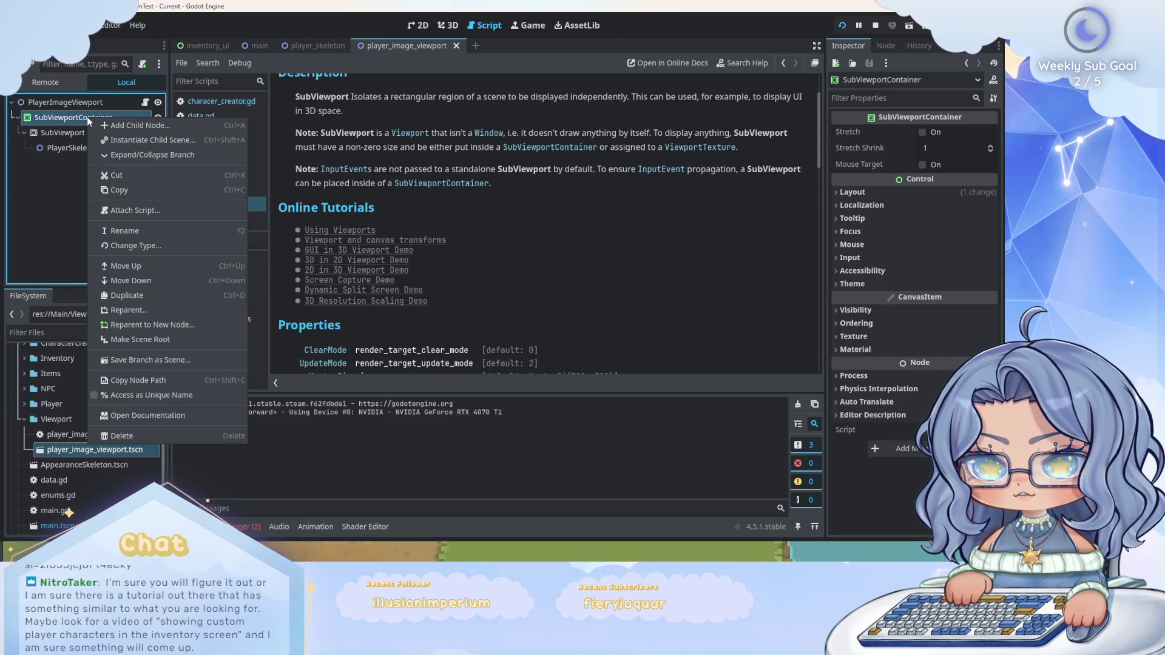
click(55, 186)
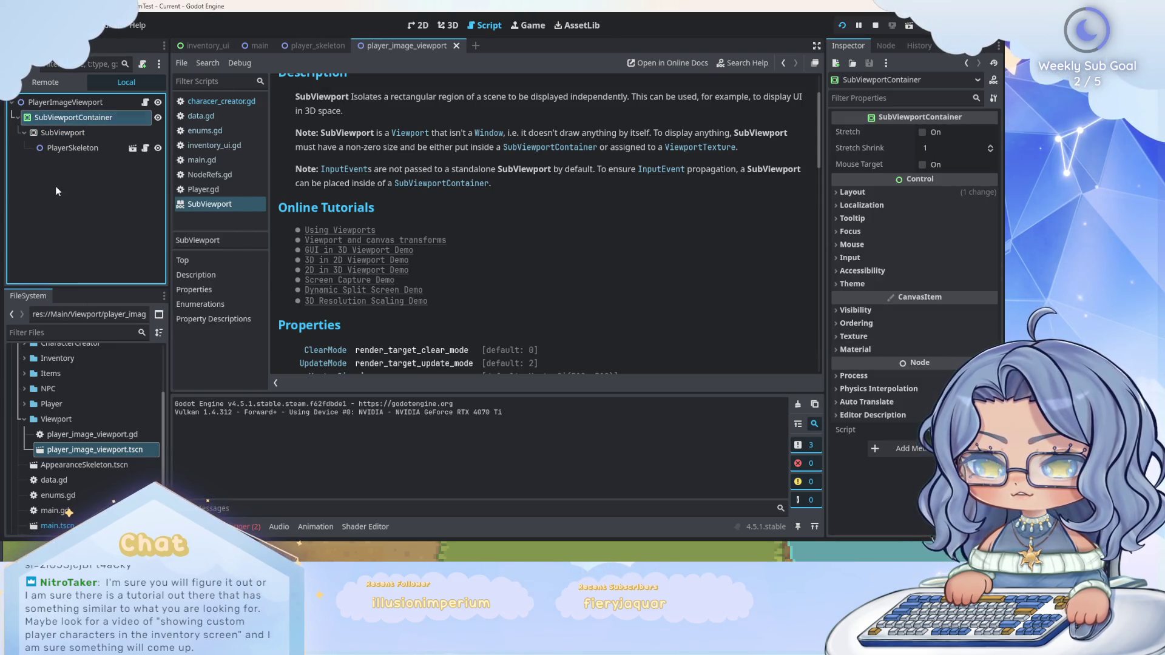
click(93, 133)
drag(93, 133, 72, 103)
right_click(81, 118)
click(116, 442)
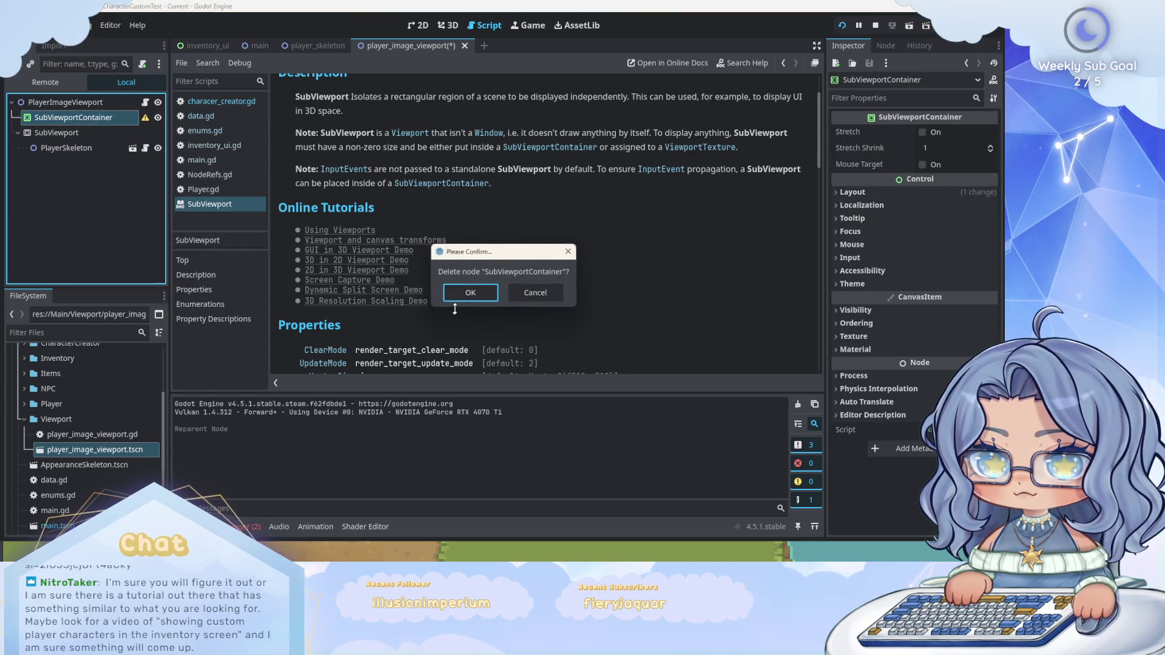
key(Return)
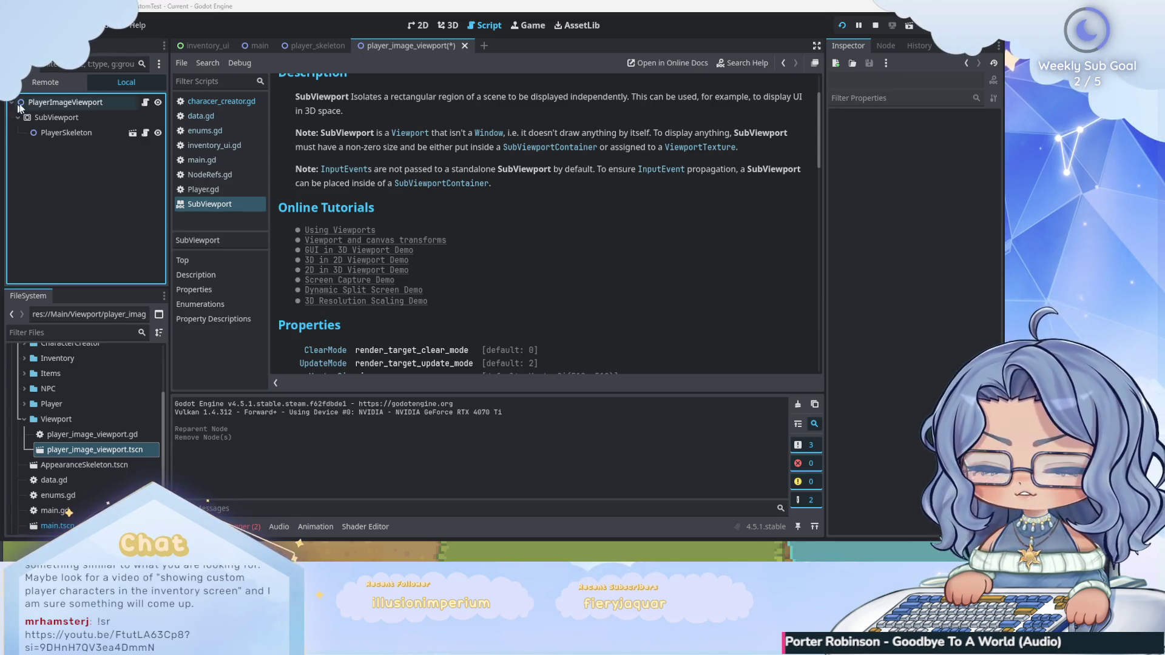
Review the player_image_viewport scene's SubViewport, PlayerSkeleton and root nodes in the 2D view.
click(261, 46)
click(423, 25)
click(403, 45)
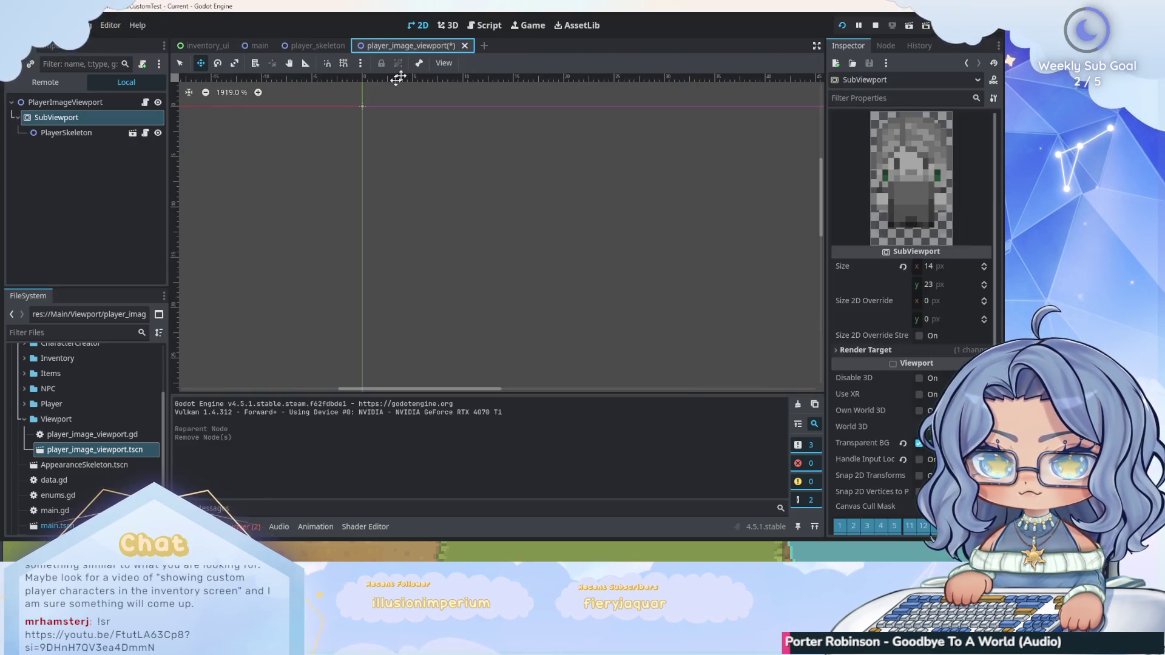
click(85, 117)
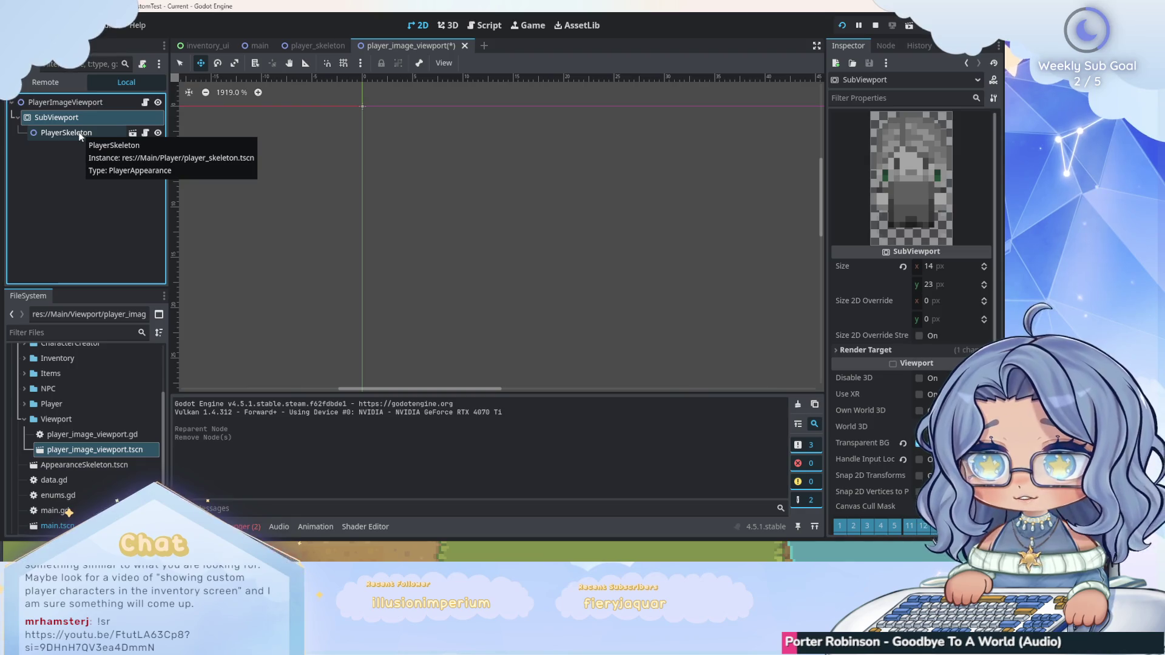
click(80, 133)
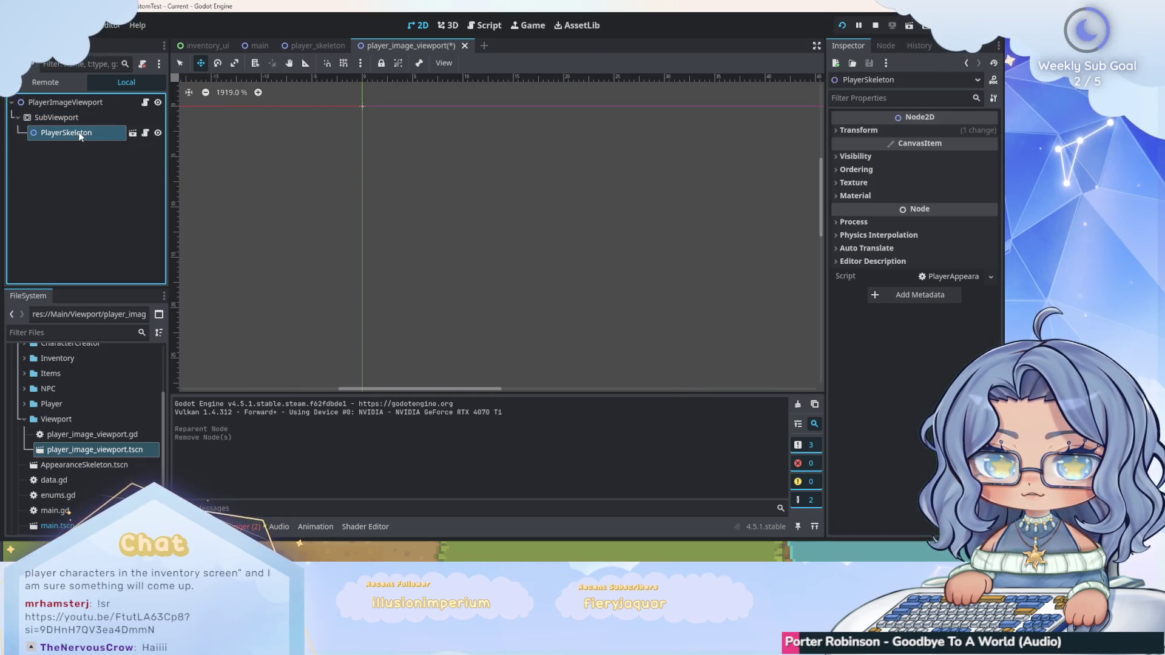
click(81, 119)
click(75, 106)
click(182, 46)
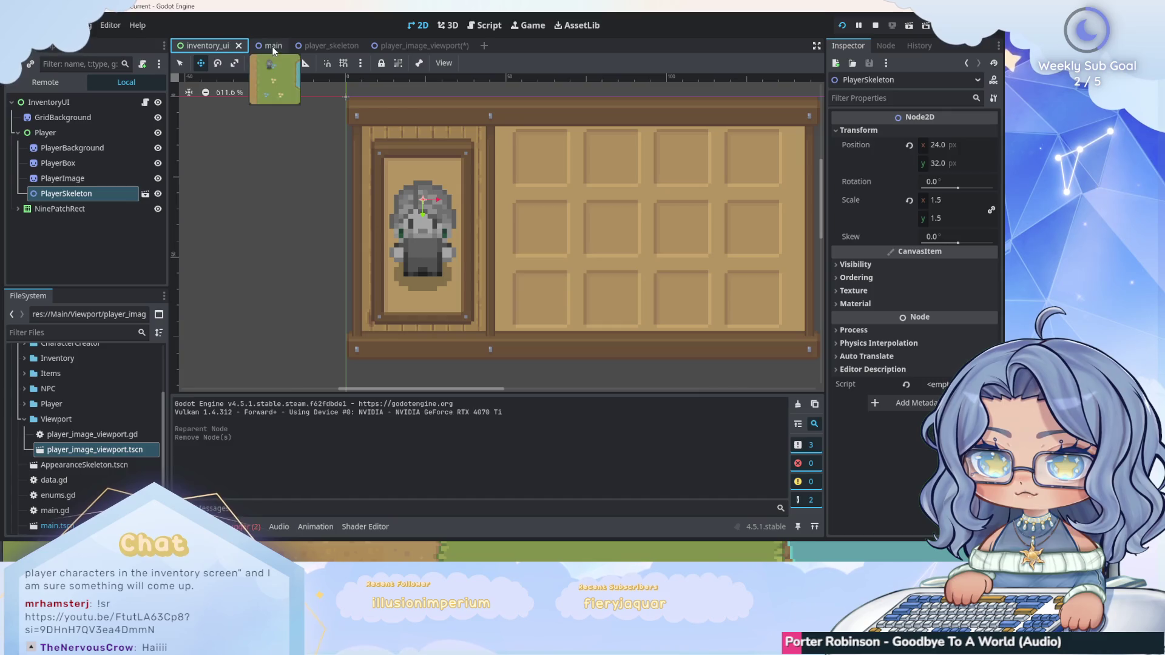
click(260, 46)
Instance player_image_viewport.tscn as a child of Main and open the new instance's scene.
click(18, 117)
click(34, 103)
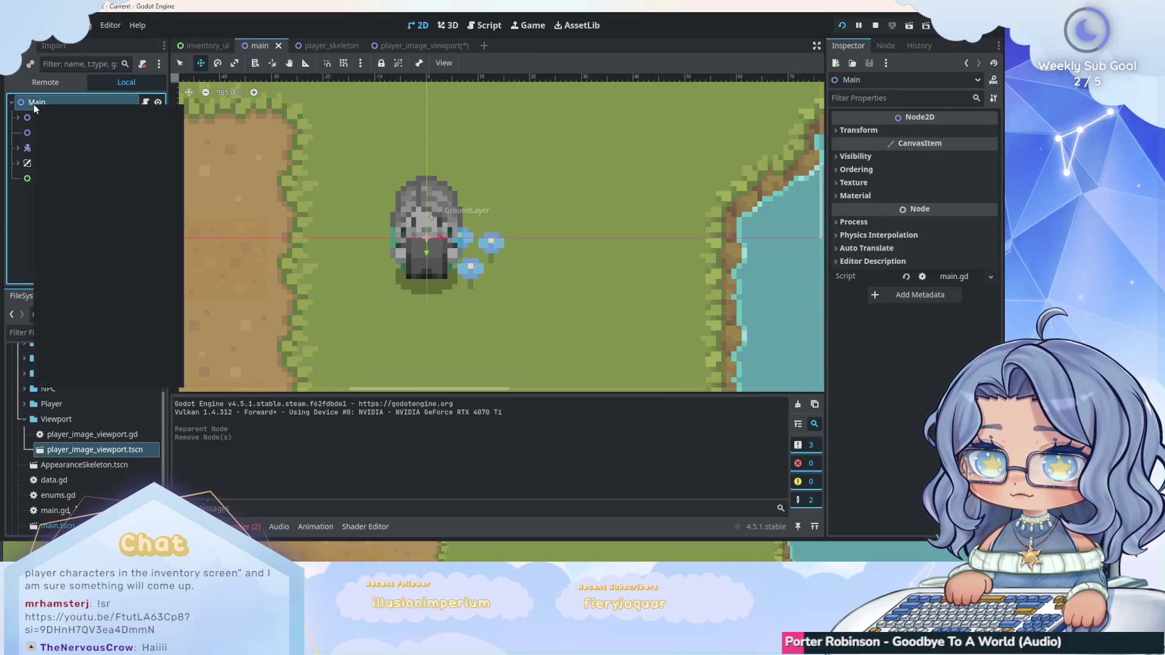
right_click(34, 104)
click(74, 132)
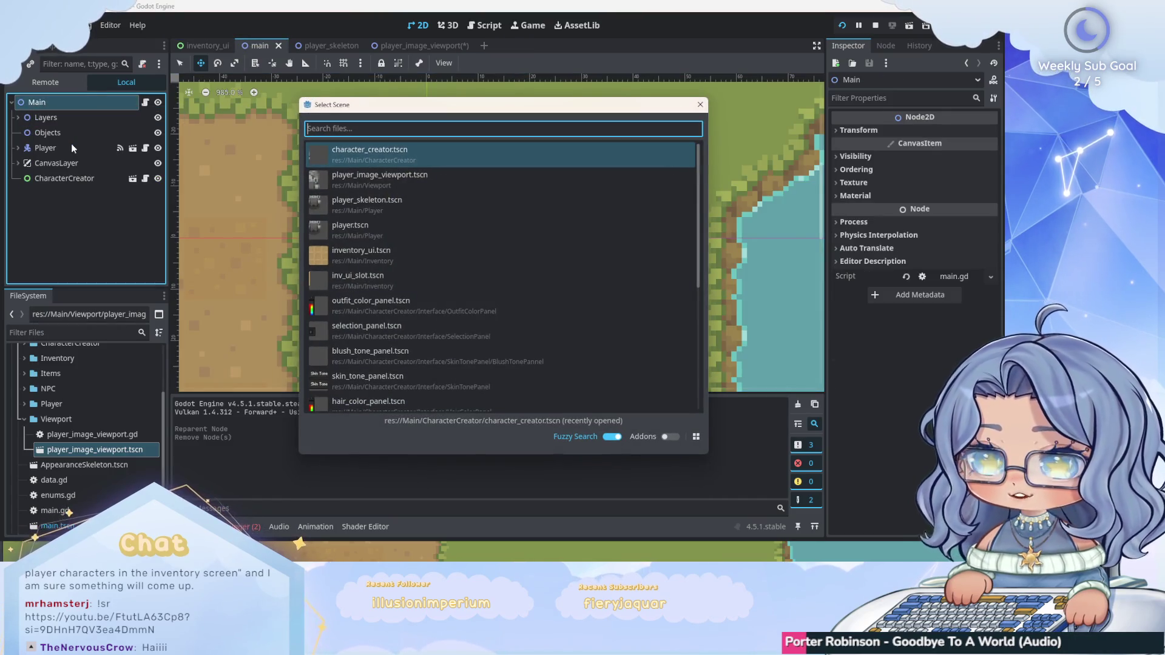
text(player)
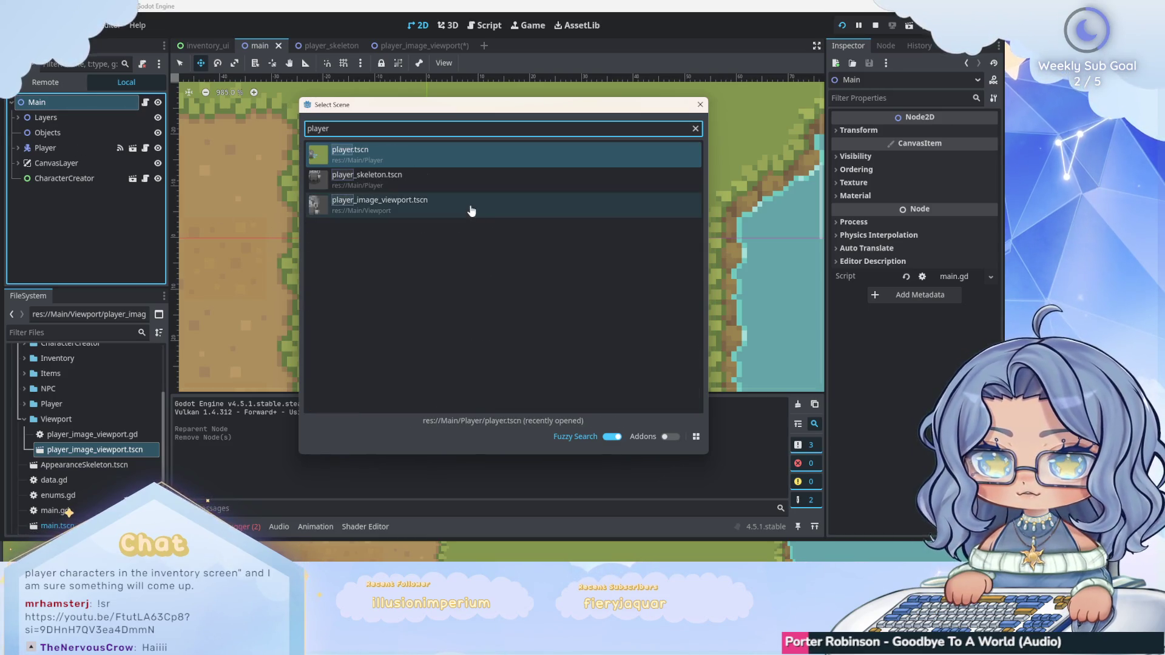
double_click(467, 206)
scroll(449, 218, down, 2)
scroll(448, 218, up, 2)
click(128, 209)
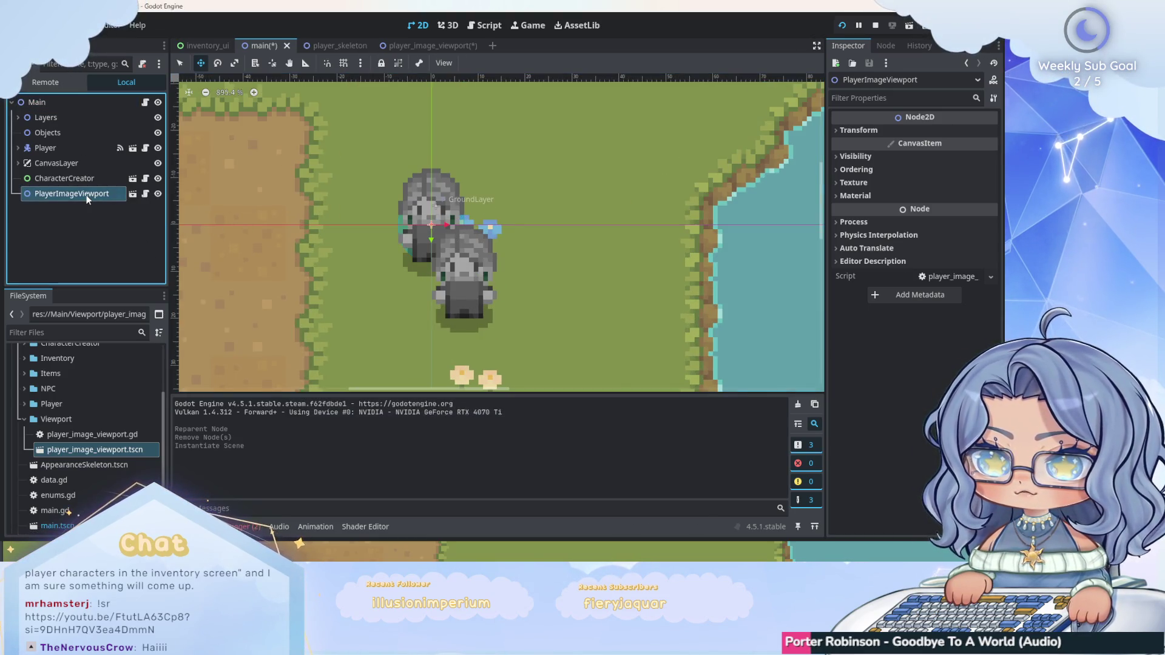
click(132, 194)
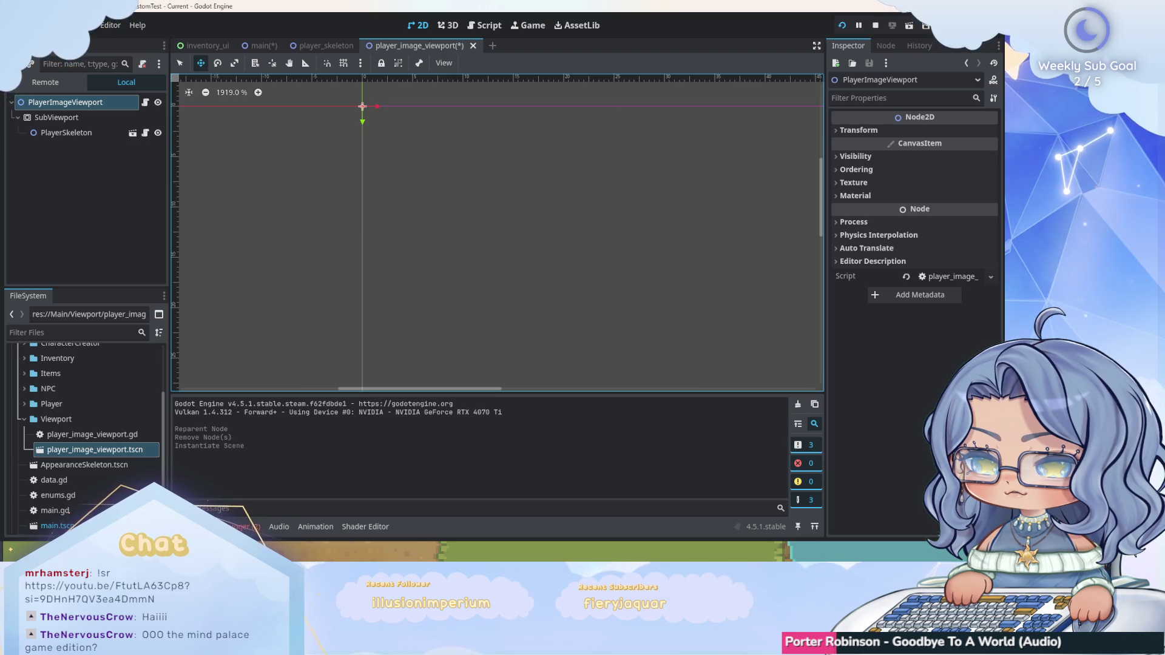
Tick Disable 3D on the SubViewport's Viewport settings in the Inspector.
click(57, 117)
scroll(923, 285, down, 3)
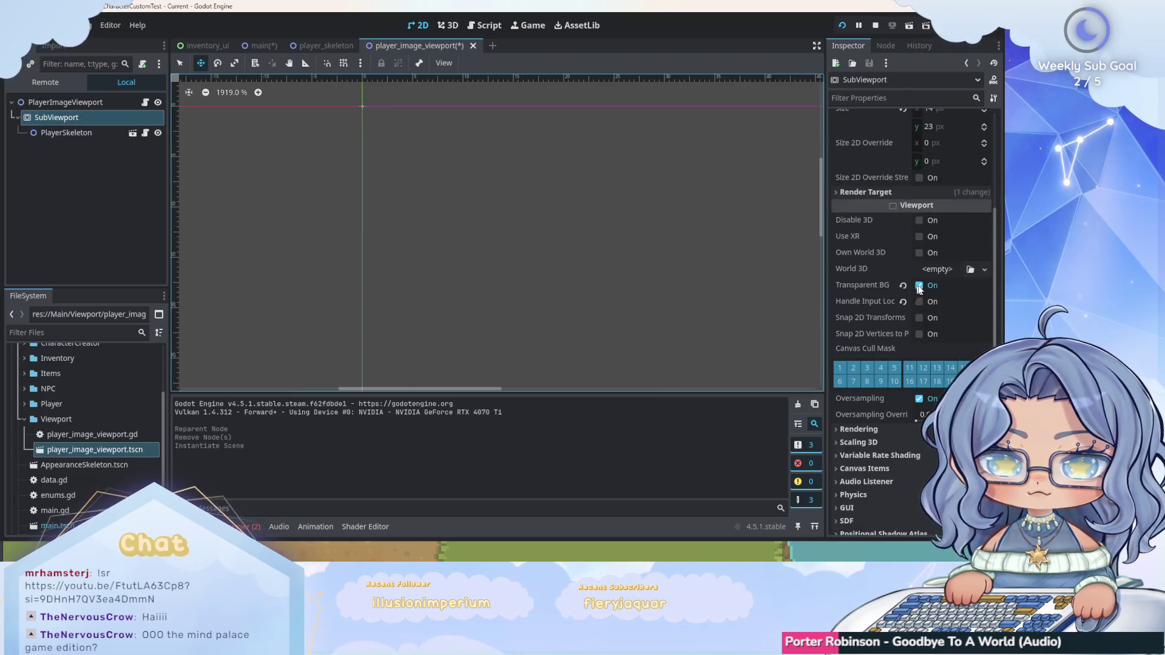
click(932, 222)
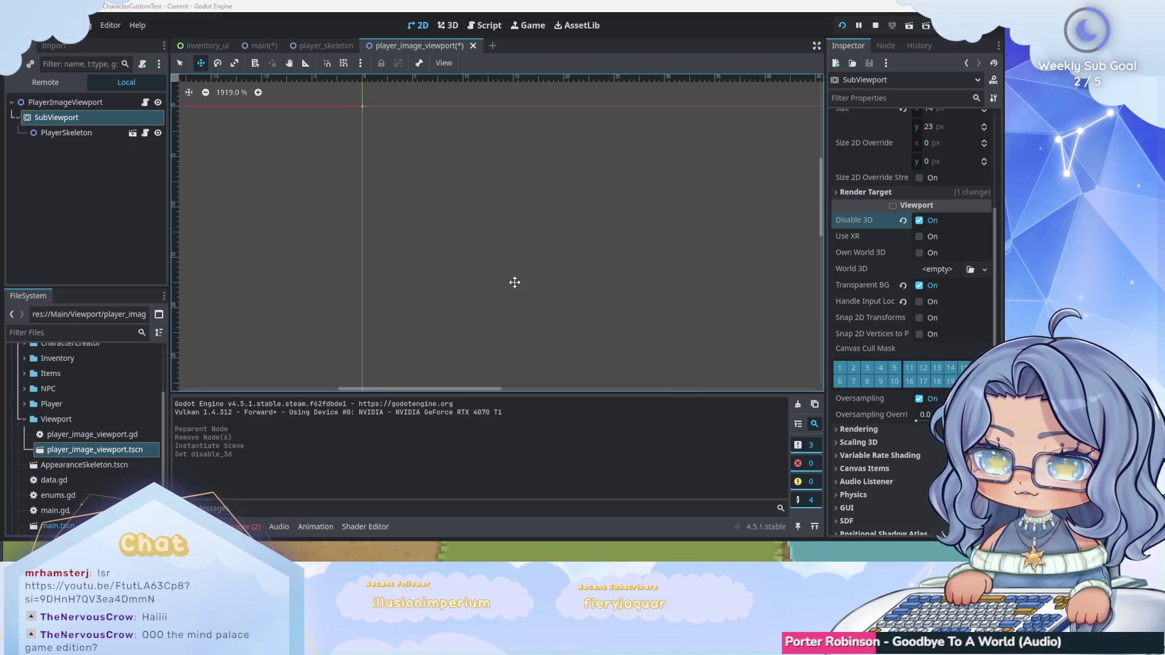
scroll(512, 276, down, 5)
Save the main scene with Ctrl+S.
click(261, 46)
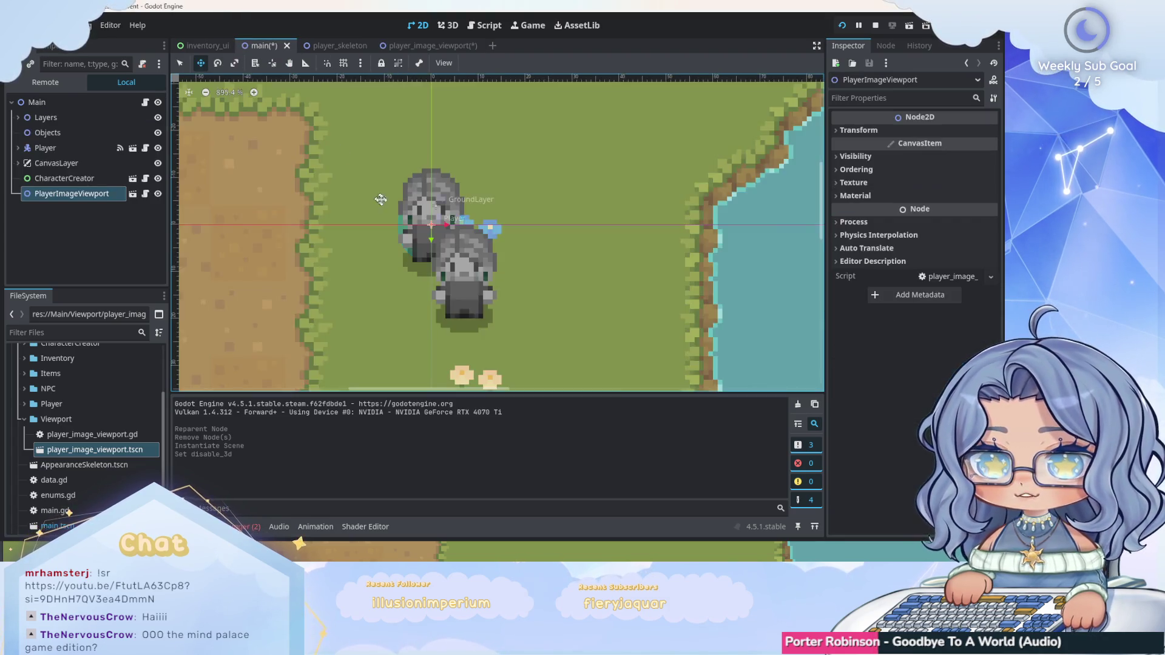
scroll(434, 259, down, 3)
scroll(434, 259, down, 4)
scroll(473, 241, up, 6)
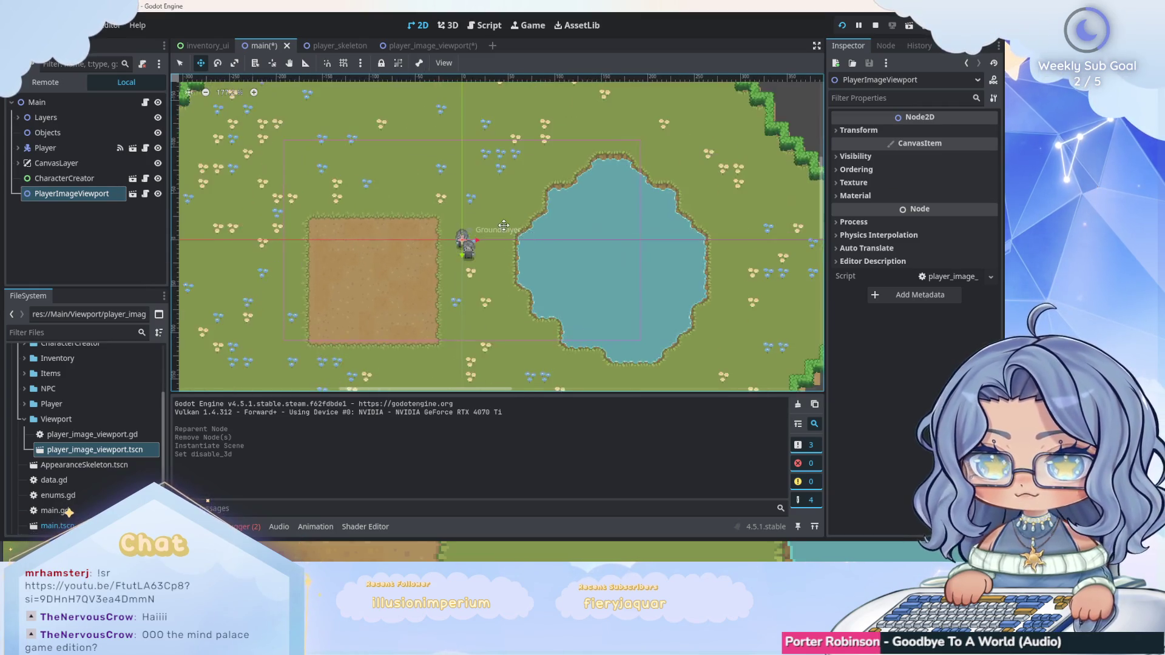
scroll(471, 241, up, 2)
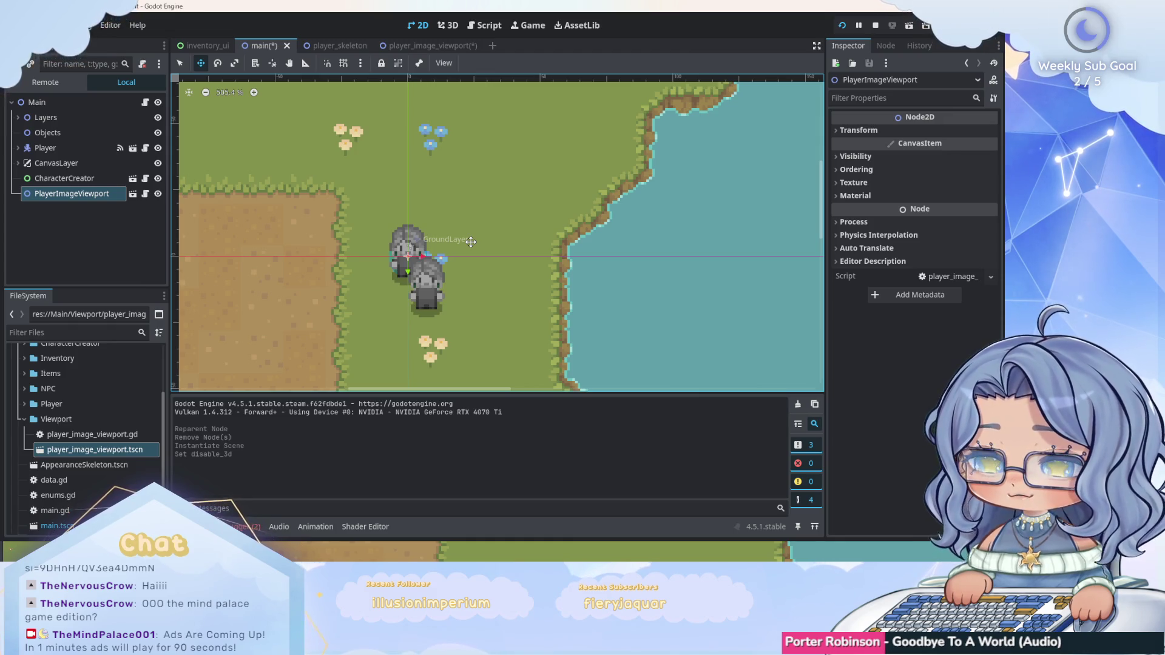
scroll(471, 242, up, 2)
scroll(483, 266, up, 1)
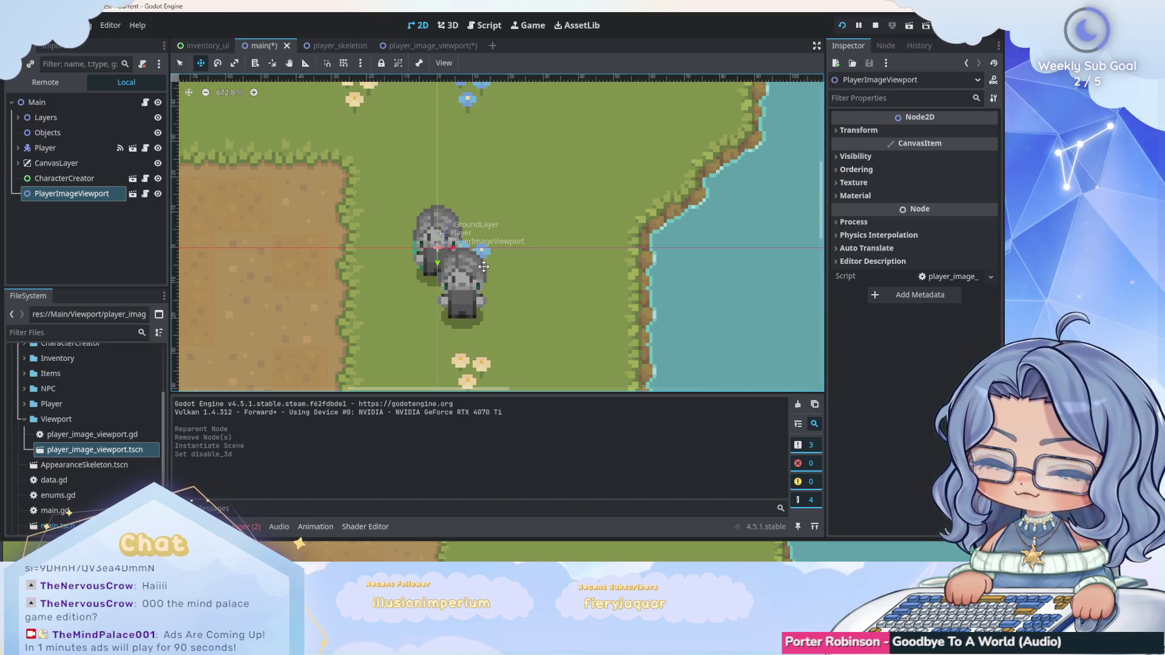
key(ctrl+s)
Review the player_image_viewport scene, then come back to the main scene.
click(426, 46)
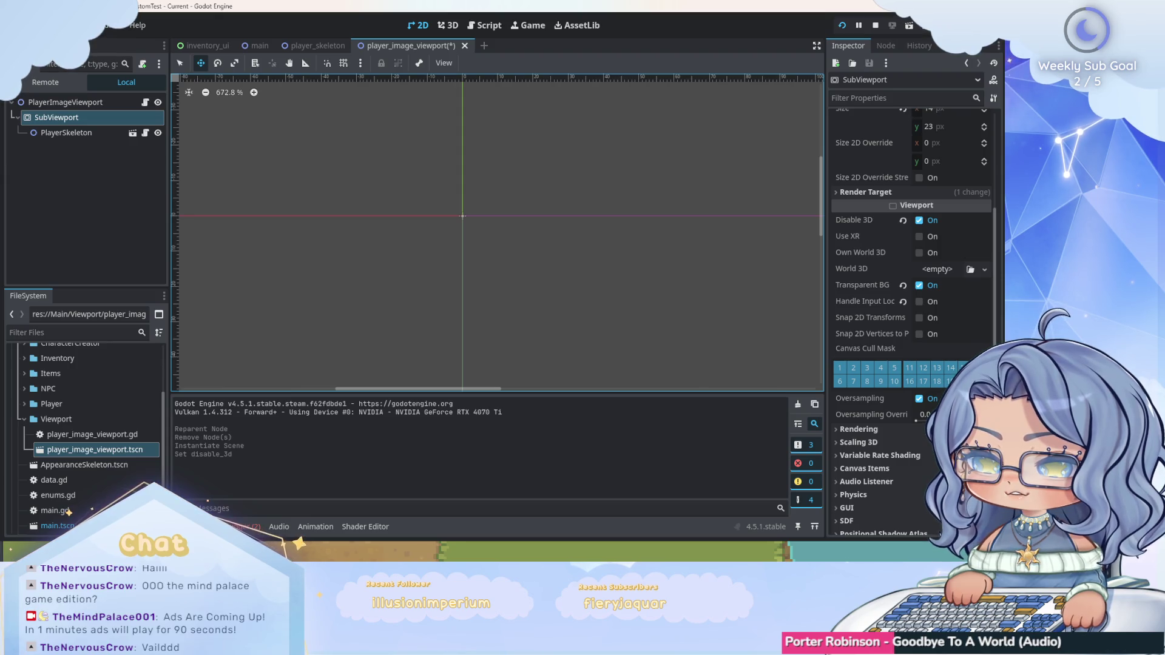
scroll(510, 242, down, 11)
scroll(511, 242, up, 10)
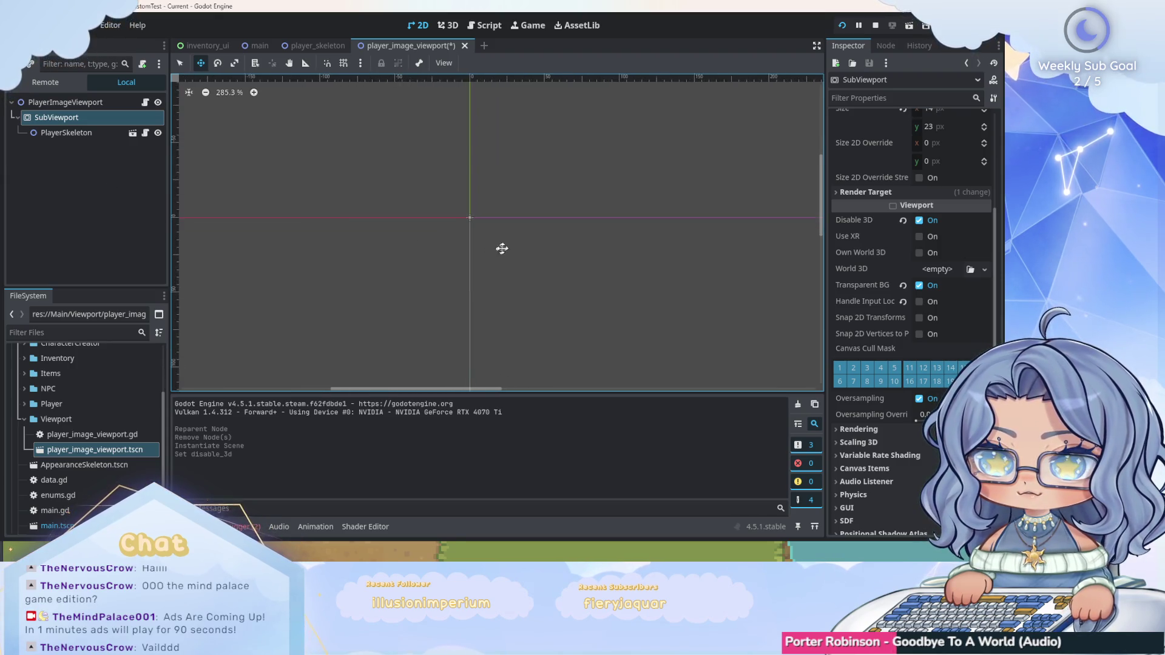
scroll(589, 195, up, 2)
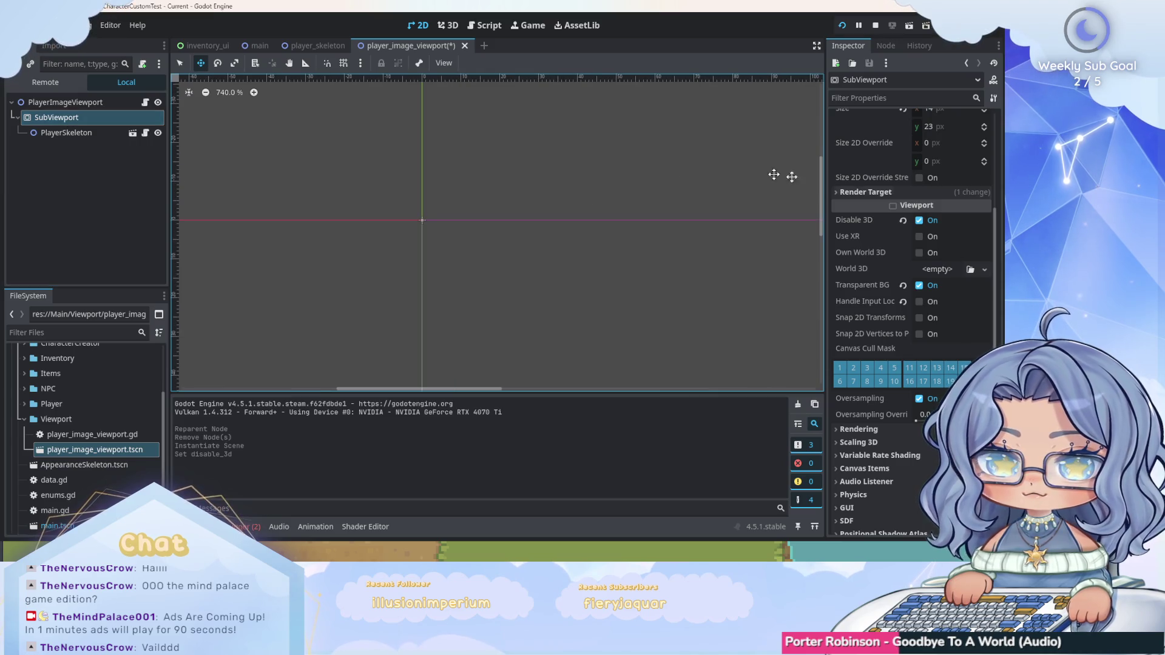
scroll(894, 213, up, 5)
scroll(879, 184, down, 5)
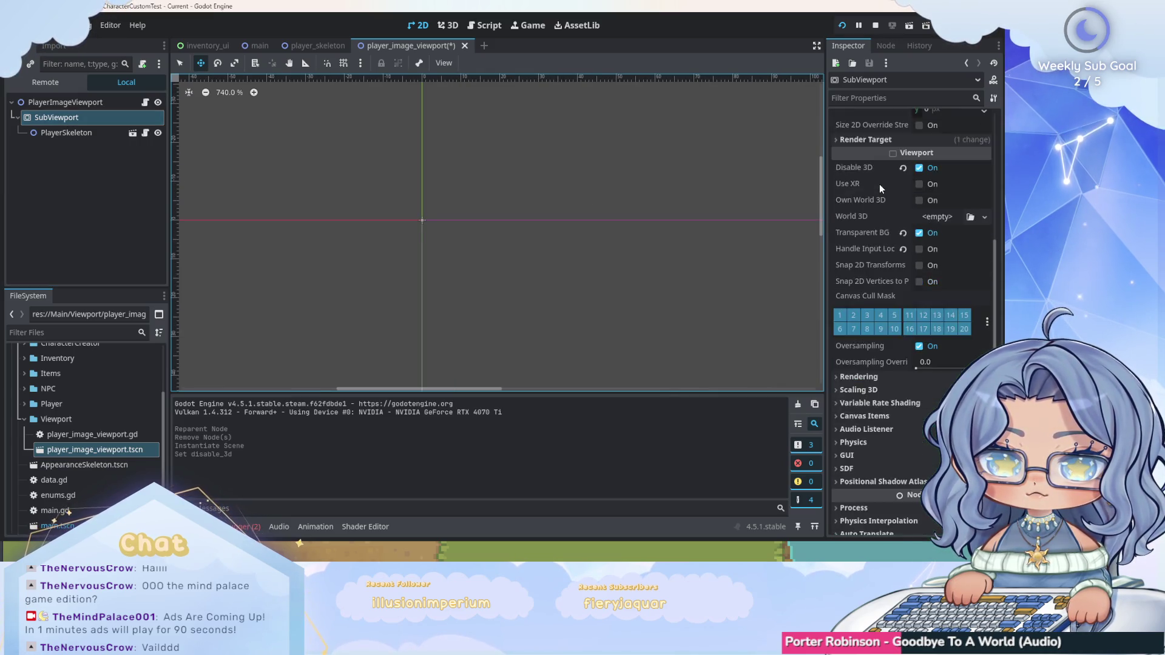
scroll(880, 184, up, 5)
scroll(394, 183, up, 4)
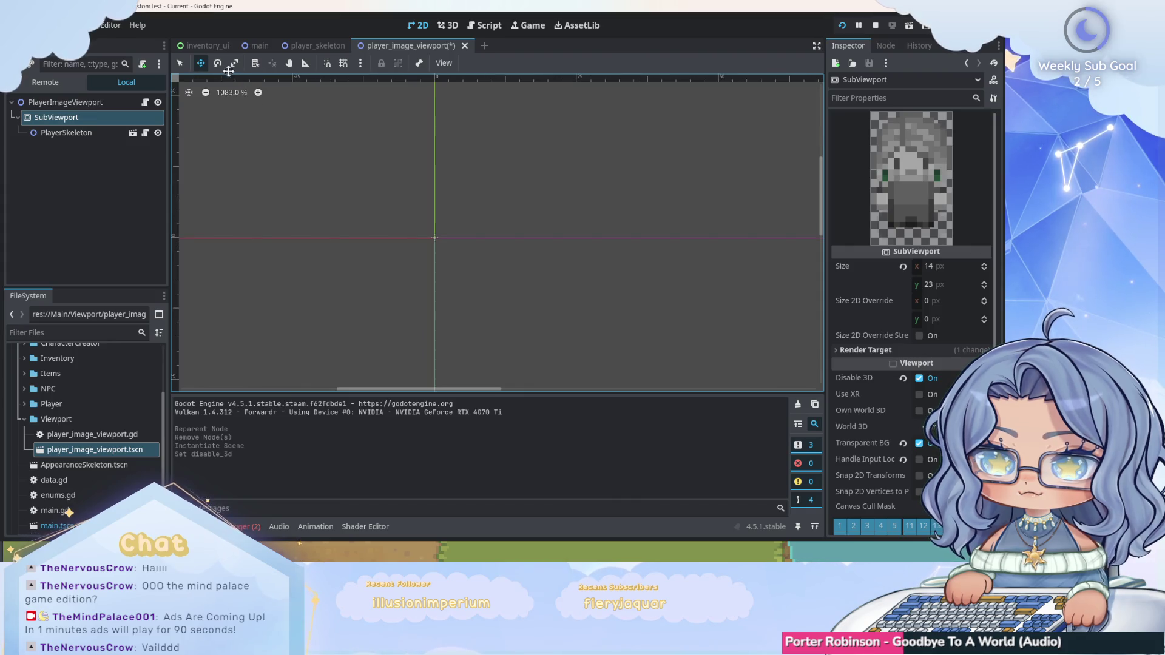
click(260, 45)
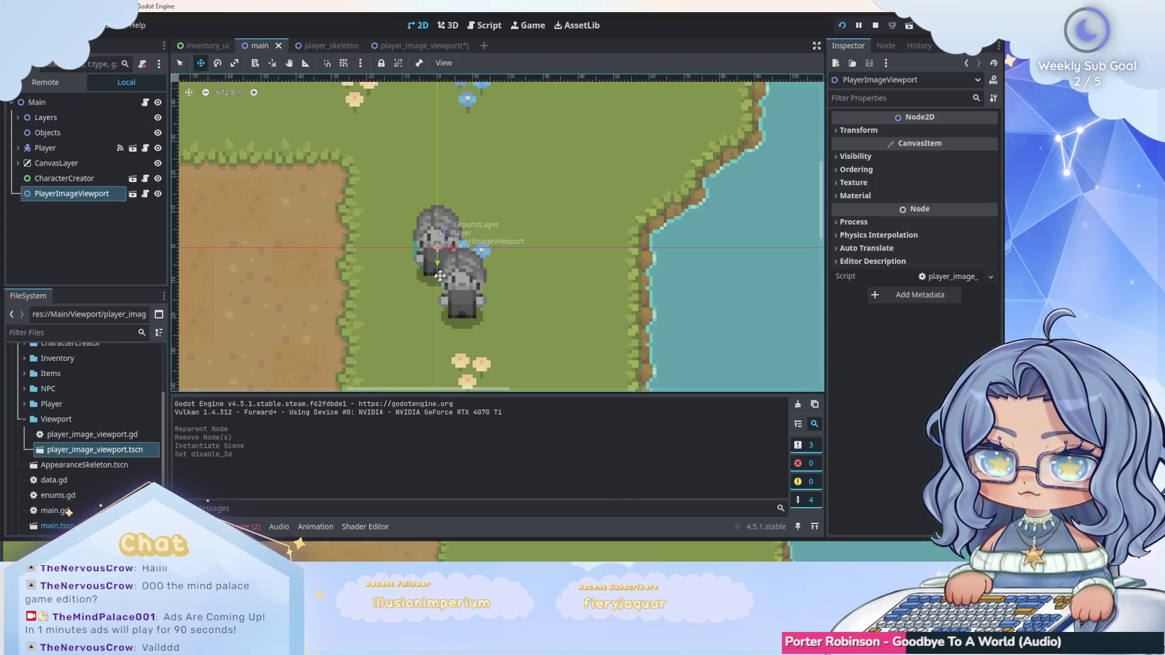
scroll(440, 276, down, 1)
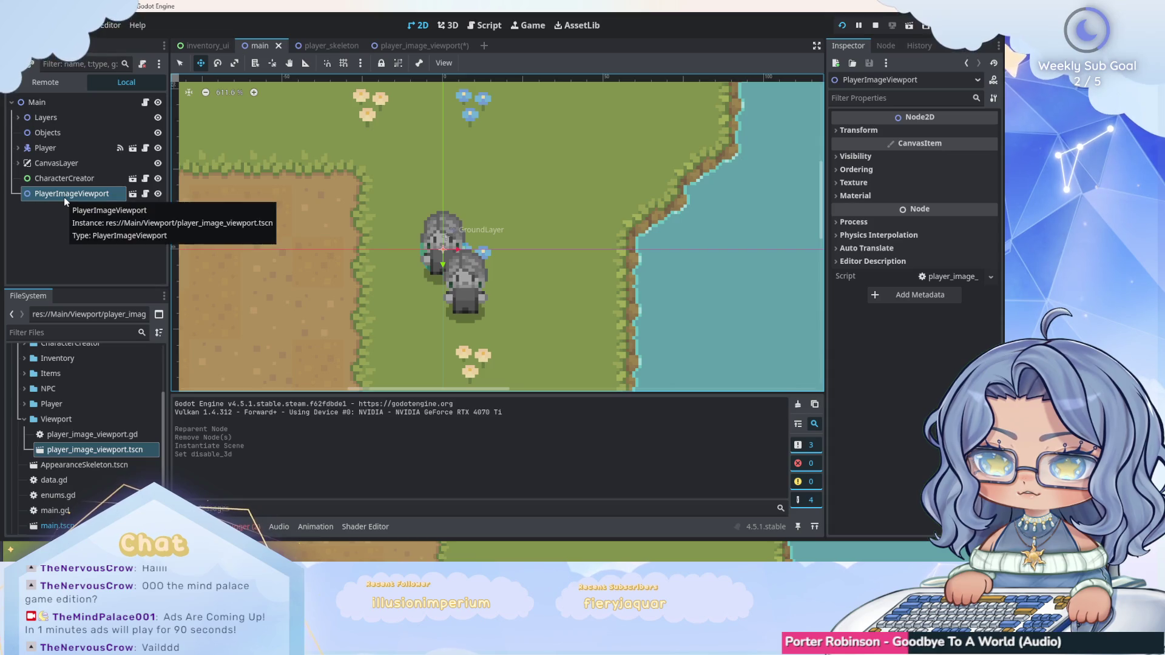
Check PlayerSkeleton's parts, the player_image_viewport and inventory_ui scenes, then return to main.
click(316, 45)
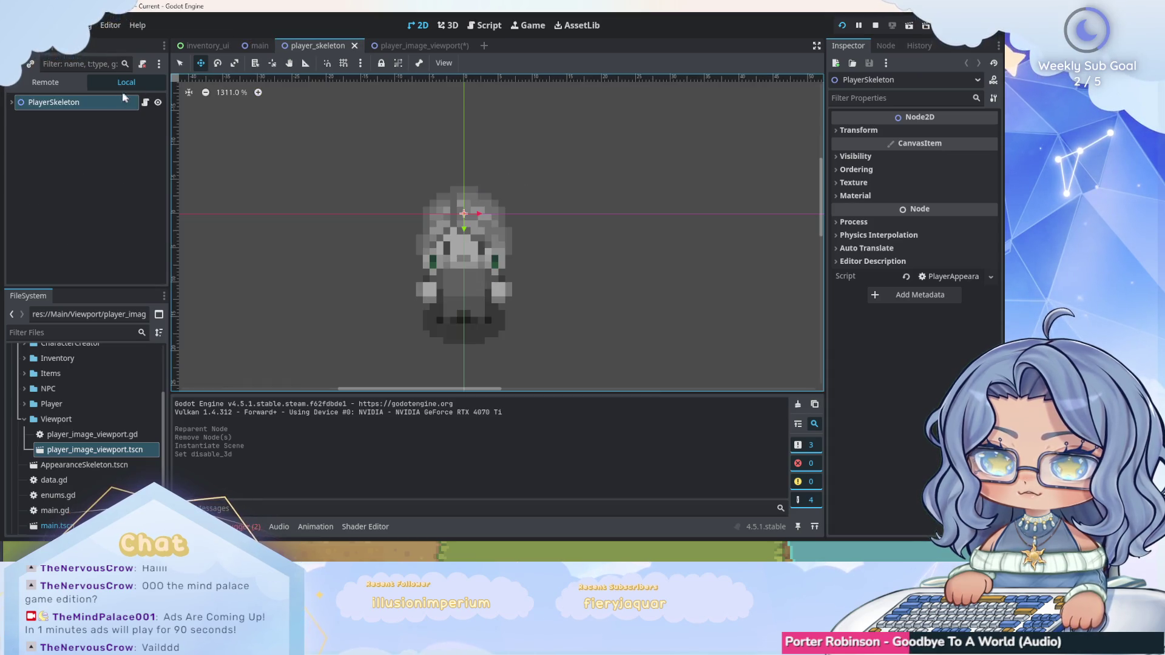
click(13, 102)
click(394, 46)
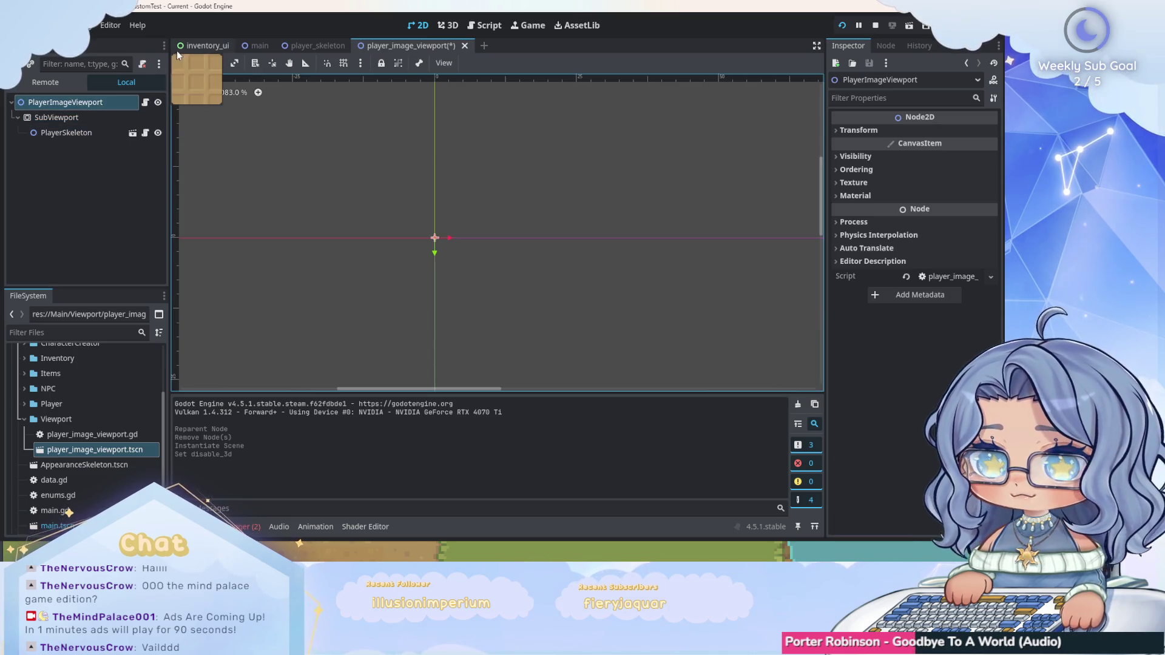
click(204, 46)
click(270, 45)
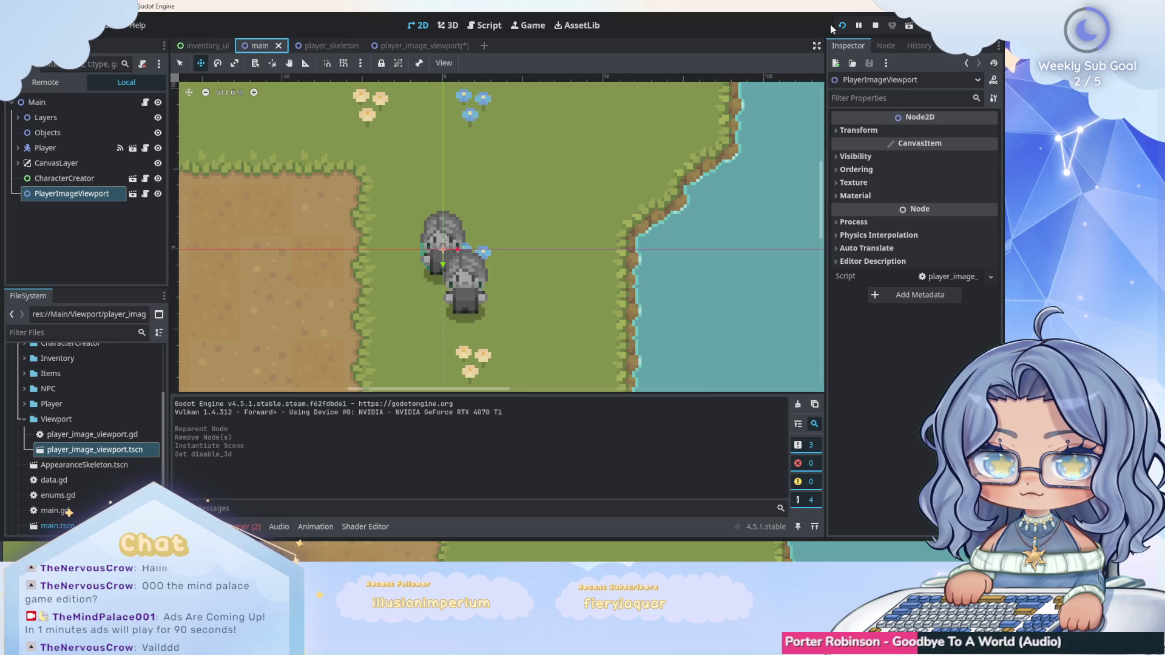
Run the game with F5, click Done in the character creator, and stop it with F8.
key(F5)
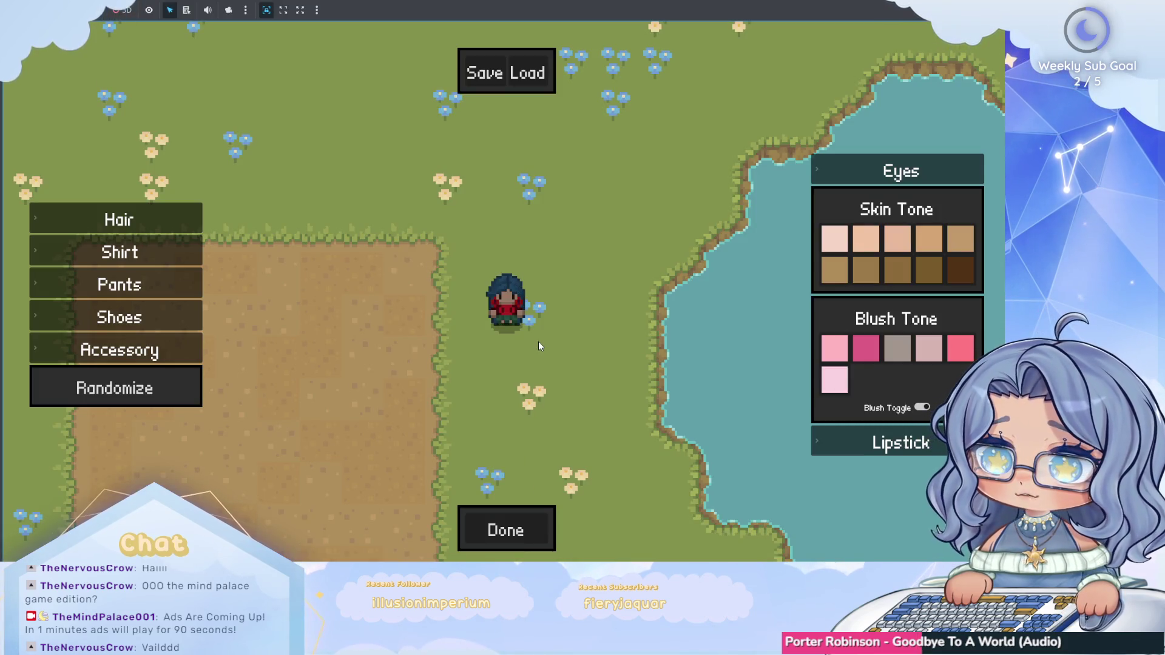
click(529, 530)
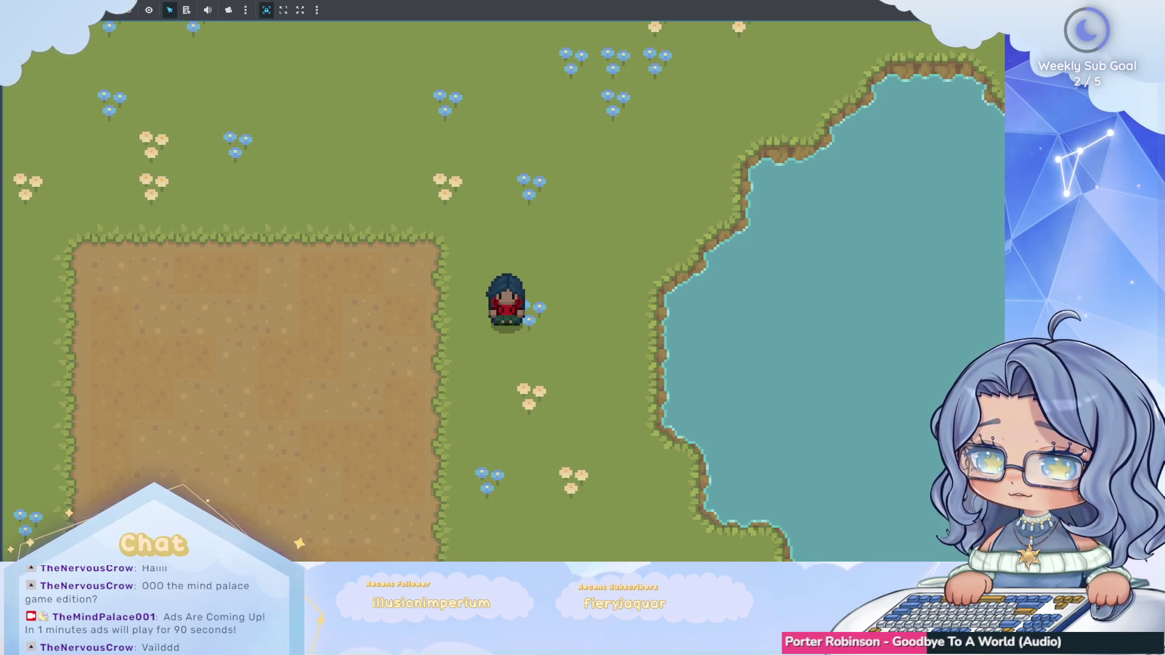
key(F8)
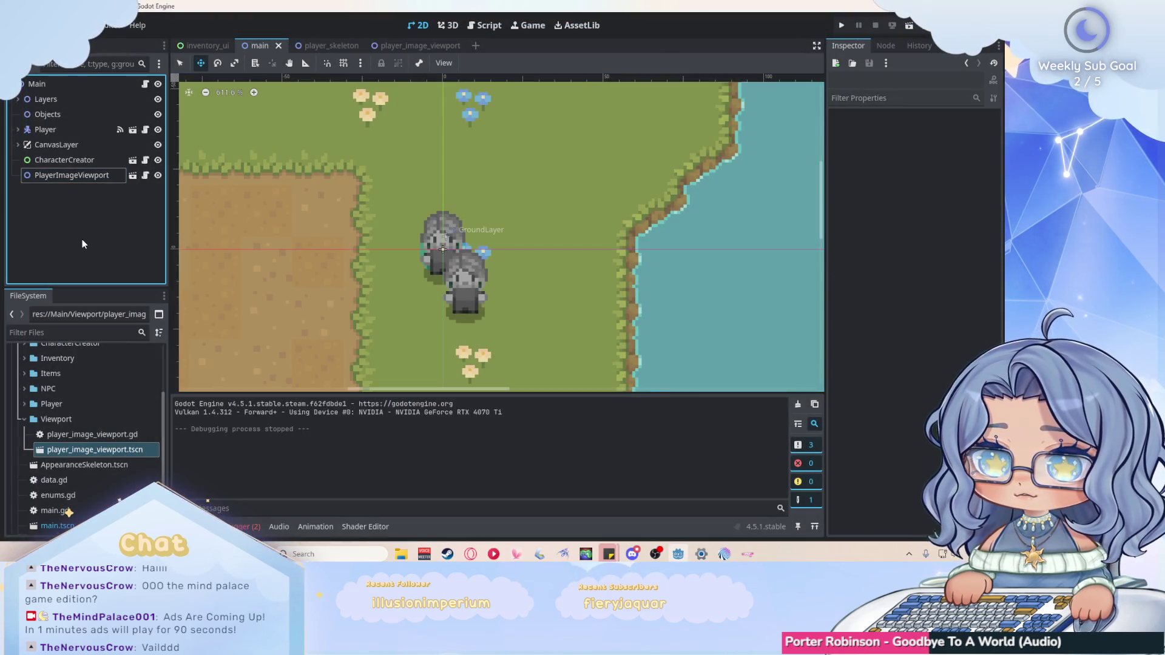
Open PlayerImageViewport's script and highlight the save_player_image function name.
click(88, 176)
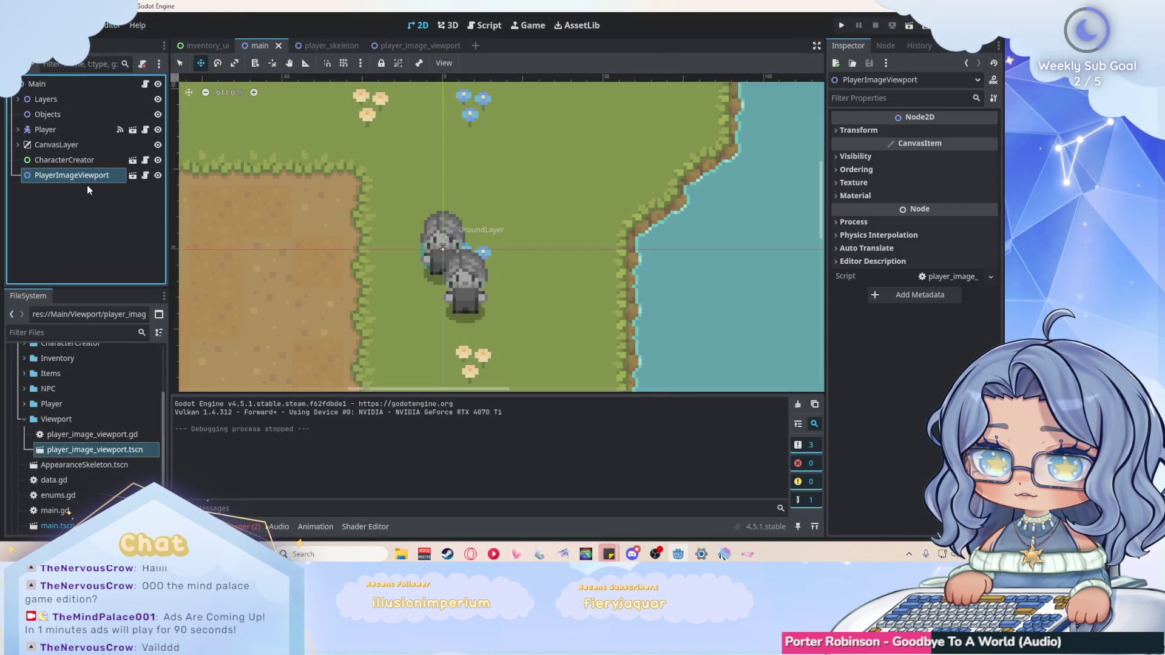
click(145, 175)
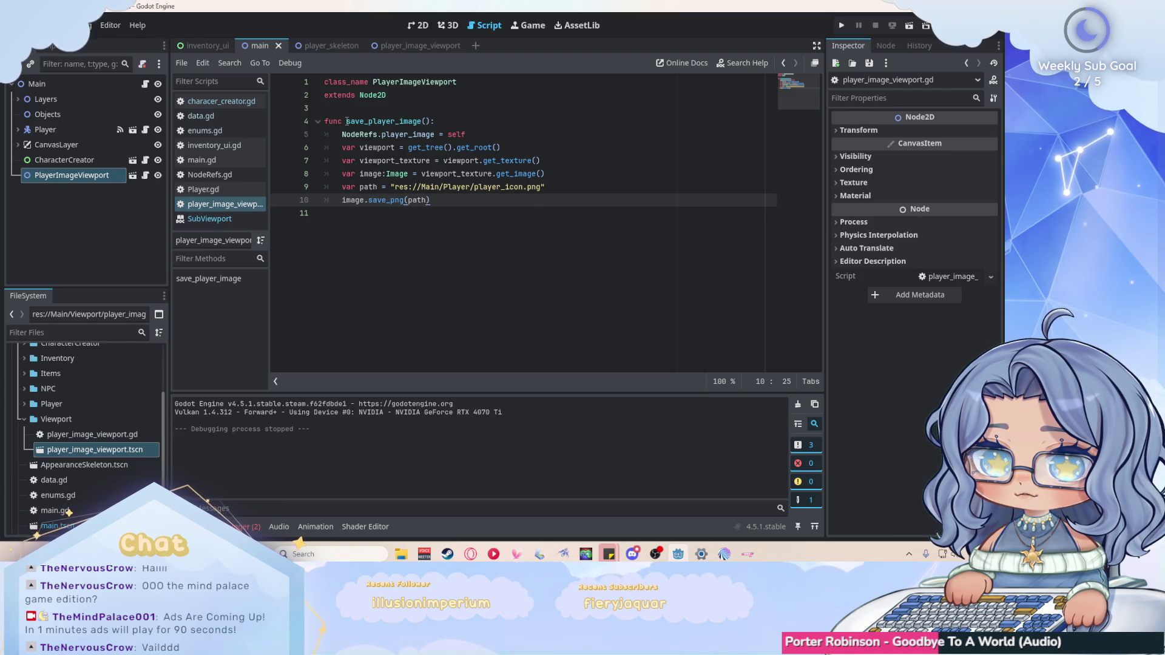
drag(346, 121, 421, 121)
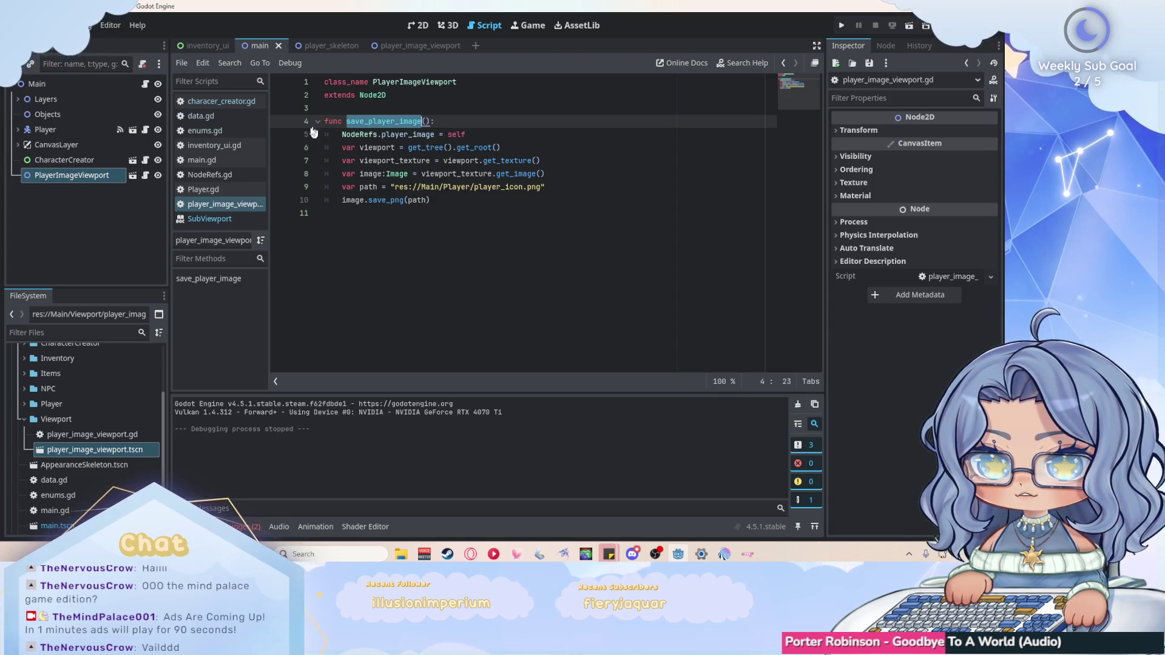
Open the CharacterCreator script and locate its _save_character function.
click(145, 160)
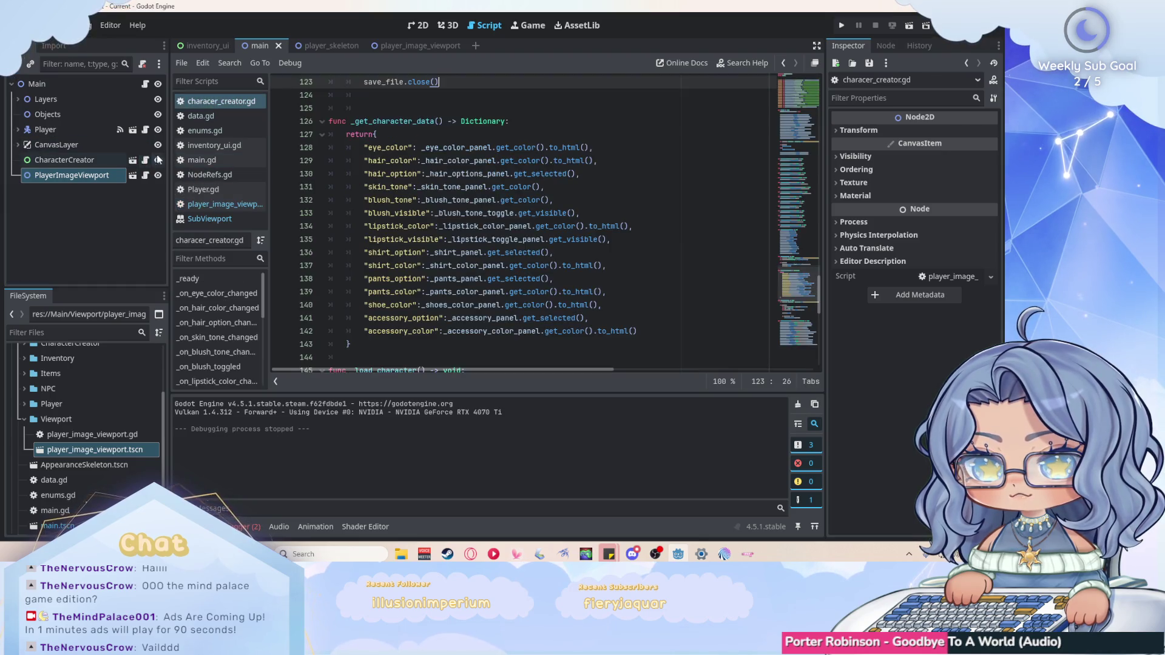
scroll(543, 177, down, 6)
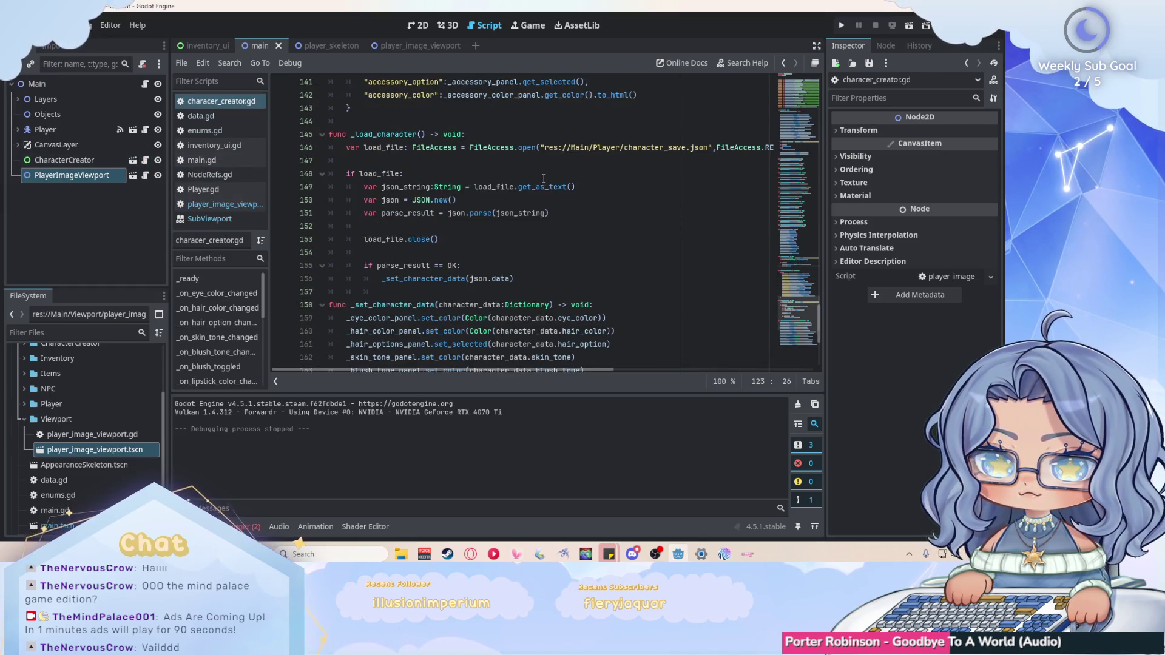
scroll(544, 178, up, 10)
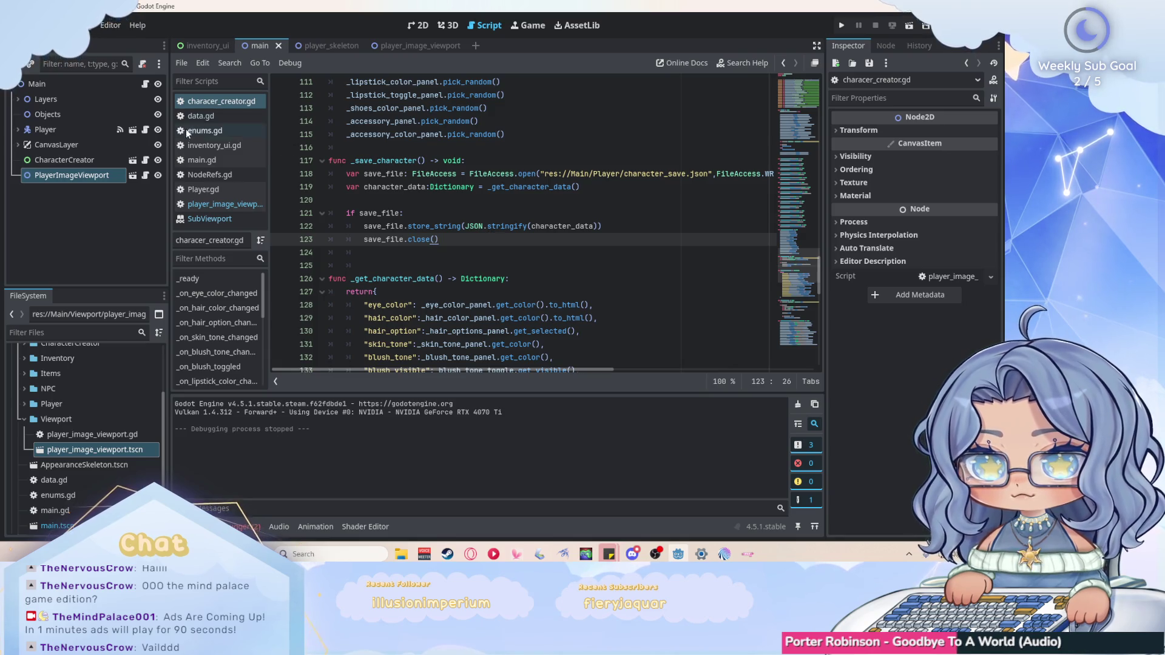
Add 'var player_image' on a new line in NodeRefs.gd and save it.
click(212, 174)
click(494, 148)
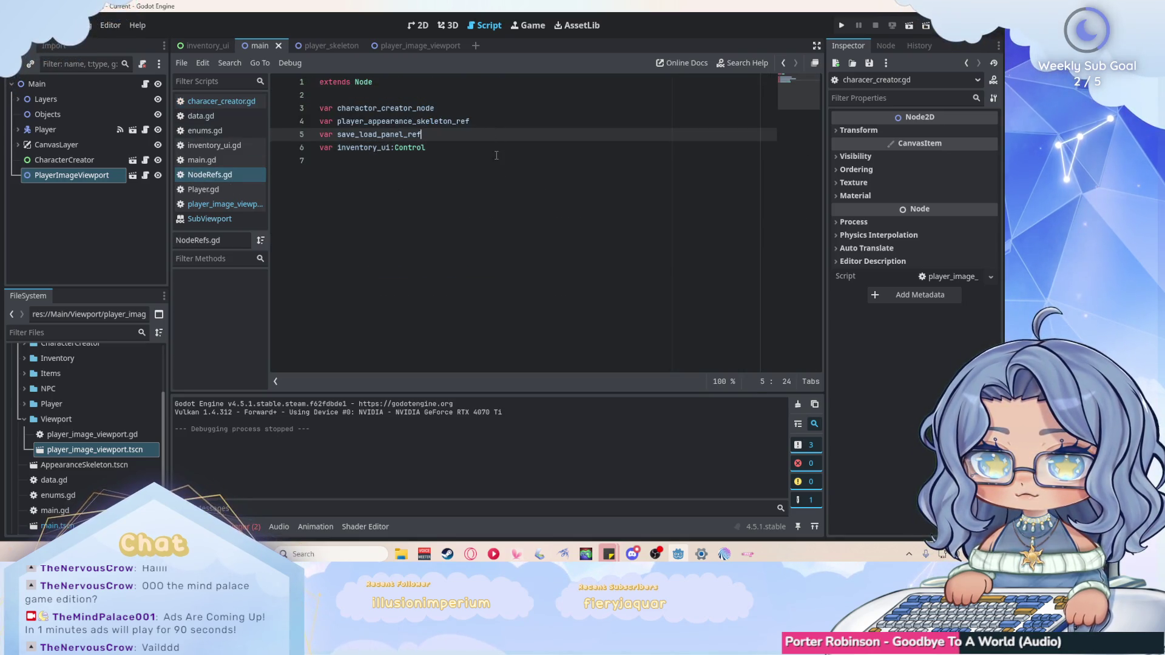
click(496, 155)
text(var pla)
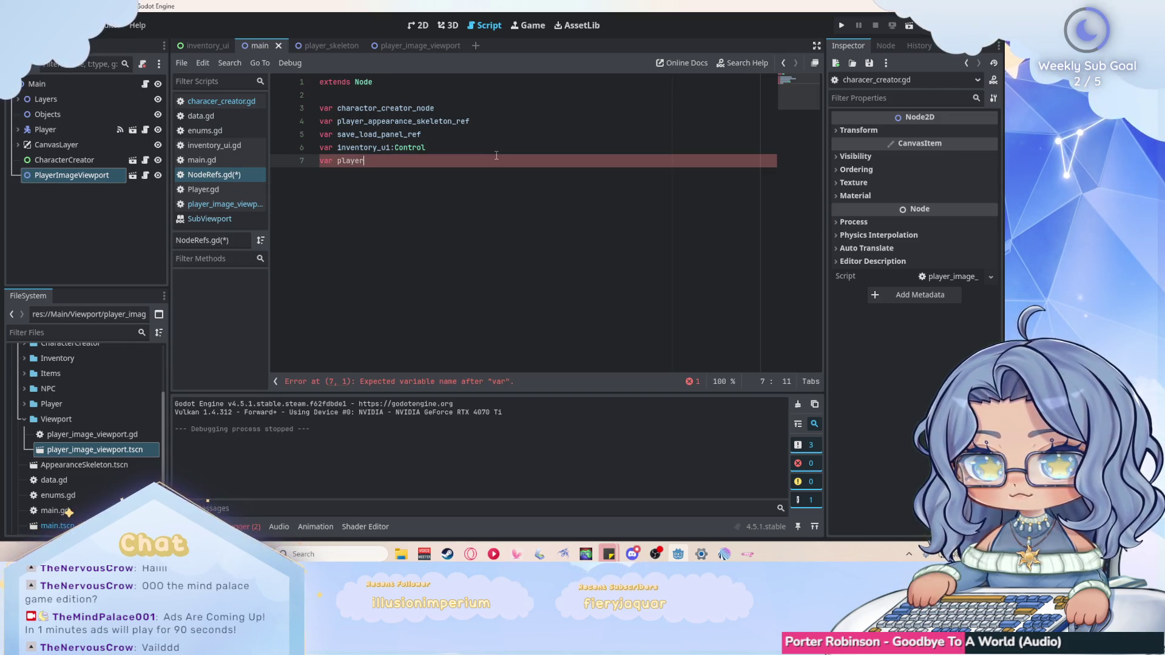
text(yer_image)
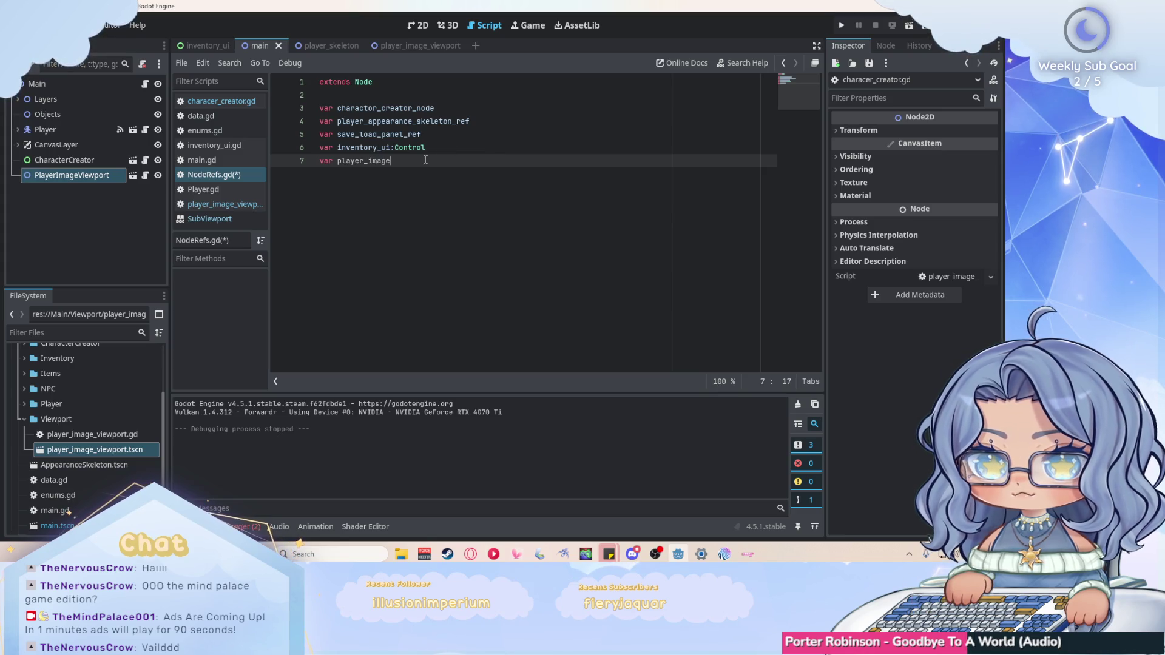
key(ctrl+s)
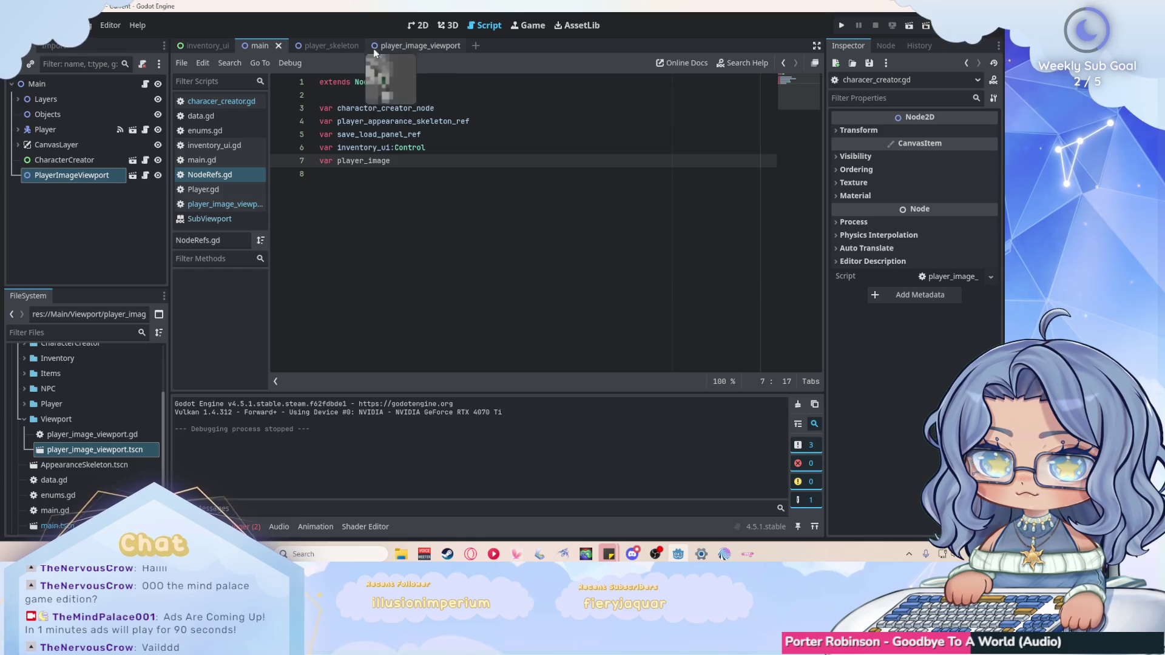
Check the end of player_image_viewport.gd, then go back to the character creator script.
click(224, 204)
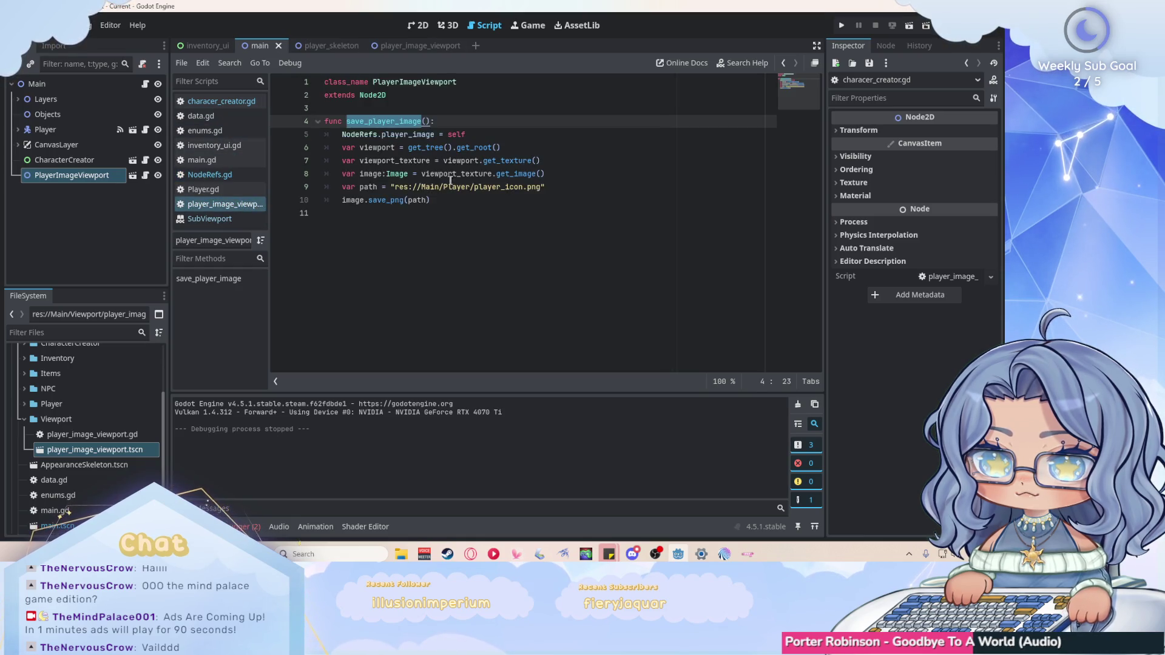
key(ctrl+End)
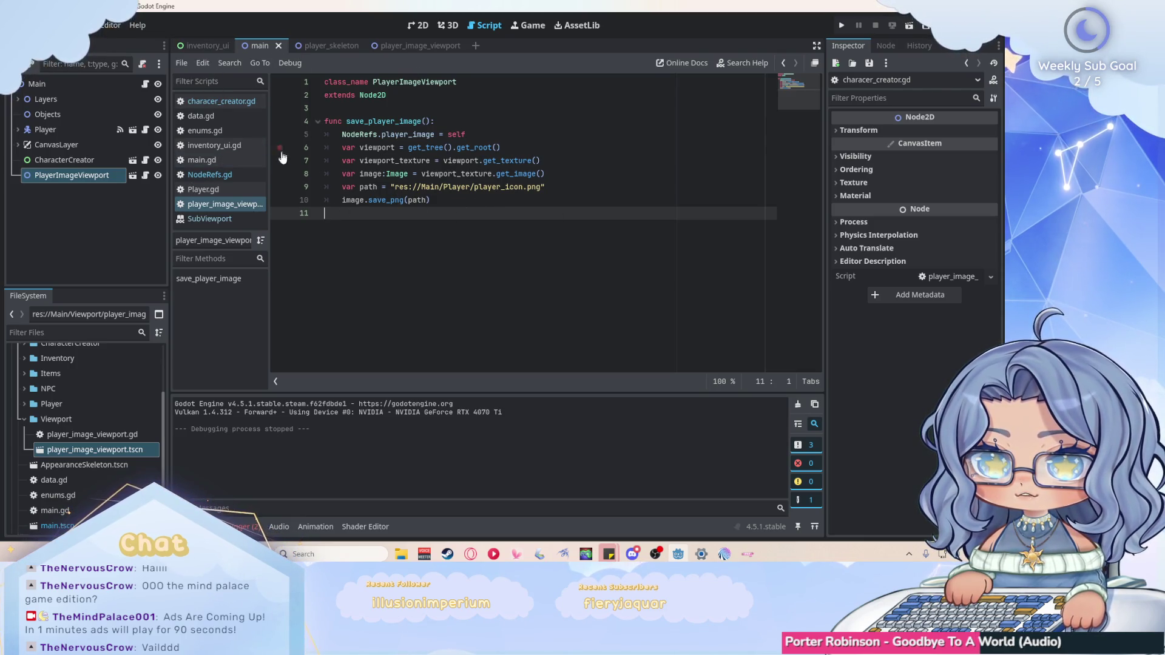
click(230, 101)
Add NodeRefs.save_player_image() after save_file.close() in _save_character and save characer_creator.gd.
click(474, 255)
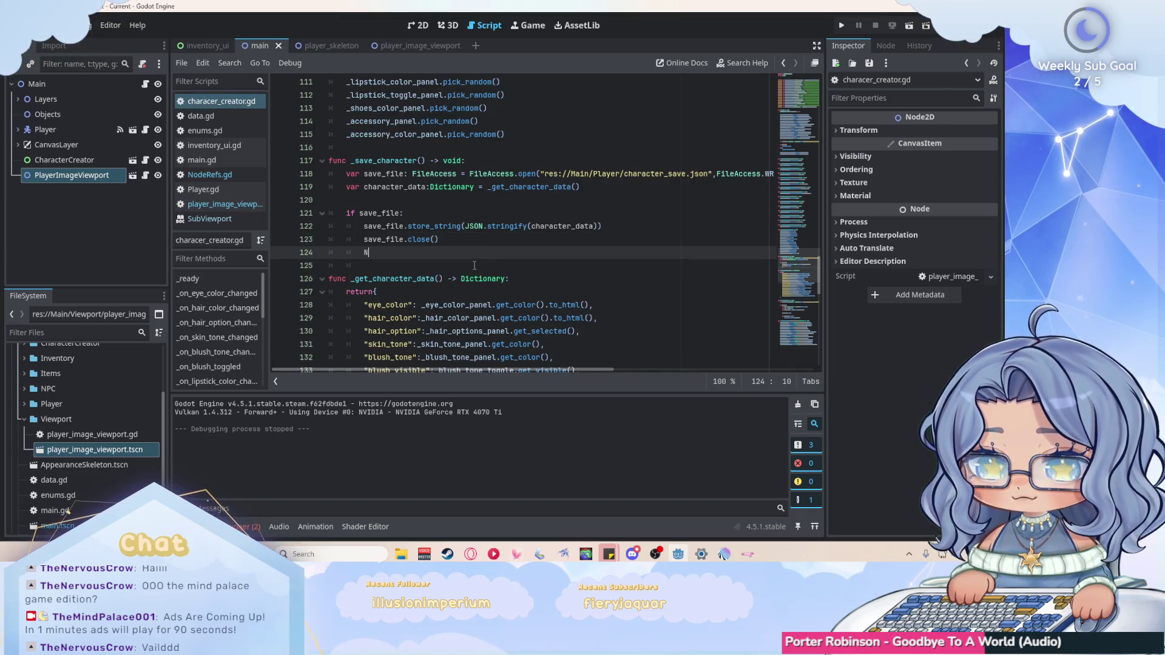
text(odeRer)
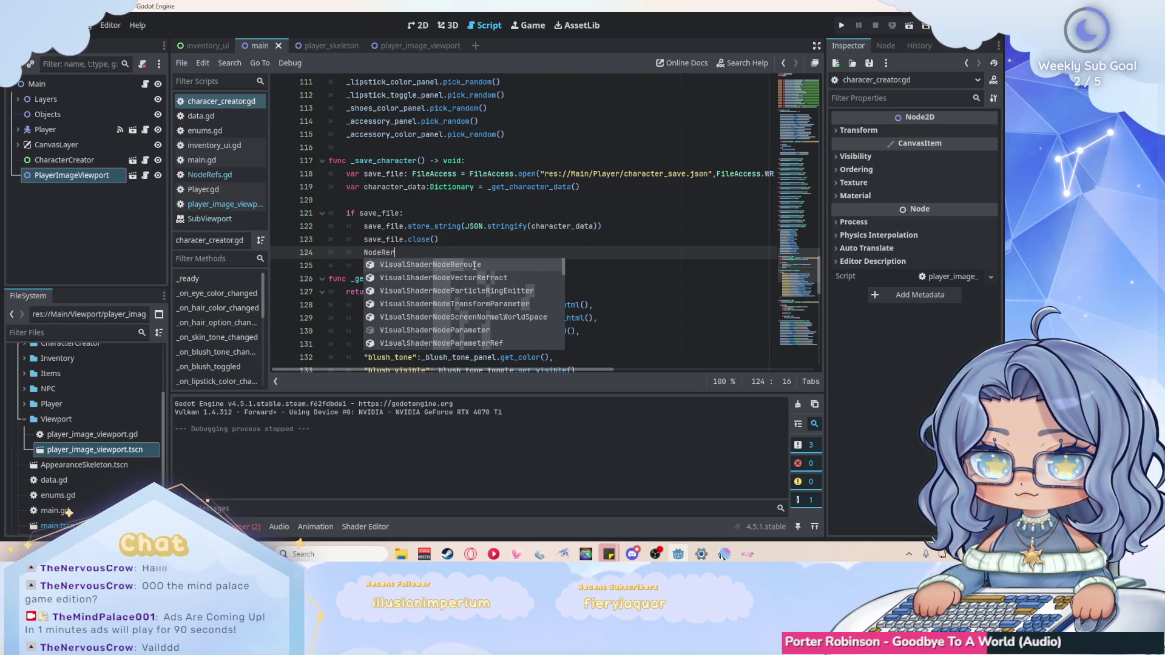
key(BackSpace)
text(fs.)
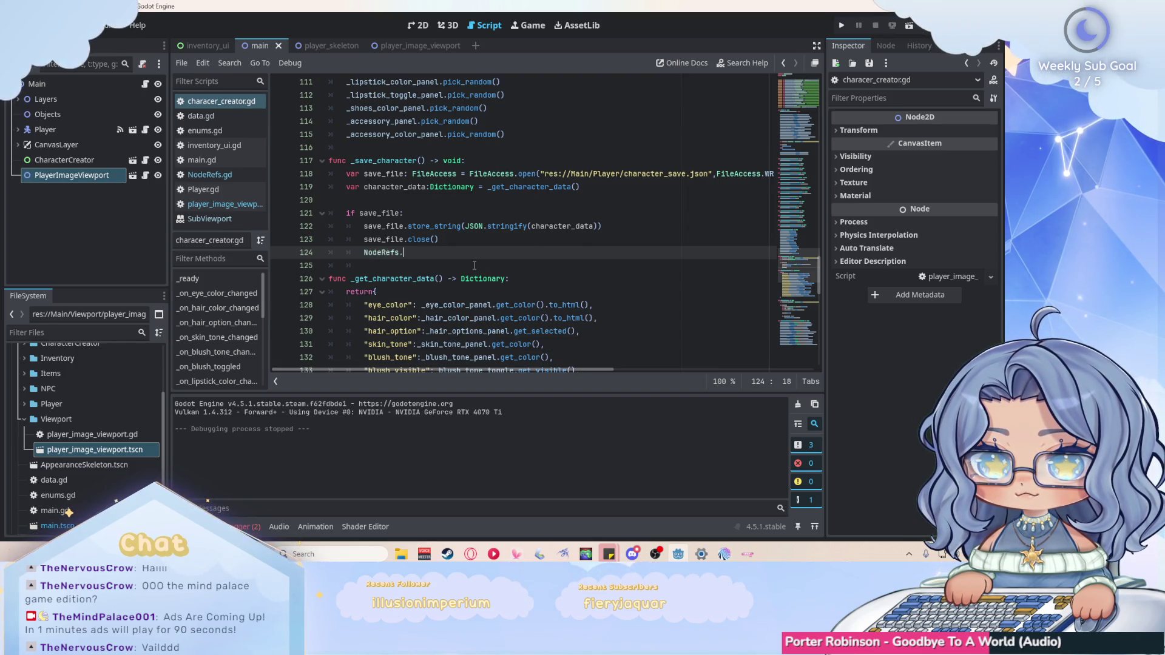
text(save)
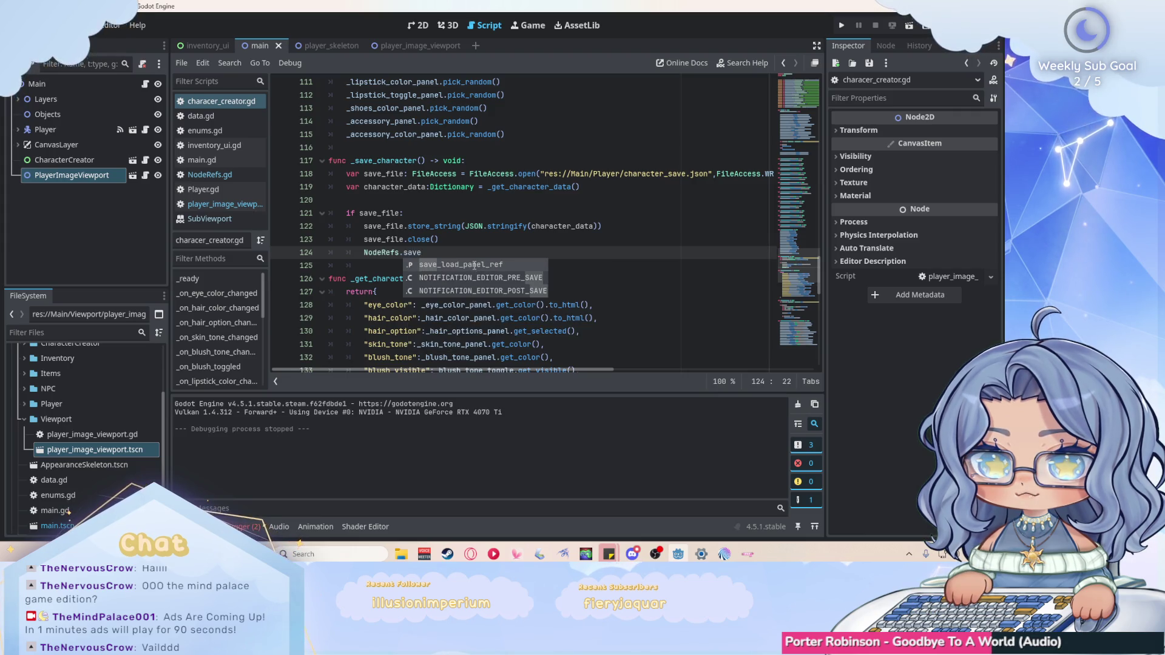
text(_player_image)
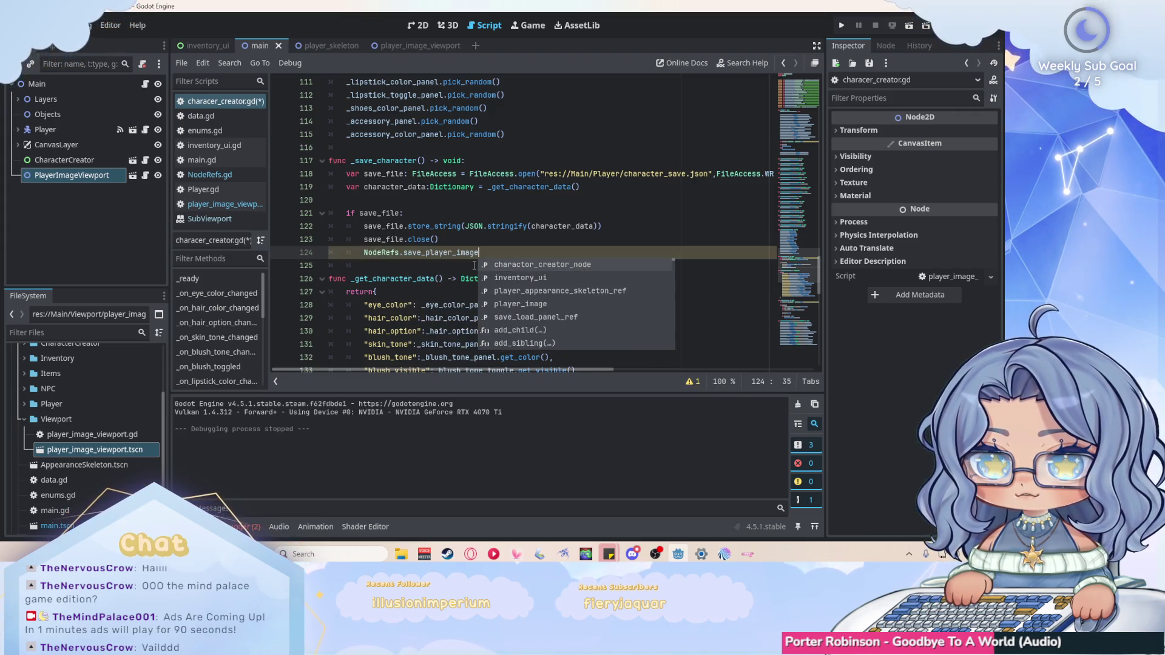
text(()
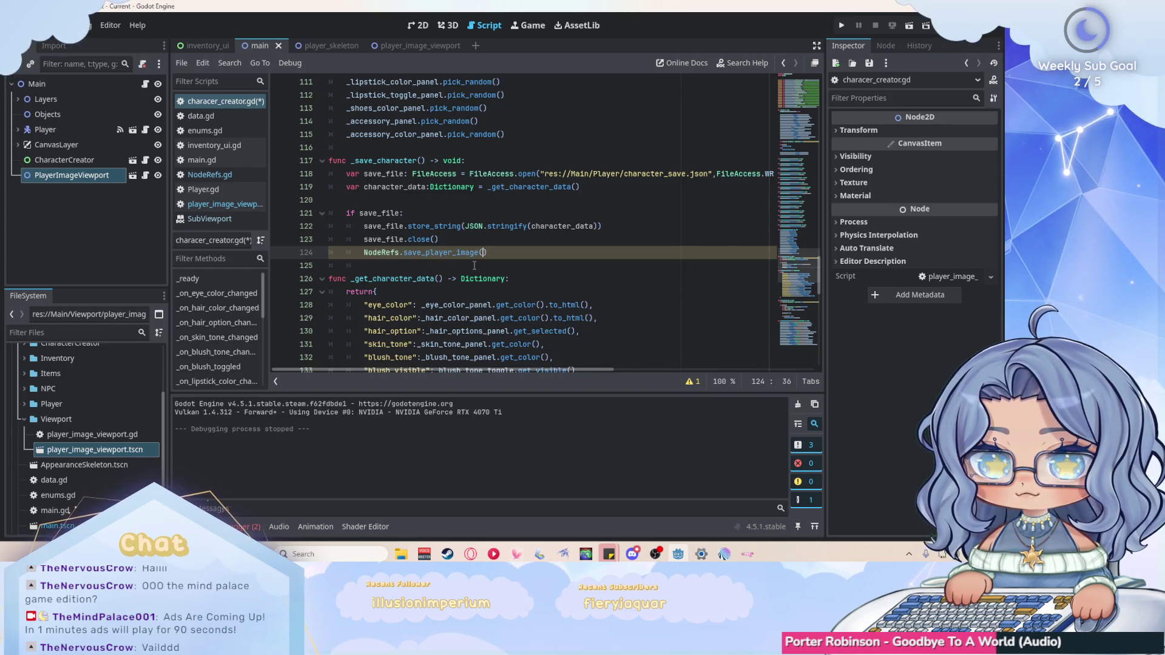
key(ctrl+s)
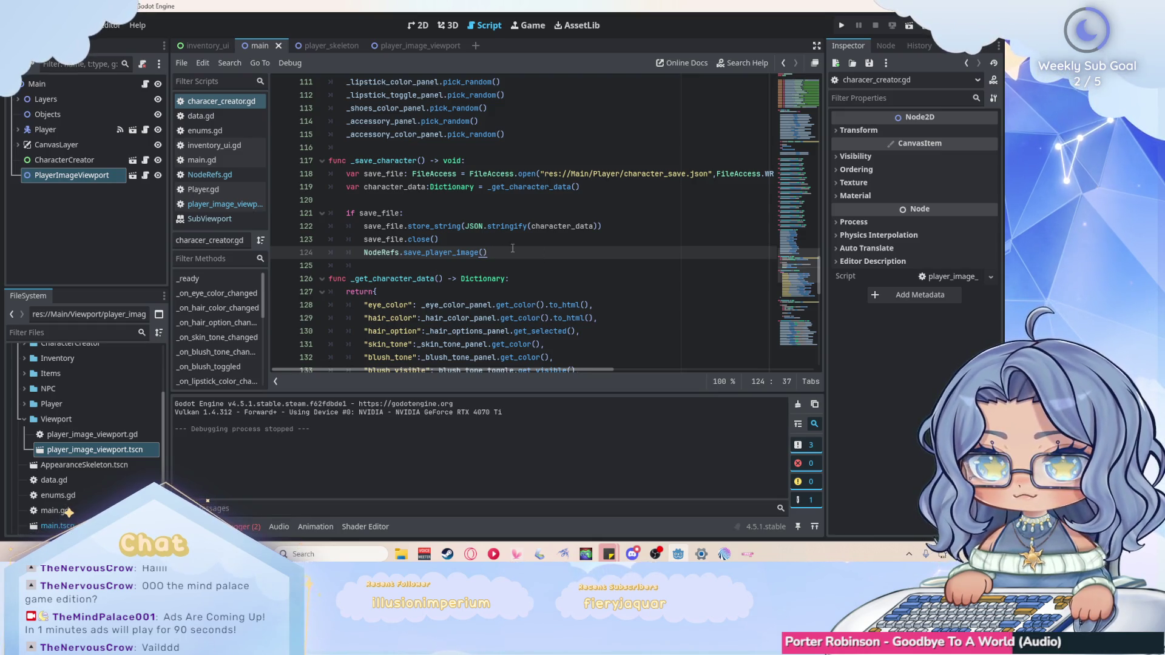
Expand the Player folder in FileSystem and select character_save.json.
scroll(65, 410, down, 3)
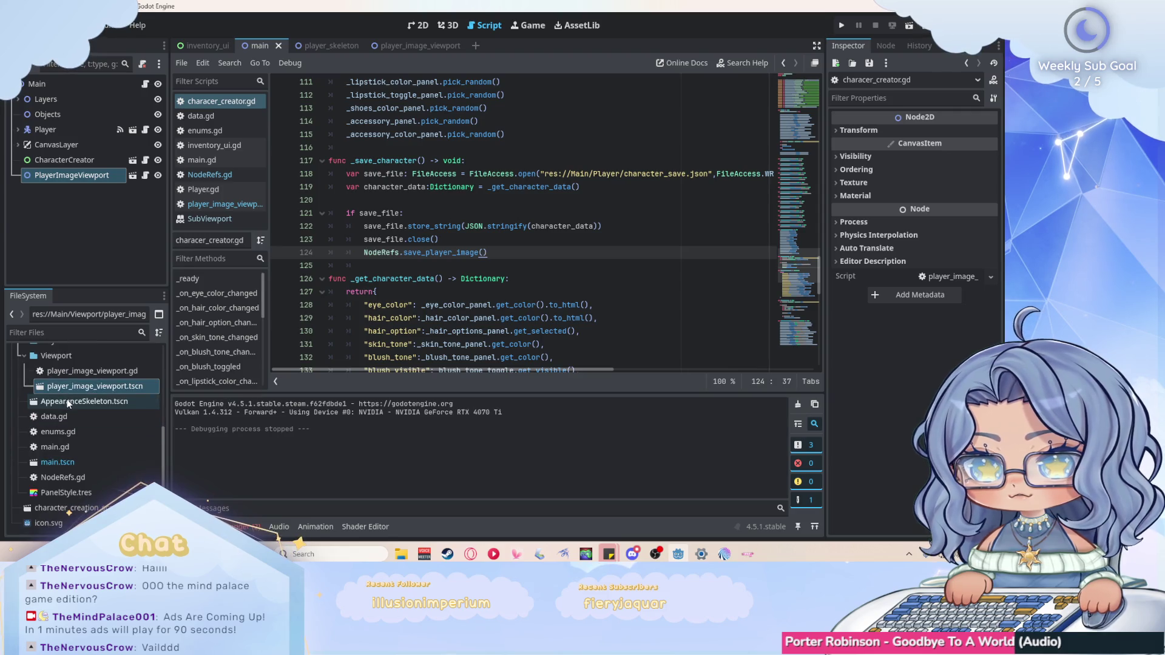
scroll(119, 399, up, 3)
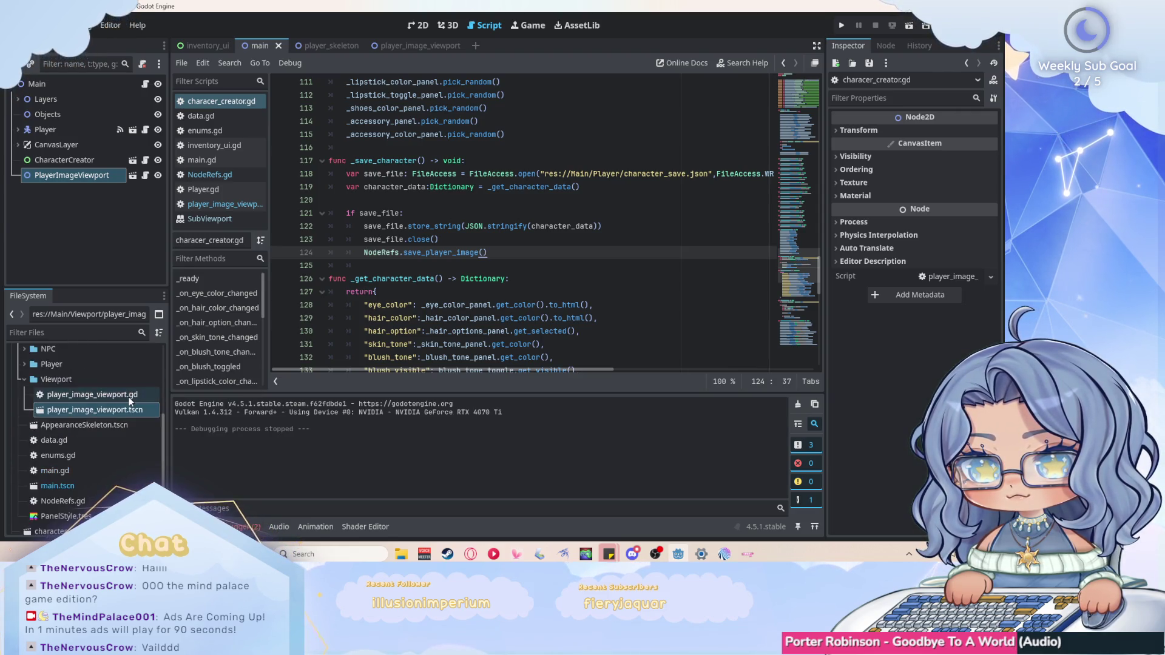
click(24, 403)
click(24, 387)
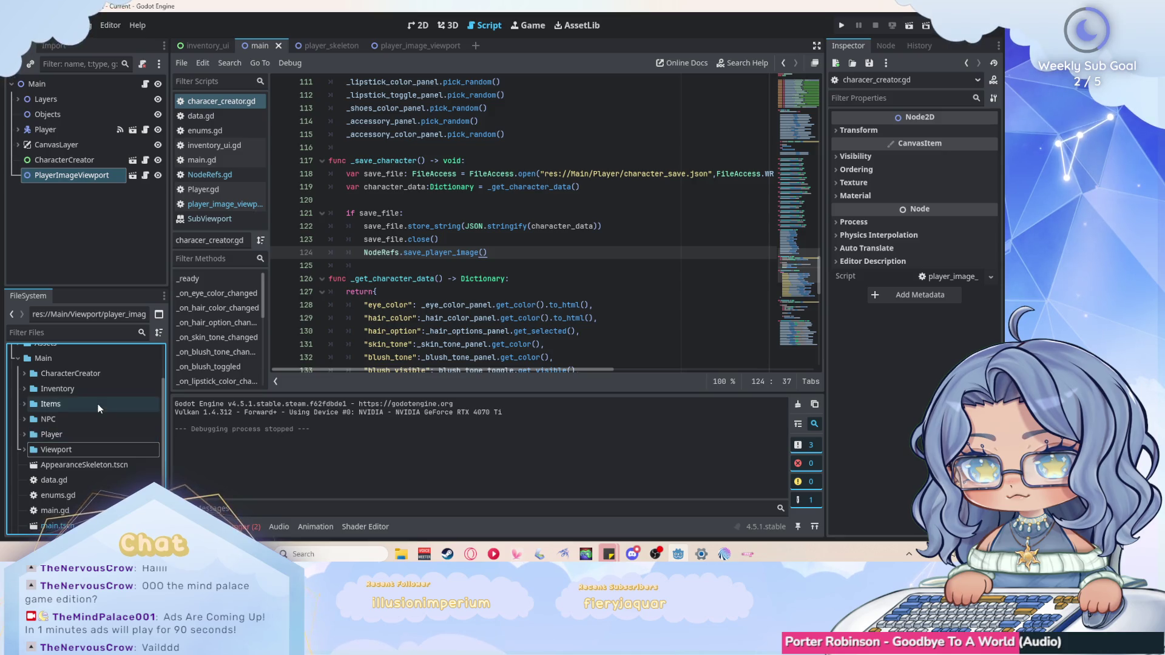
click(24, 387)
click(24, 387)
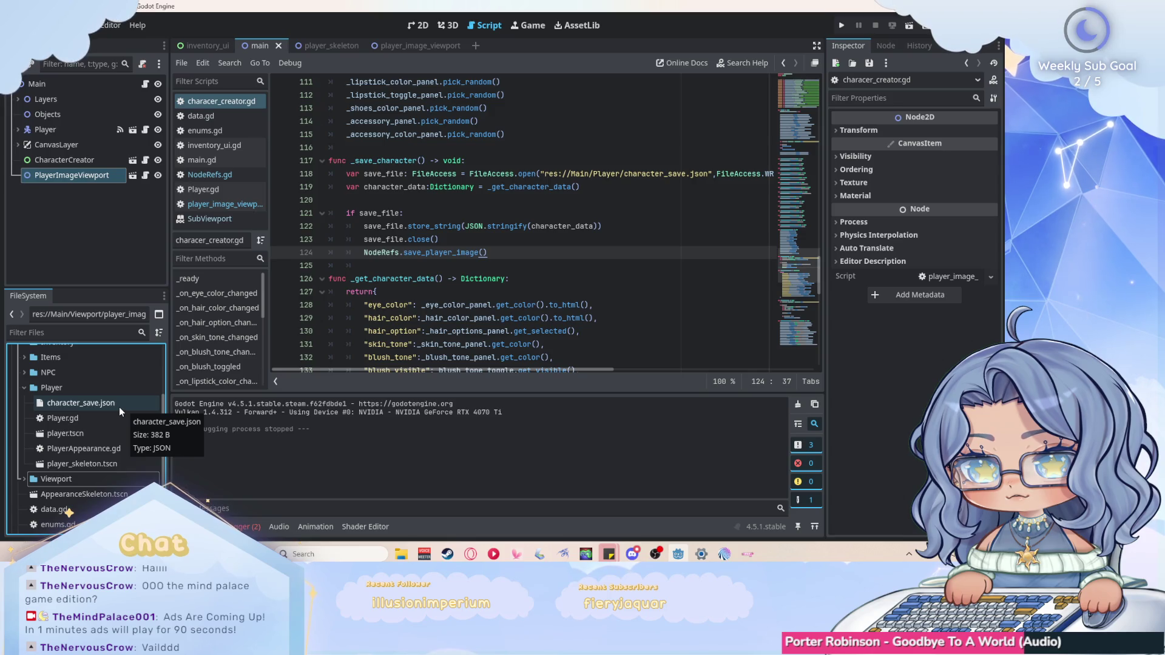
click(113, 407)
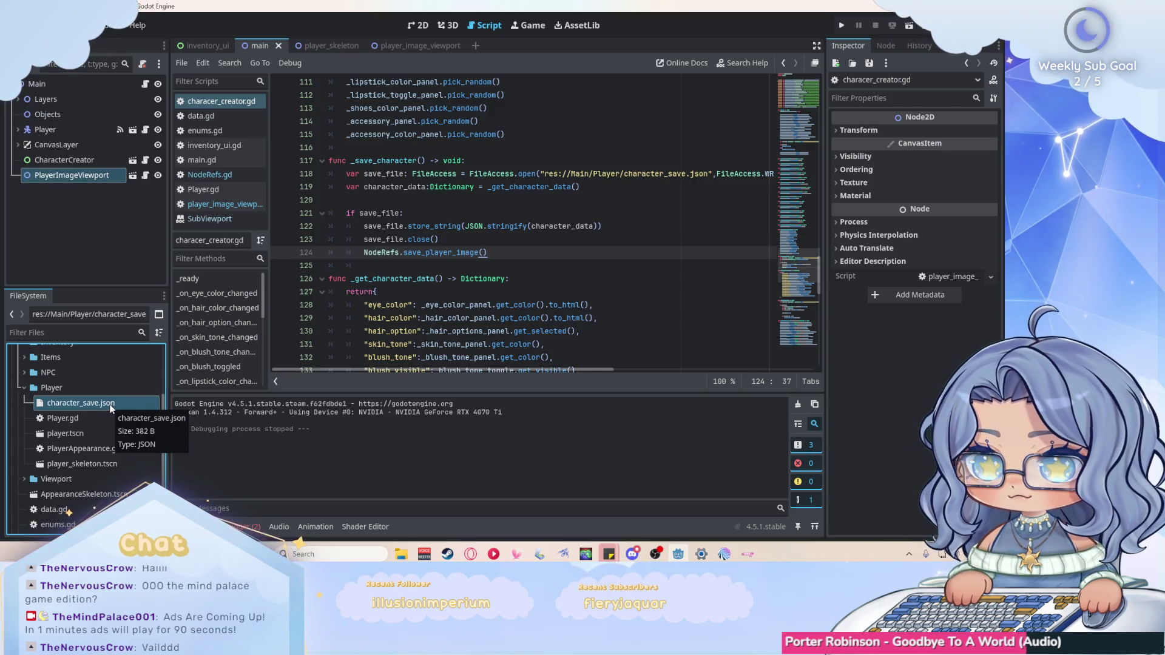
scroll(107, 399, up, 5)
click(81, 368)
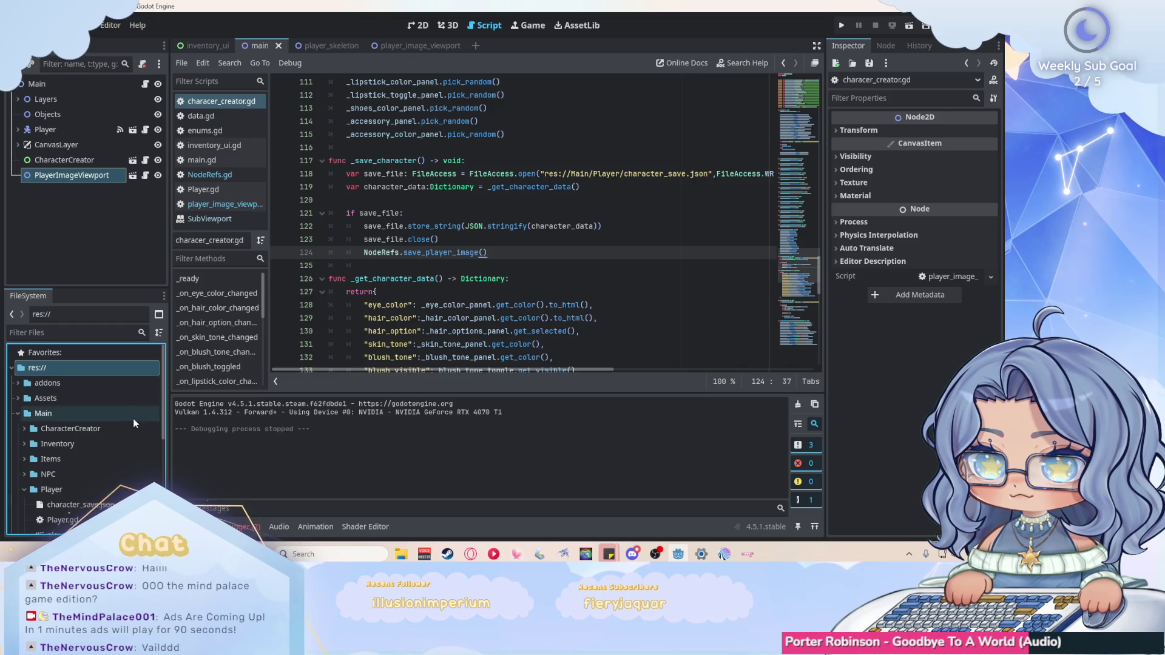
scroll(133, 417, down, 2)
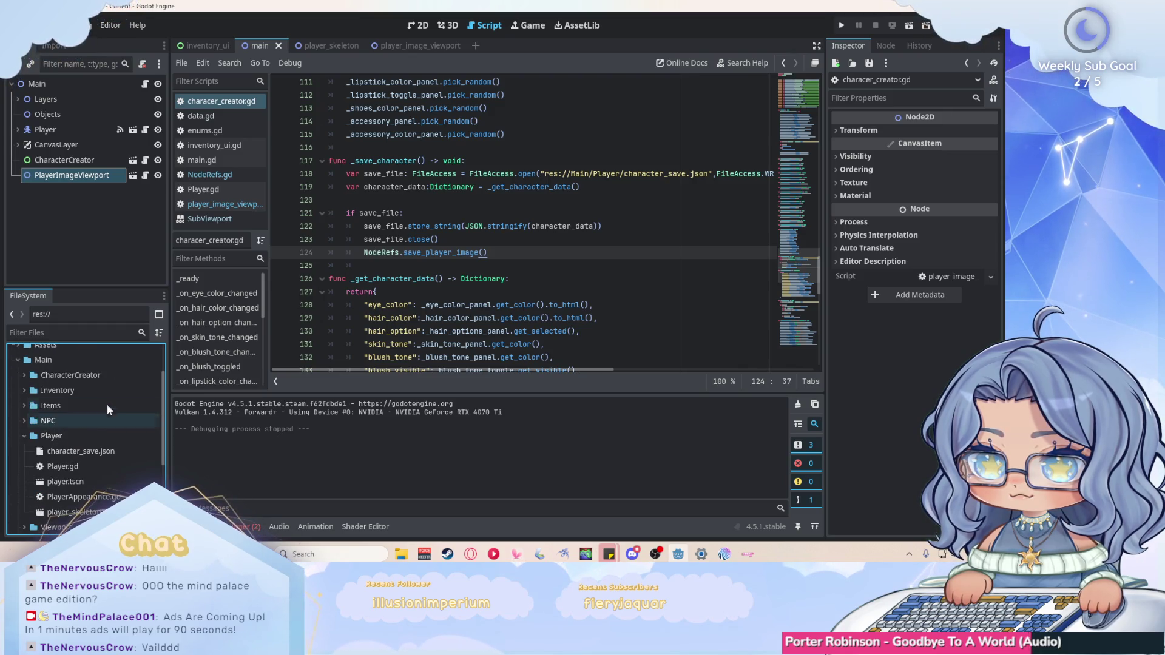
scroll(107, 405, down, 1)
click(103, 427)
Duplicate character_save.json as character_save1.json, then run the game with F5.
key(ctrl+d)
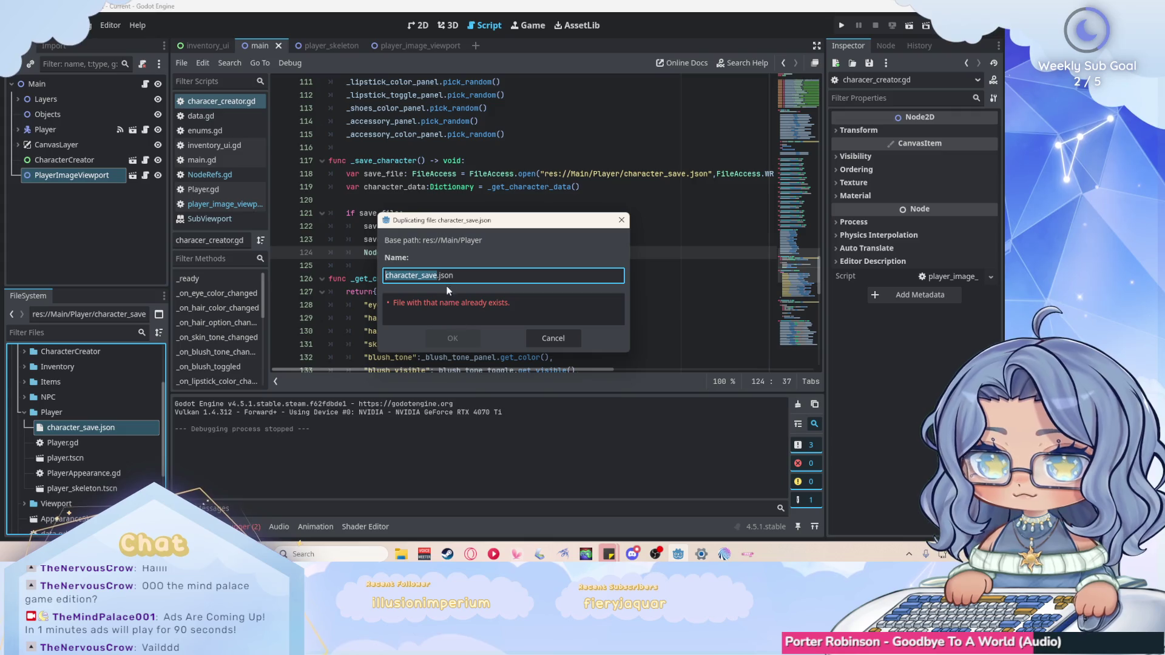
click(552, 338)
right_click(85, 428)
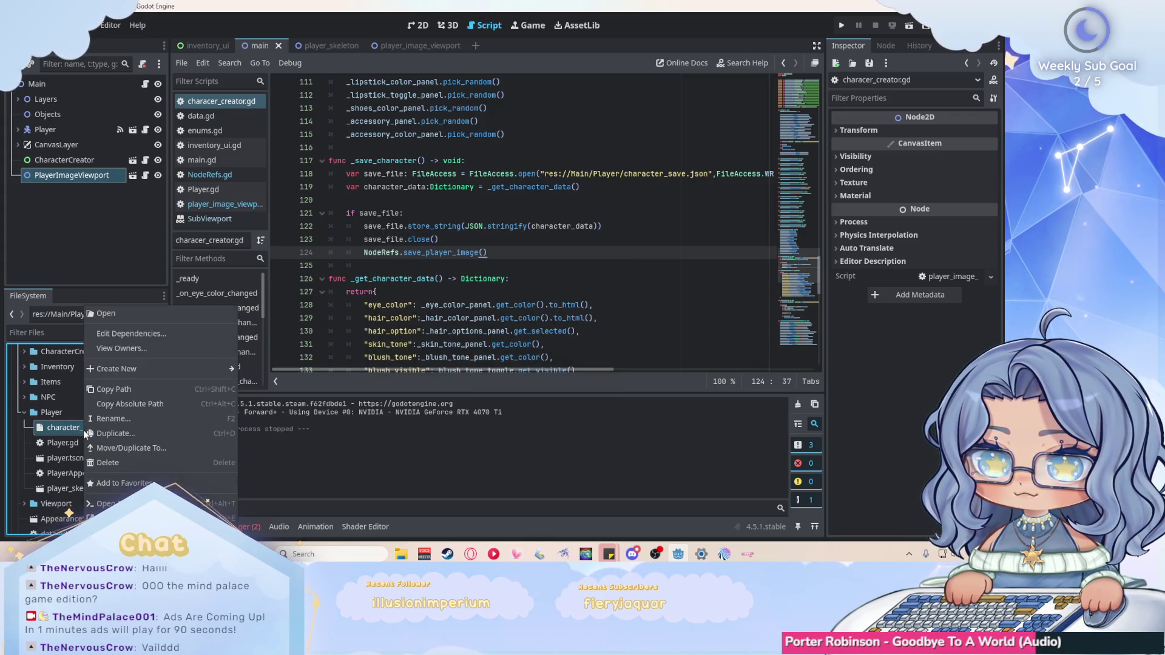
click(126, 433)
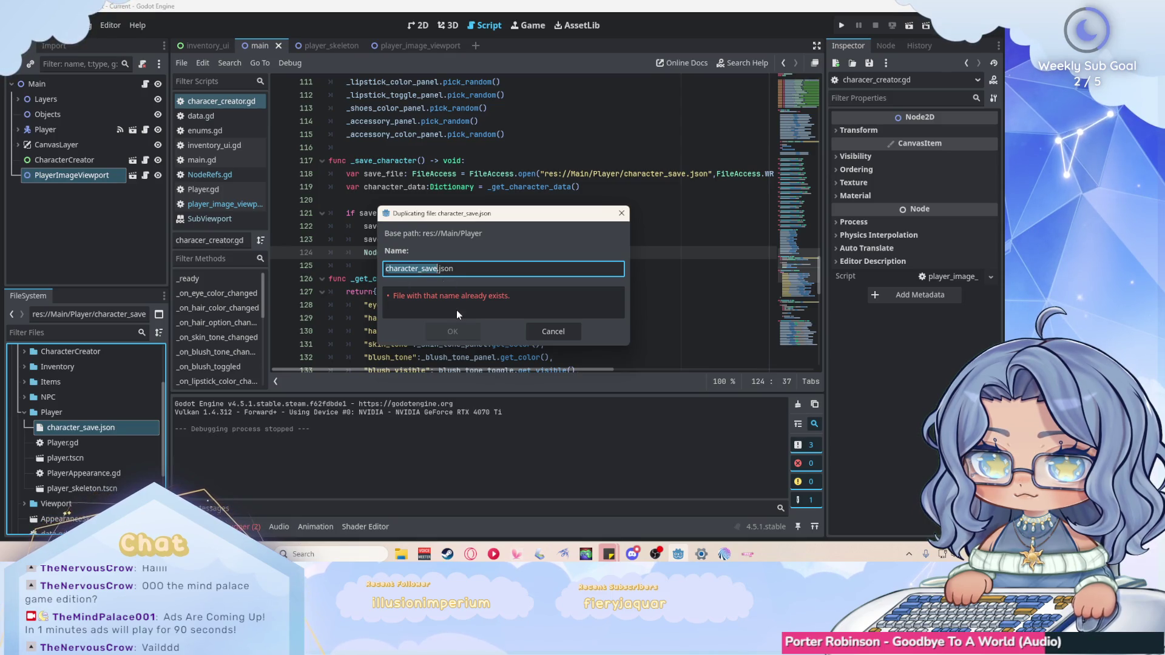
text(character_save1)
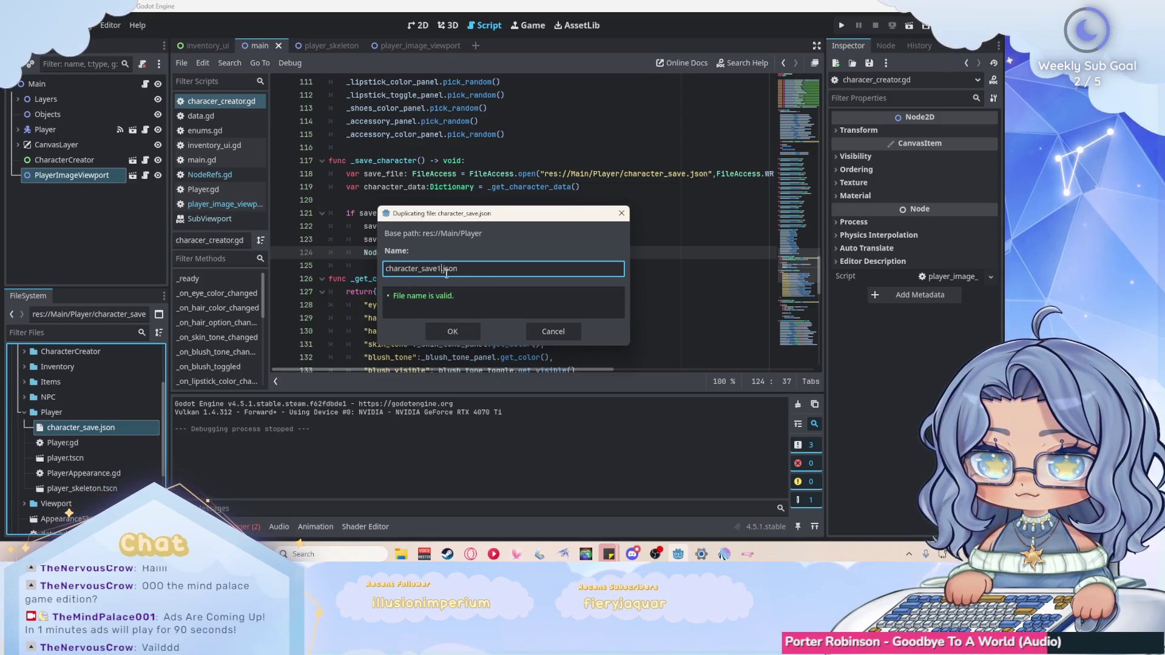
click(453, 331)
drag(110, 406, 46, 369)
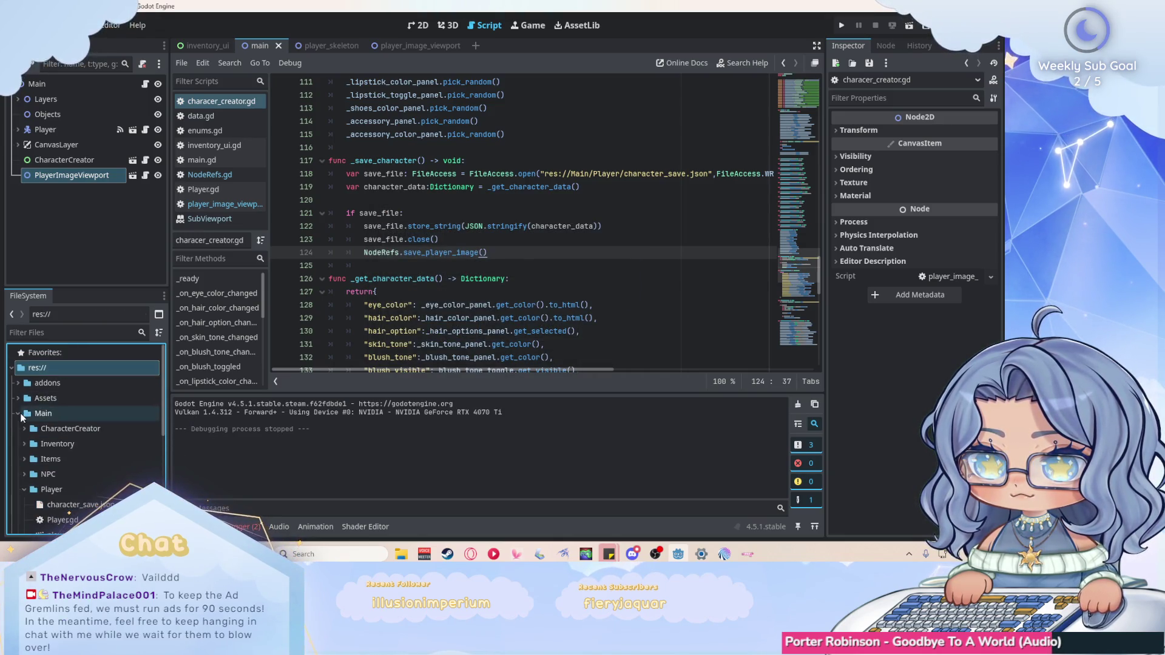
scroll(21, 425, down, 3)
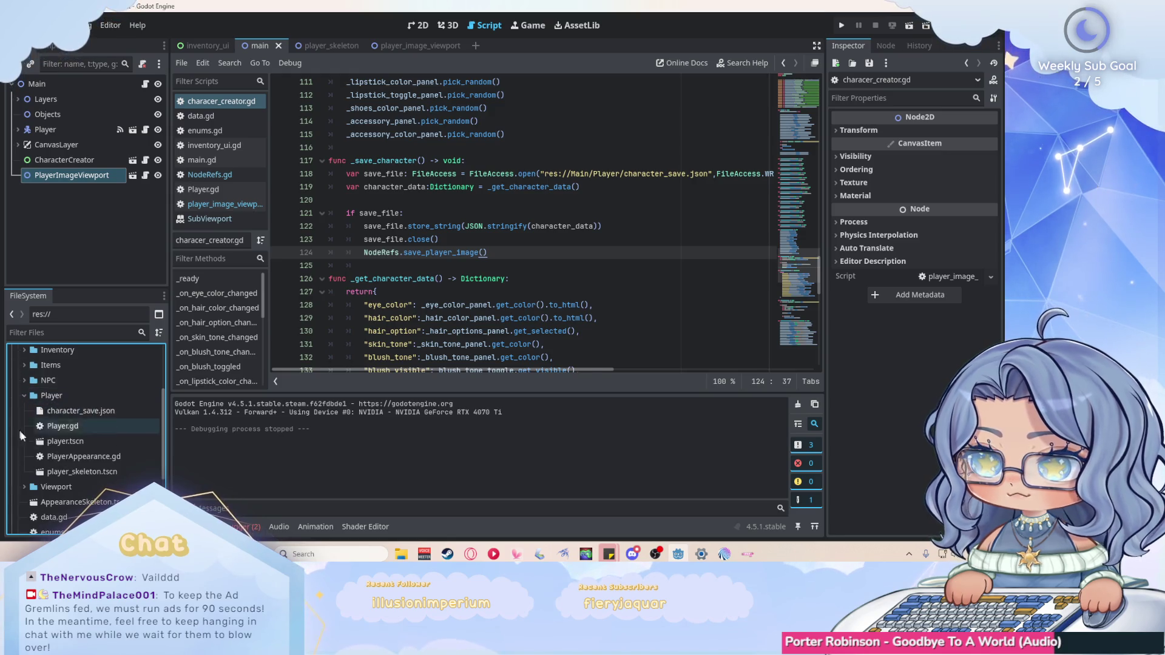
key(F5)
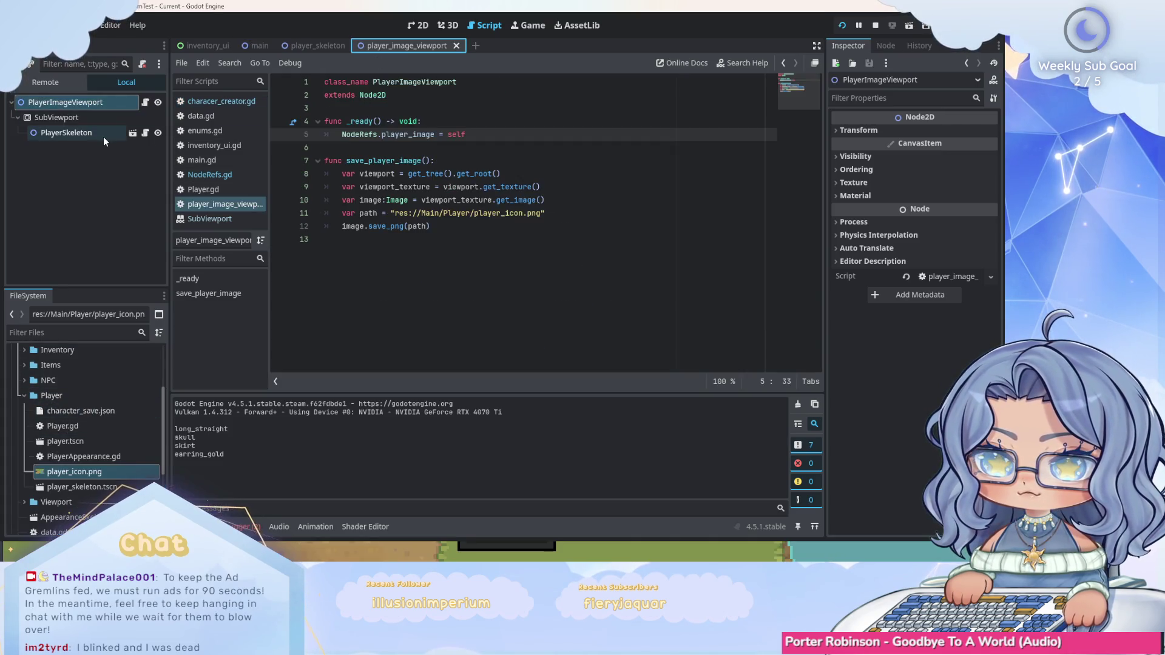
click(82, 118)
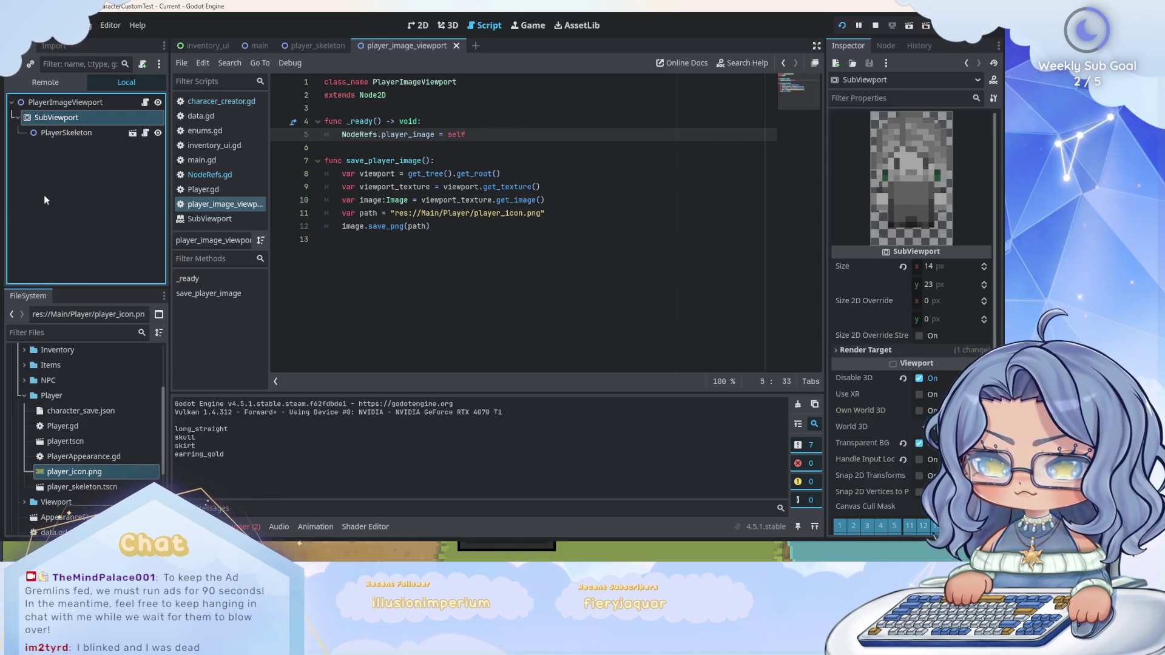
click(68, 227)
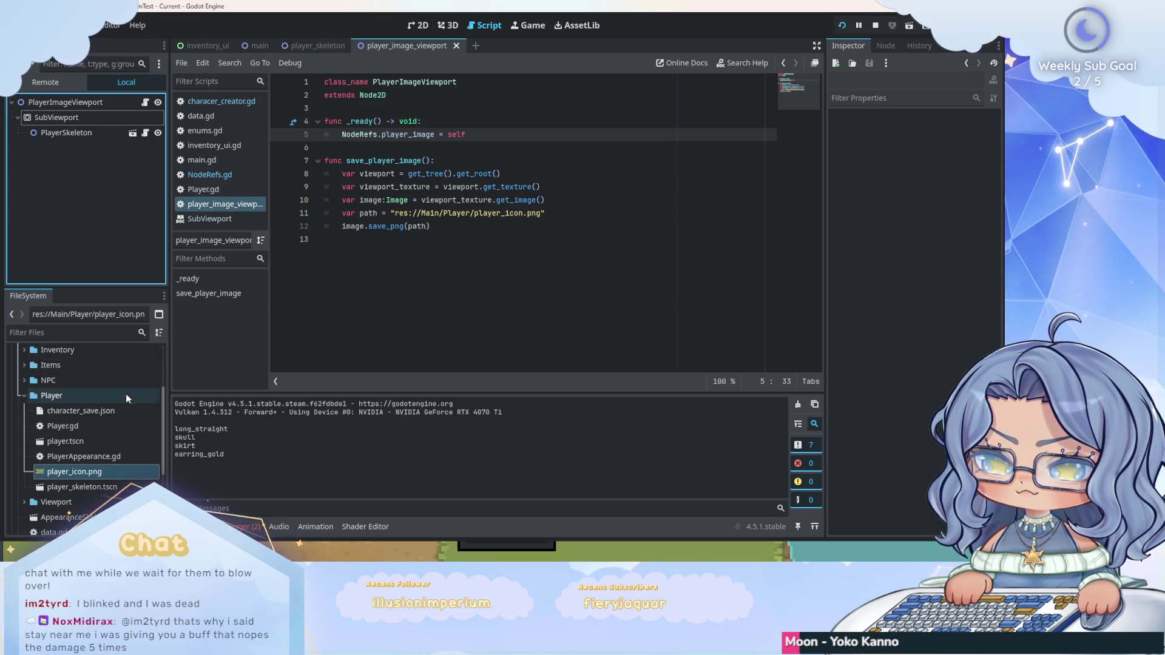
scroll(126, 394, down, 3)
scroll(128, 392, up, 1)
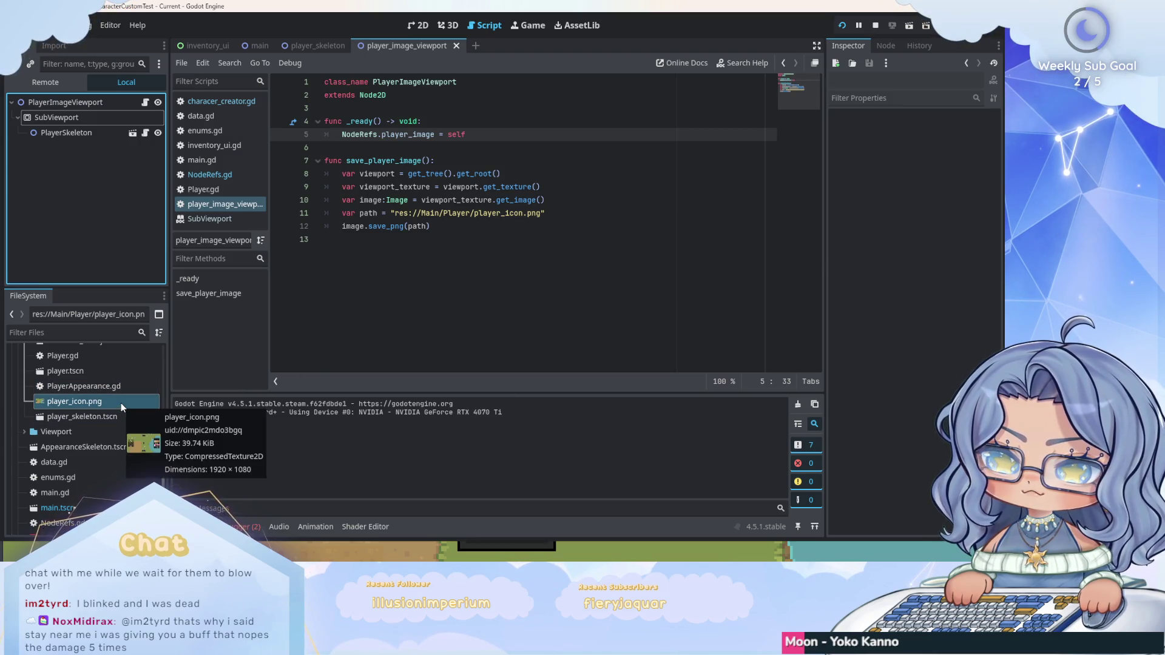
click(122, 402)
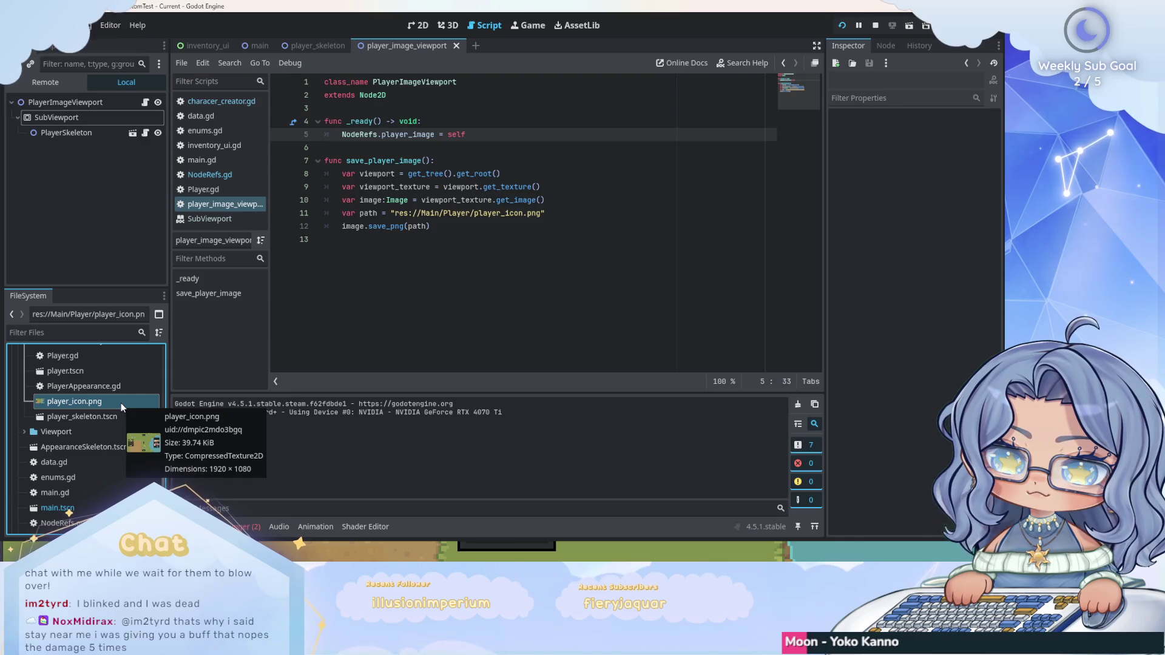
Inspect player_icon.png (a 1920×1080 texture), then open the SubViewport class reference.
double_click(122, 403)
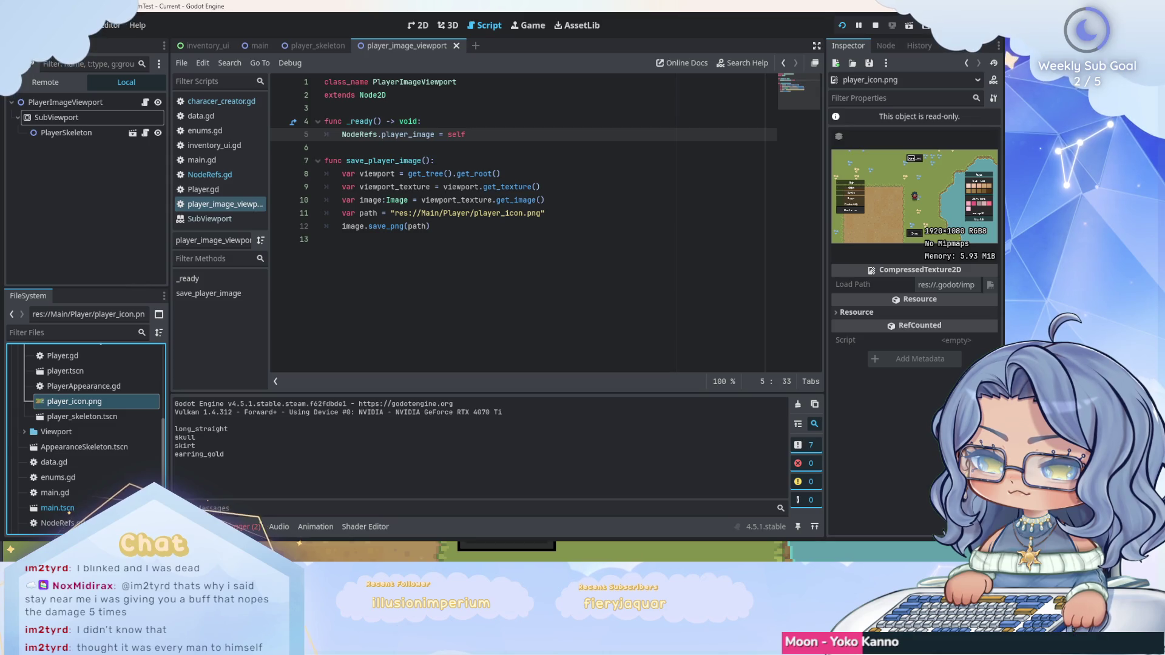
click(210, 219)
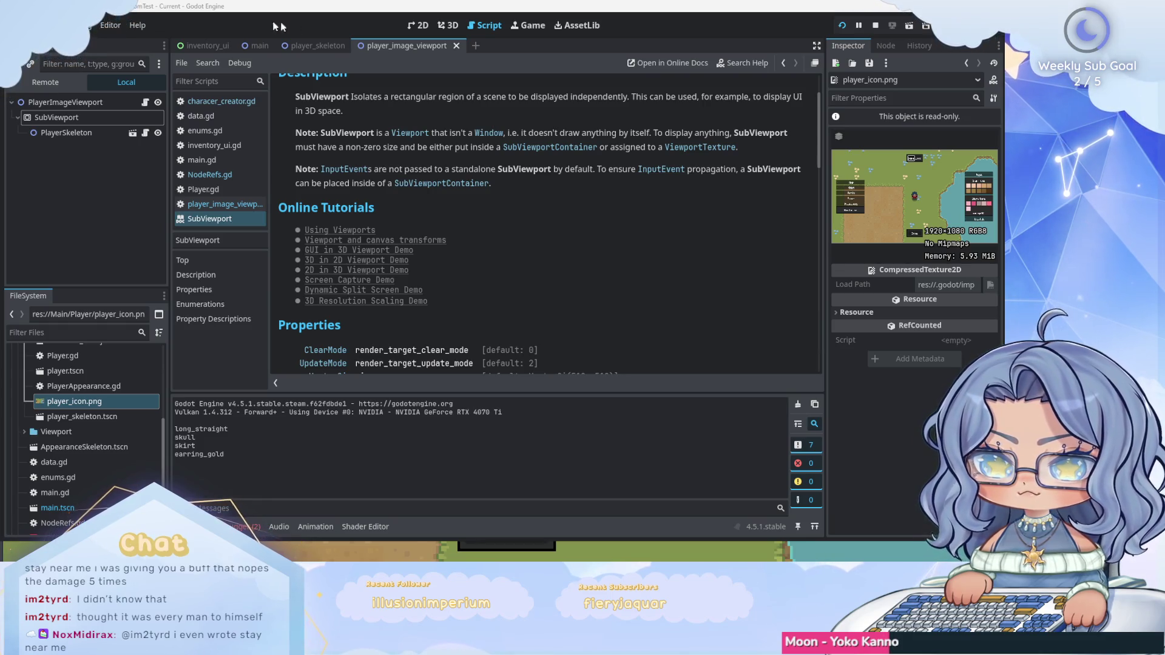
scroll(638, 253, down, 3)
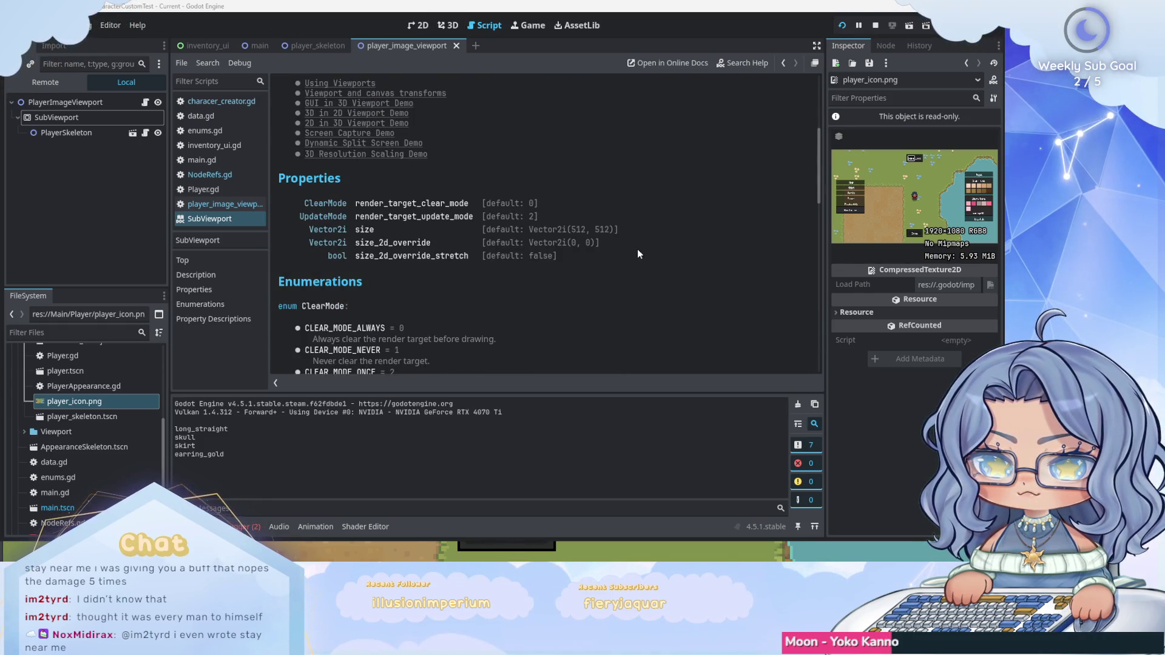
scroll(638, 254, down, 12)
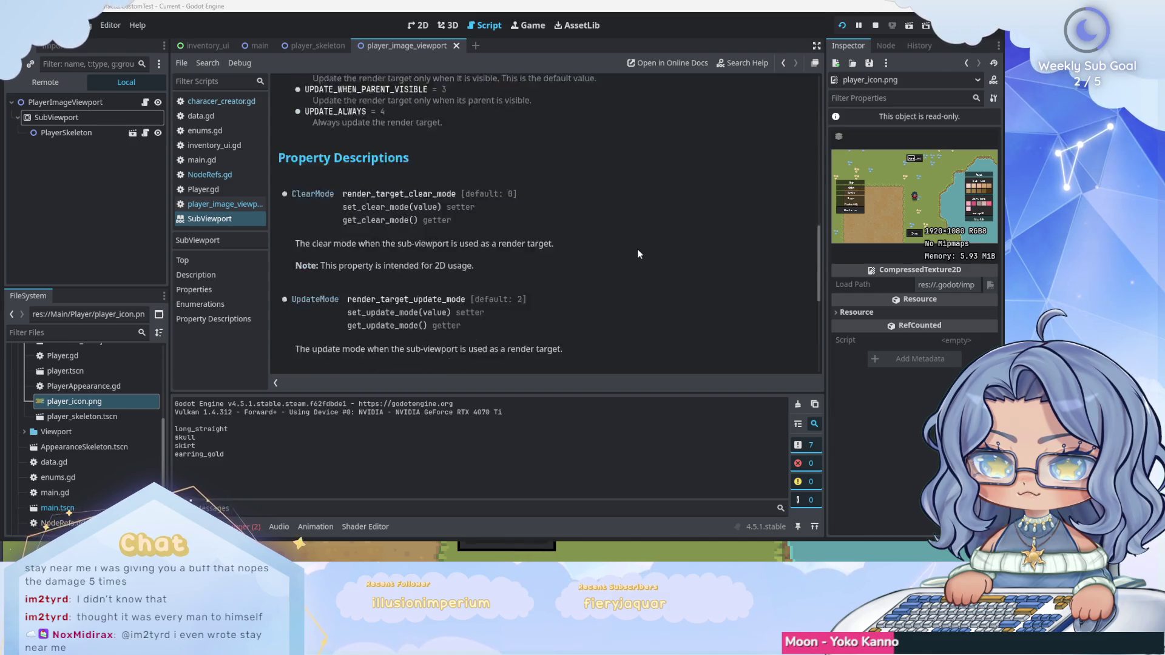
scroll(637, 254, down, 2)
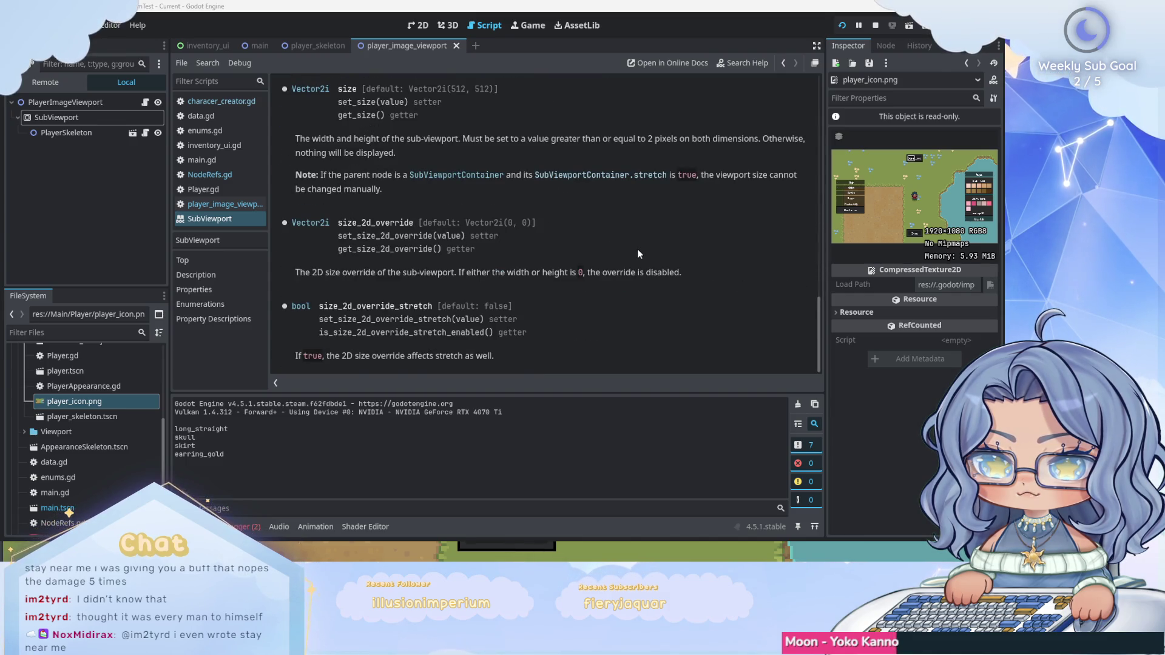
scroll(638, 253, up, 20)
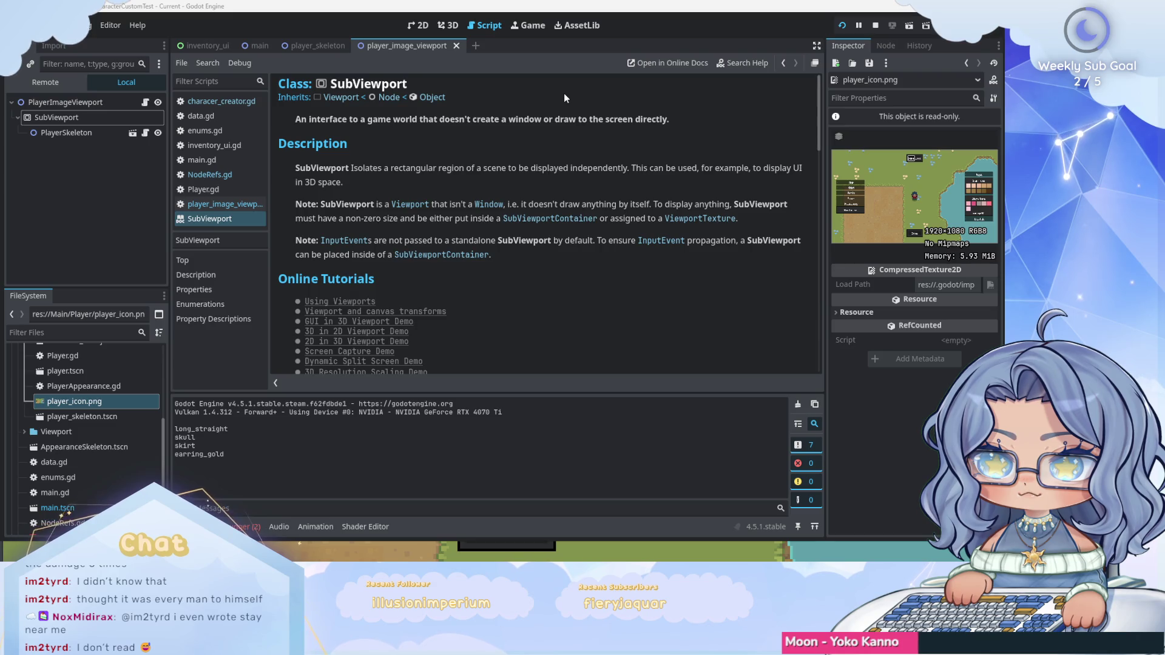
click(123, 199)
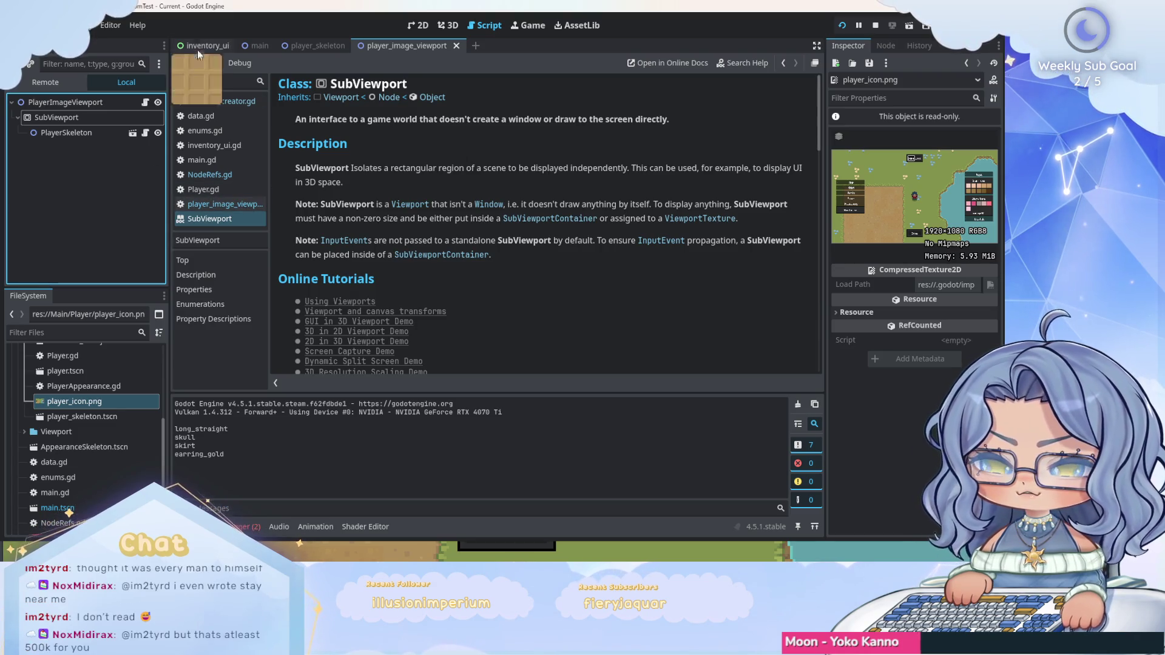
In the main scene's 2D view, browse Add Child Node to SubViewport under Main, then cancel.
click(251, 46)
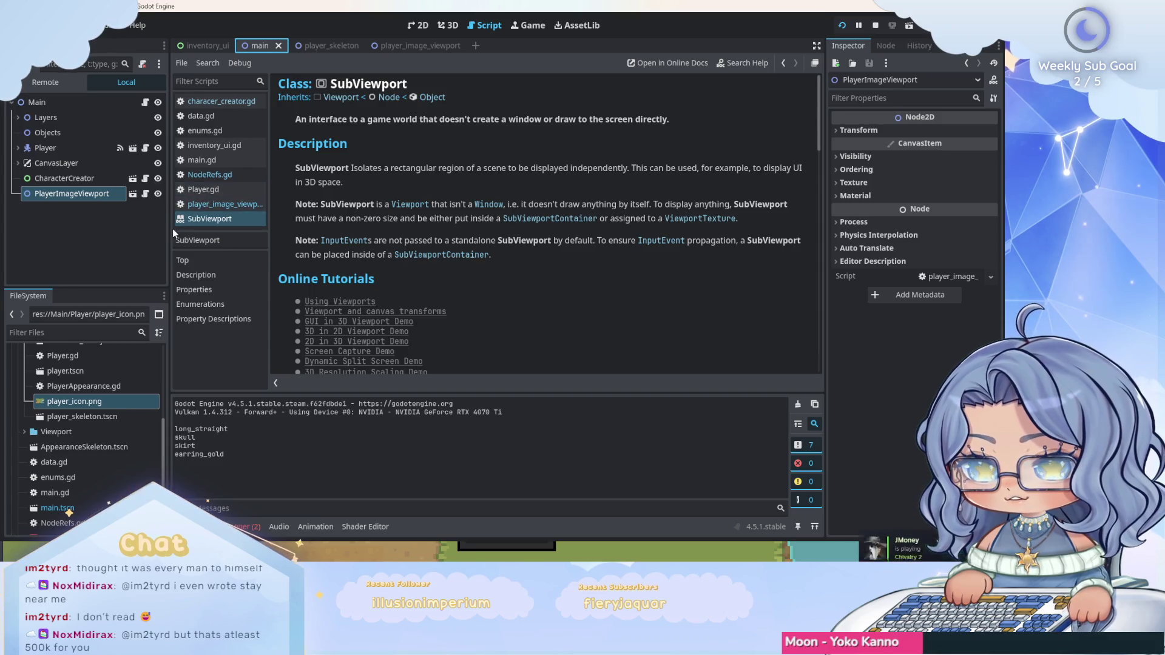
click(418, 25)
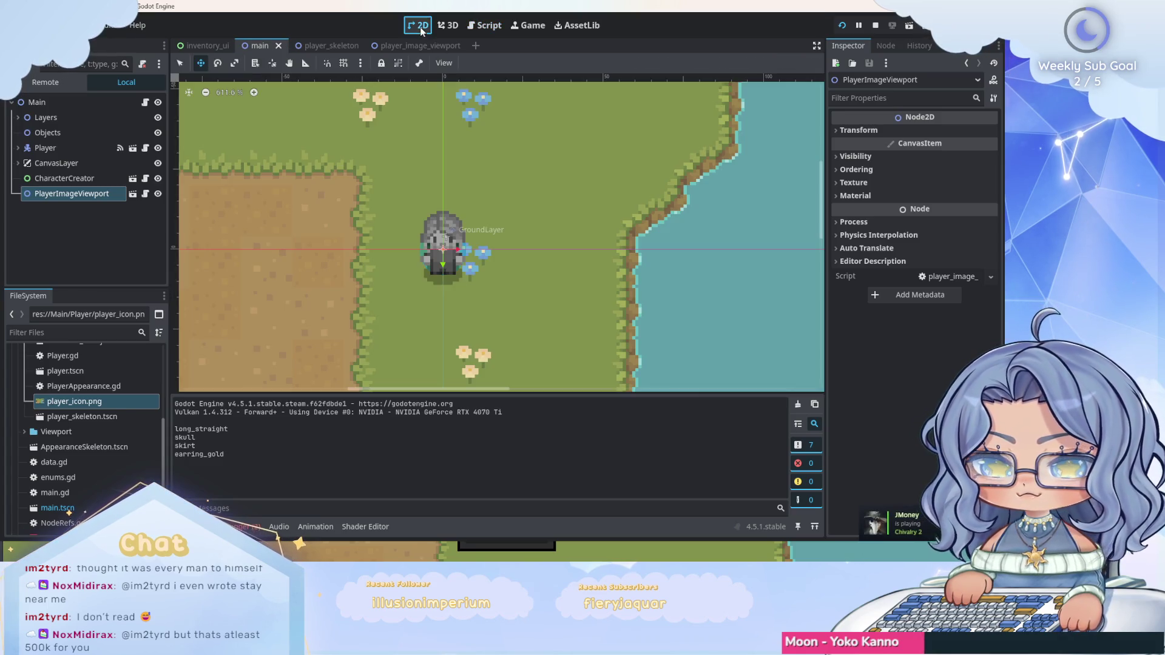
right_click(57, 101)
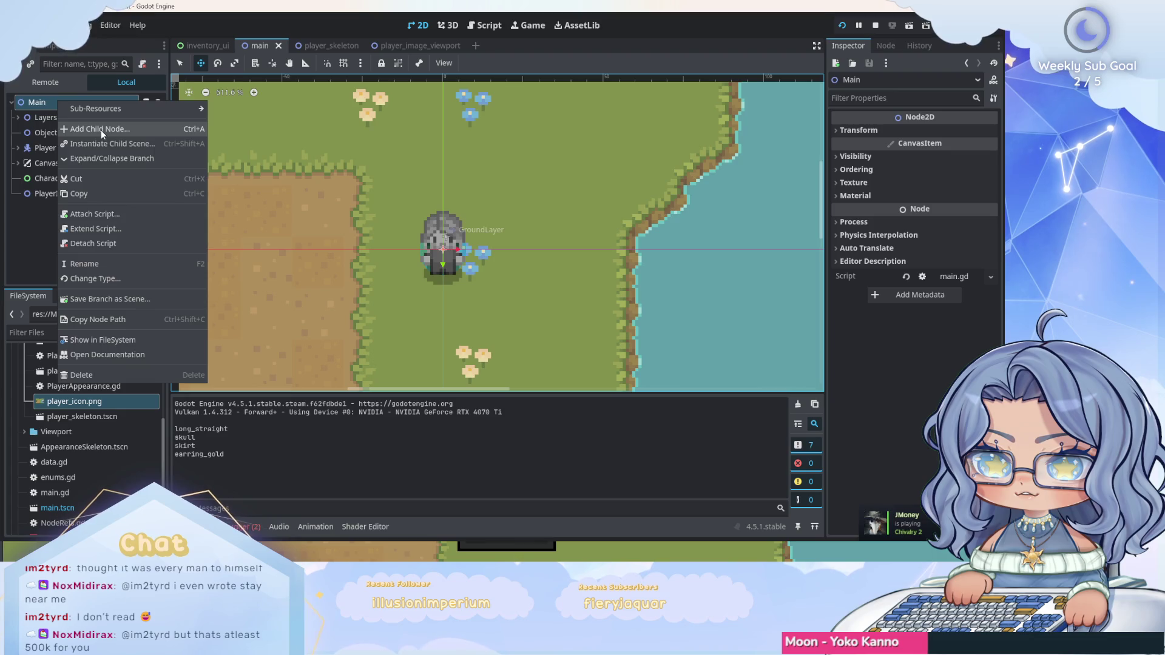
click(101, 129)
click(480, 199)
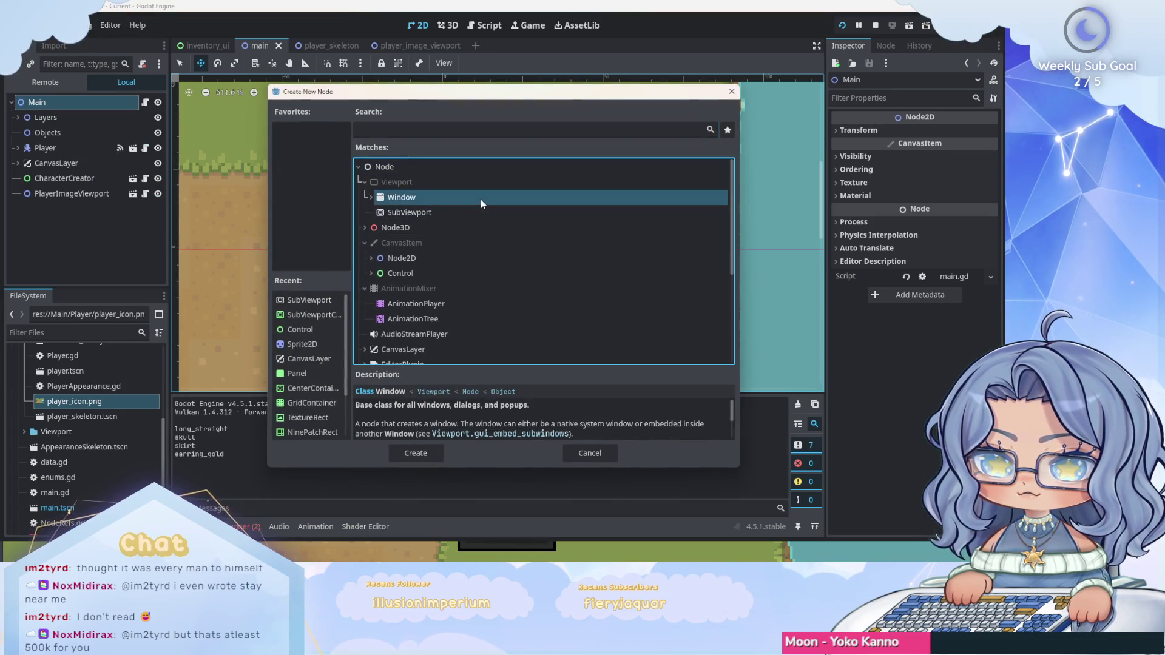
scroll(489, 213, down, 2)
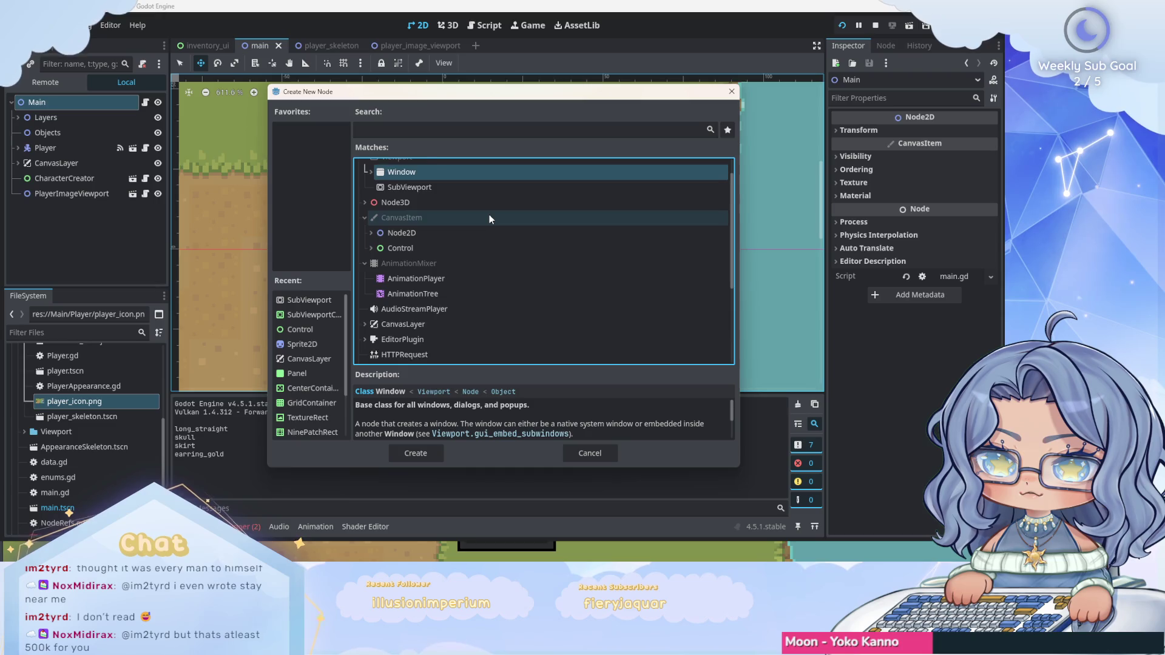
scroll(490, 219, down, 3)
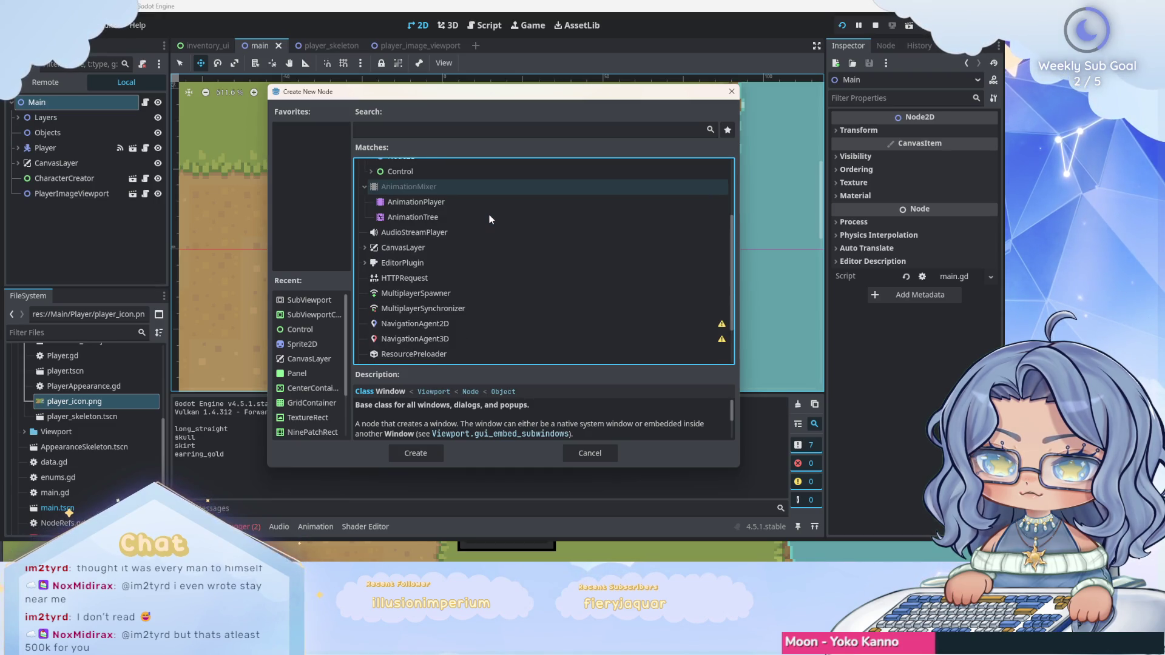
scroll(489, 217, down, 2)
scroll(490, 217, down, 2)
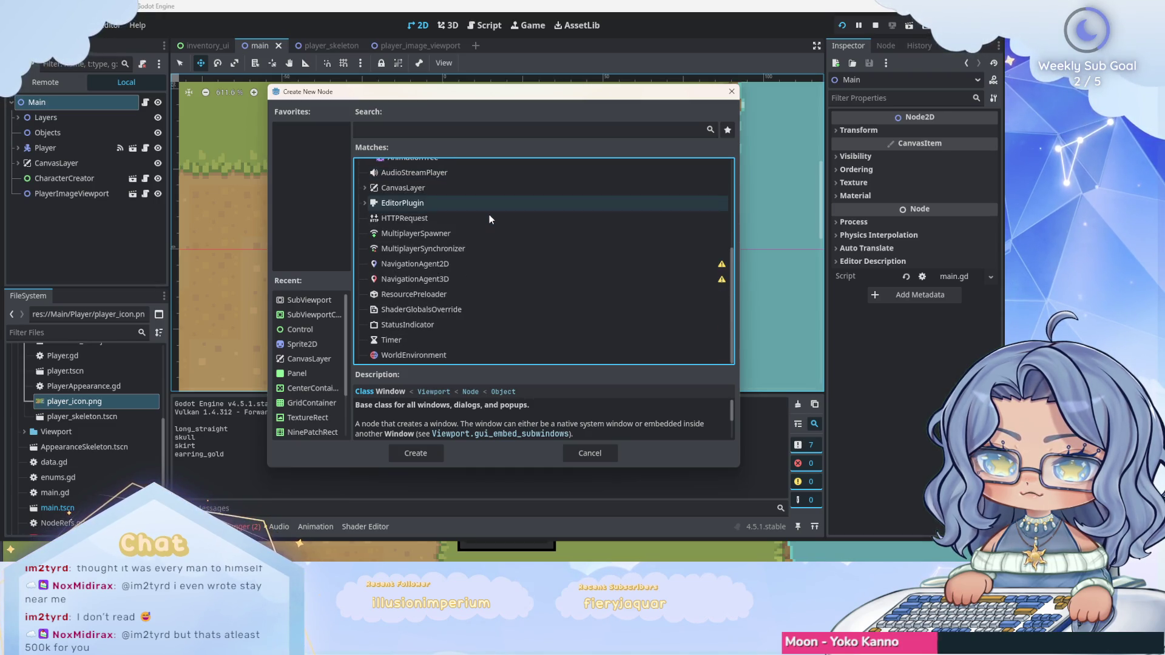
scroll(489, 214, up, 6)
click(483, 212)
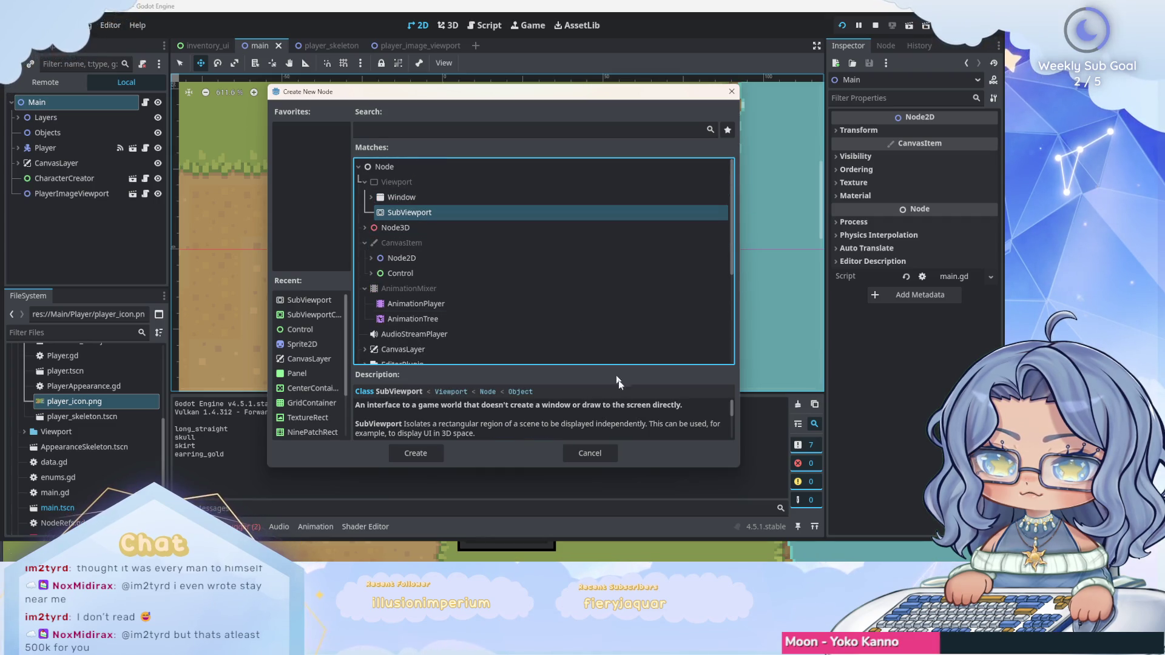
click(597, 454)
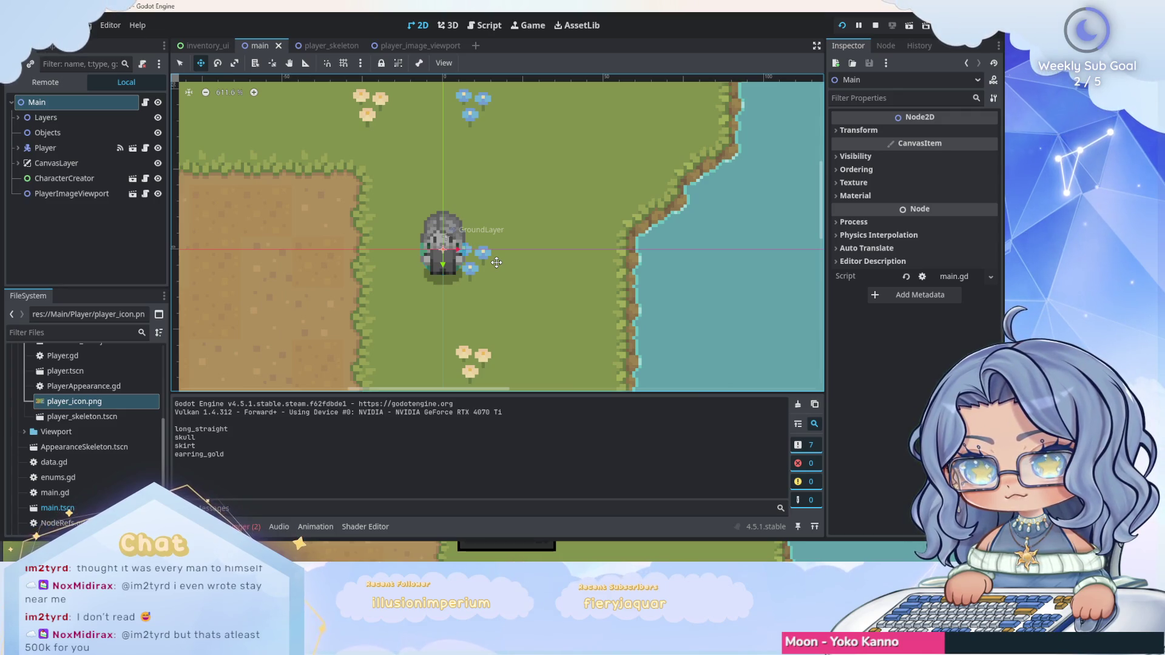
Select the PlayerImageViewport node and expand the Viewport folder in the project files.
click(55, 193)
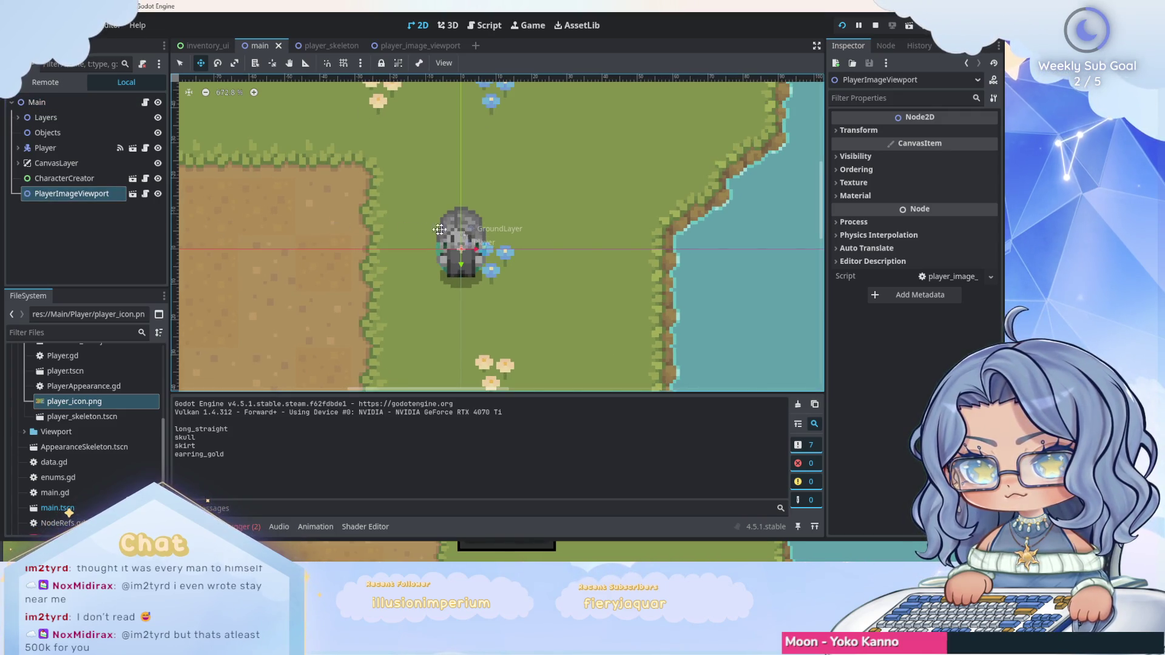
scroll(451, 231, up, 6)
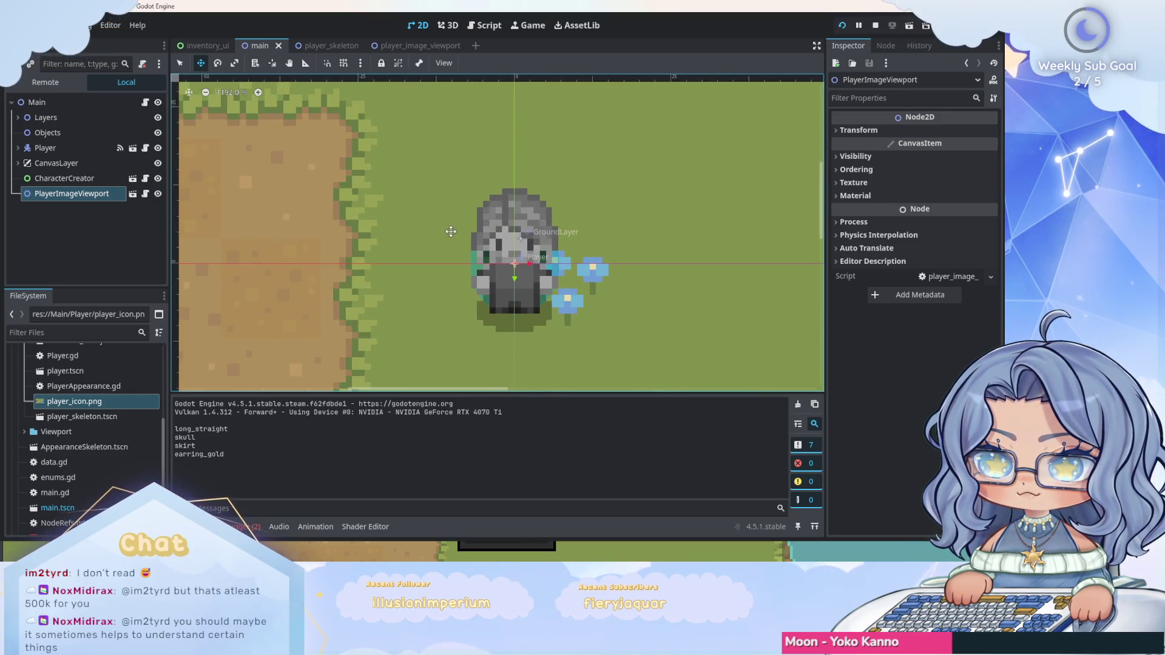
scroll(451, 232, down, 2)
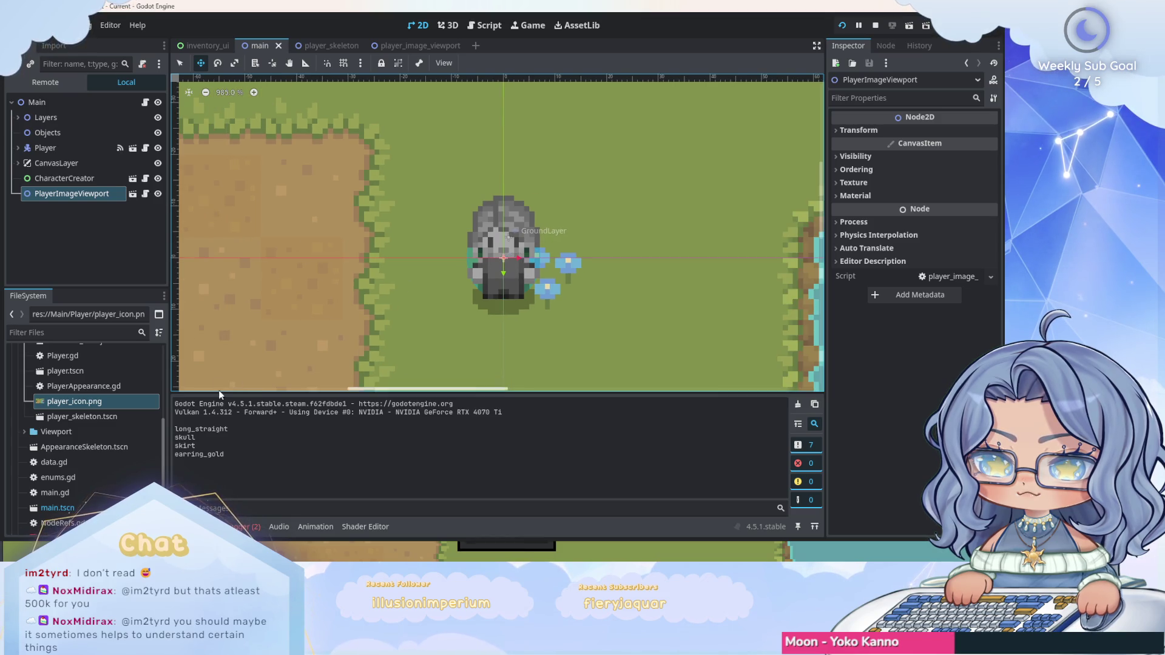
scroll(90, 428, up, 3)
scroll(92, 425, down, 3)
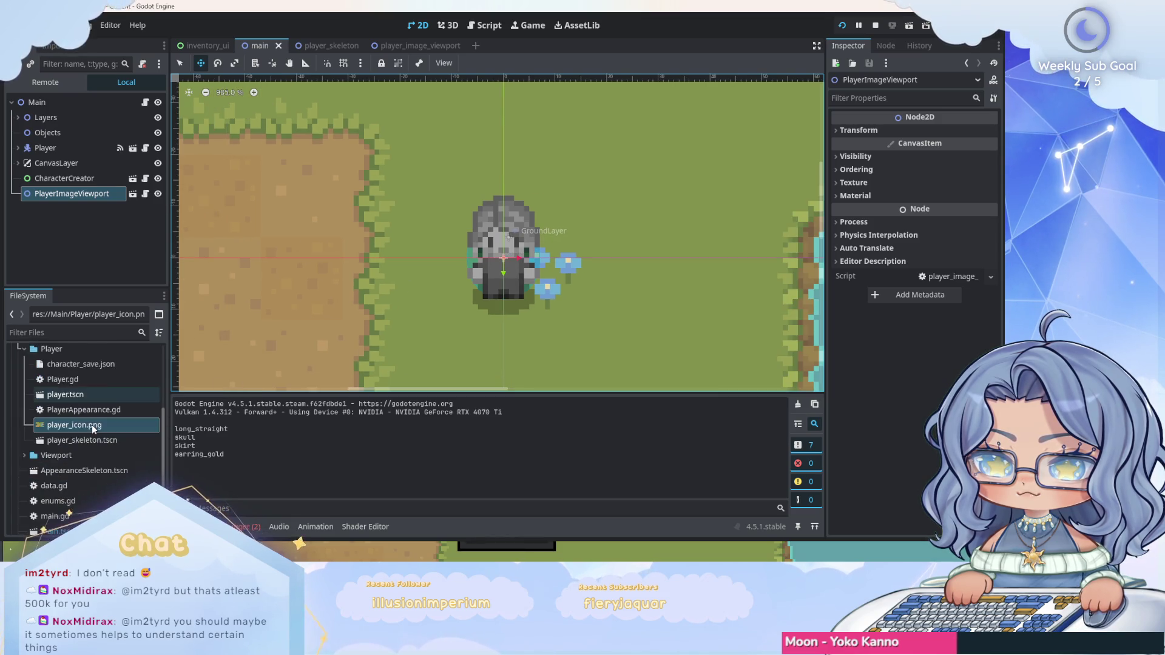
click(24, 455)
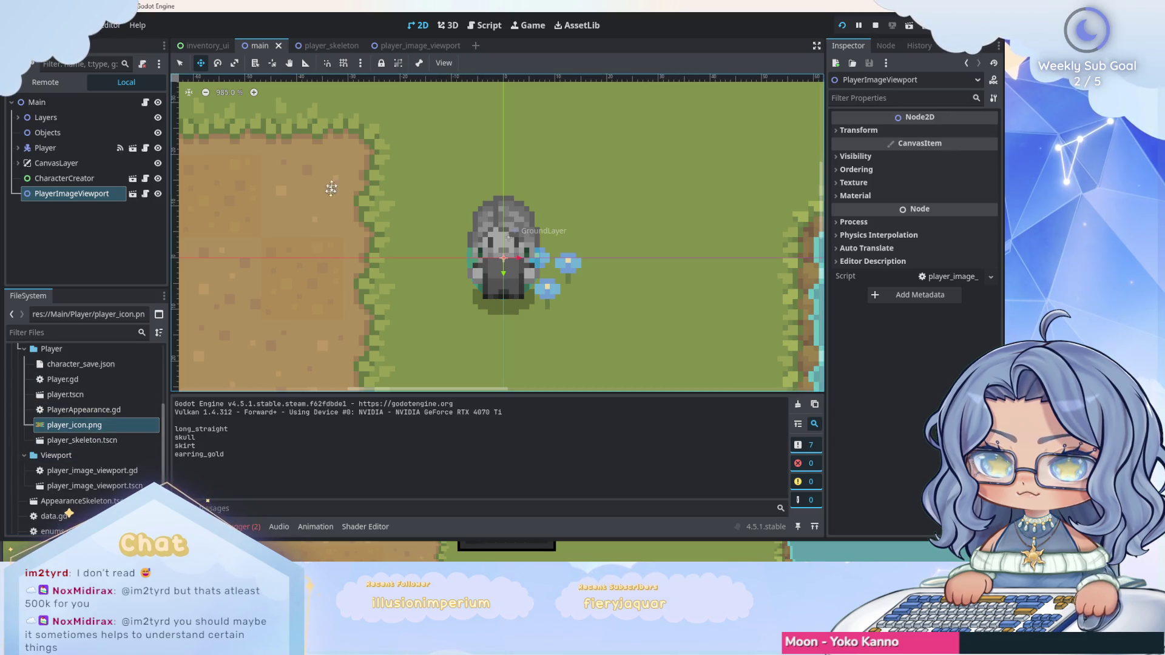
Open player_image_viewport.tscn and inspect PlayerSkeleton and the SubViewport's size settings.
mouse_move(73, 425)
mouse_down()
mouse_move(391, 46)
mouse_move(442, 178)
mouse_up()
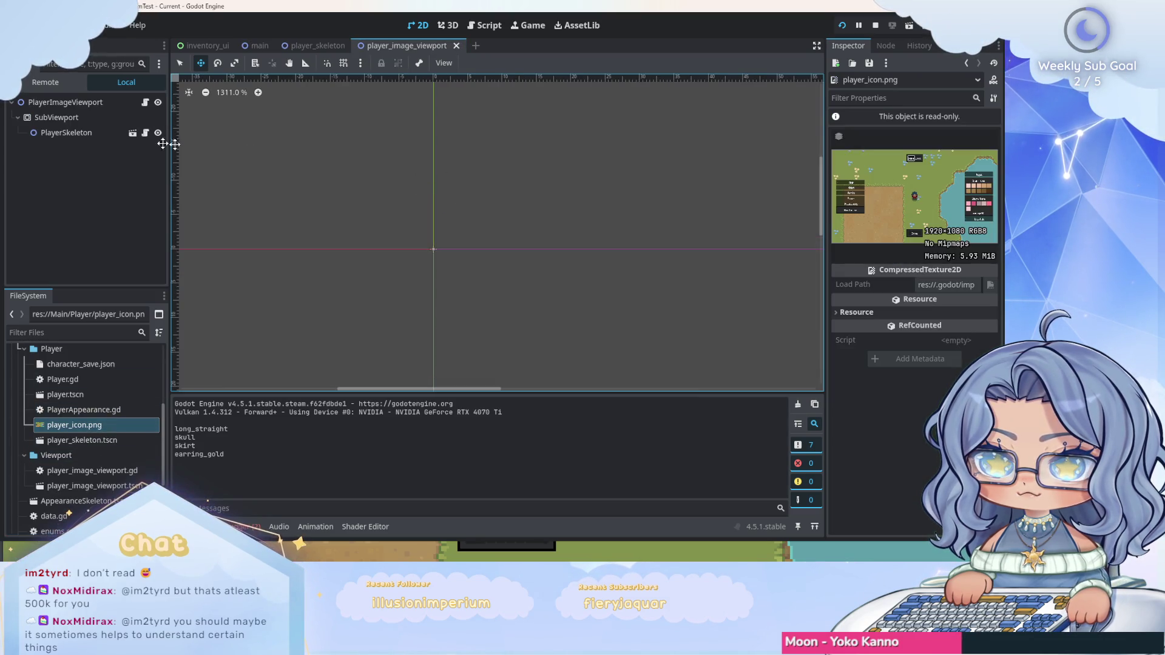
click(90, 119)
click(85, 137)
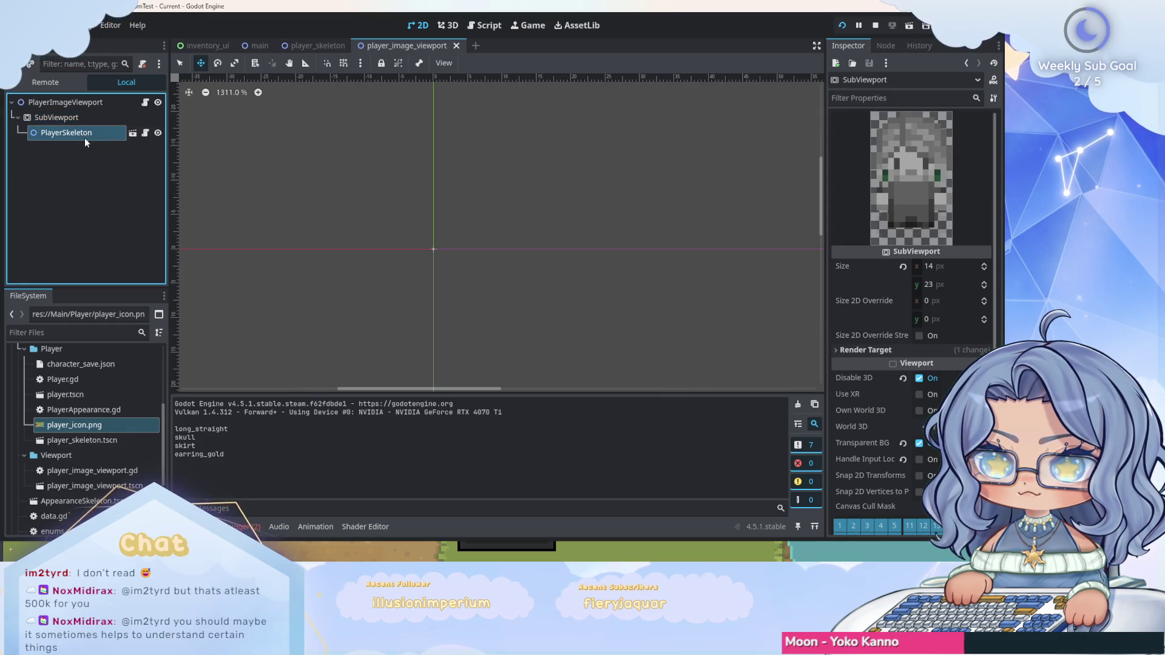
click(82, 120)
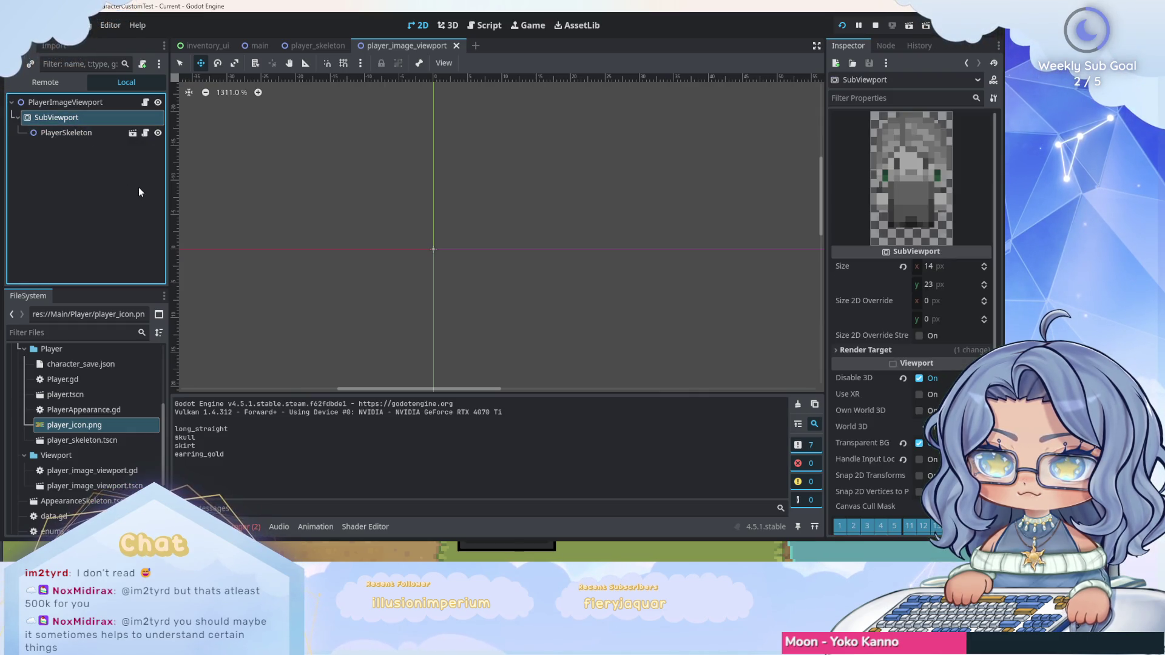
scroll(463, 231, up, 3)
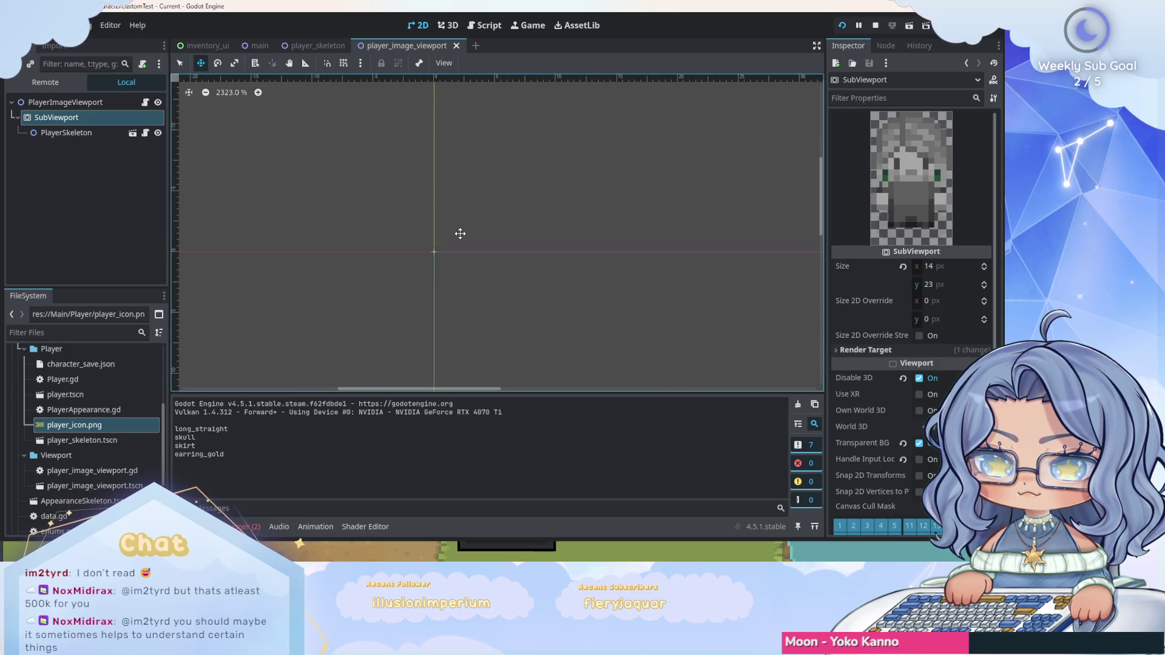
Glance at the player_skeleton and main scenes, then return to player_image_viewport and clear the selection.
click(308, 46)
click(247, 46)
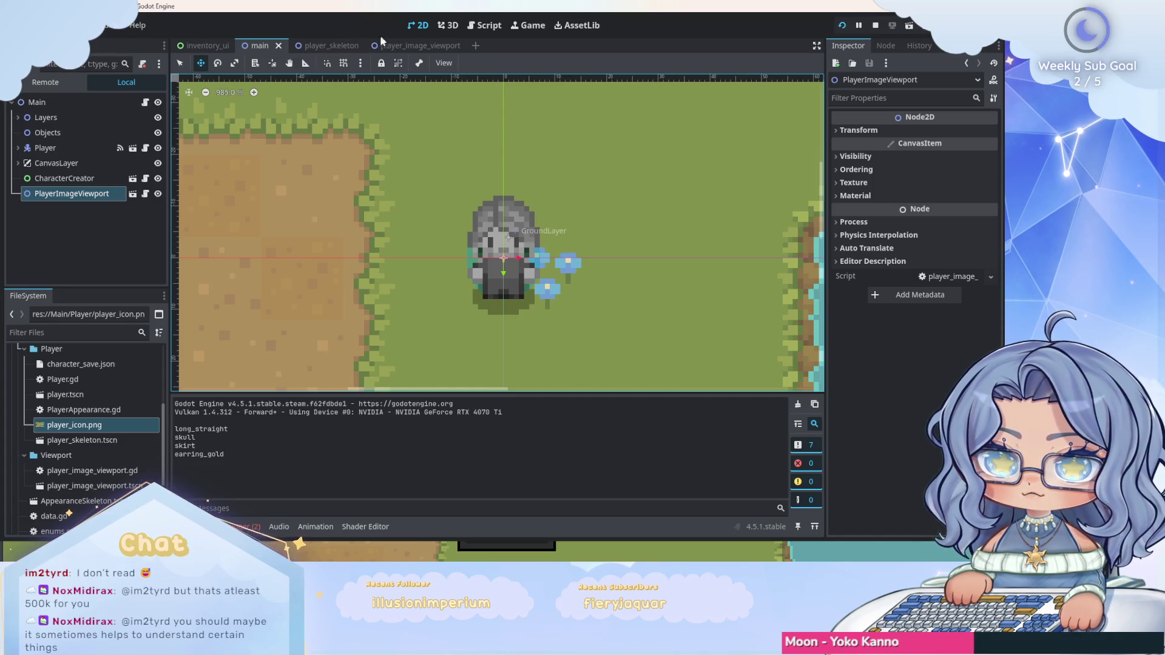
click(402, 52)
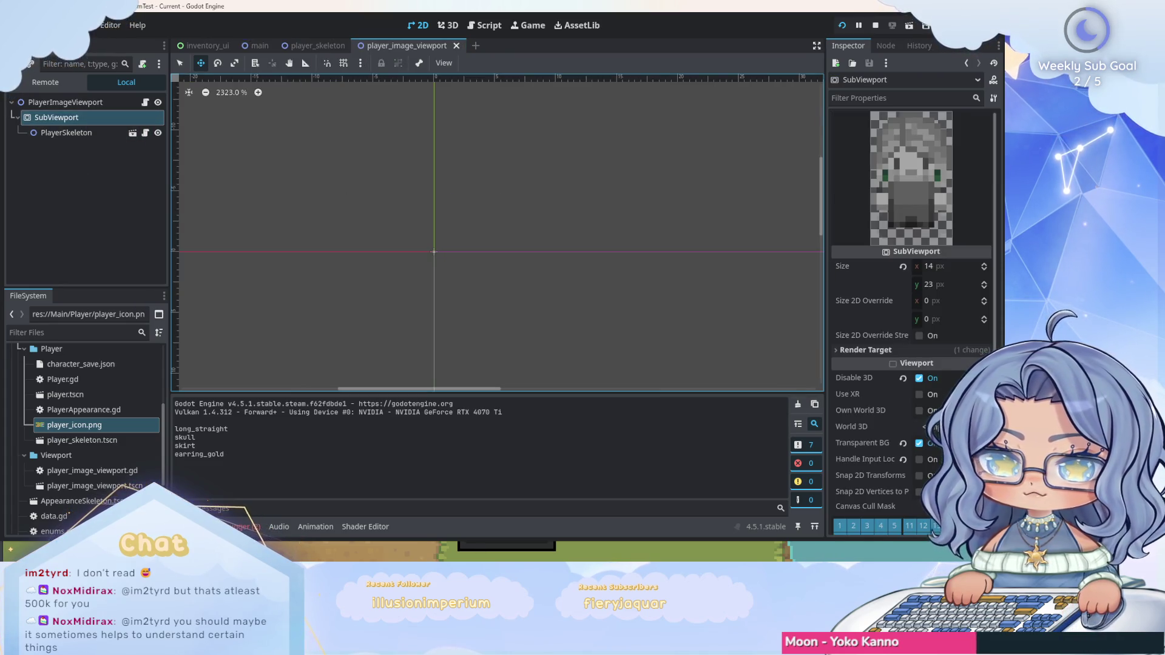
scroll(910, 304, down, 2)
scroll(910, 303, down, 4)
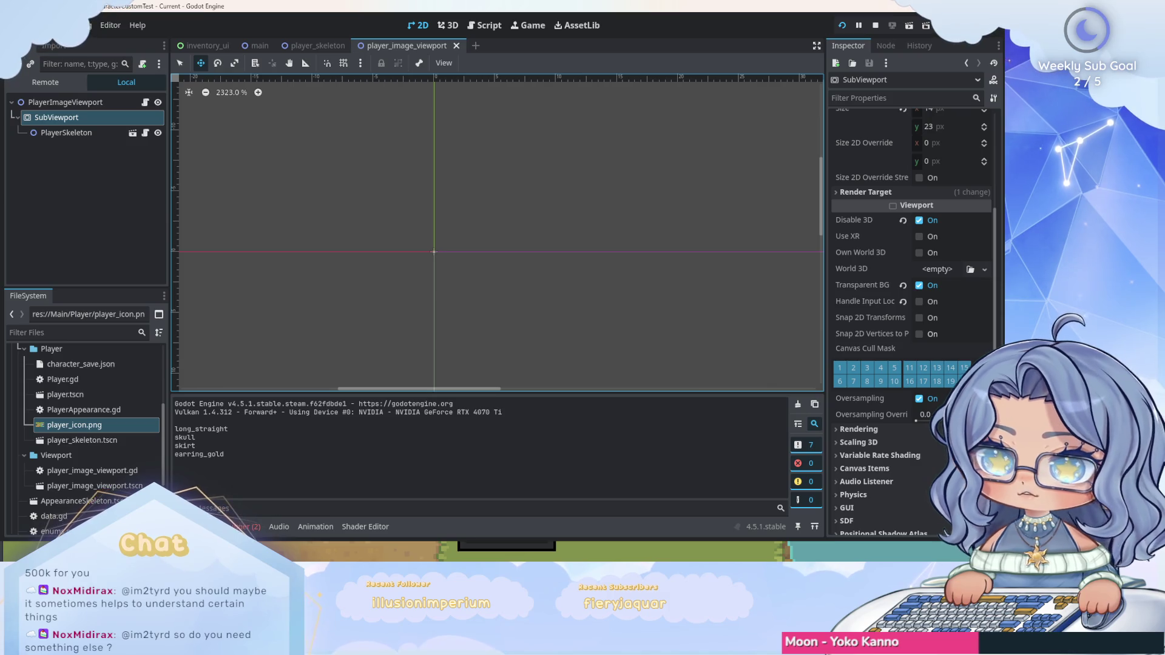
scroll(910, 304, up, 6)
click(96, 224)
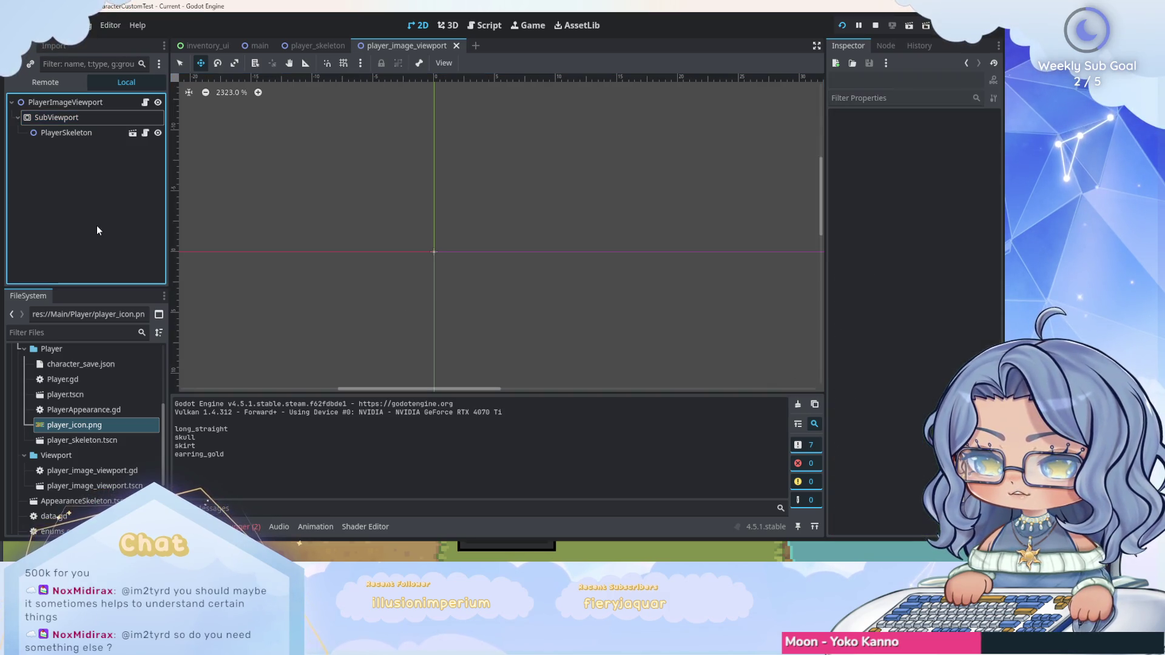
Return to the main scene and pan and zoom around the grass map canvas.
click(254, 45)
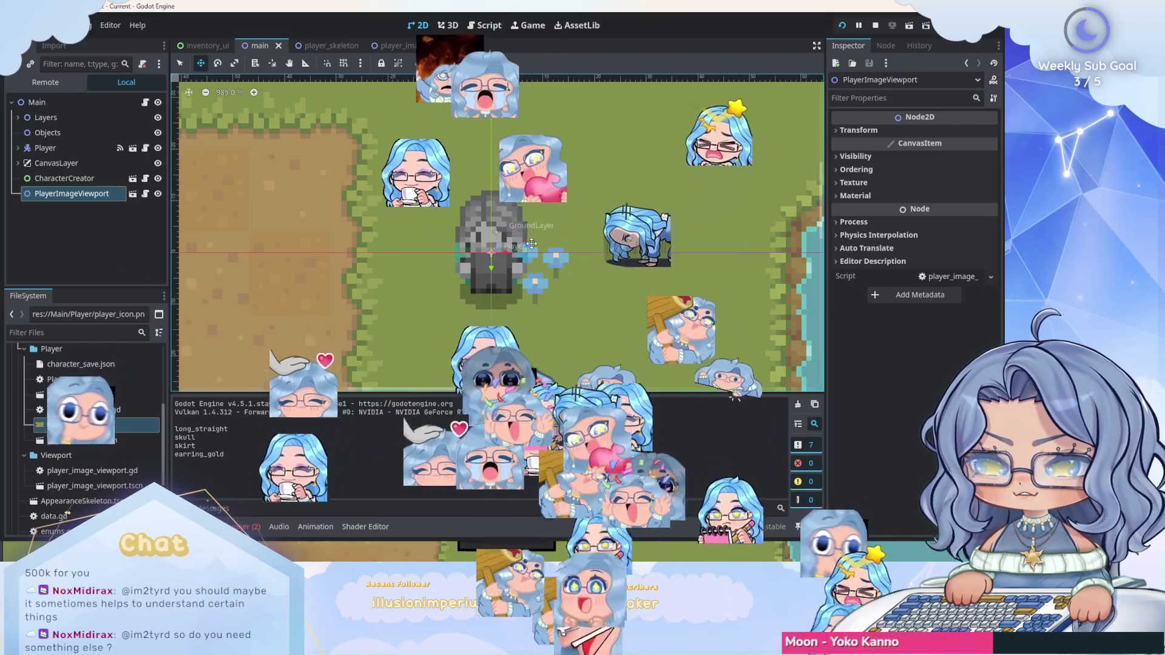
scroll(572, 210, down, 2)
scroll(611, 236, right, 2)
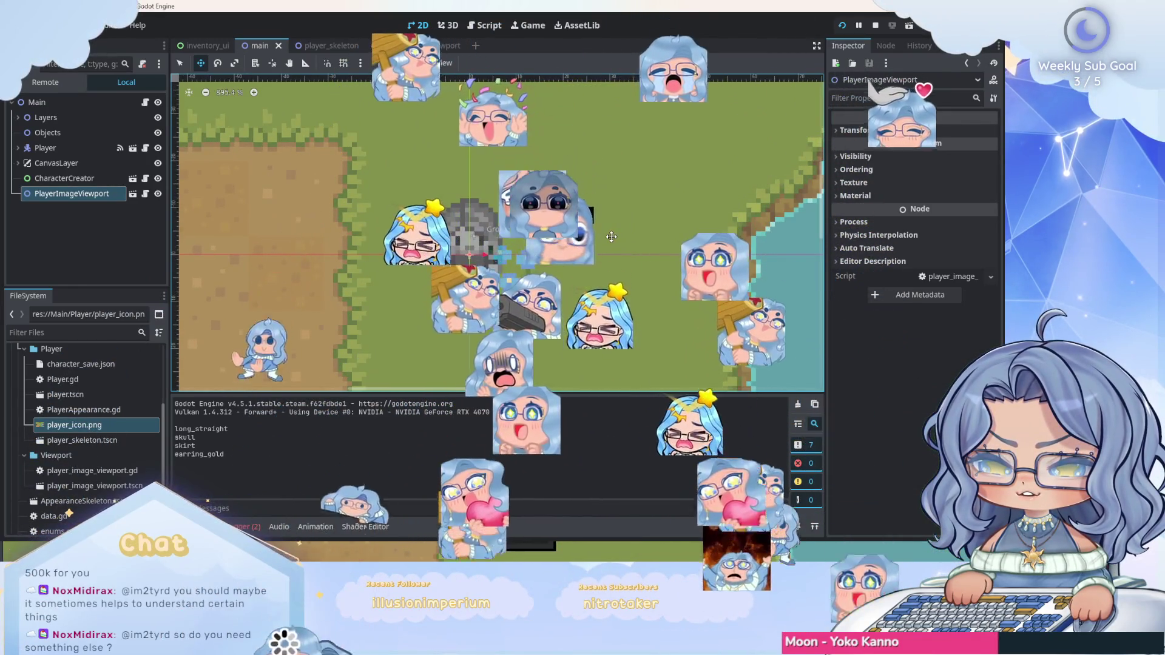
scroll(611, 237, up, 2)
scroll(481, 212, left, 1)
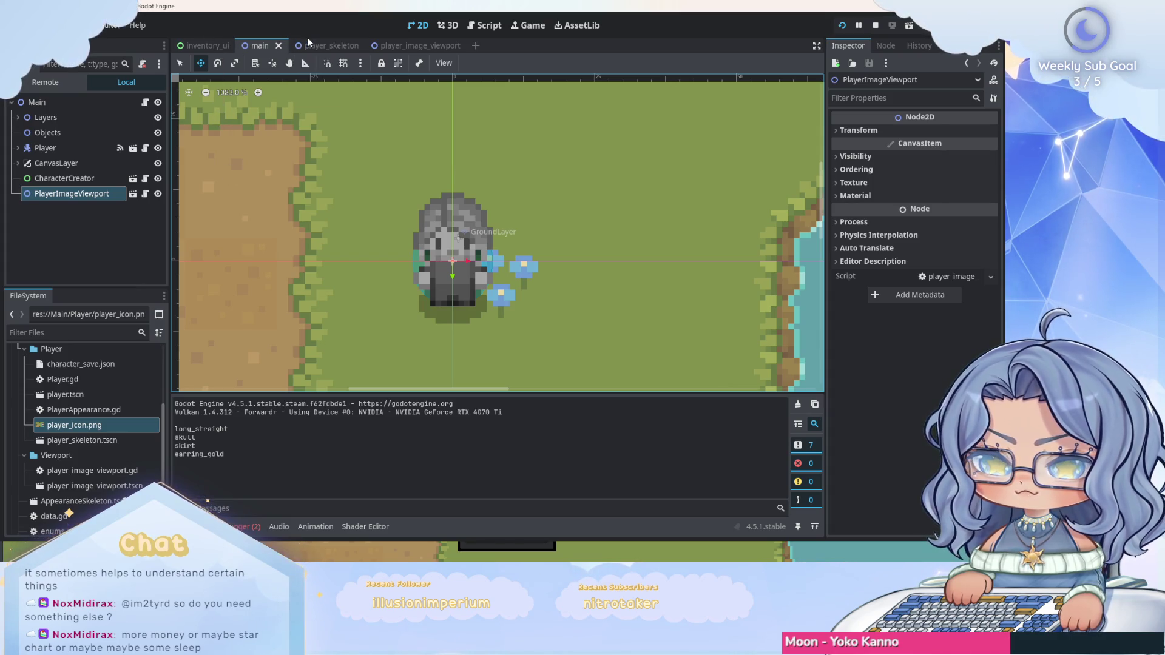
click(470, 28)
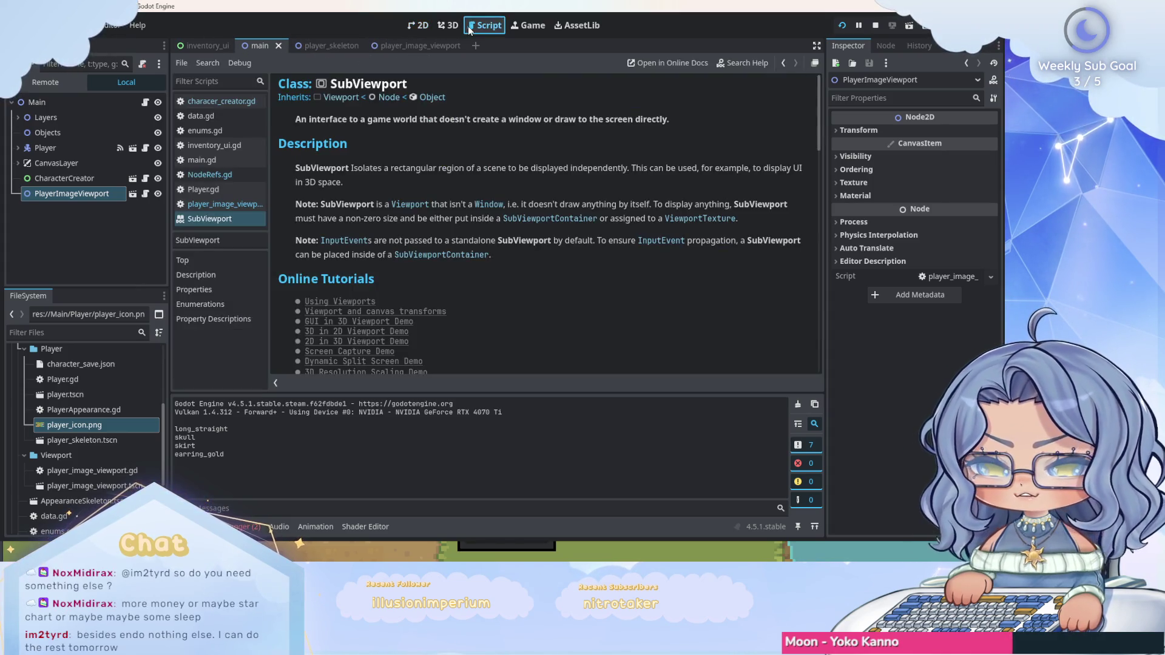
right_click(233, 216)
click(274, 224)
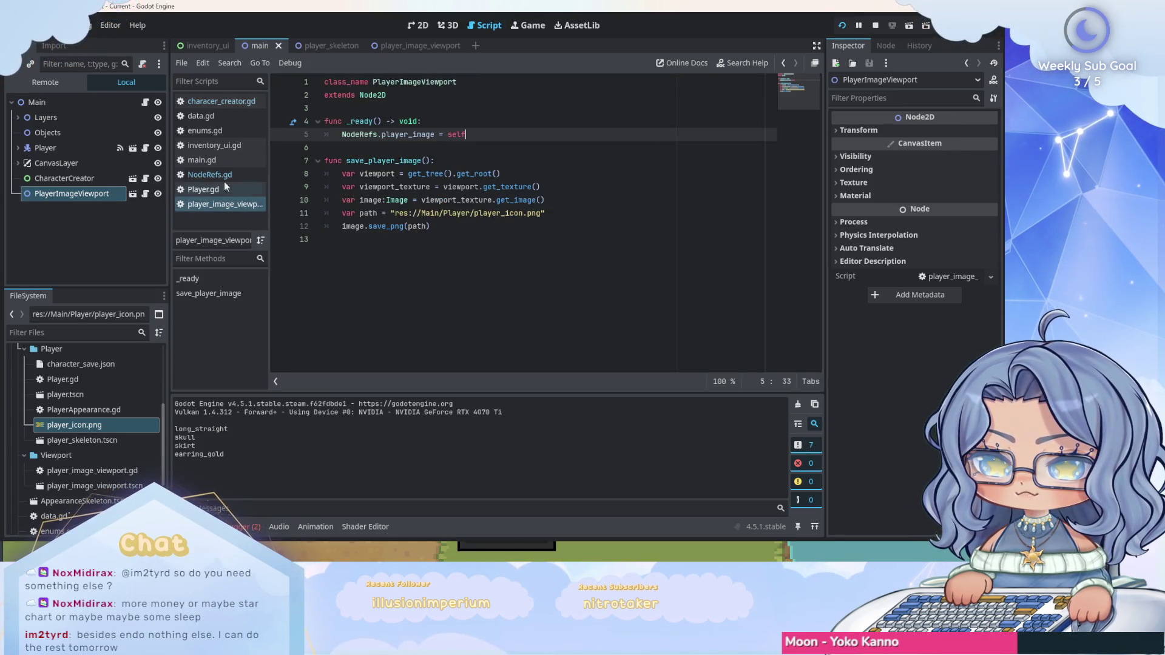
click(210, 101)
scroll(532, 188, down, 5)
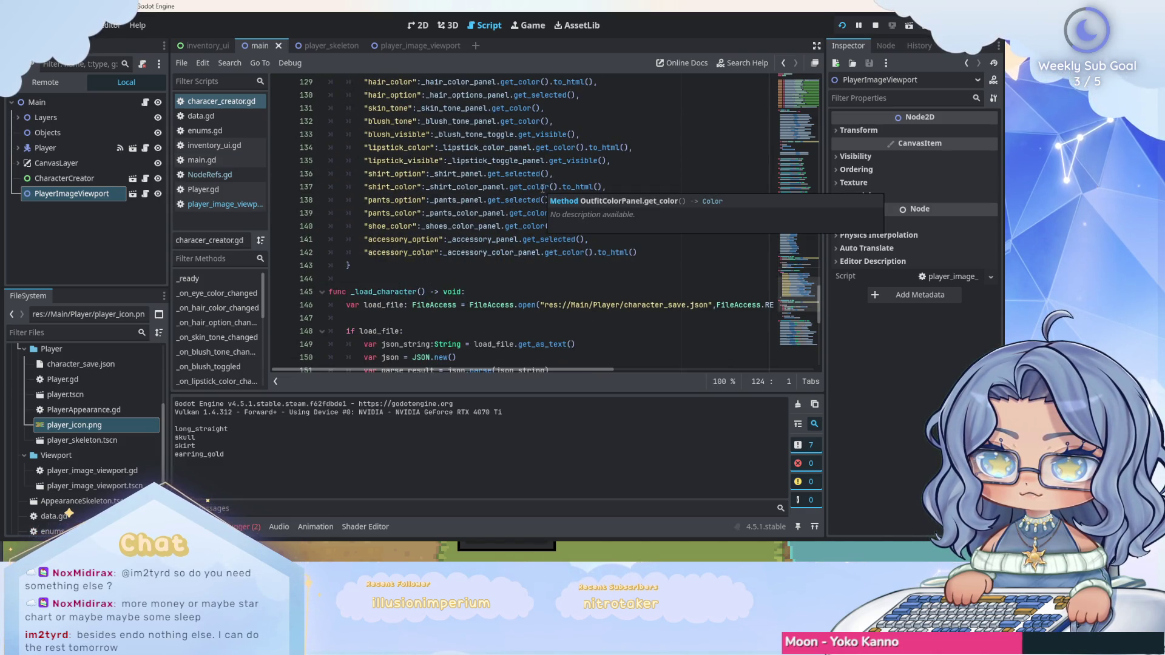
click(318, 46)
click(146, 104)
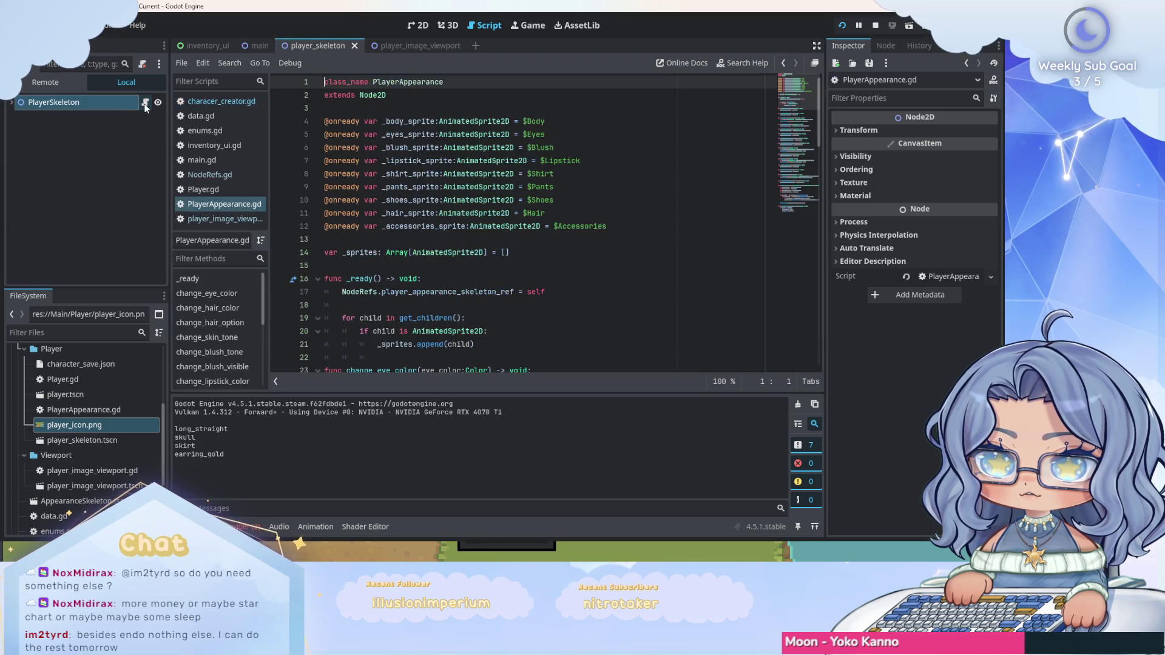
scroll(547, 177, down, 3)
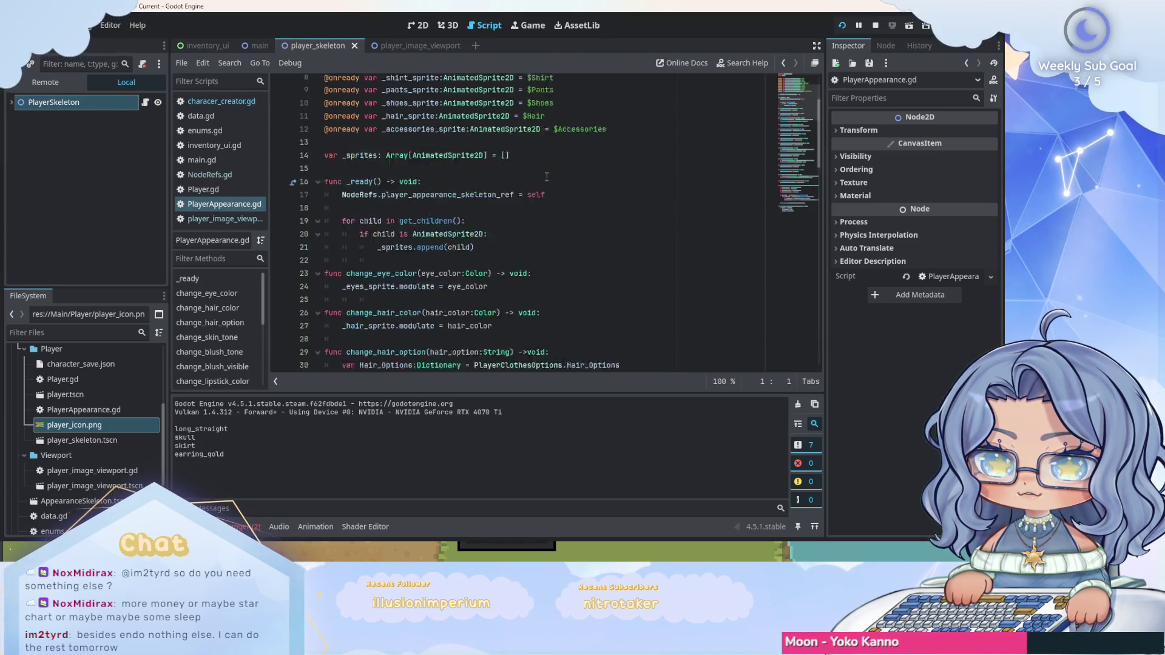
scroll(547, 176, down, 20)
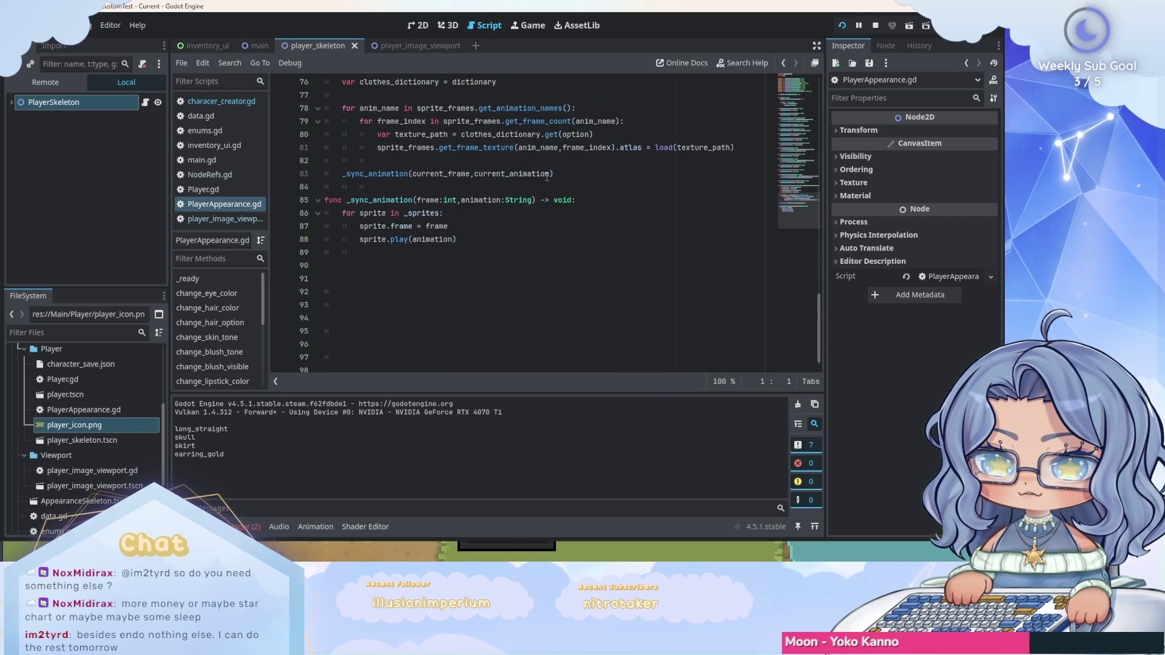
scroll(547, 177, up, 20)
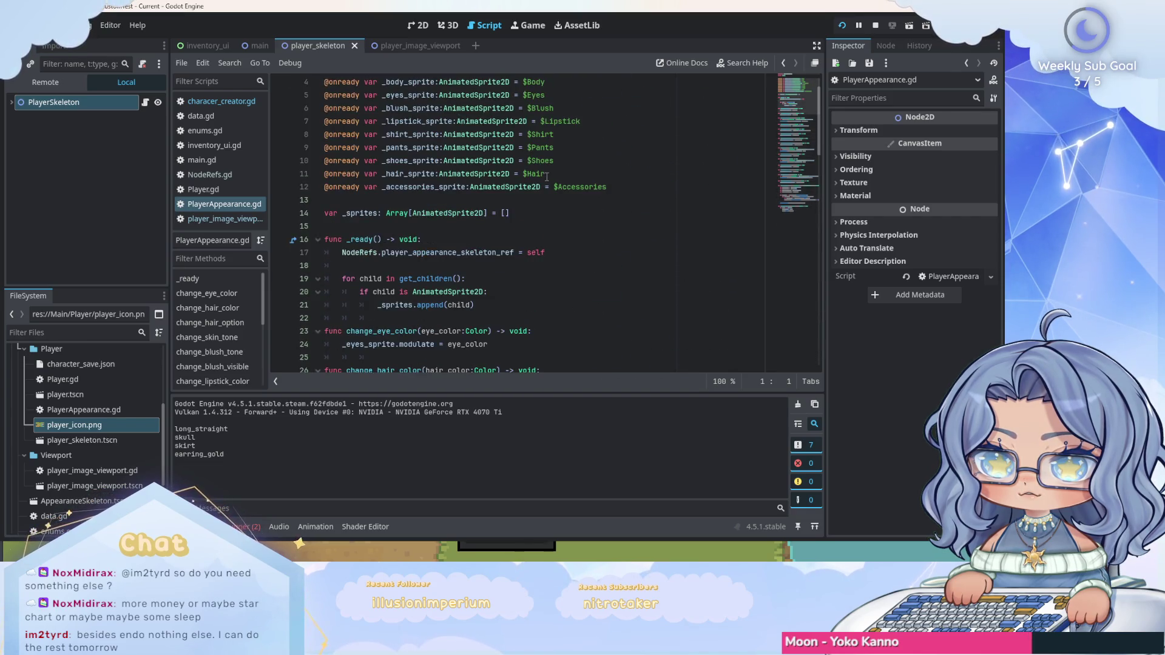
scroll(547, 176, up, 1)
click(260, 45)
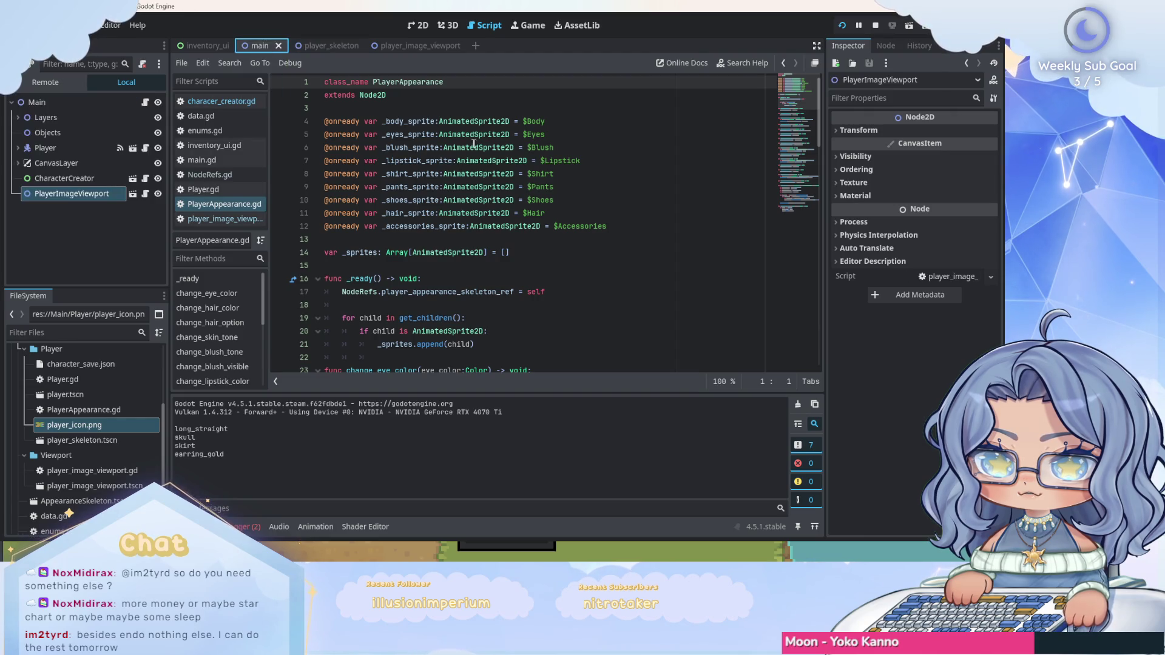
click(222, 101)
scroll(546, 182, down, 10)
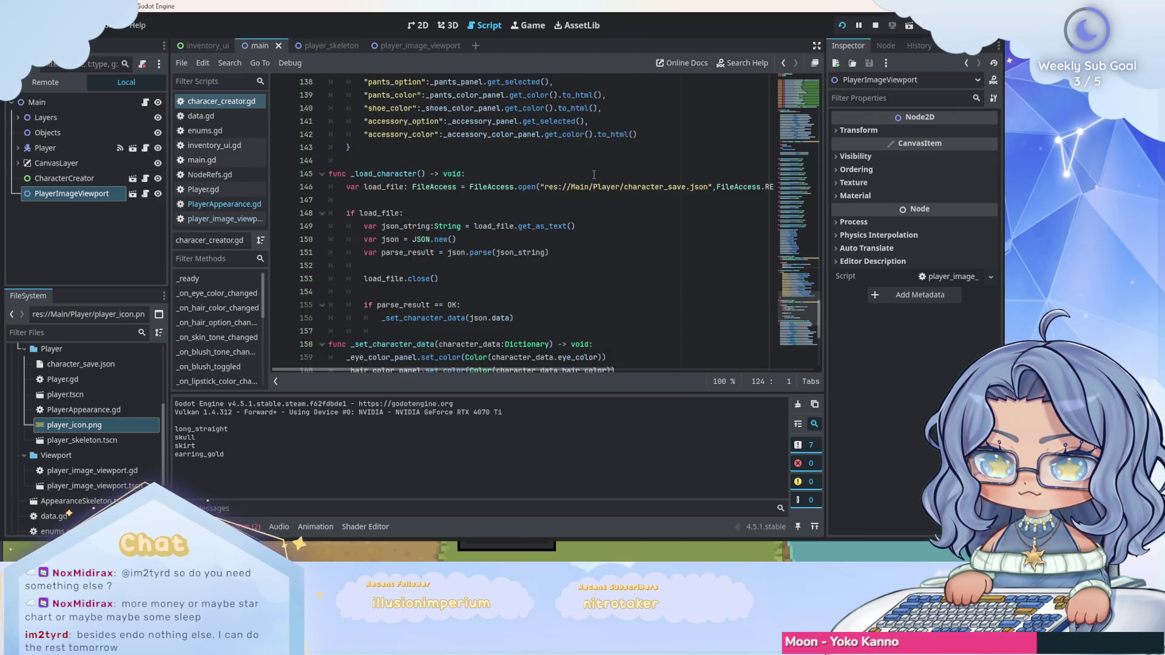
scroll(594, 175, up, 20)
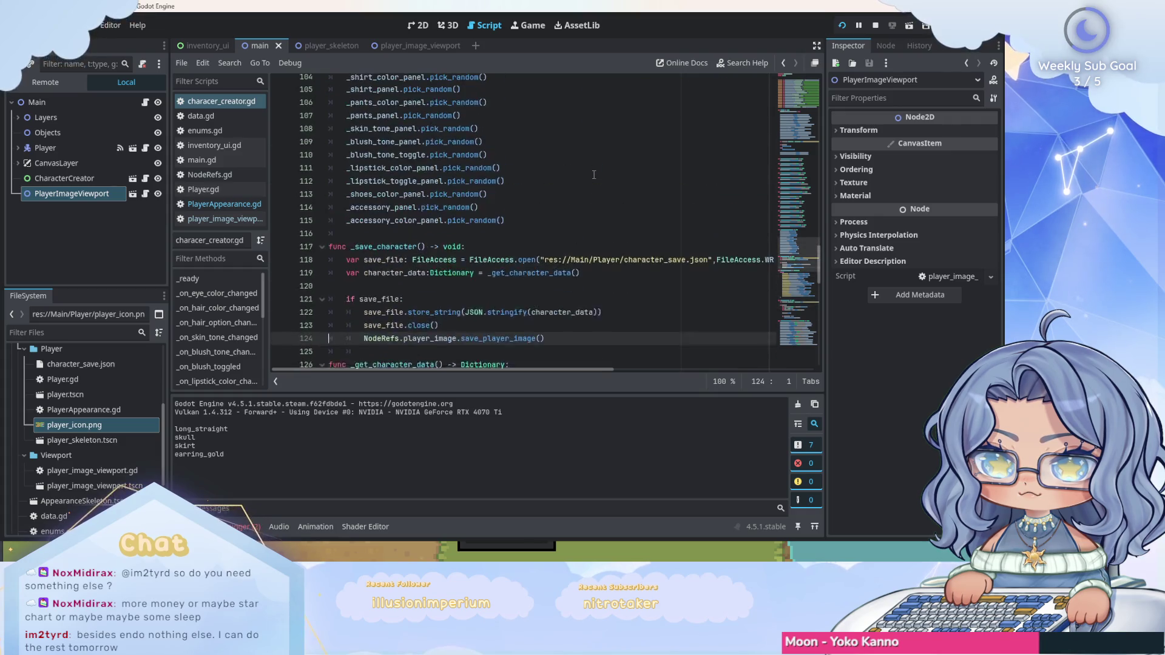
scroll(594, 175, up, 18)
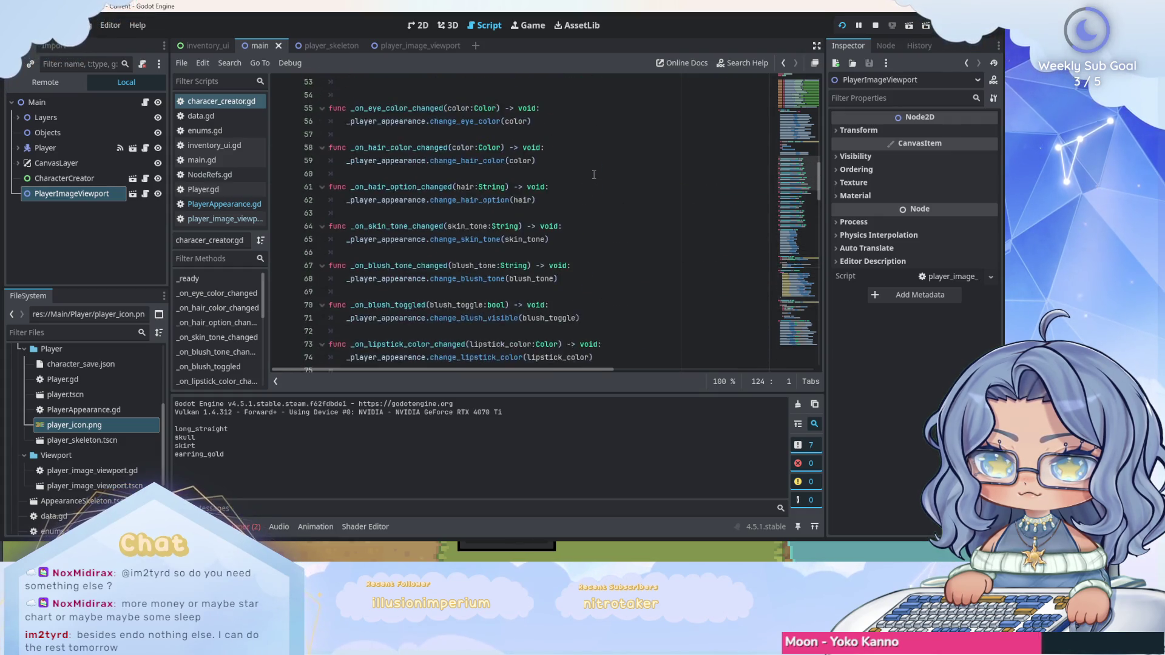
scroll(593, 175, up, 13)
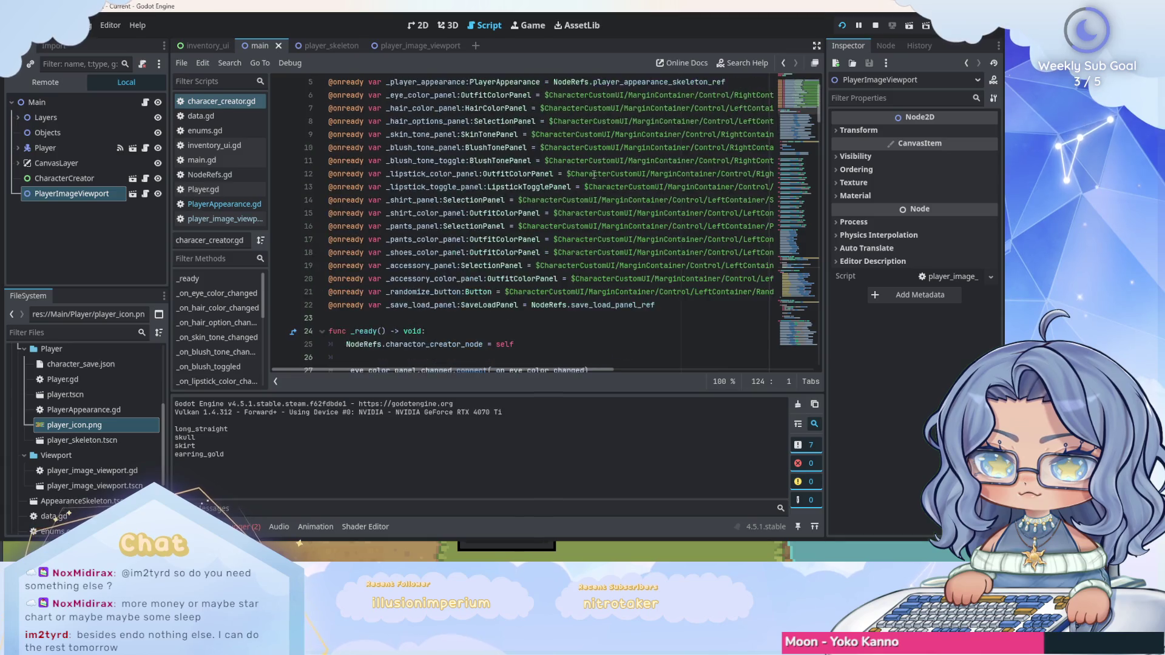
click(220, 203)
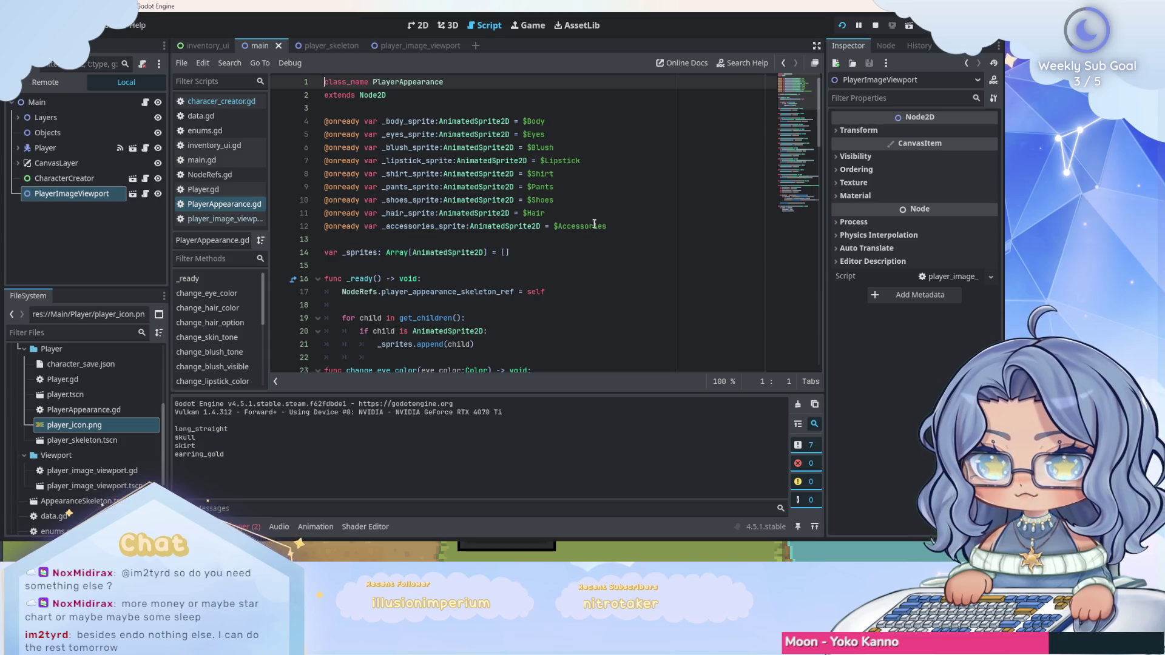
scroll(628, 172, down, 1)
scroll(628, 173, down, 10)
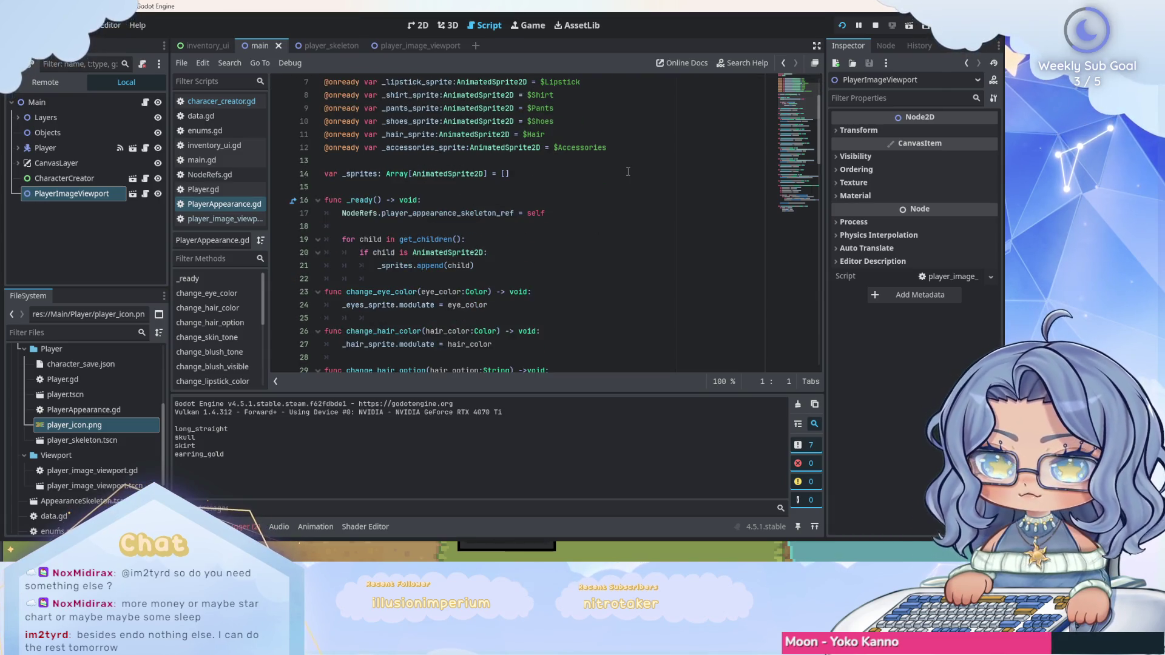
scroll(628, 172, down, 11)
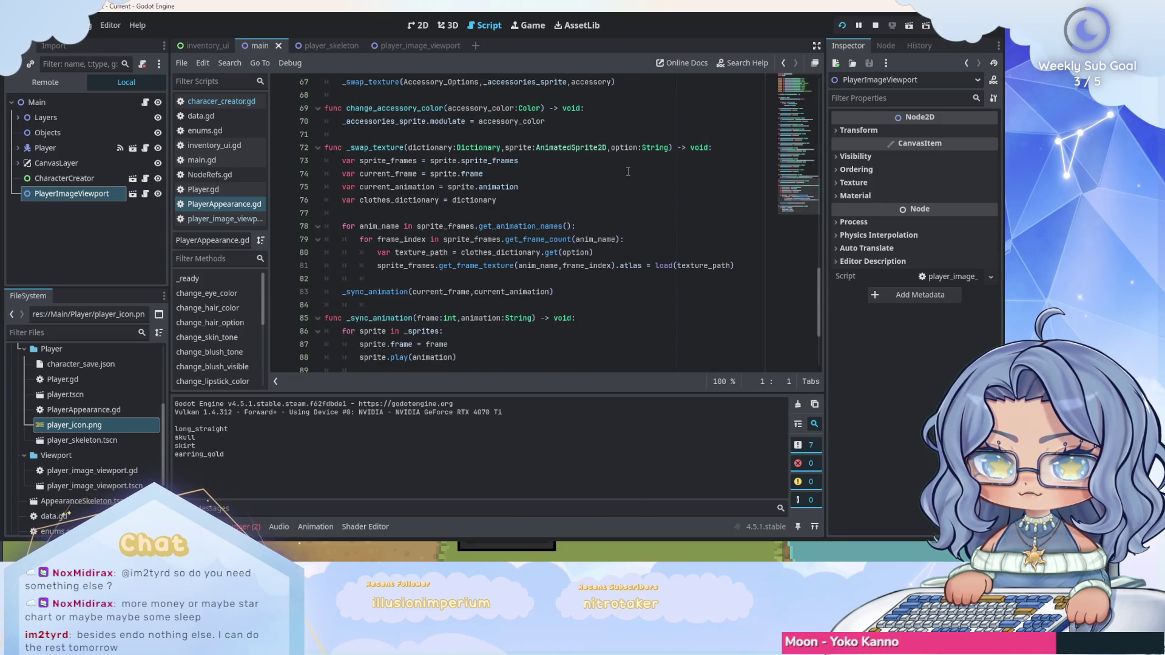
scroll(628, 172, up, 2)
scroll(628, 172, up, 14)
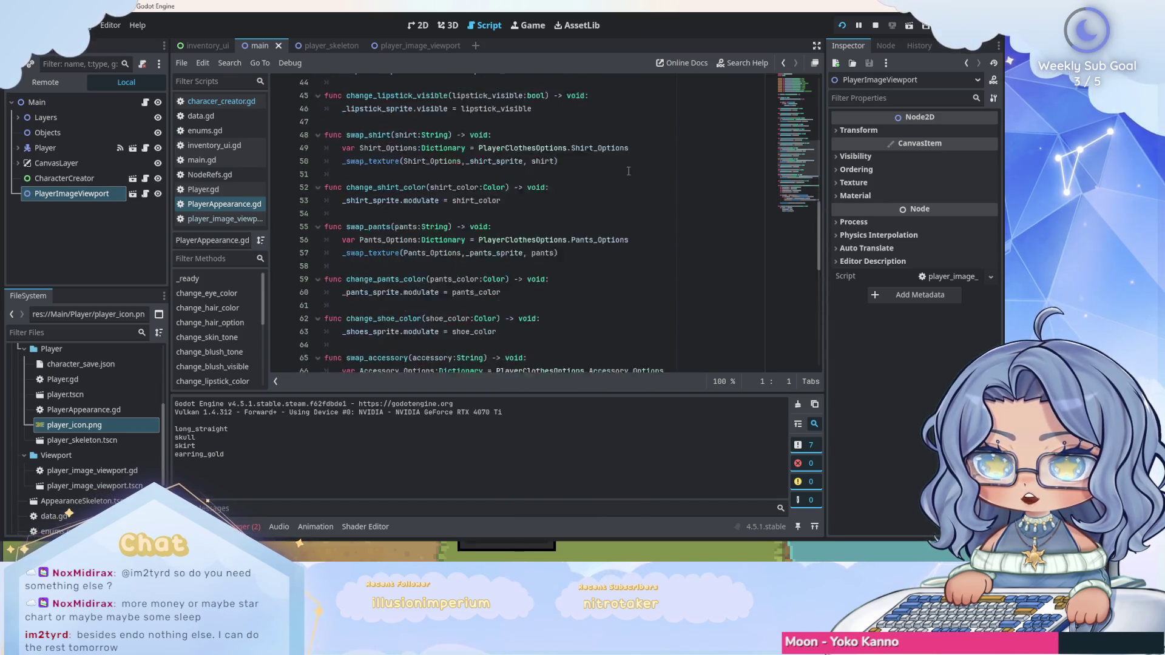
scroll(587, 170, up, 6)
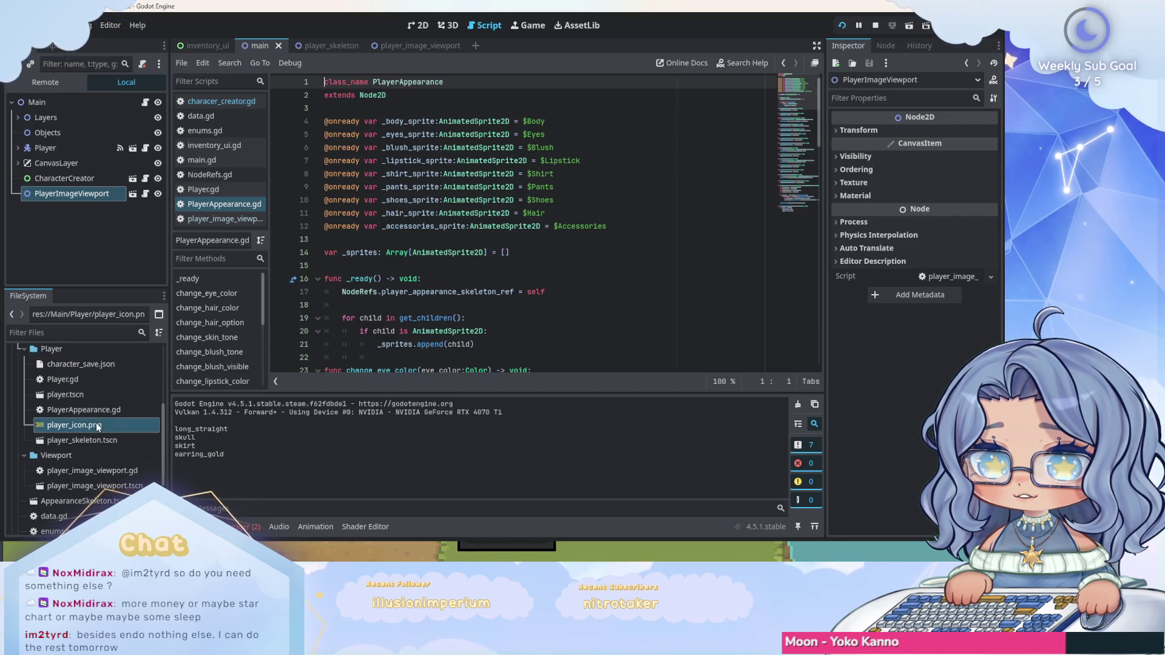
scroll(91, 425, down, 4)
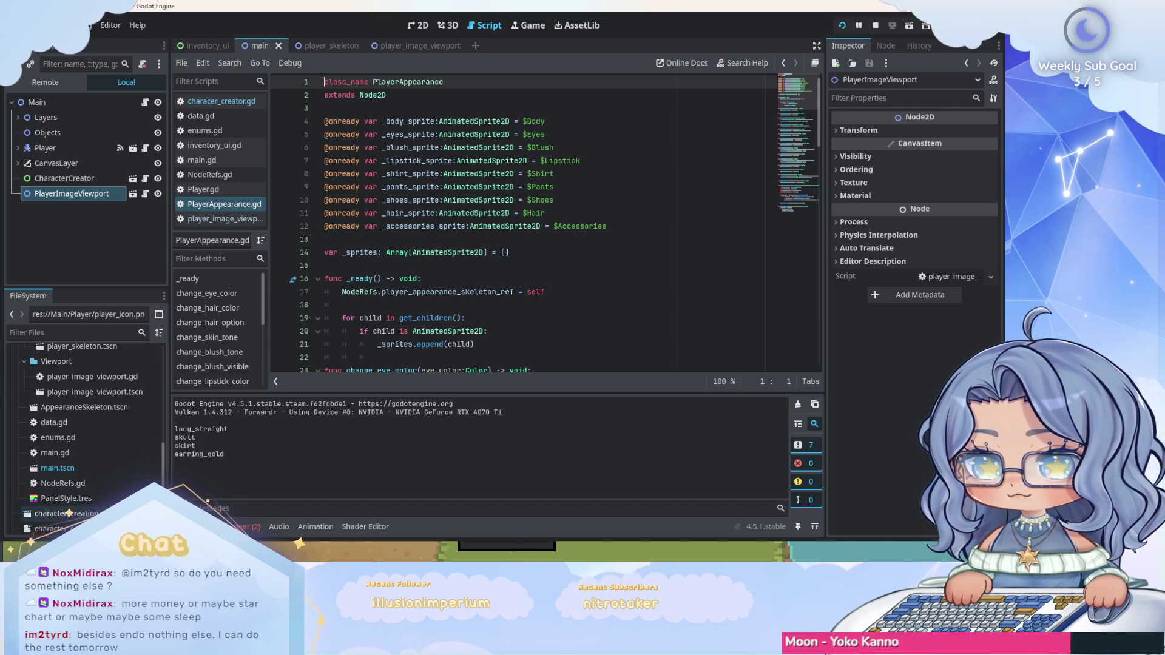
scroll(108, 489, up, 1)
scroll(114, 442, up, 3)
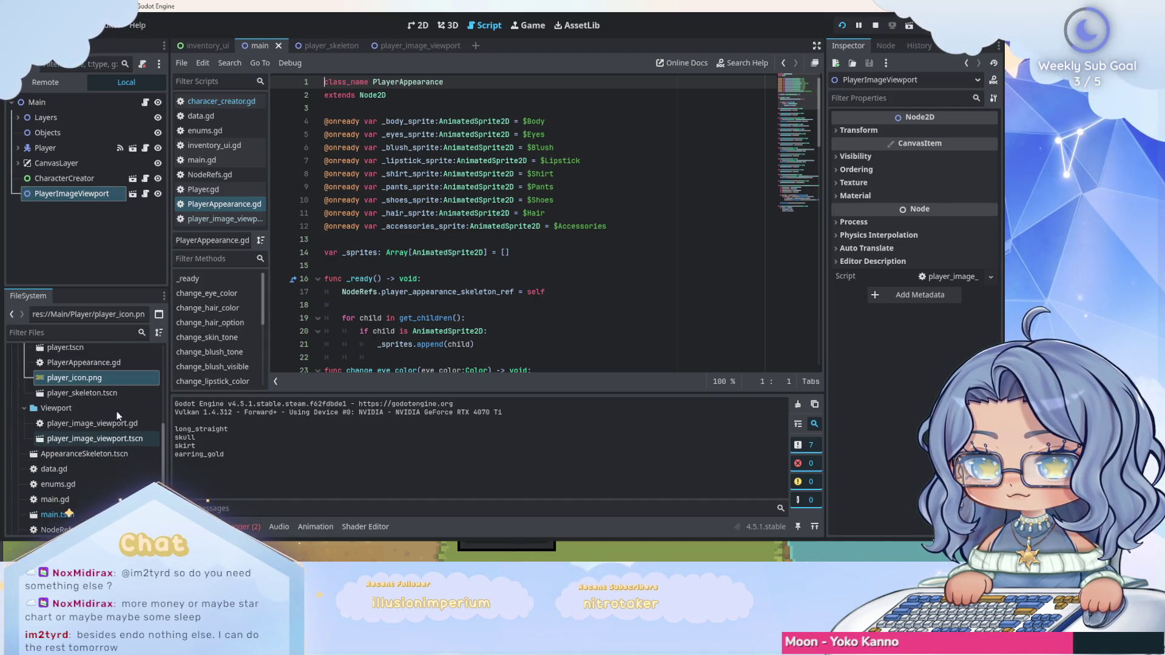
scroll(120, 403, up, 1)
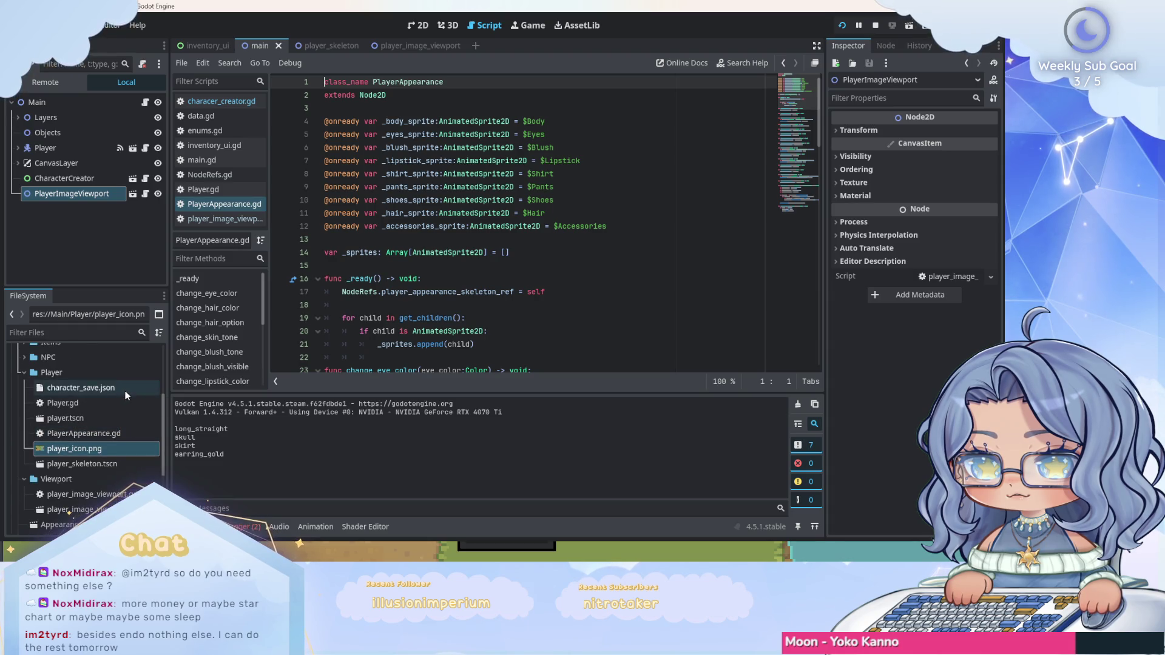
Open Player.gd and scroll through its code.
click(233, 189)
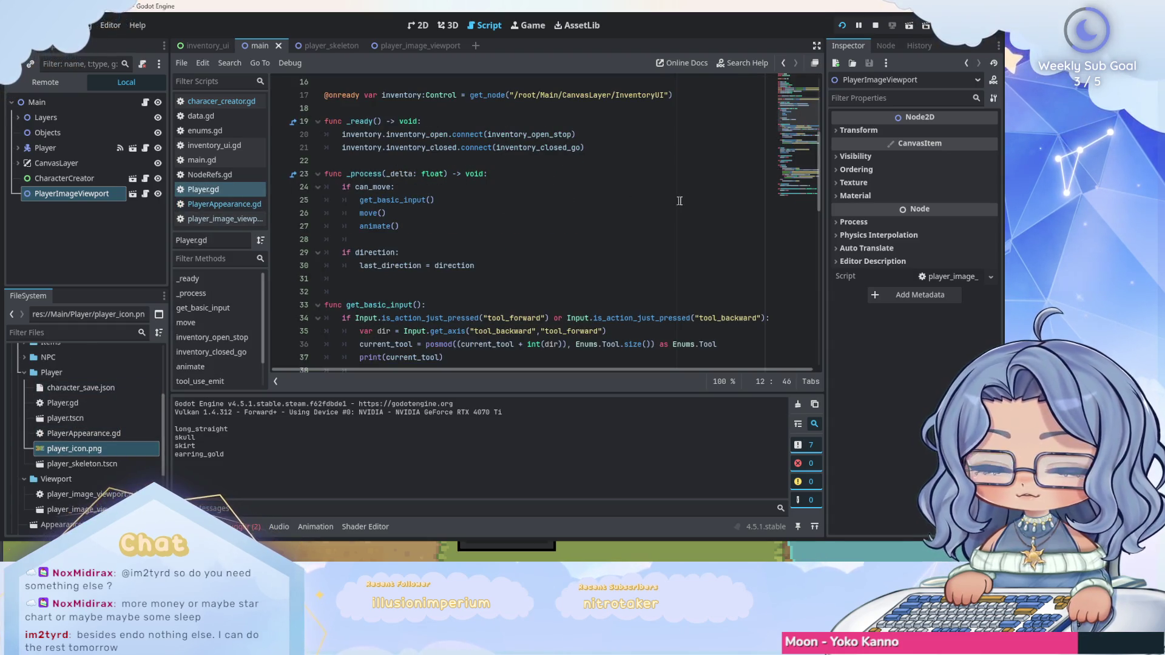
scroll(733, 201, down, 6)
scroll(740, 207, up, 2)
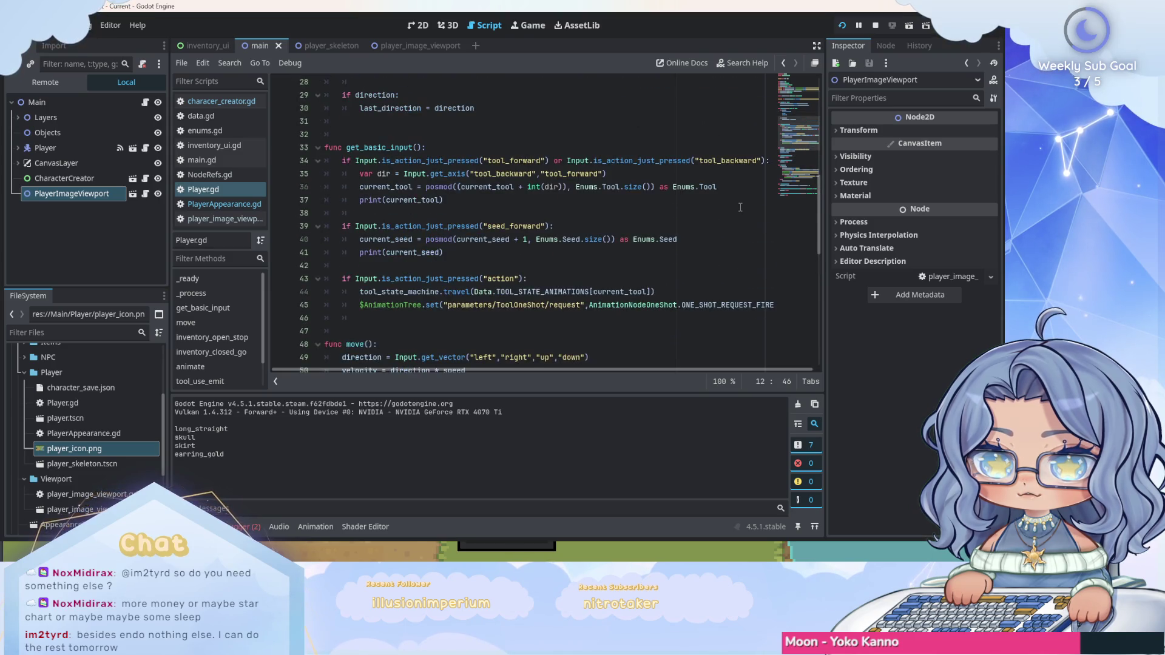
scroll(739, 208, down, 4)
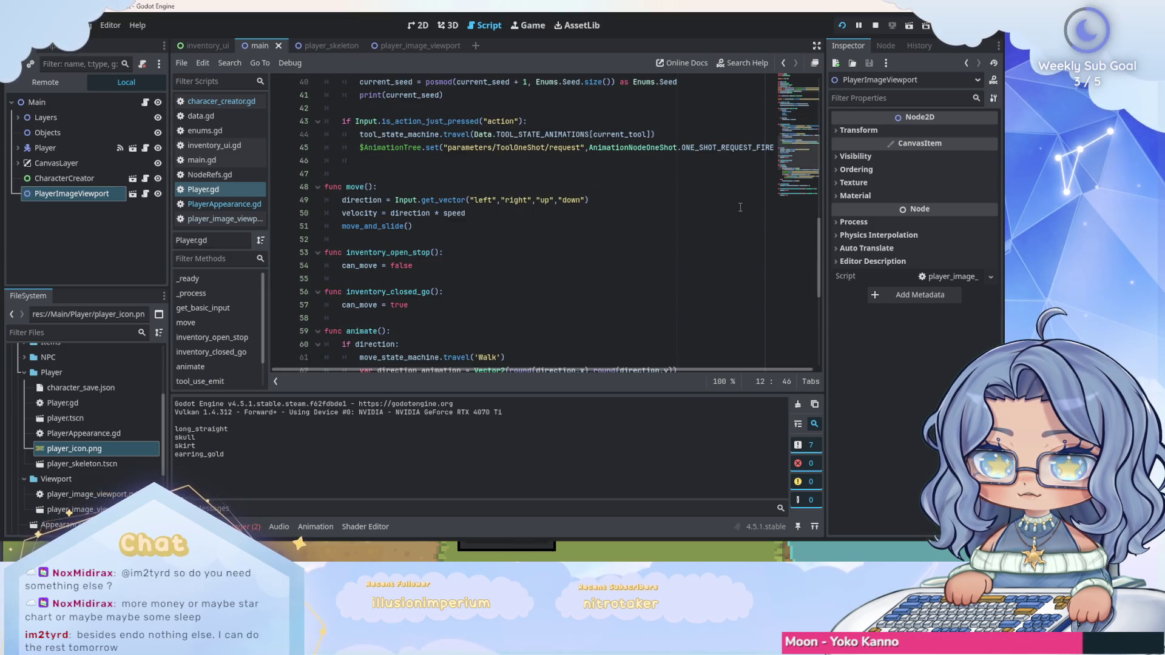
scroll(740, 207, down, 6)
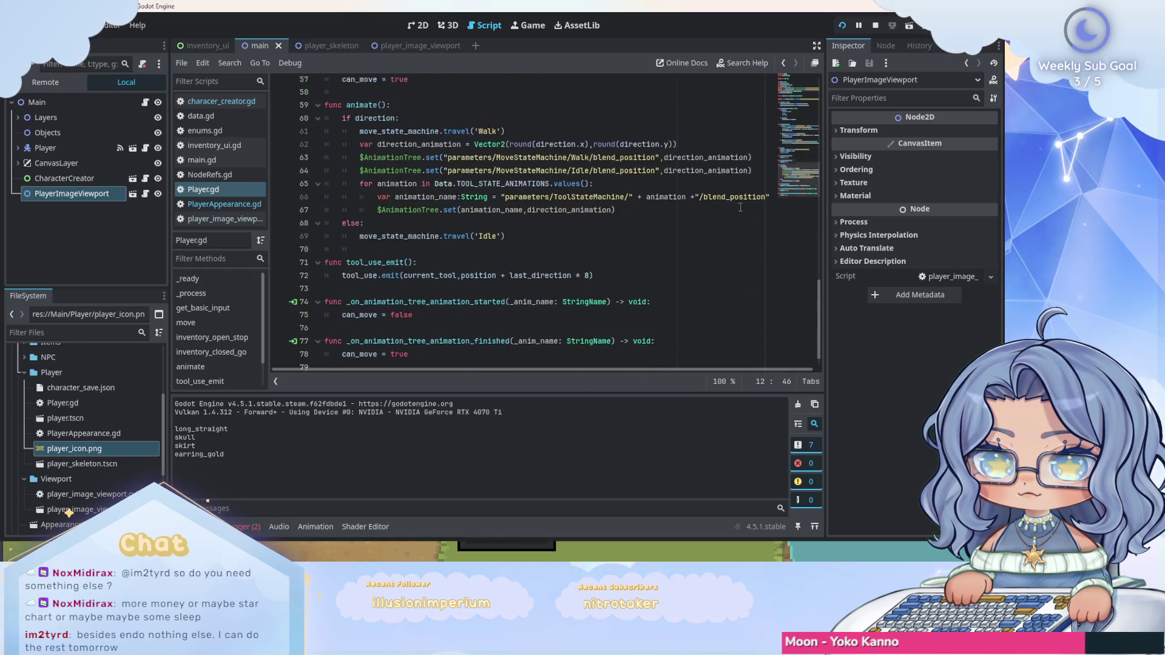
scroll(740, 208, up, 13)
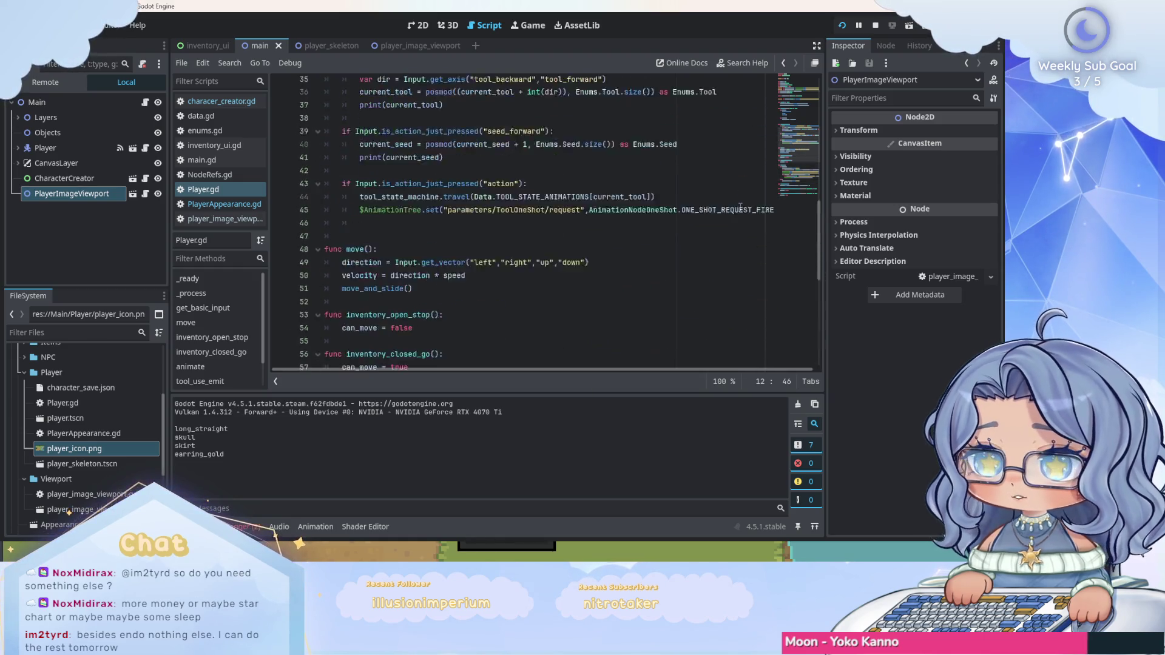
scroll(741, 207, up, 6)
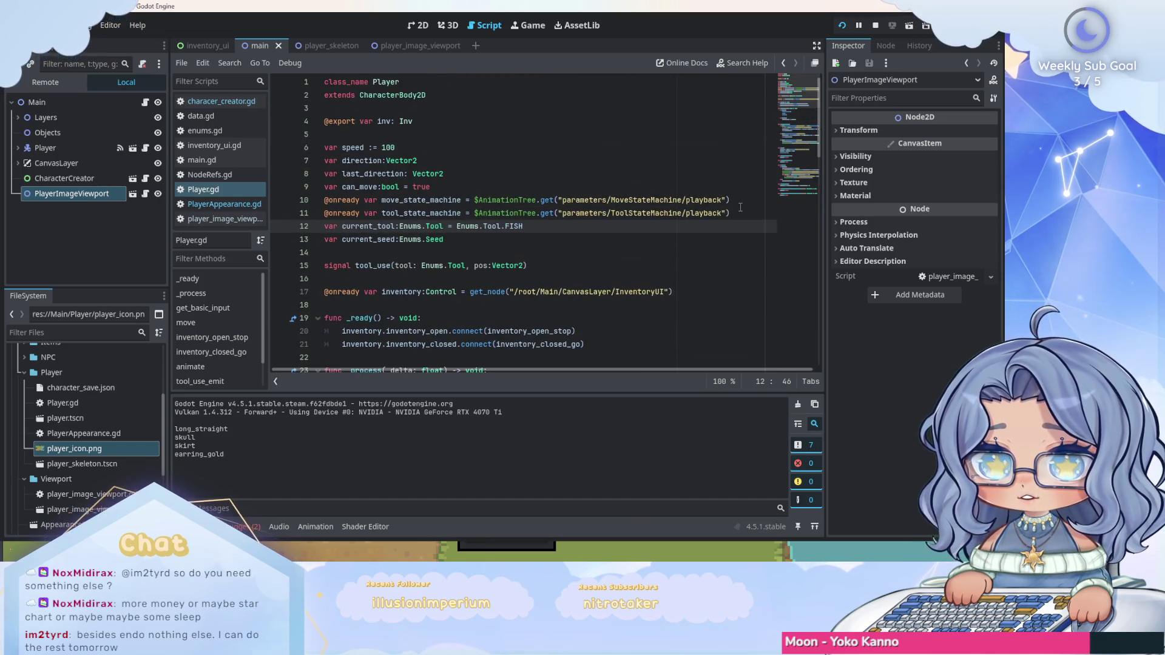
Browse enums.gd, data.gd and inventory_ui.gd, then bring up characer_creator.gd.
click(229, 146)
click(230, 130)
click(231, 122)
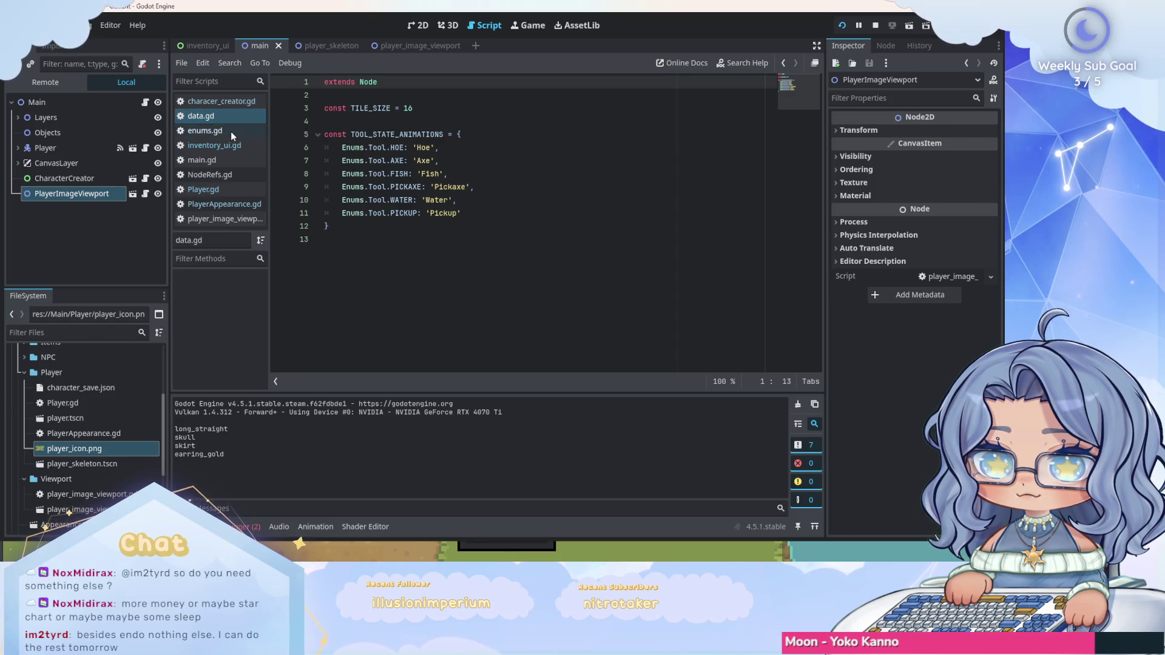
click(231, 131)
click(235, 146)
scroll(648, 182, down, 5)
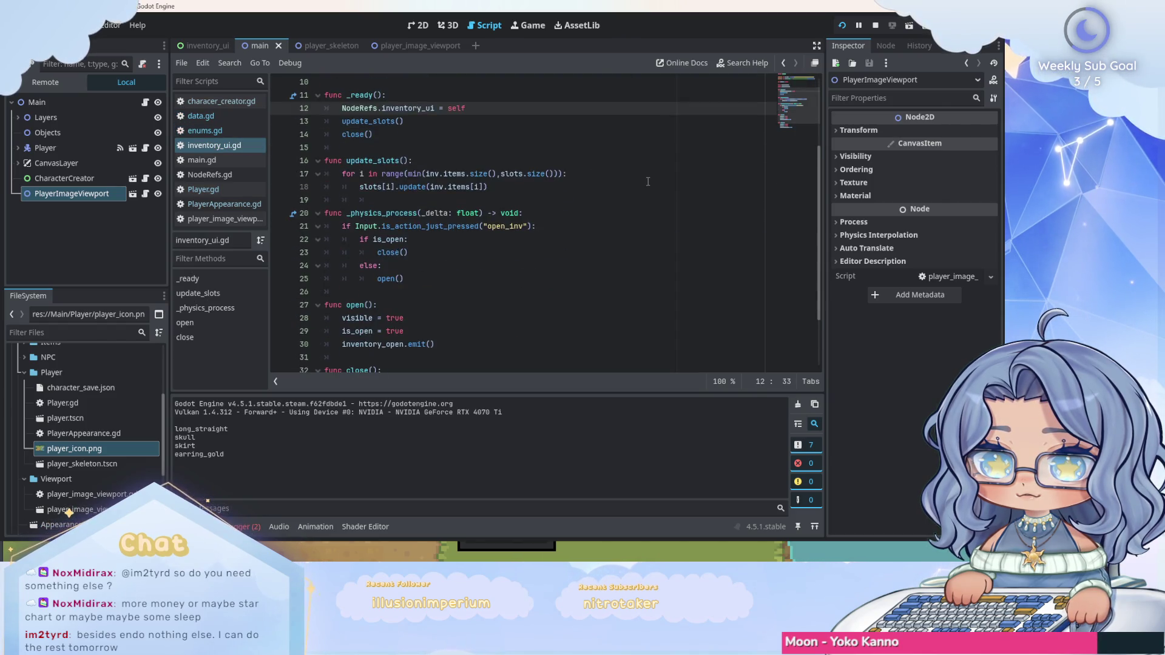
scroll(648, 181, up, 4)
scroll(648, 182, up, 2)
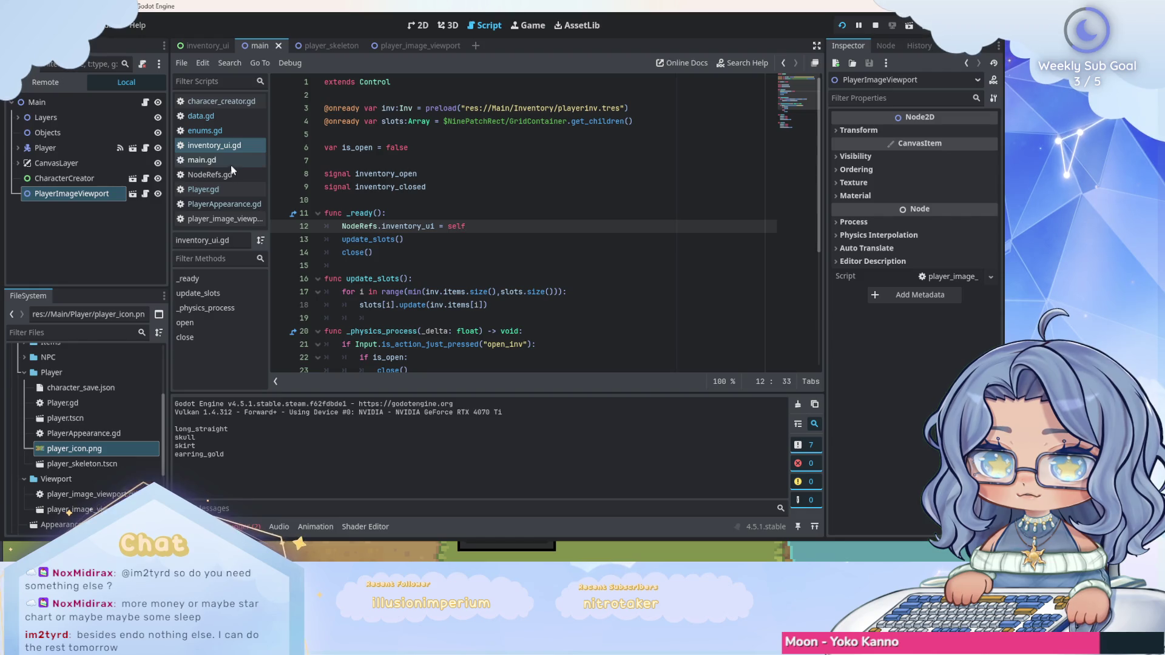
click(225, 102)
scroll(421, 163, down, 5)
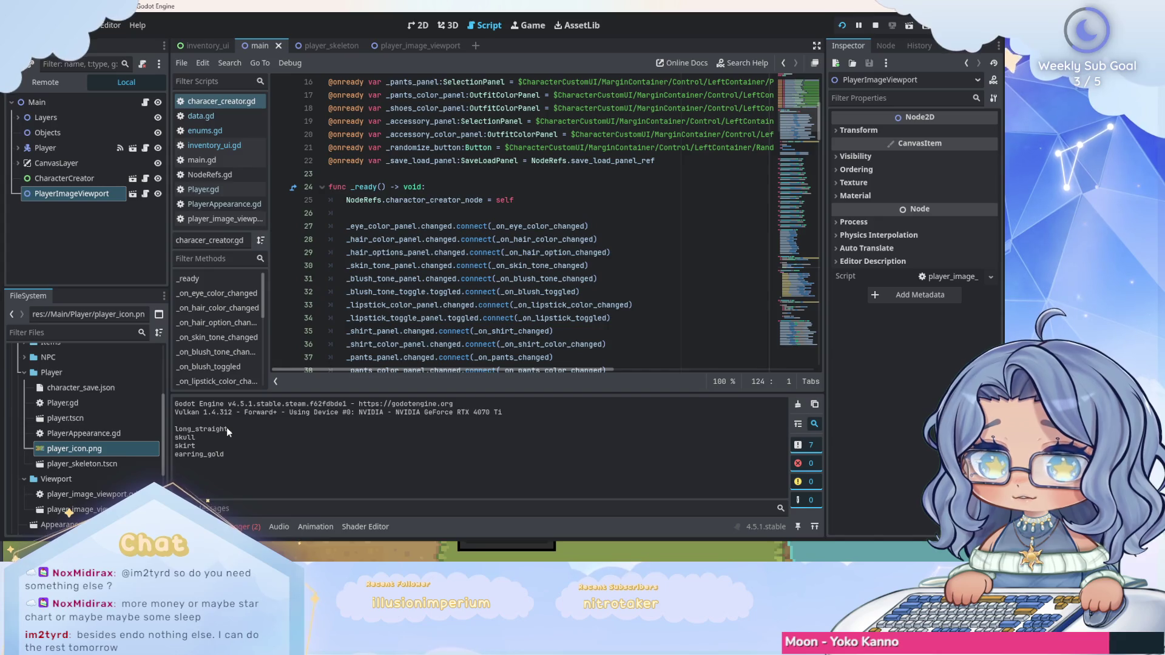
Open the CharacterCreator and CharacterCustomUI scenes and bring up HairOptionsPanel's script.
click(132, 178)
click(146, 119)
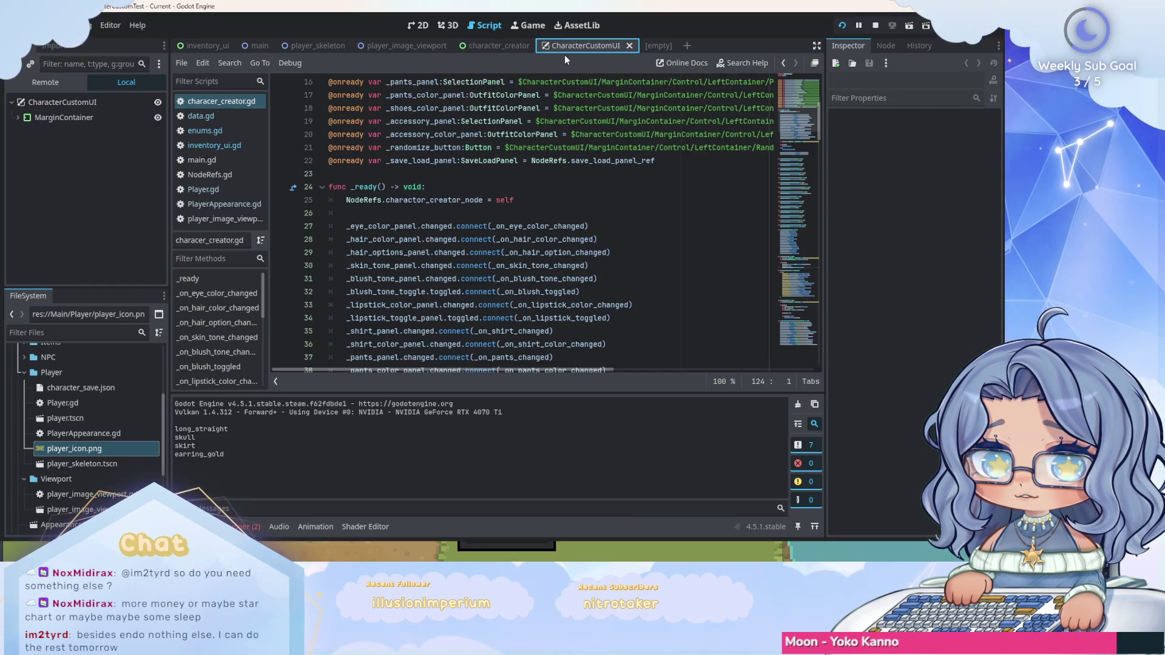
click(18, 119)
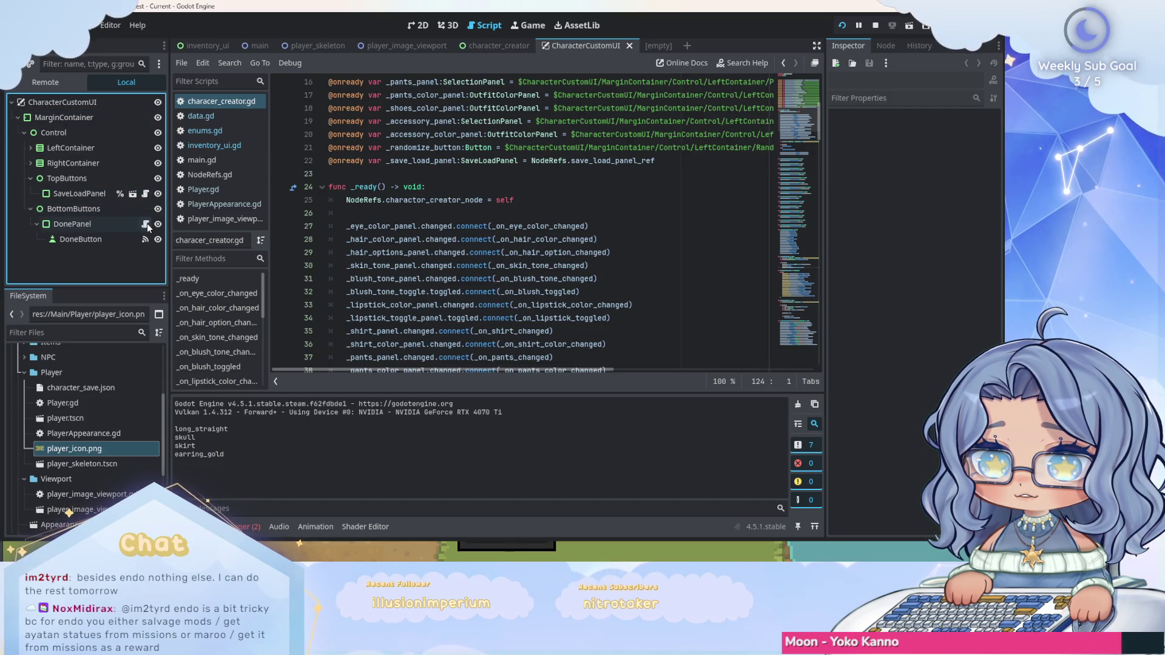
click(31, 148)
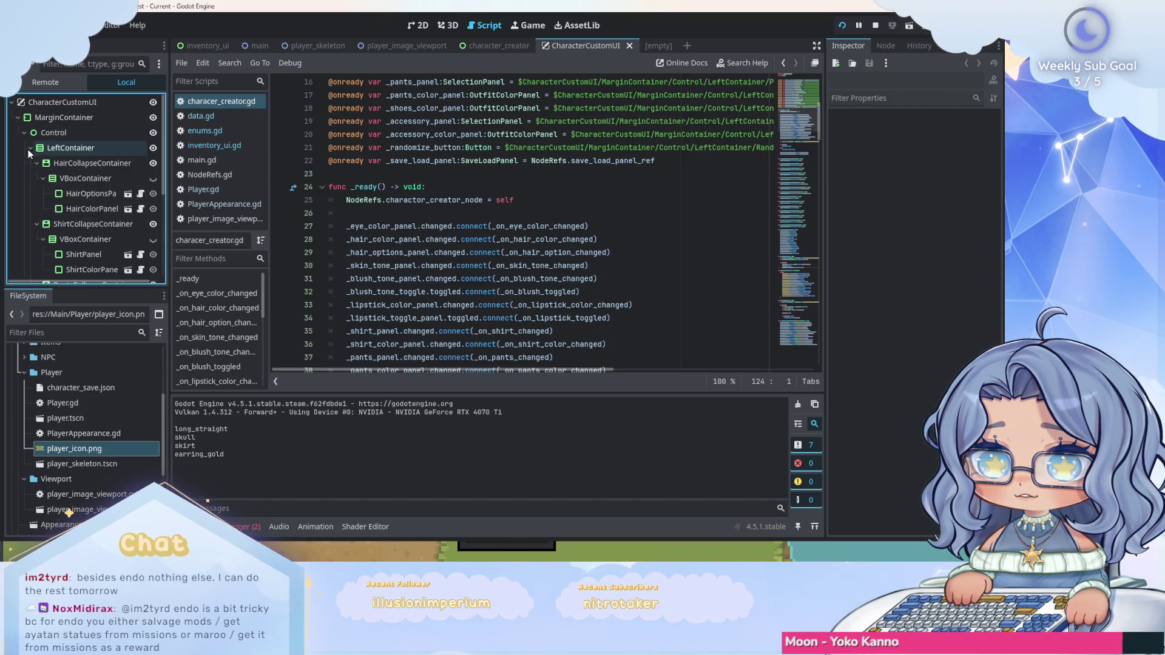
click(138, 198)
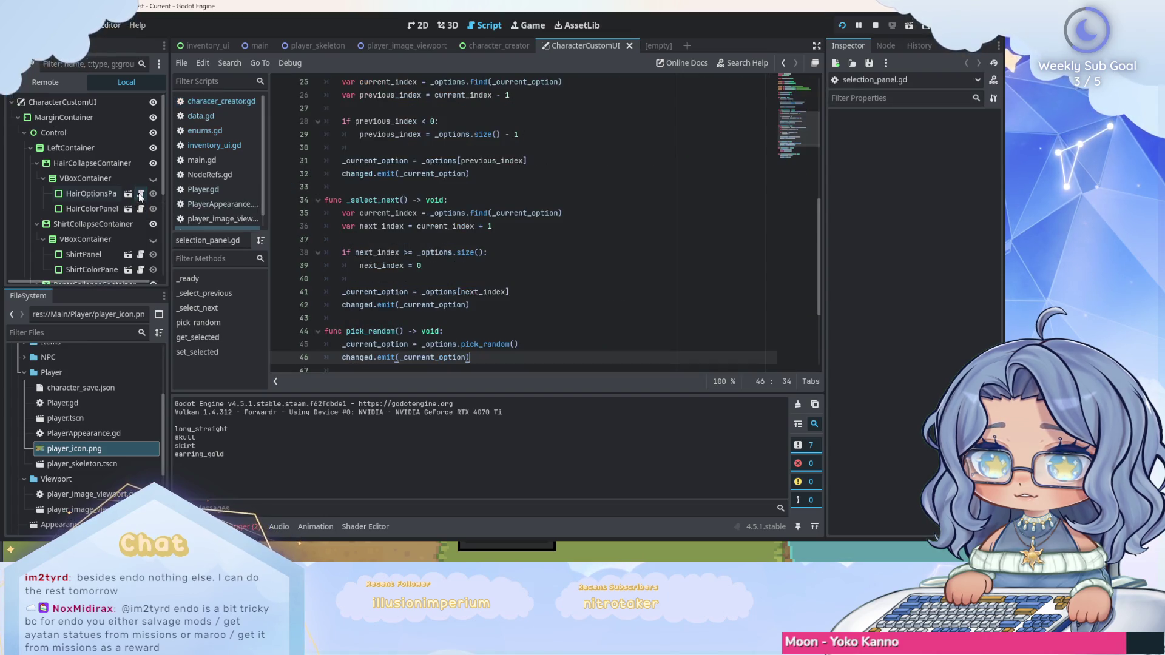
Delete the print(_current_option) line from get_selected in selection_panel.gd and save.
scroll(596, 181, down, 4)
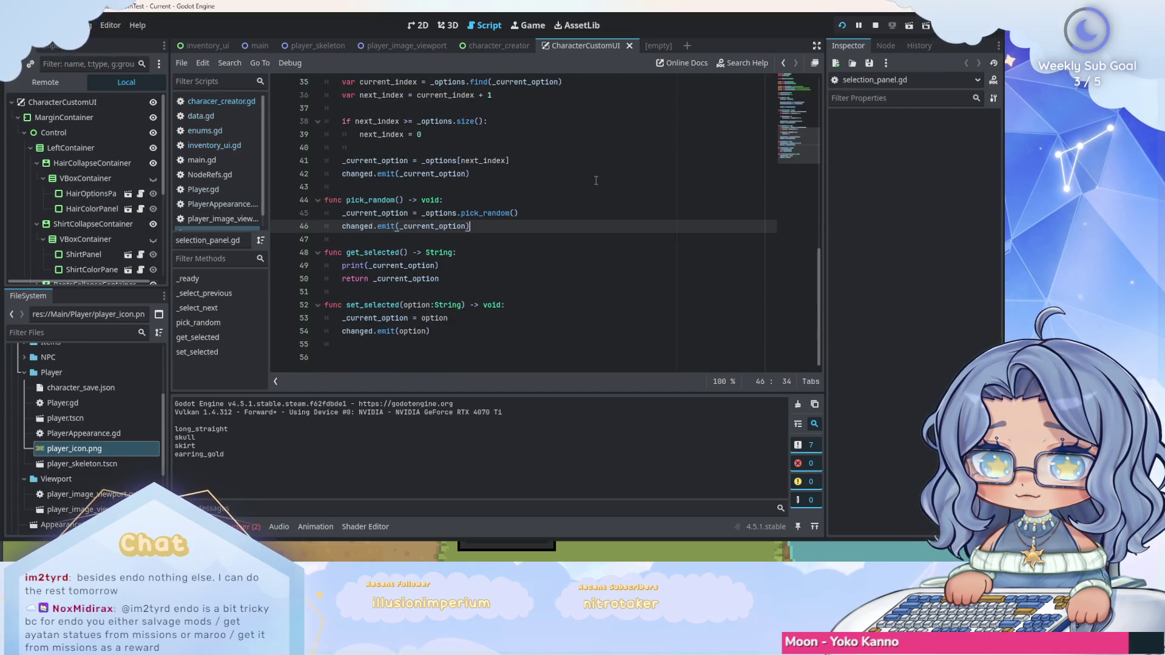
drag(439, 265, 343, 266)
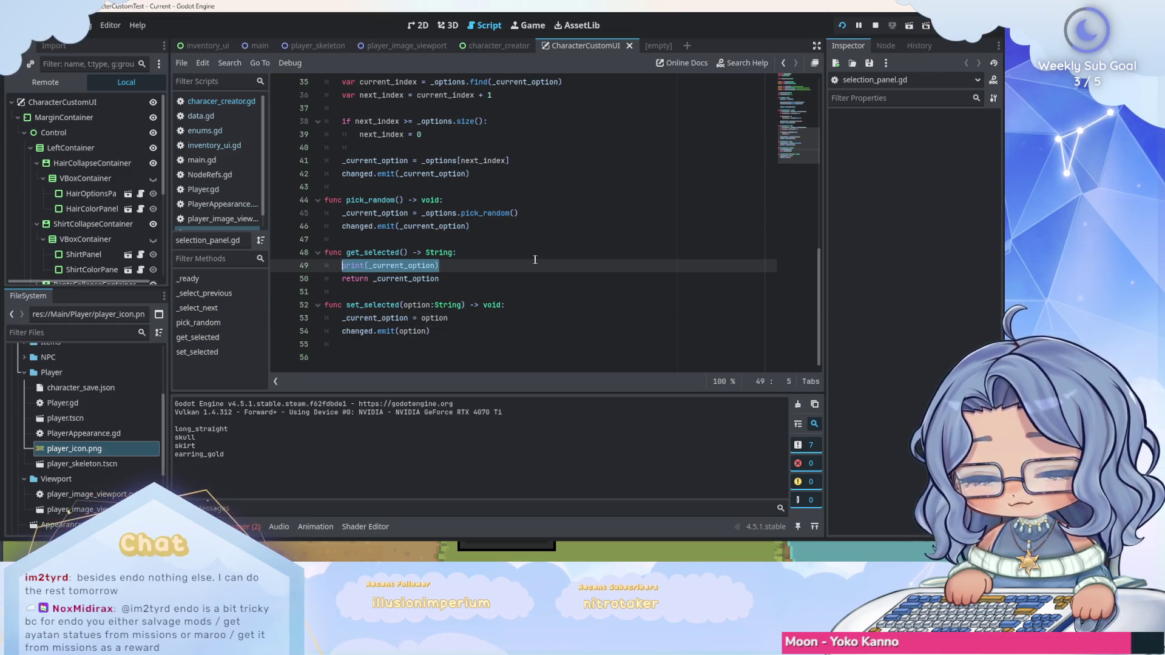
key(BackSpace)
key(BackSpace)
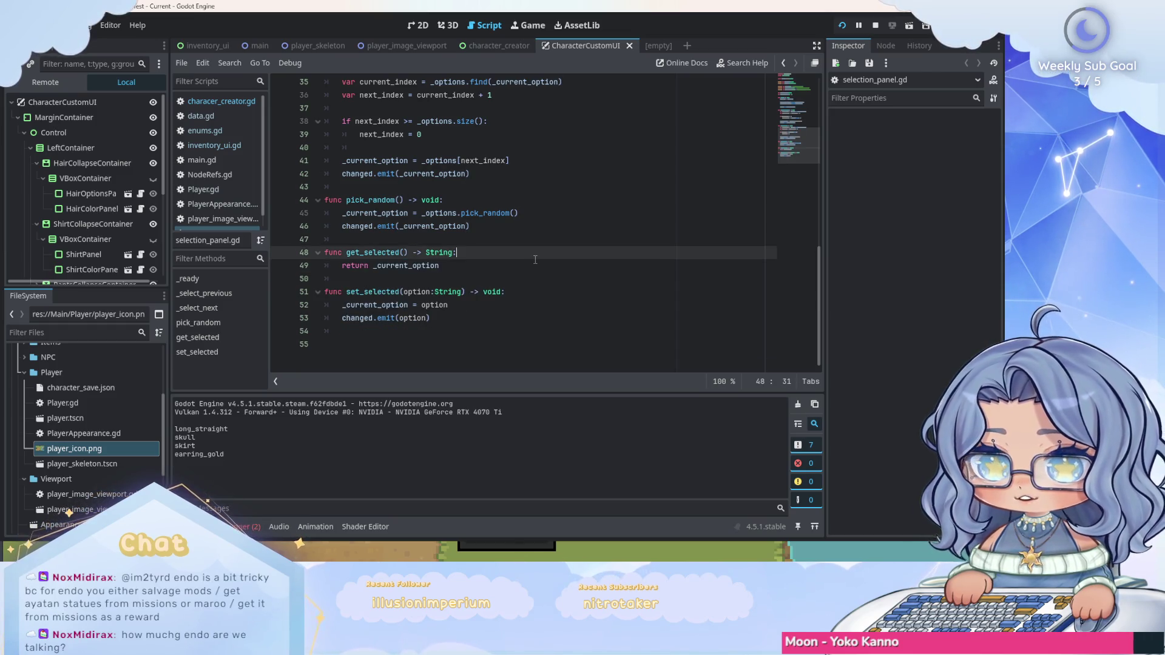
scroll(536, 260, up, 10)
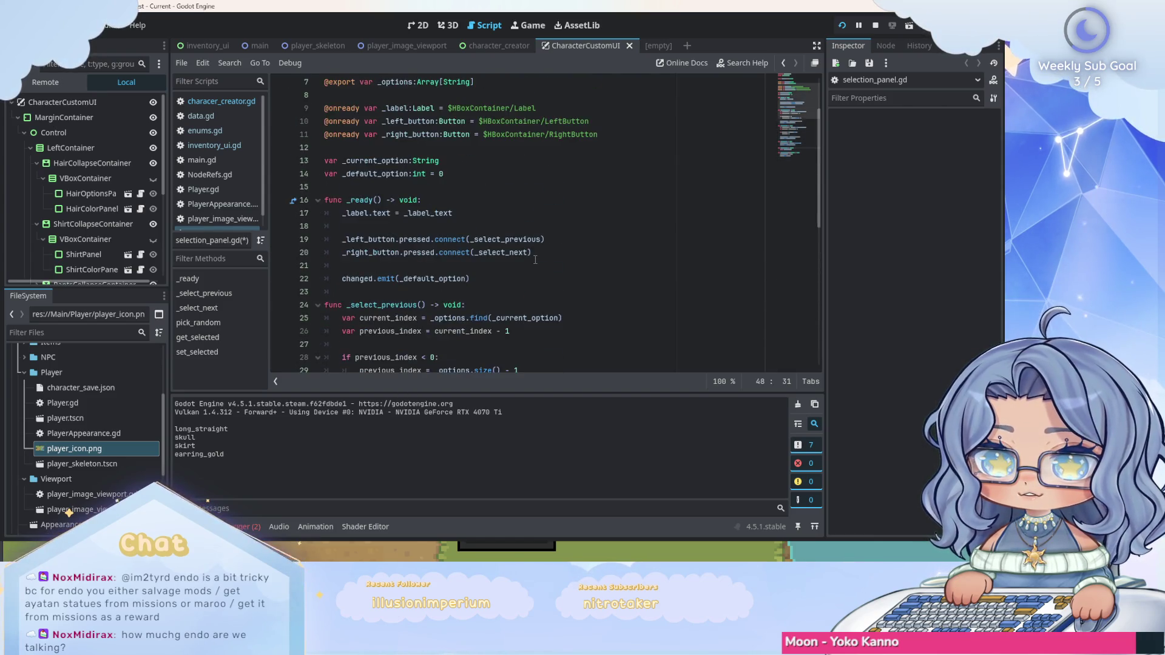
key(ctrl+s)
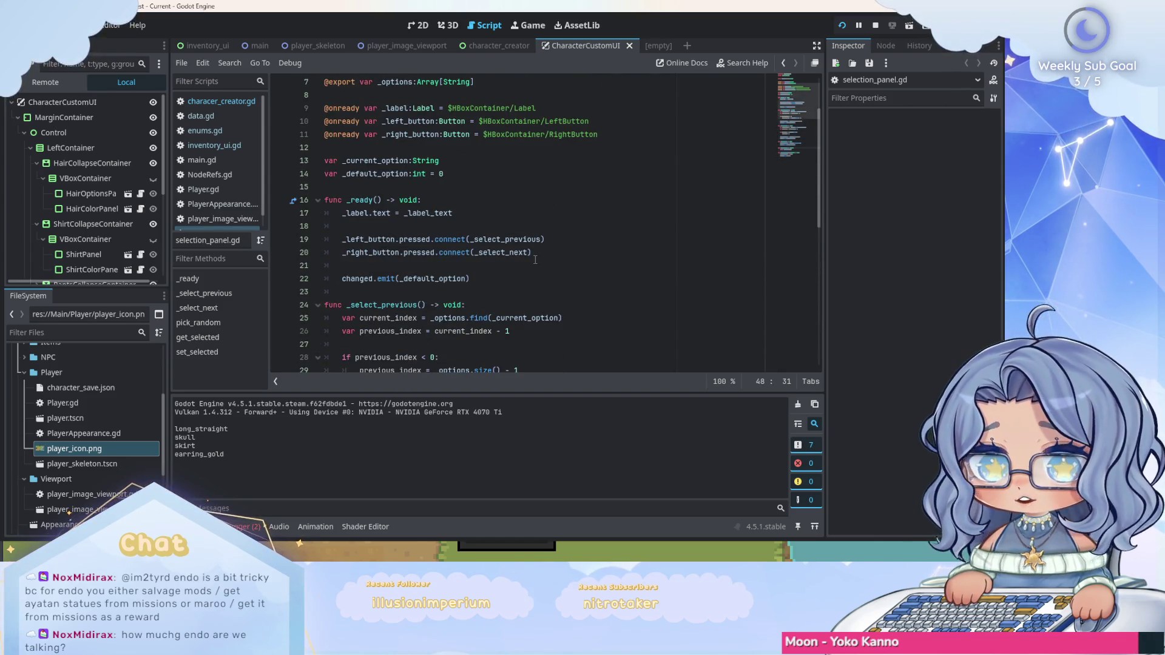
Scroll through selection_panel.gd to review its selection functions.
scroll(534, 260, down, 6)
scroll(534, 259, up, 8)
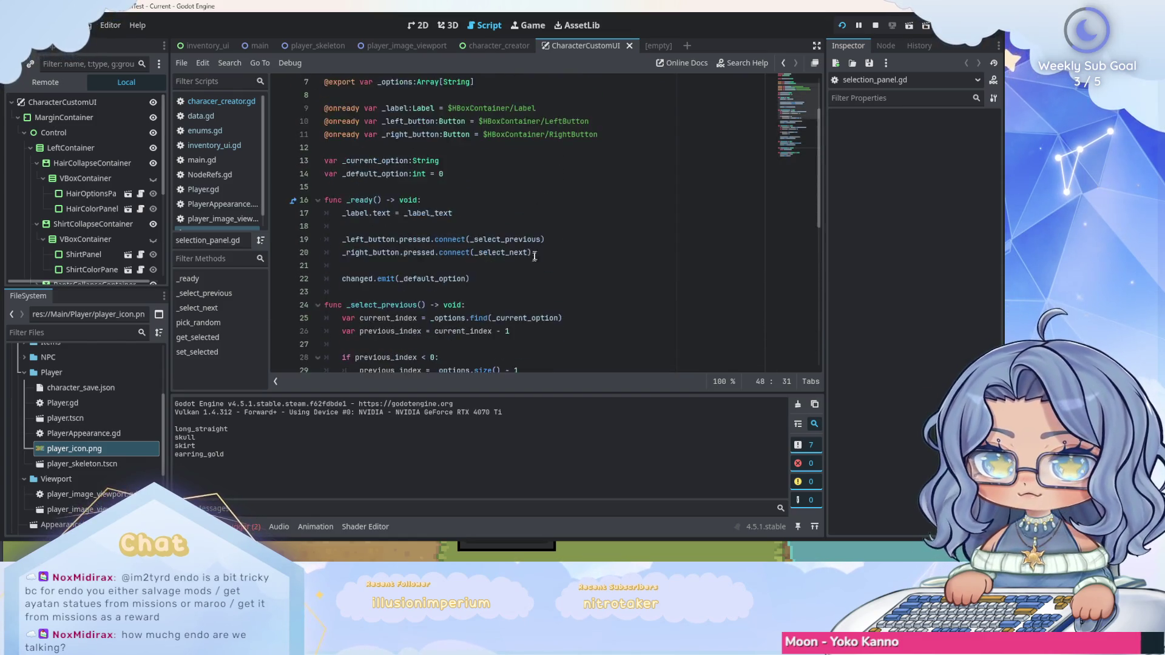
scroll(85, 218, down, 3)
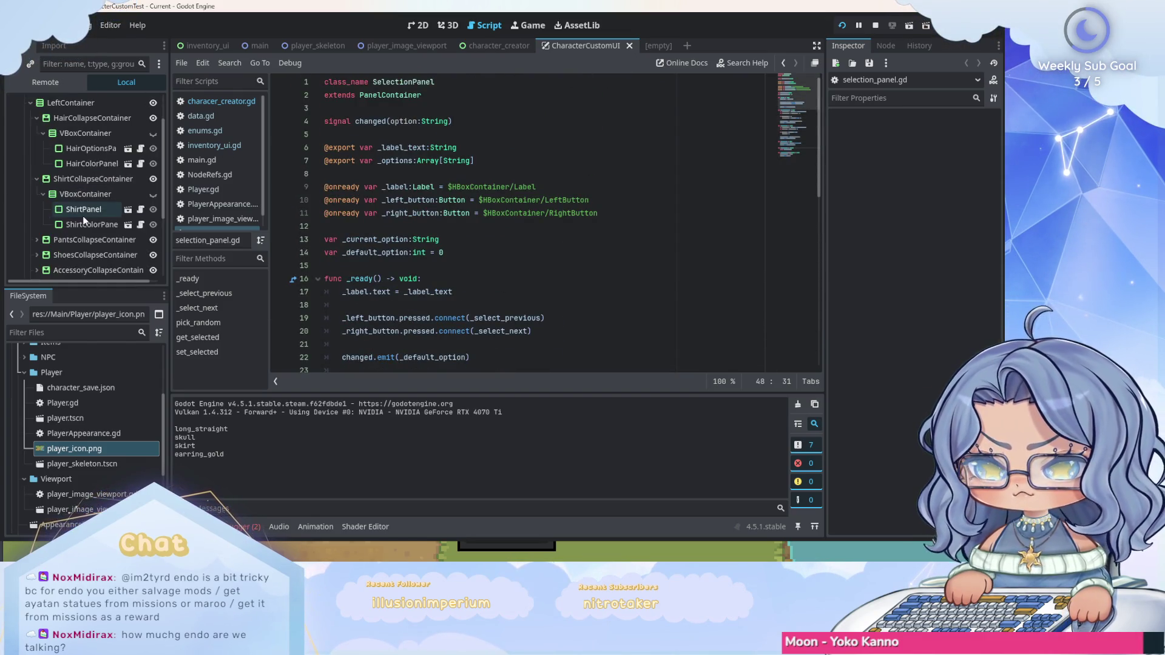
scroll(87, 220, up, 2)
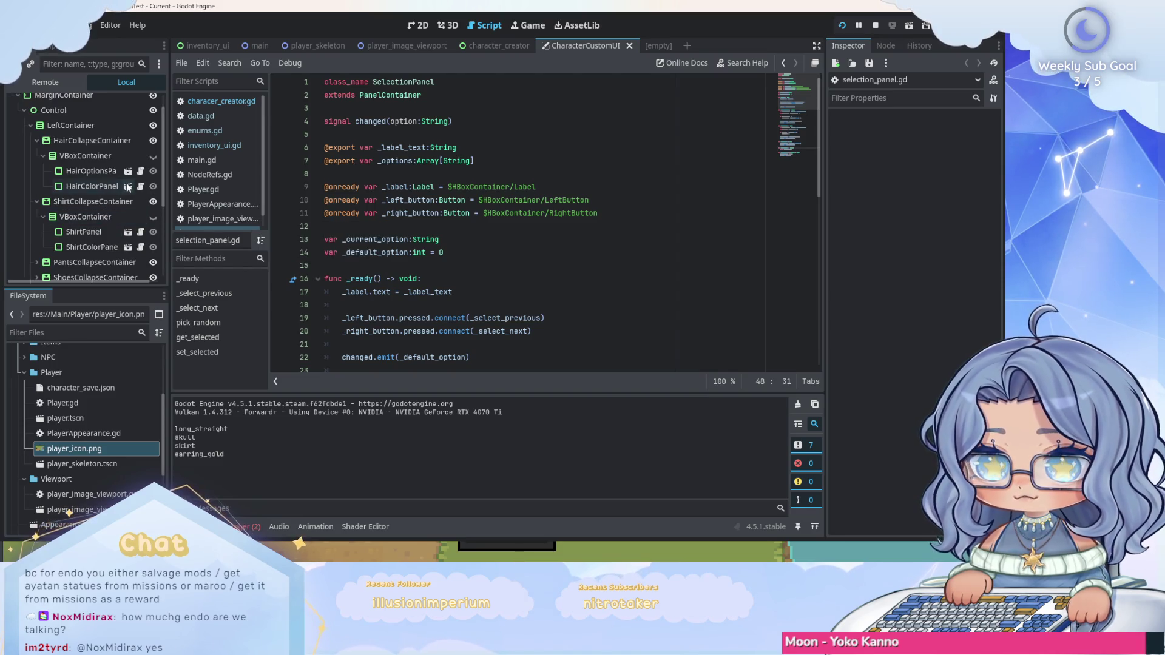
scroll(243, 221, down, 1)
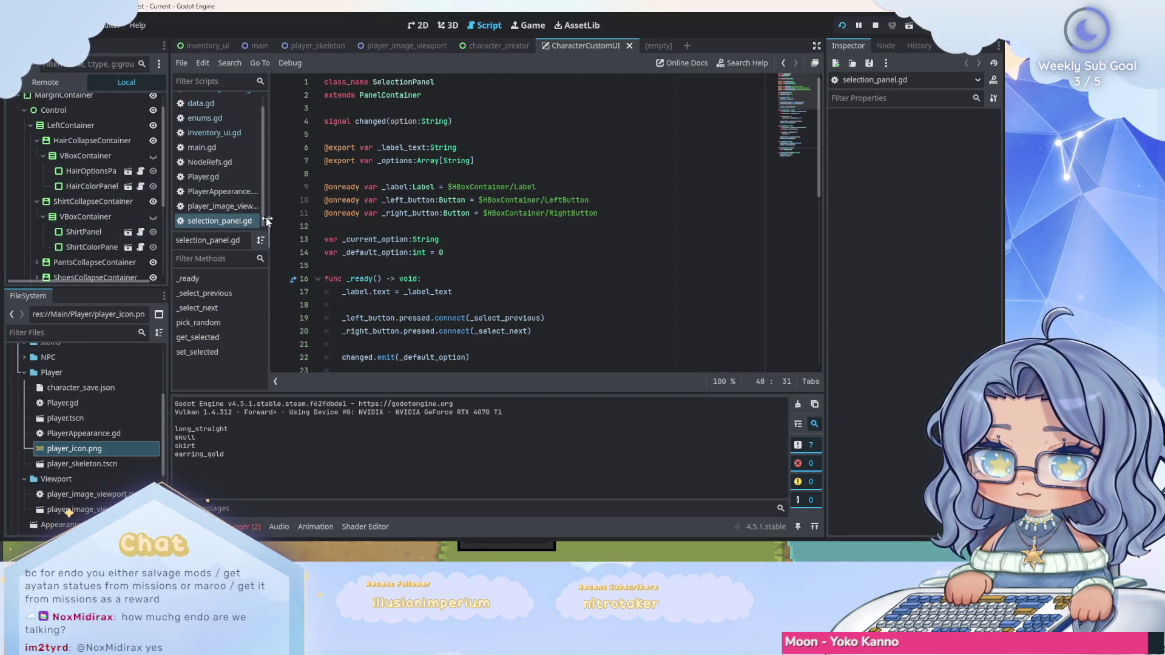
scroll(490, 221, down, 7)
scroll(490, 221, down, 4)
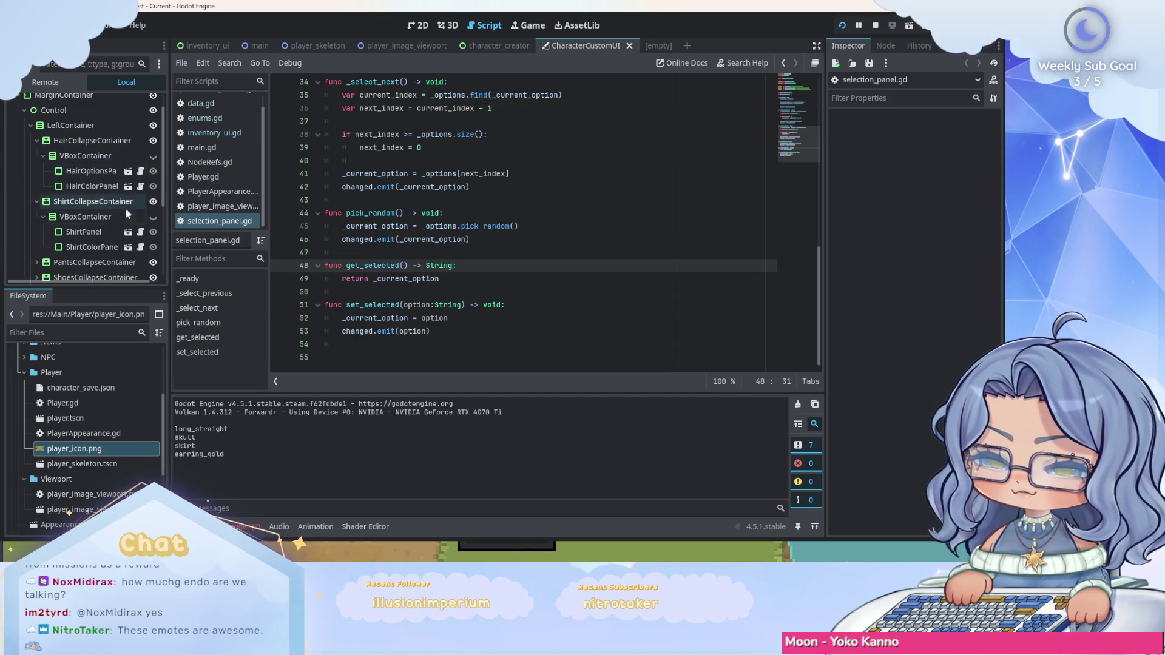
scroll(111, 212, up, 1)
scroll(111, 212, down, 1)
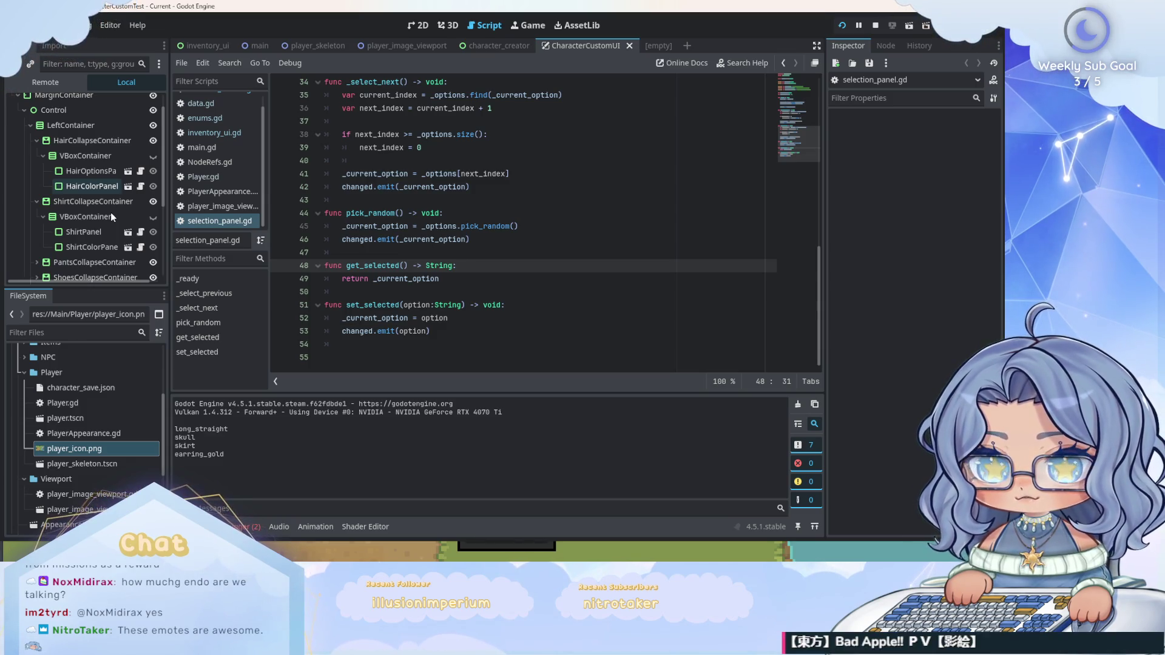
scroll(109, 214, down, 1)
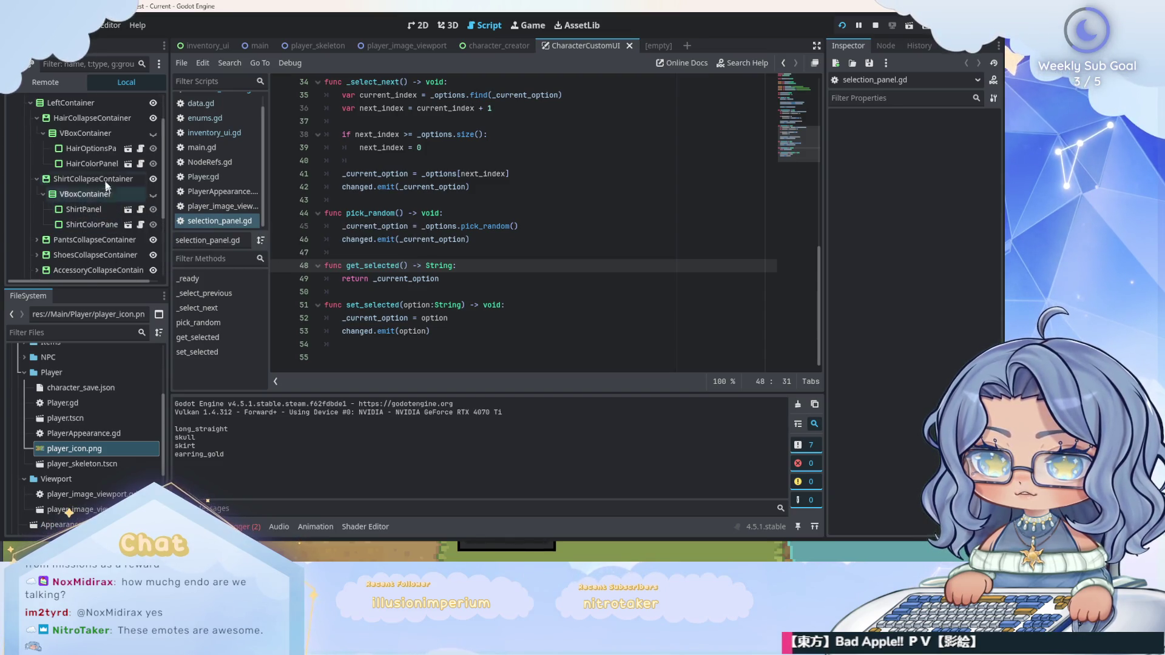
scroll(103, 162, down, 2)
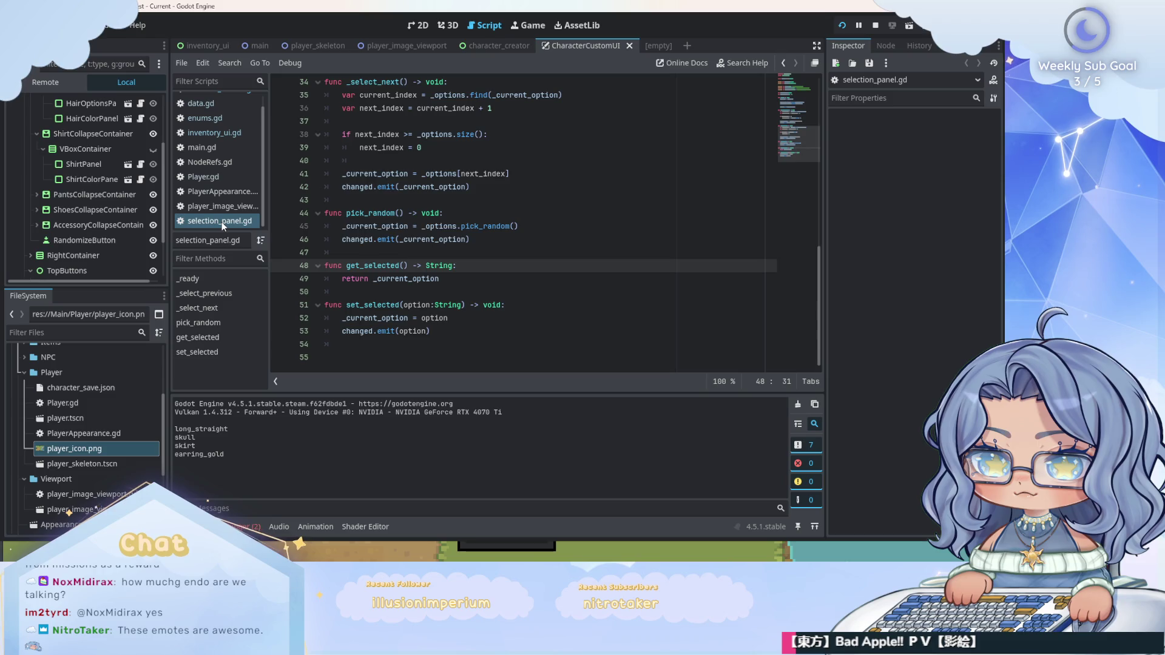
Close the character creator, customization and empty scenes, then return to the main scene's 2D view.
click(629, 46)
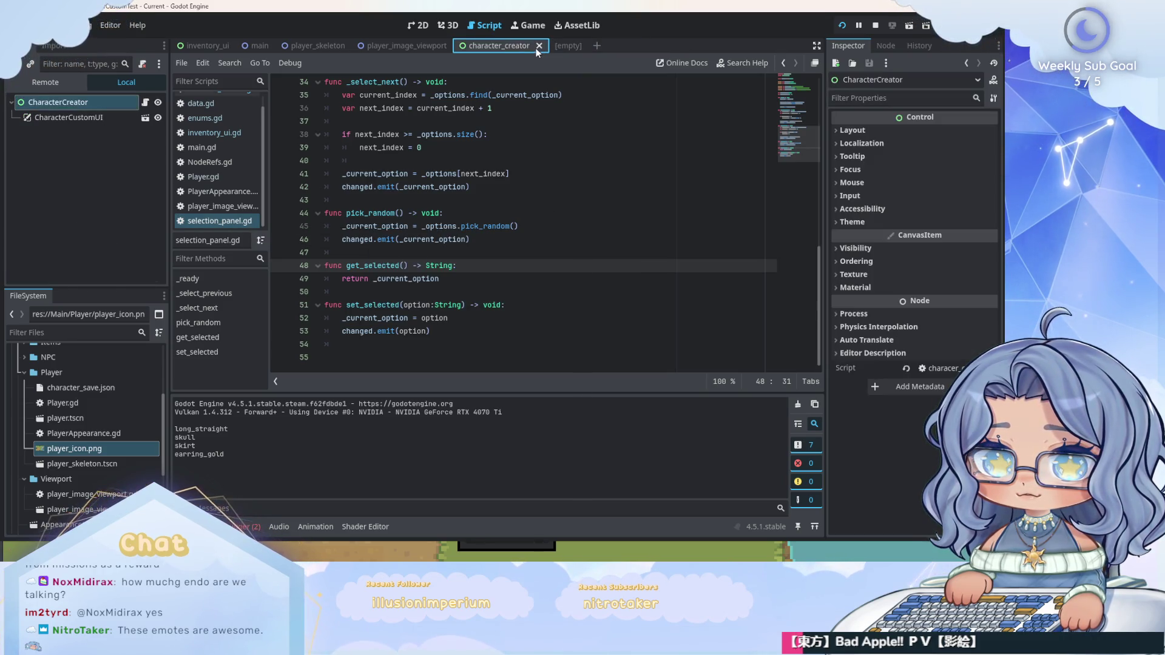
click(539, 46)
click(494, 47)
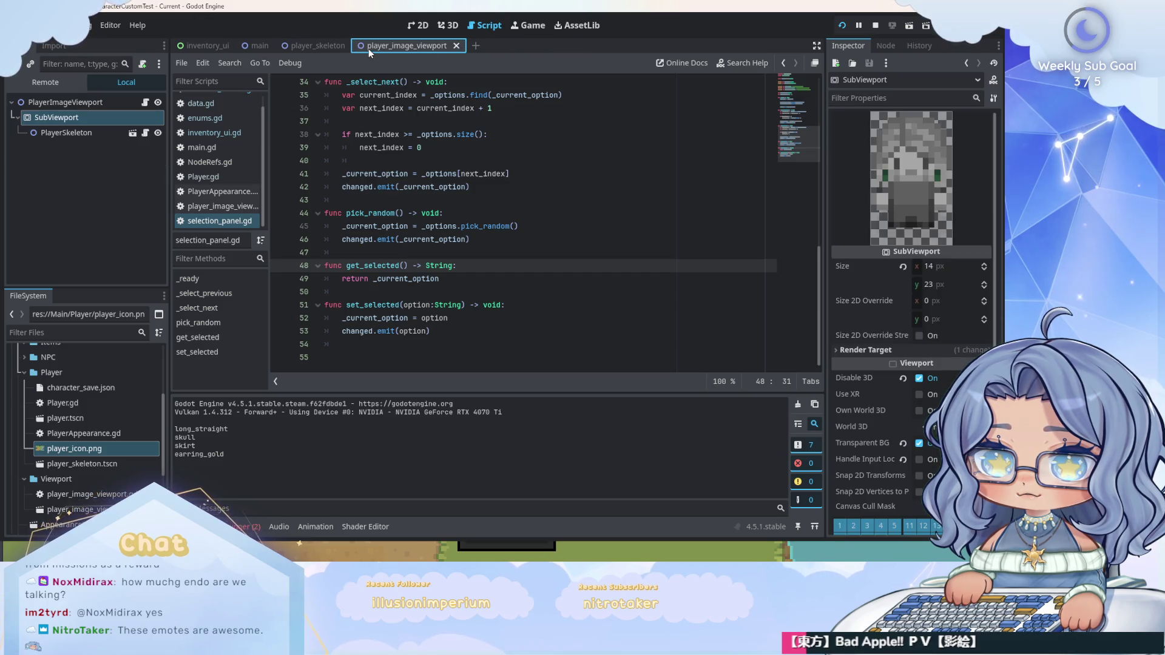
click(225, 49)
click(260, 46)
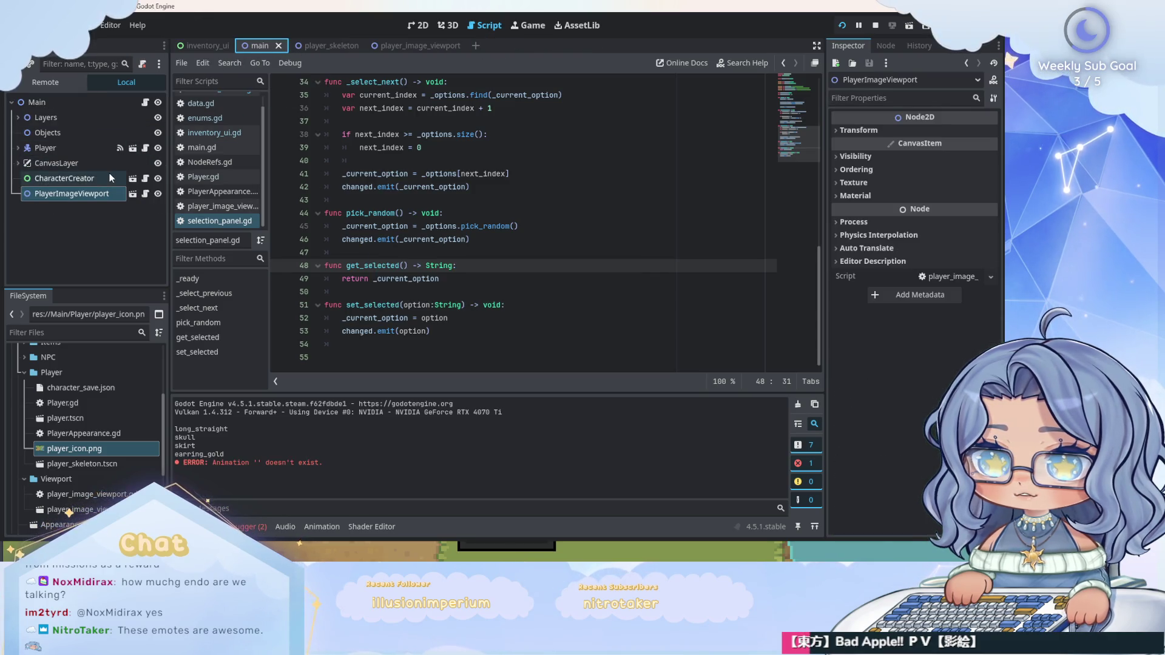
click(418, 25)
scroll(422, 190, down, 3)
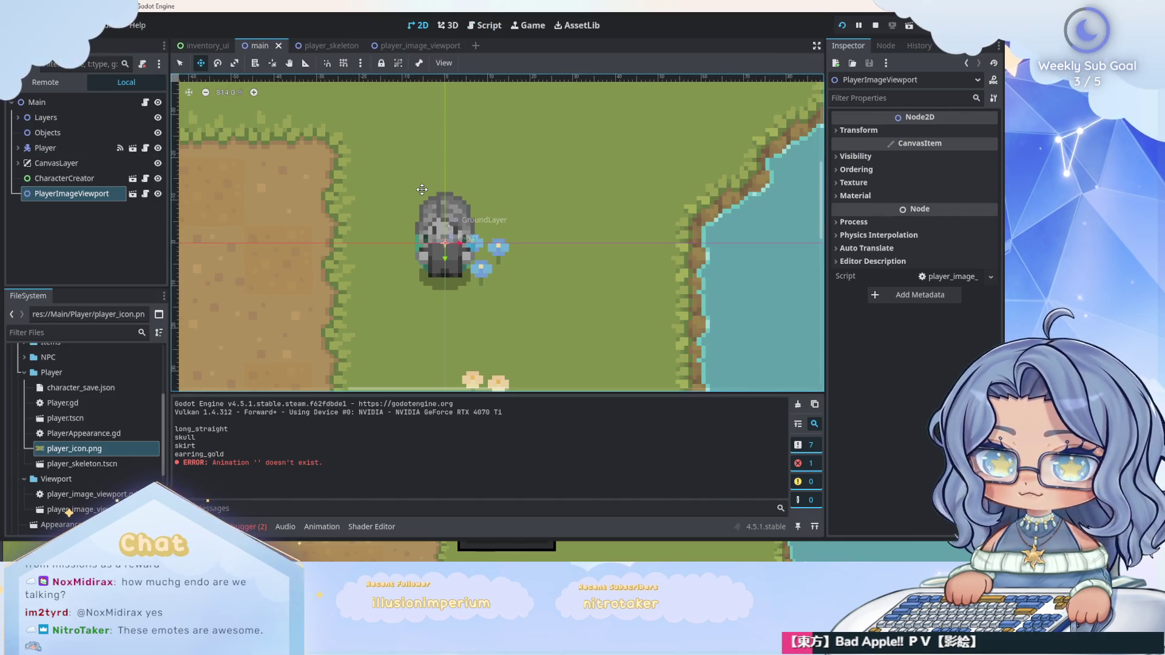
Select PlayerImageViewport, preview player_icon.png, and delete the node from the main scene.
click(77, 195)
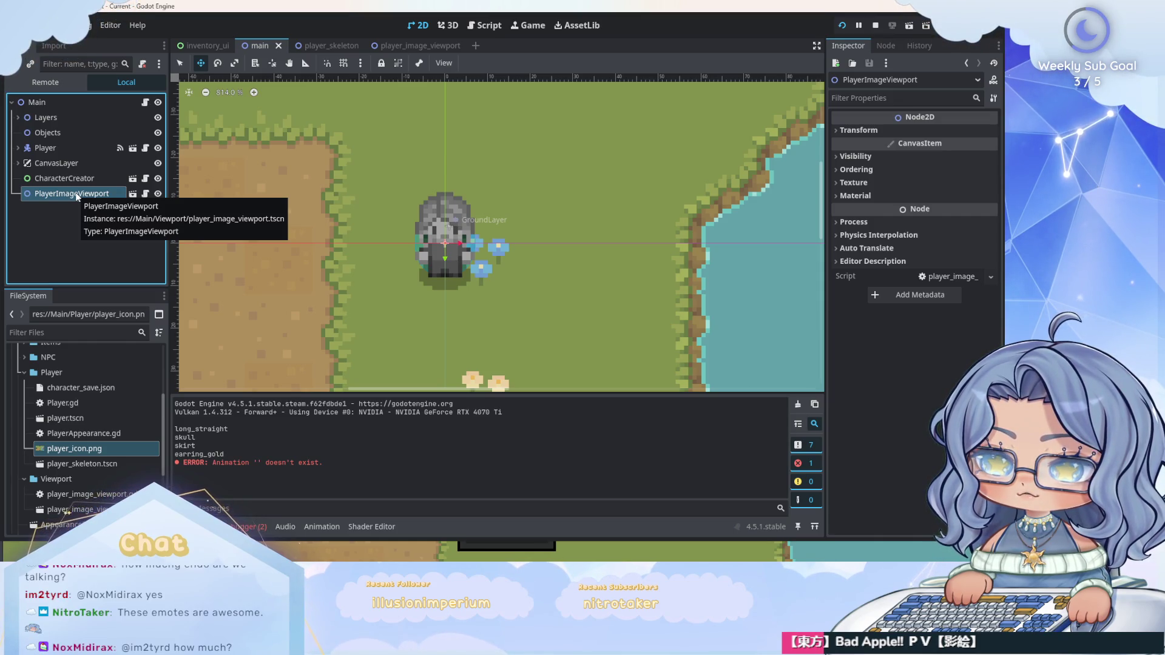
click(72, 450)
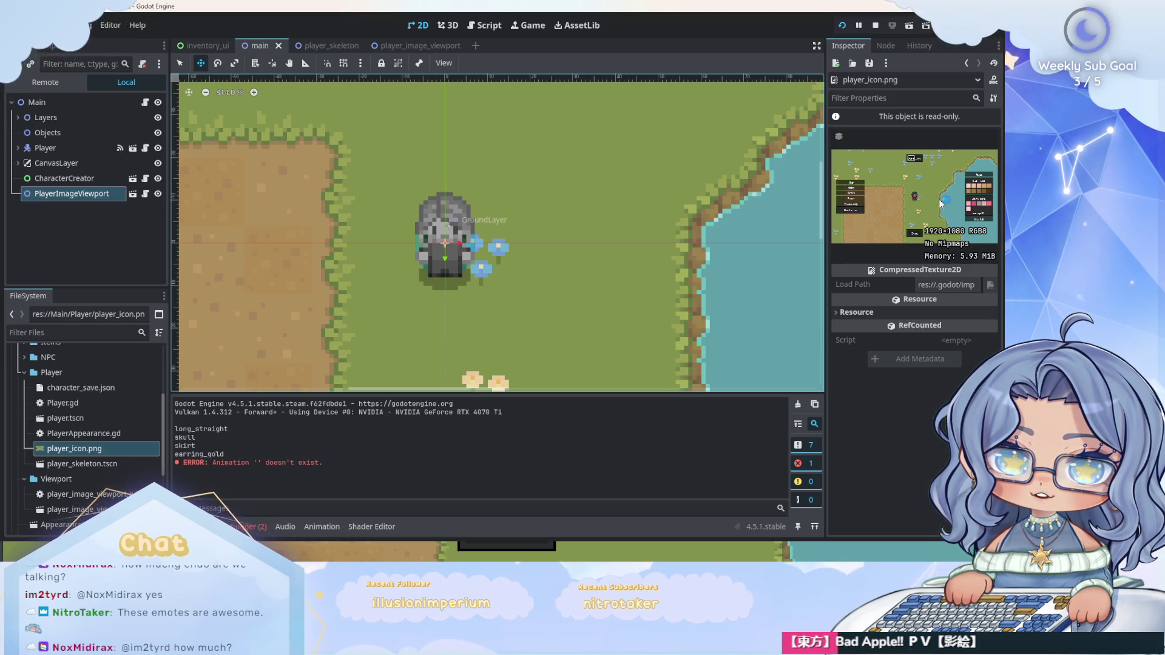
right_click(55, 194)
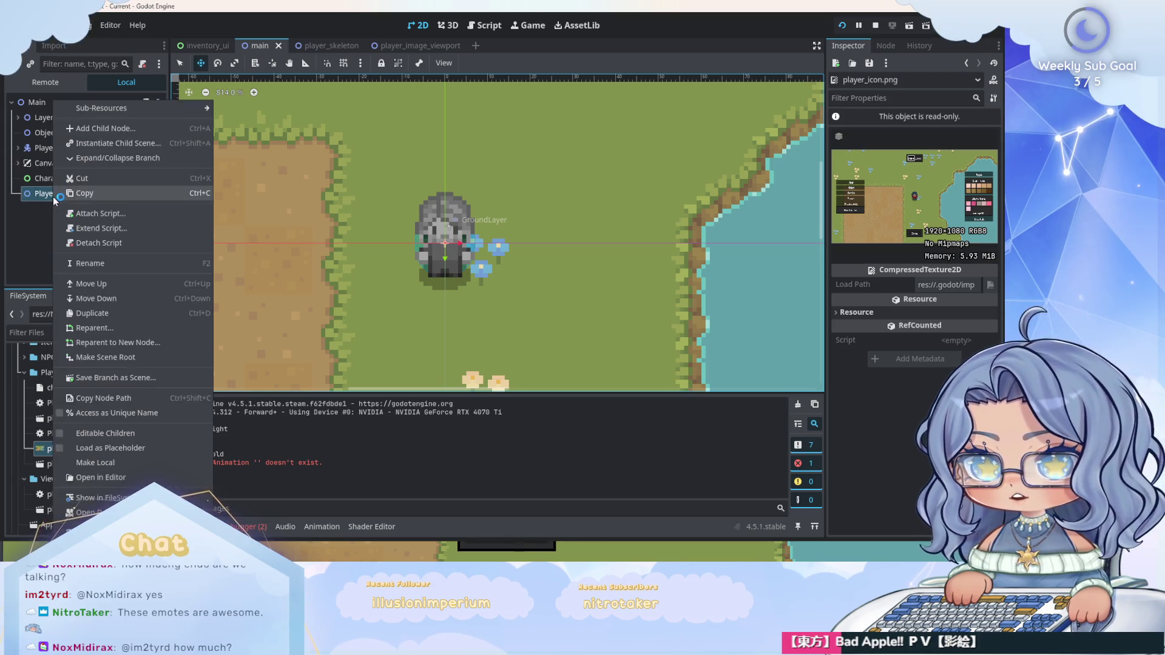
key(Delete)
click(472, 304)
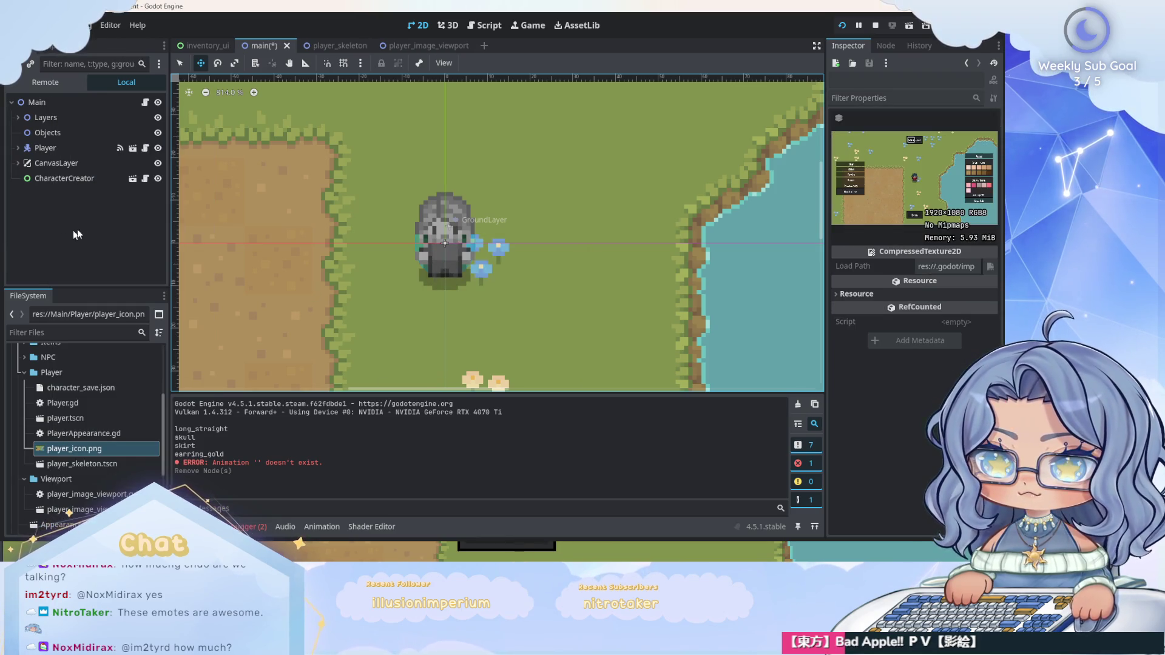
Close the player_image_viewport scene and move to the script editor.
click(377, 46)
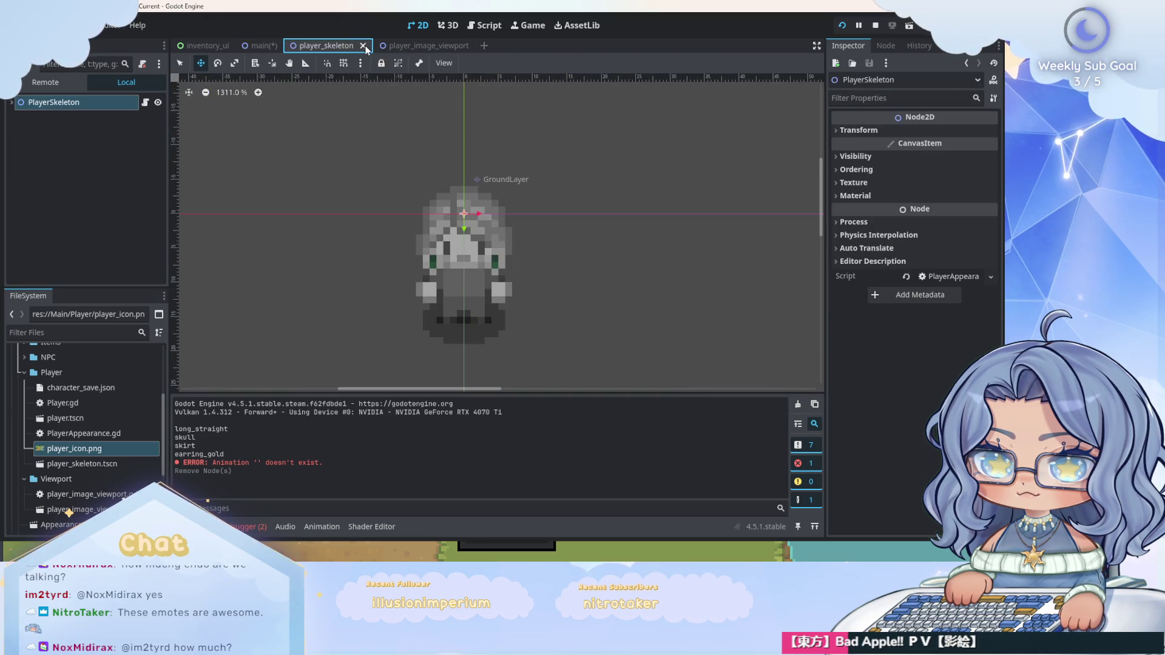
click(341, 47)
click(412, 46)
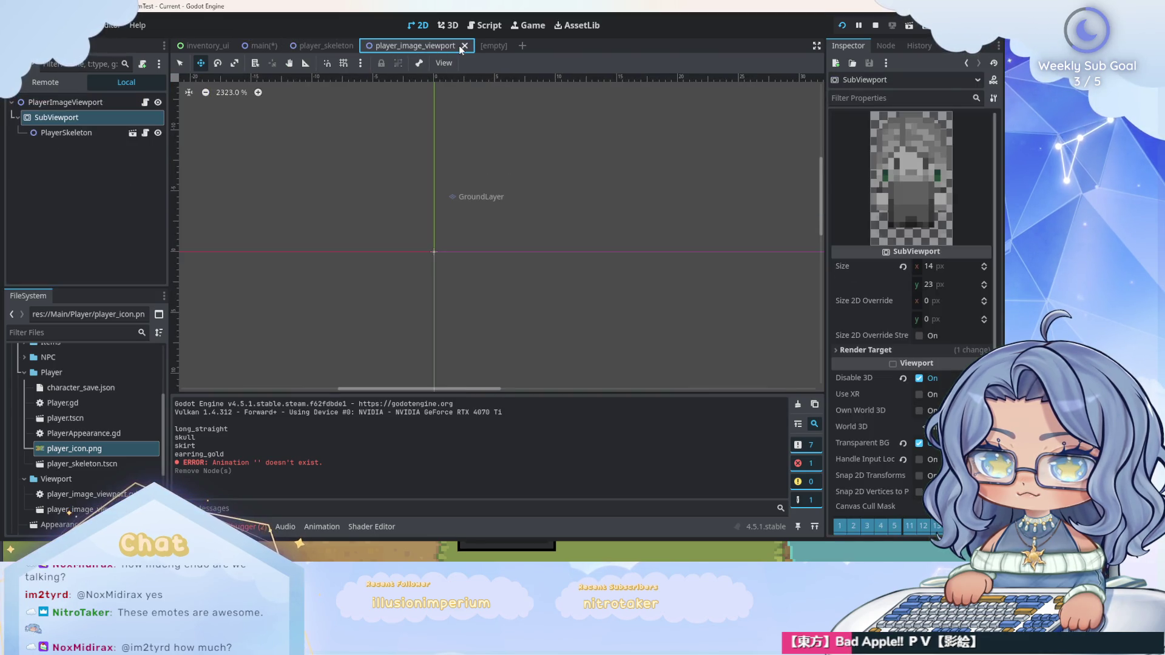
click(465, 46)
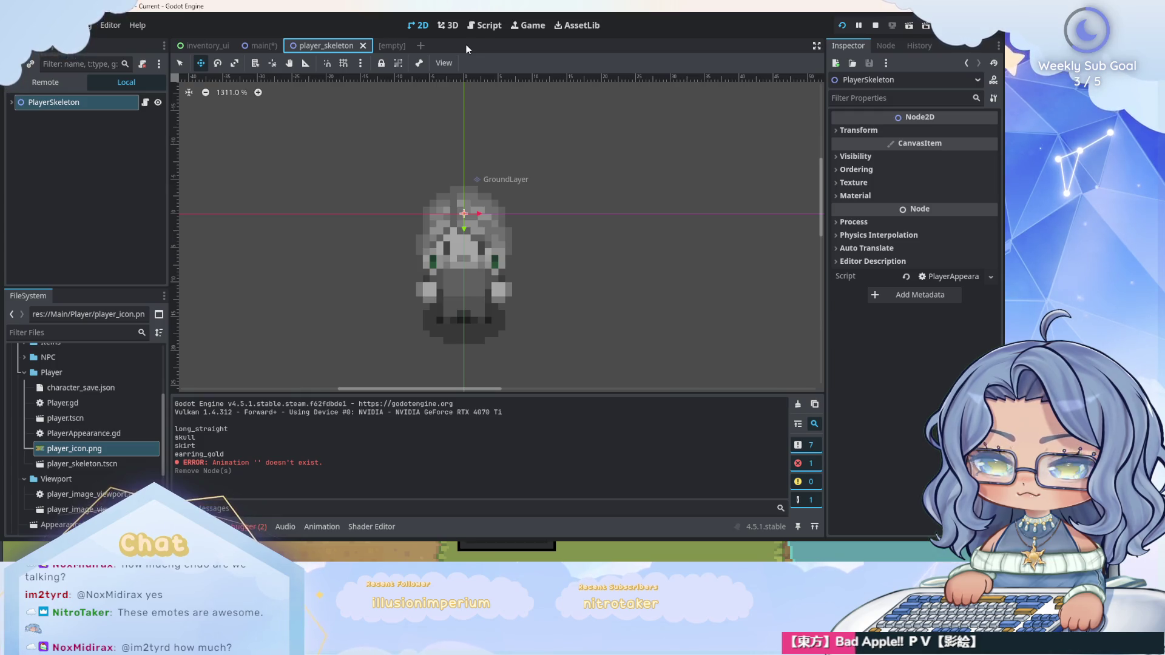
click(479, 25)
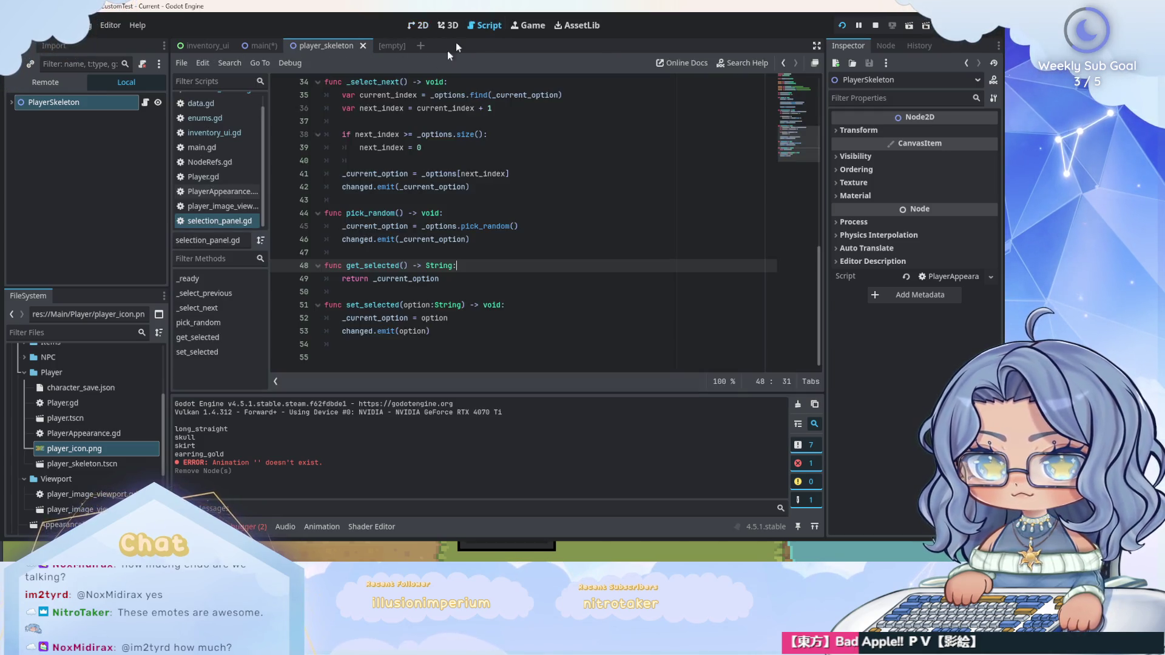
Comment out NodeRefs.player_image.save_player_image() on line 124 of characer_creator.gd.
click(225, 207)
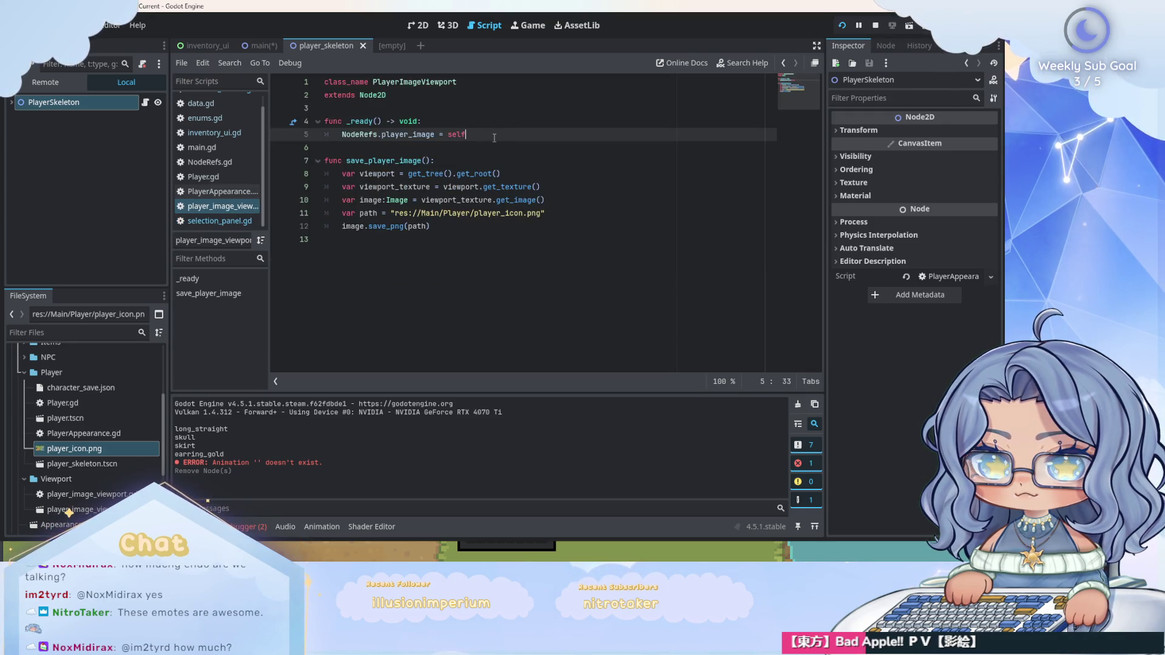
scroll(219, 158, up, 1)
click(221, 102)
scroll(433, 175, down, 5)
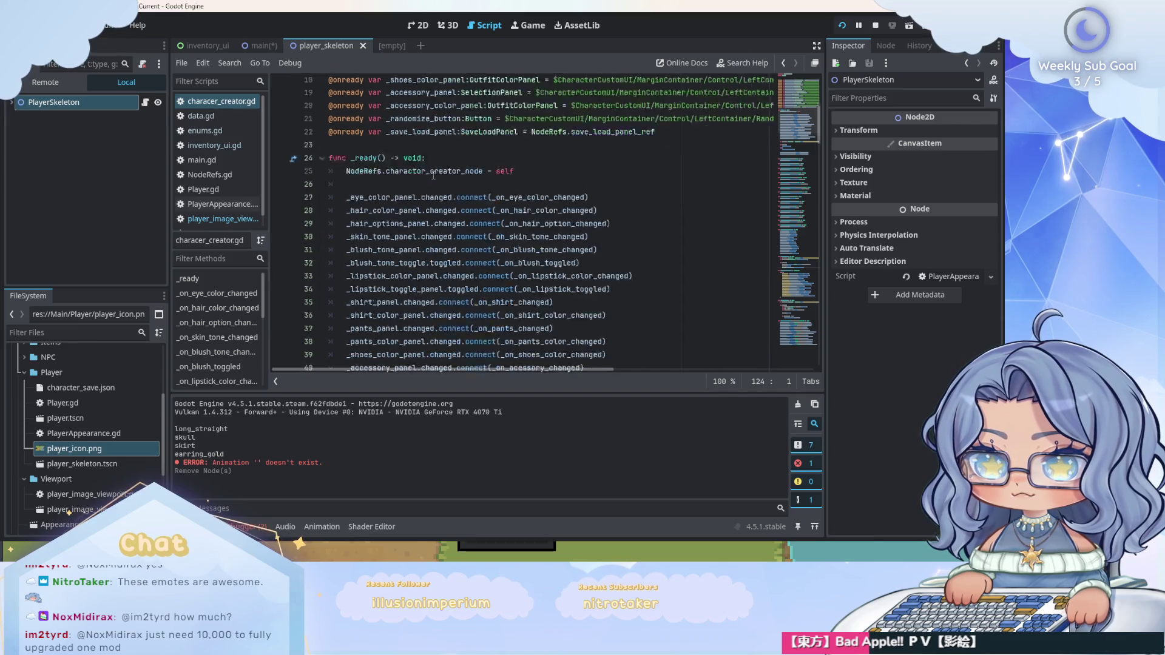
scroll(434, 175, down, 20)
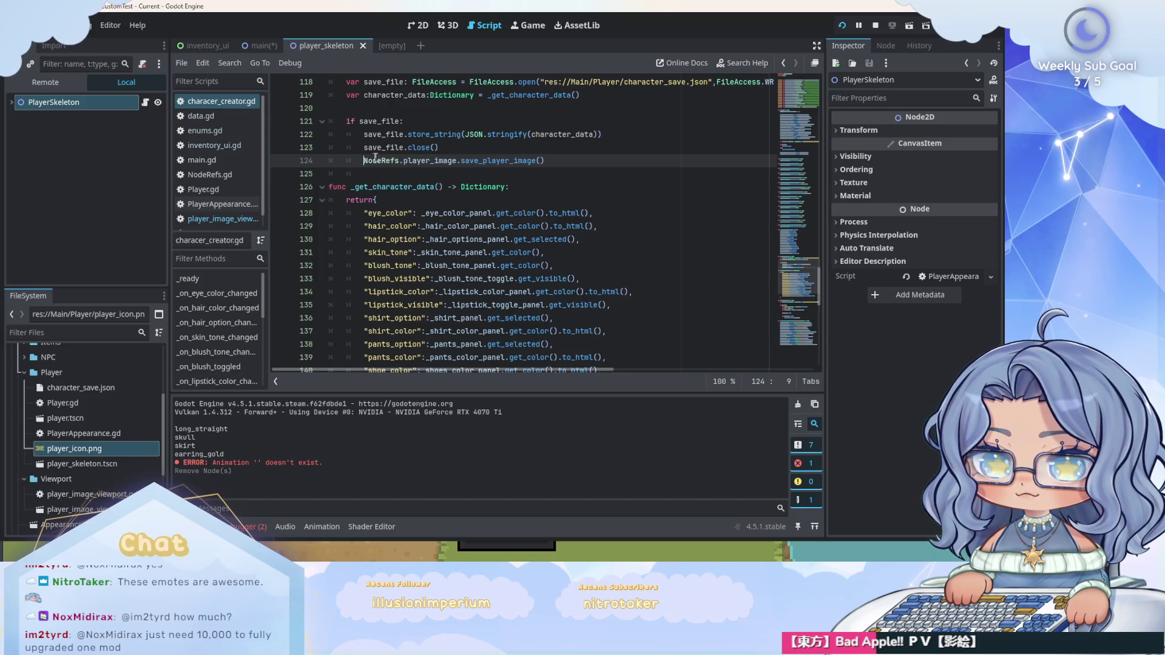
text(#)
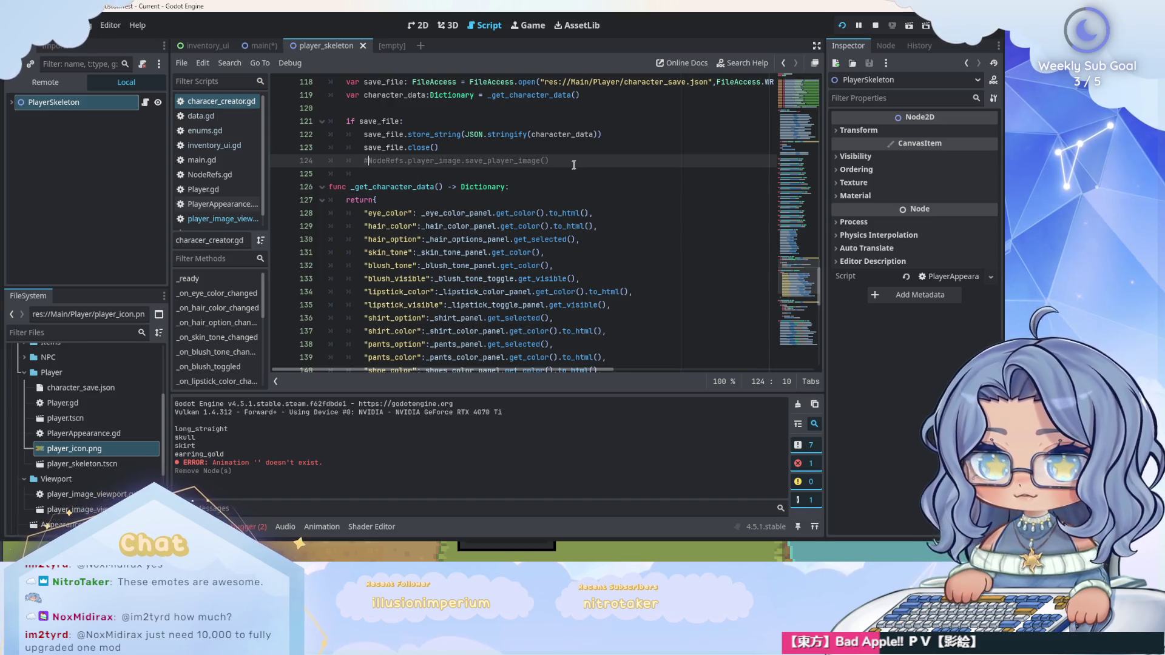
Run the game, save a character and finish creation, then stop the game with F8.
key(F5)
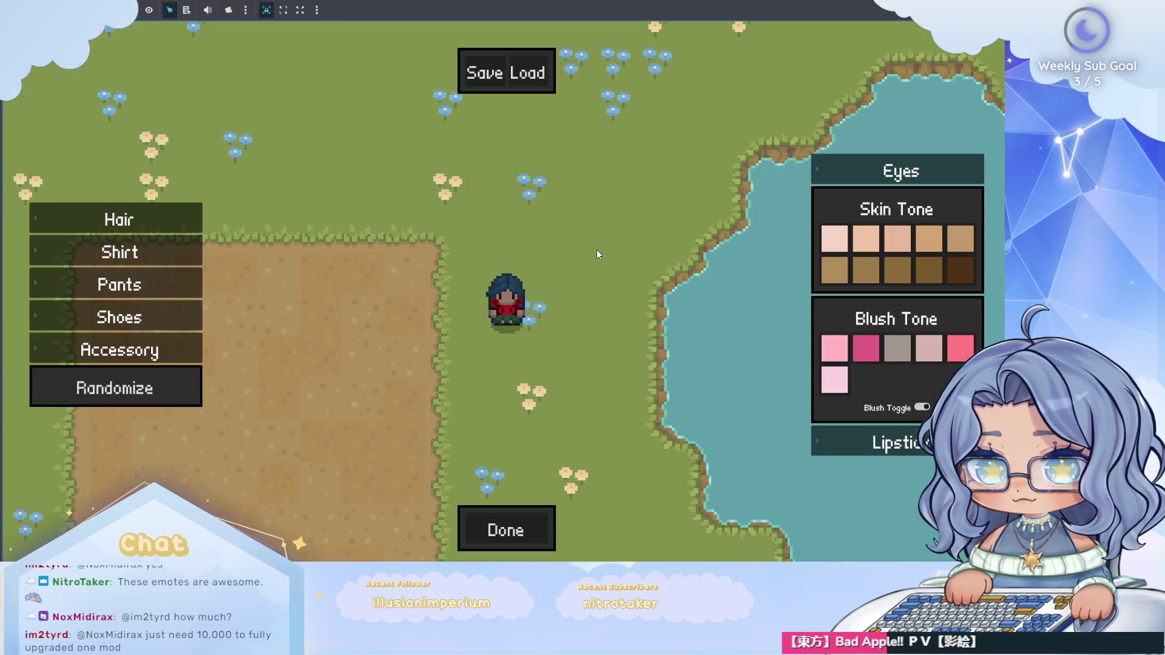
click(483, 79)
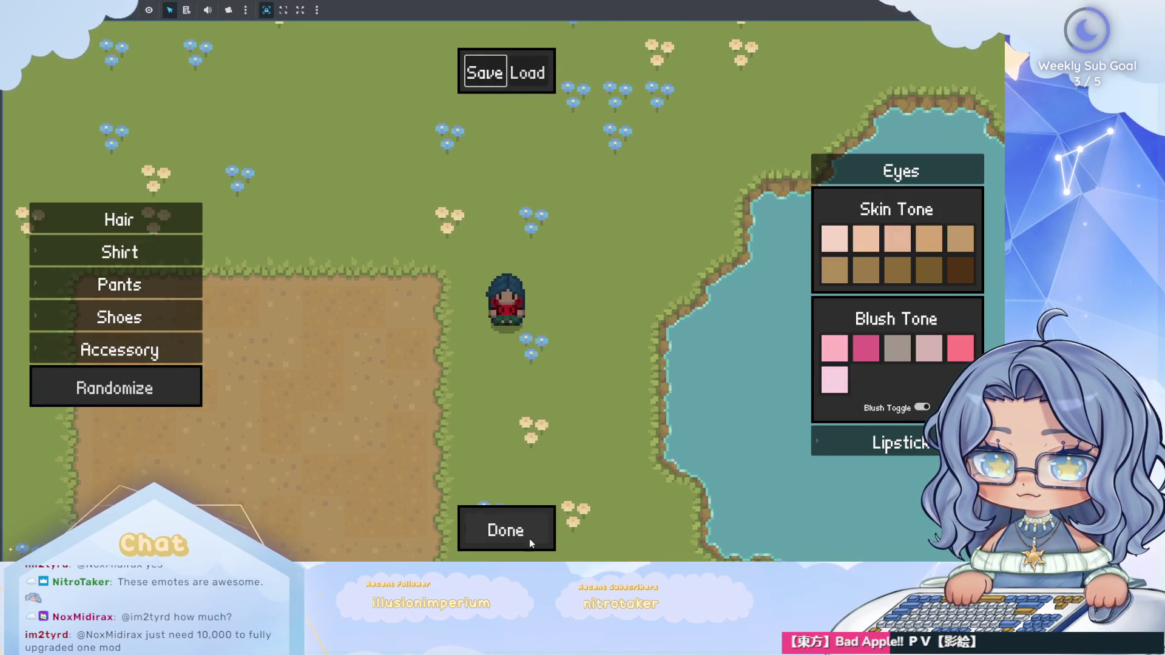
click(530, 534)
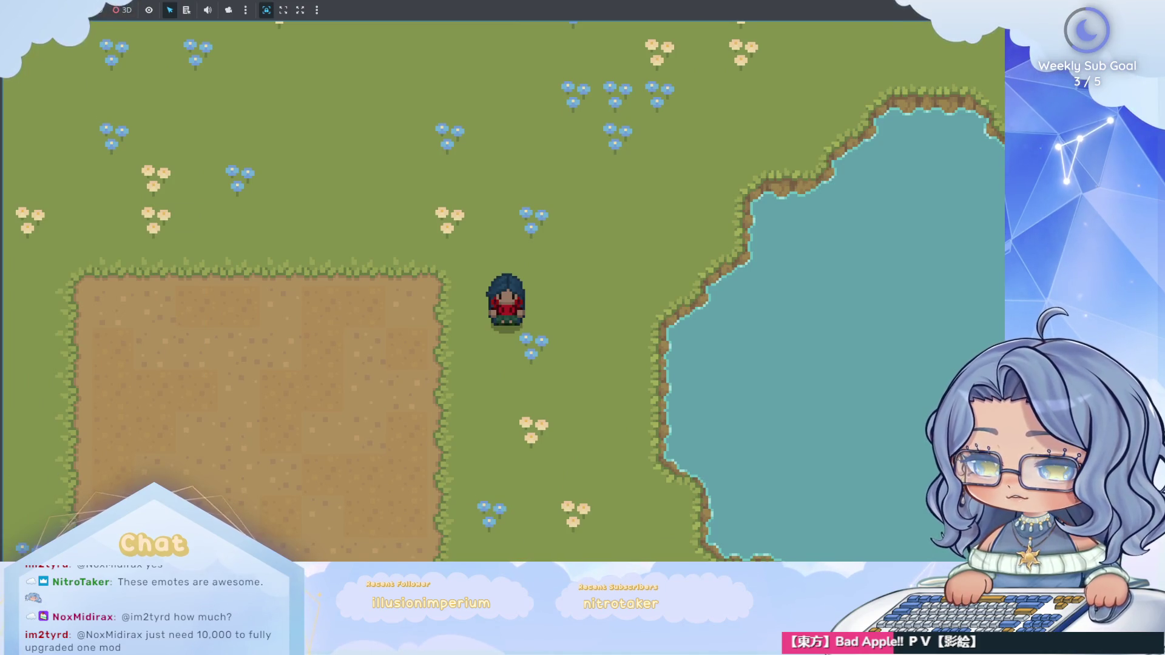
key(F8)
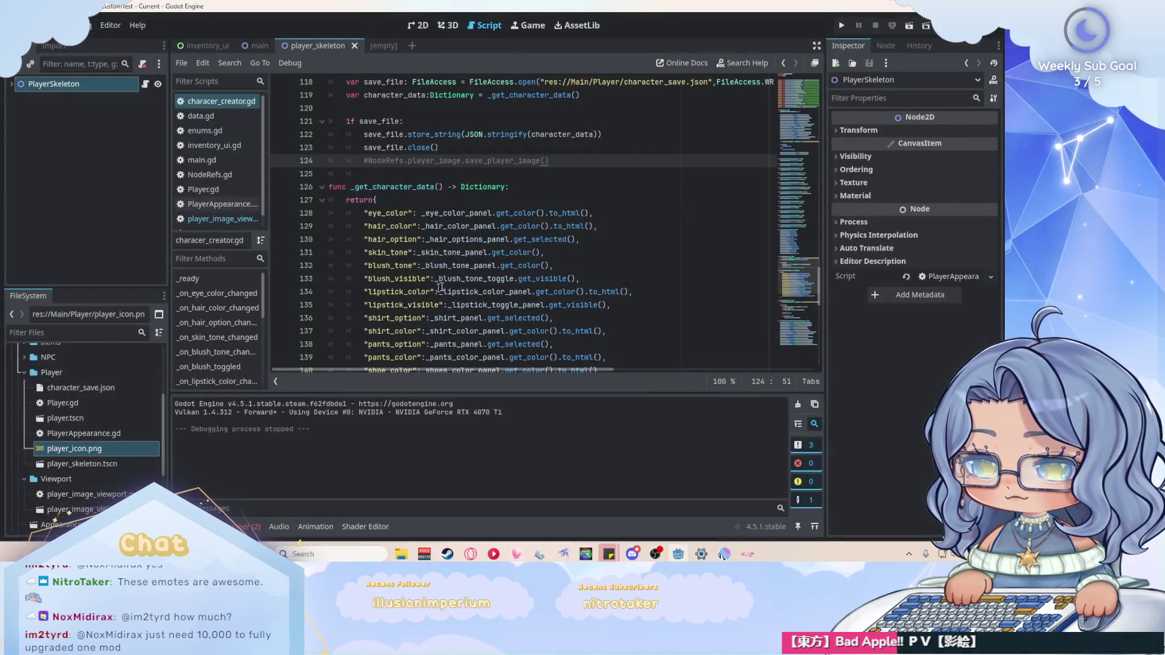
scroll(583, 258, up, 20)
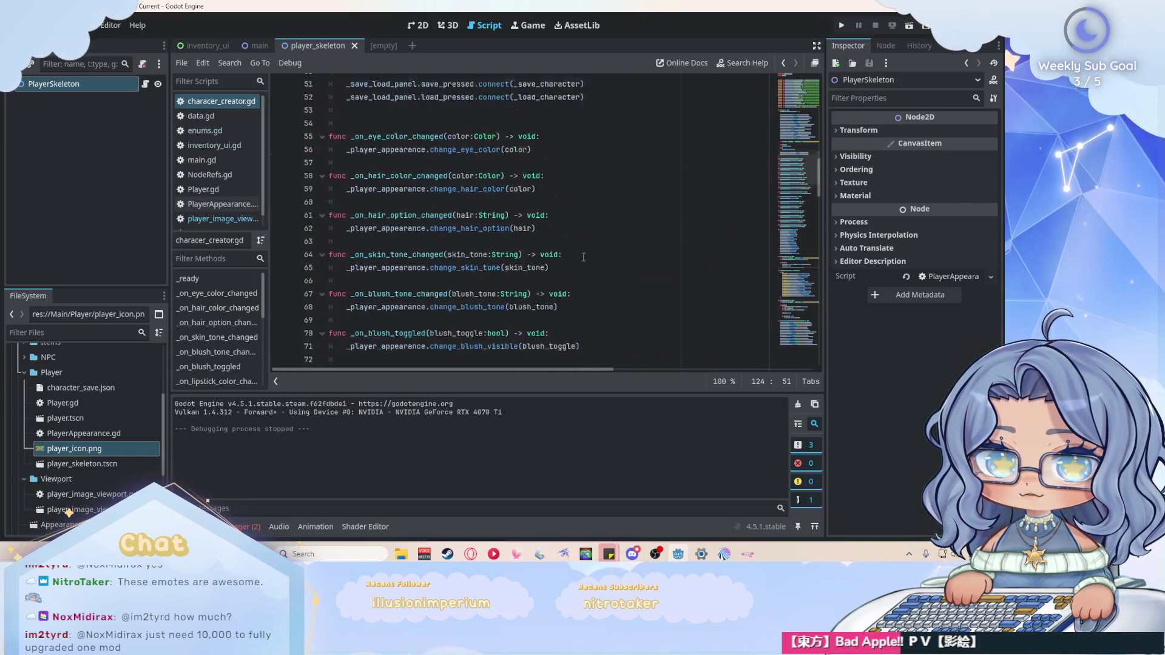
scroll(582, 258, up, 7)
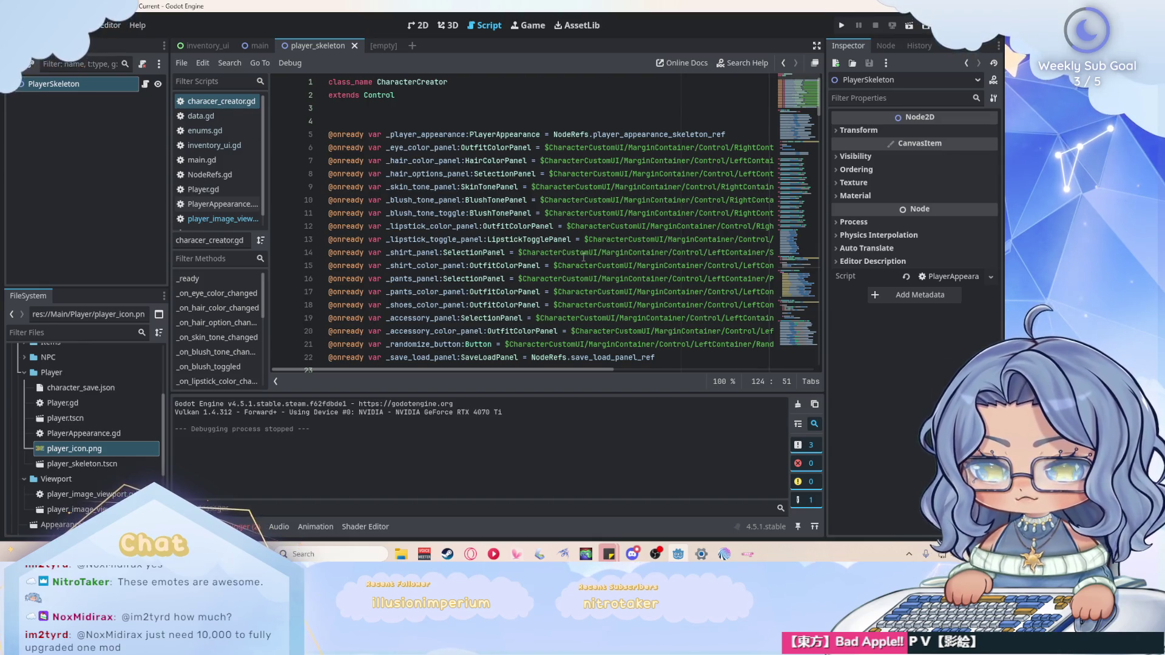
Close the stray empty scene and zoom in on the player in the main scene's map.
click(391, 47)
click(400, 46)
click(199, 45)
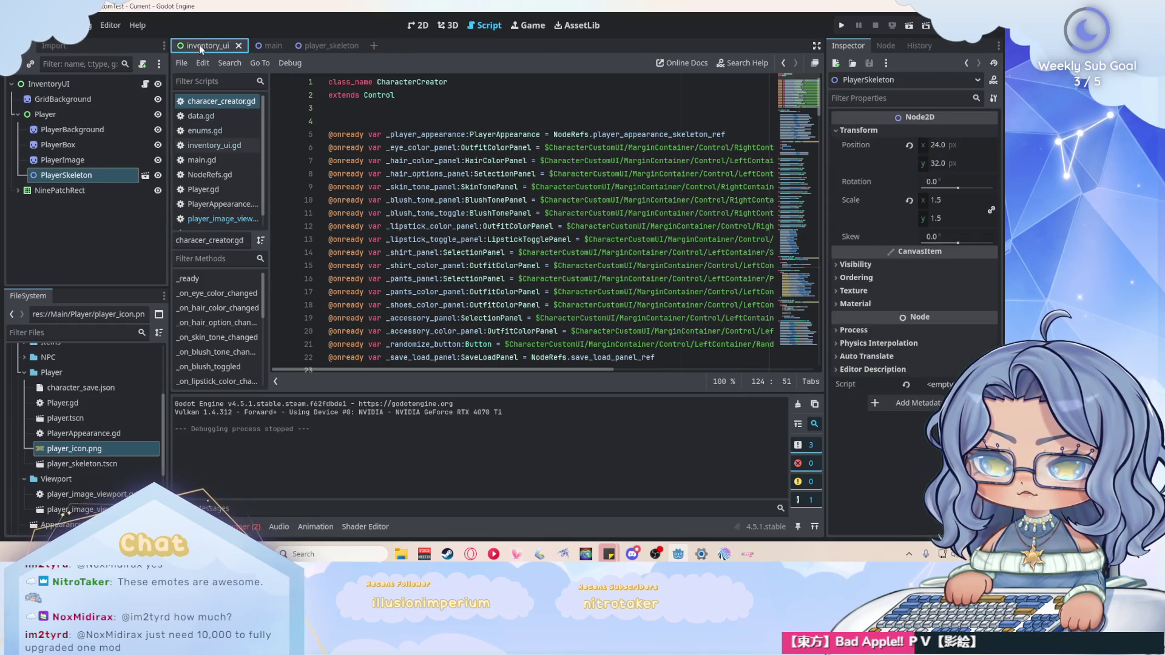
click(260, 45)
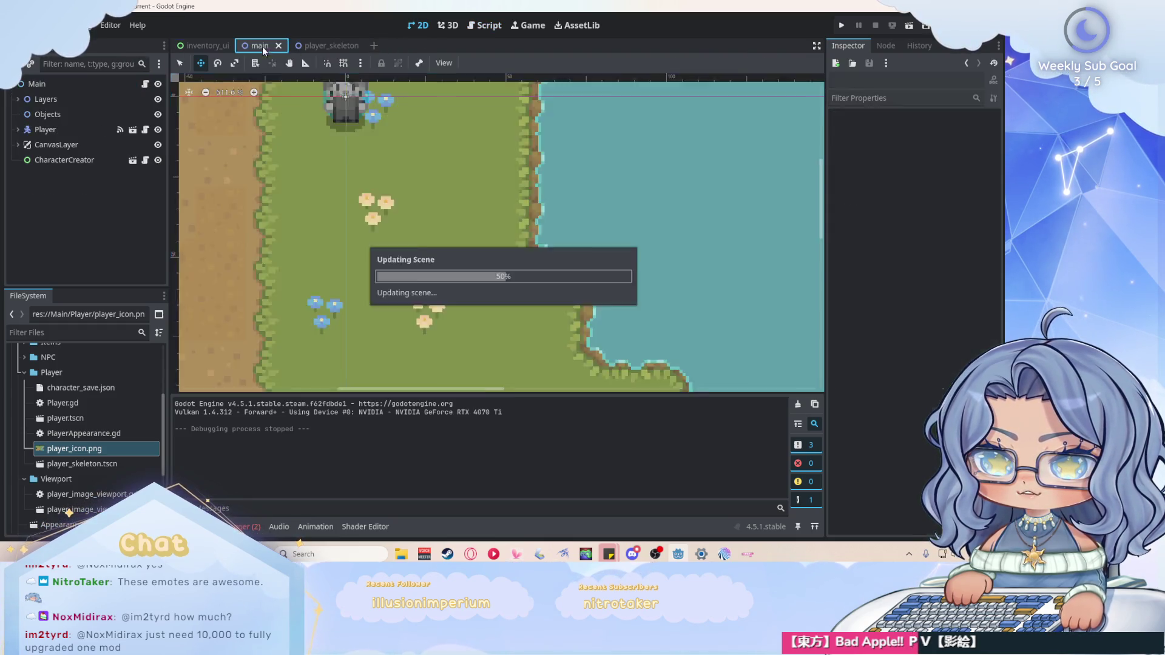
scroll(387, 175, up, 6)
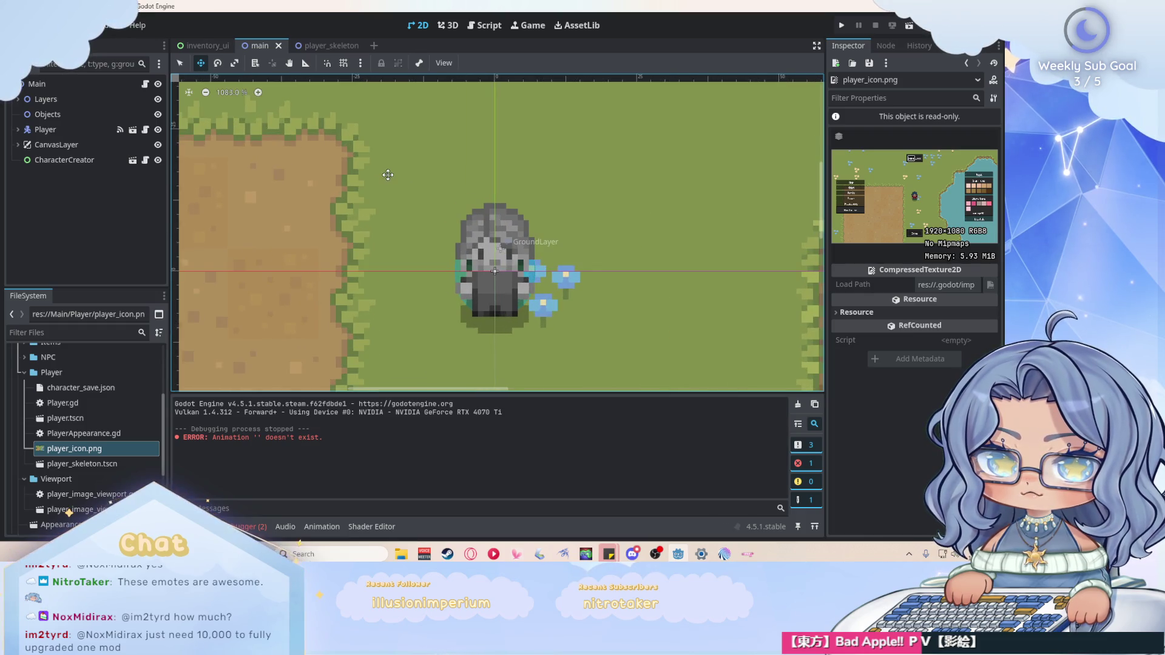
scroll(532, 280, up, 2)
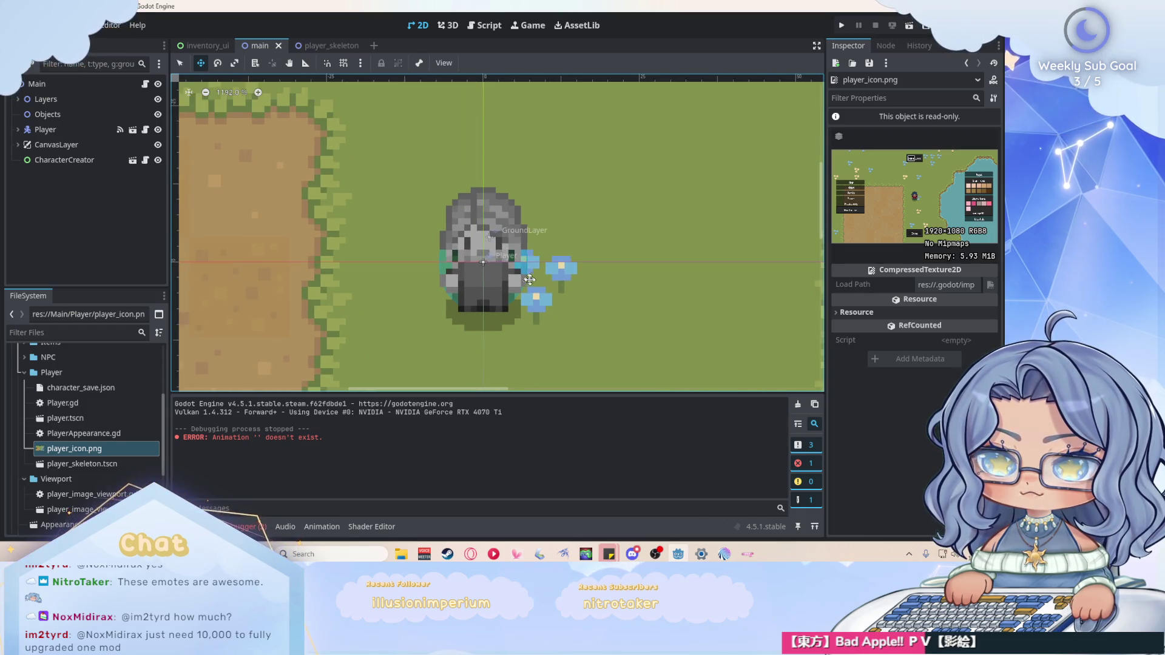
scroll(534, 273, right, 2)
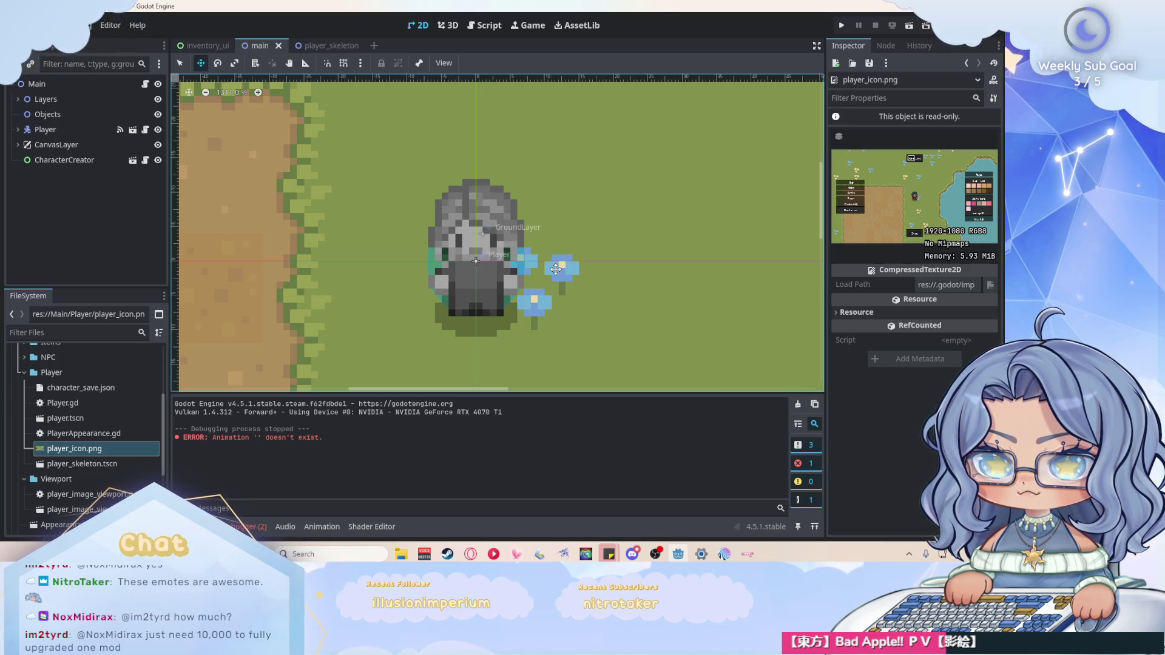
In inventory_ui, start attaching a new script to PlayerSkeleton at res://Main/Player/player_skeleton.gd.
click(198, 45)
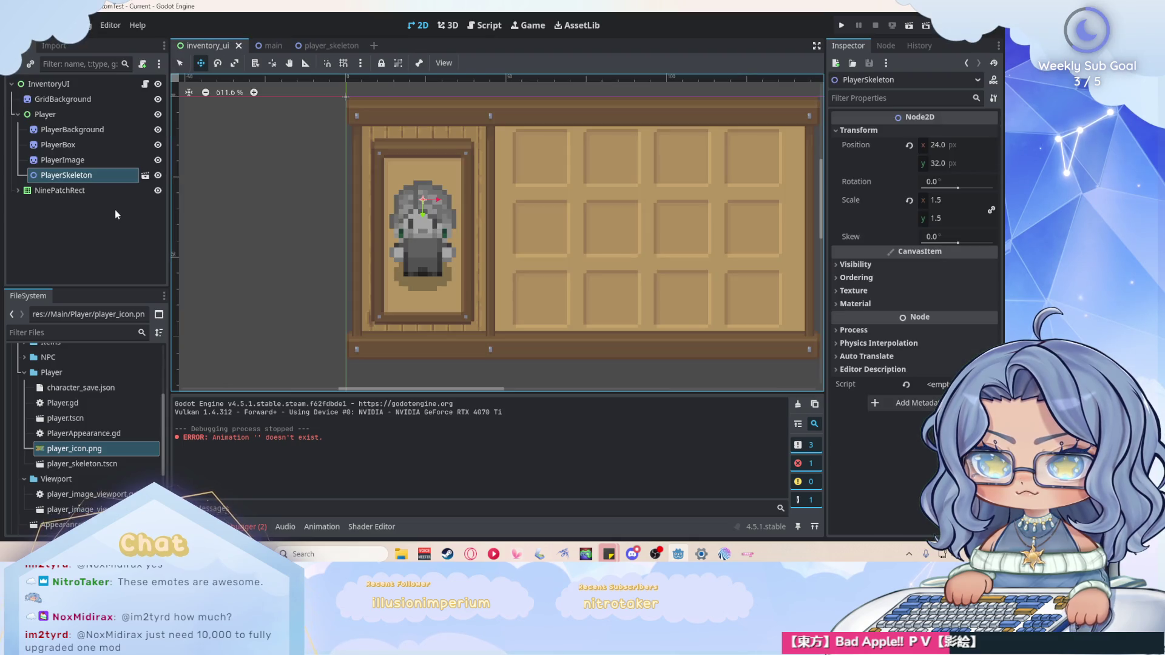
right_click(118, 174)
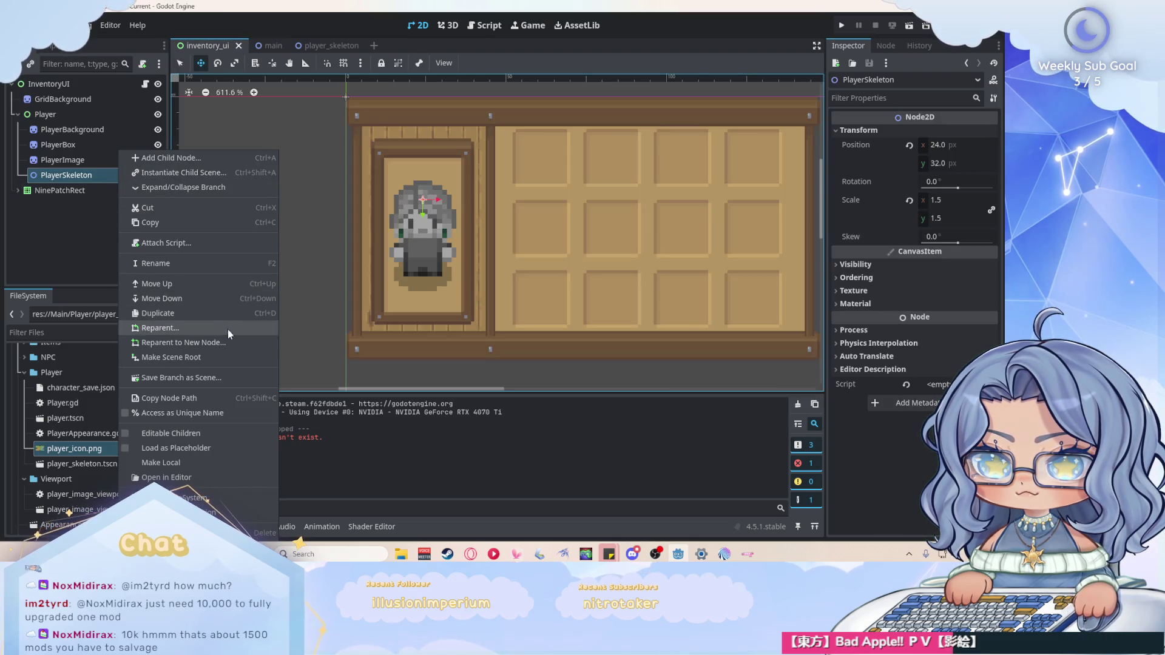
click(93, 232)
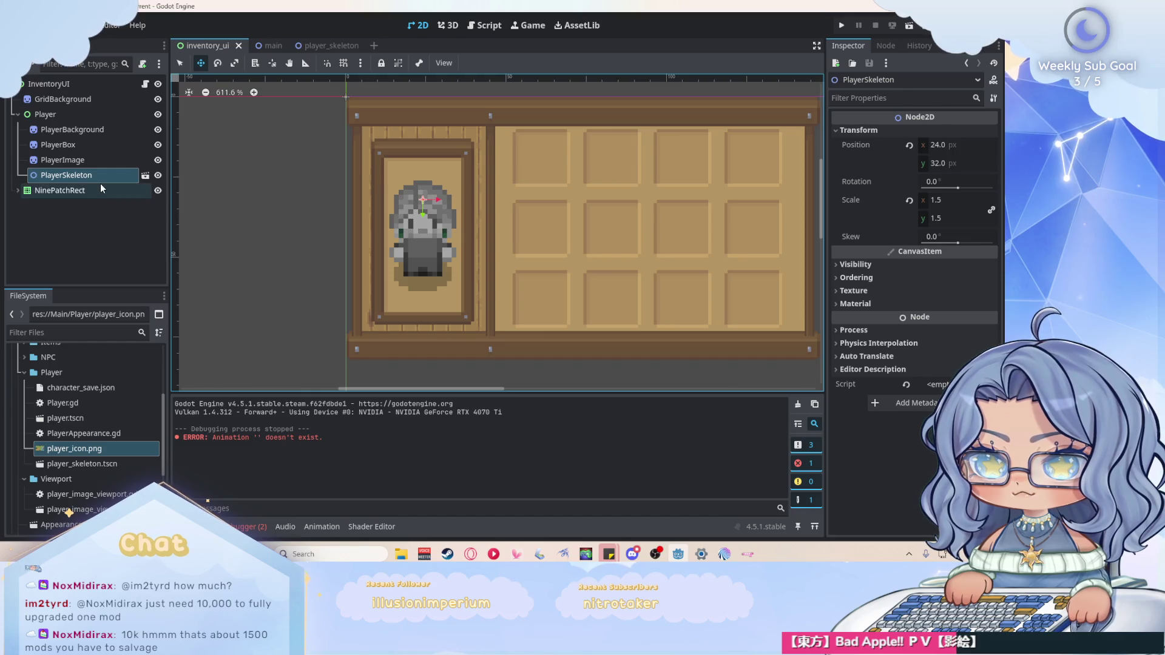
click(142, 64)
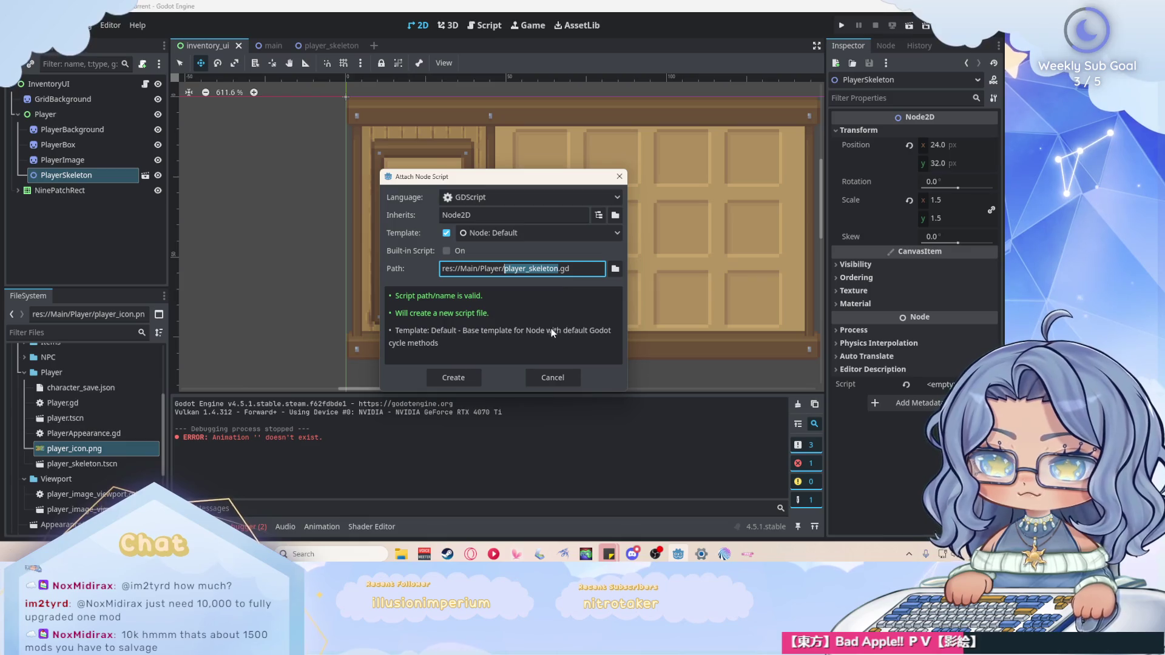